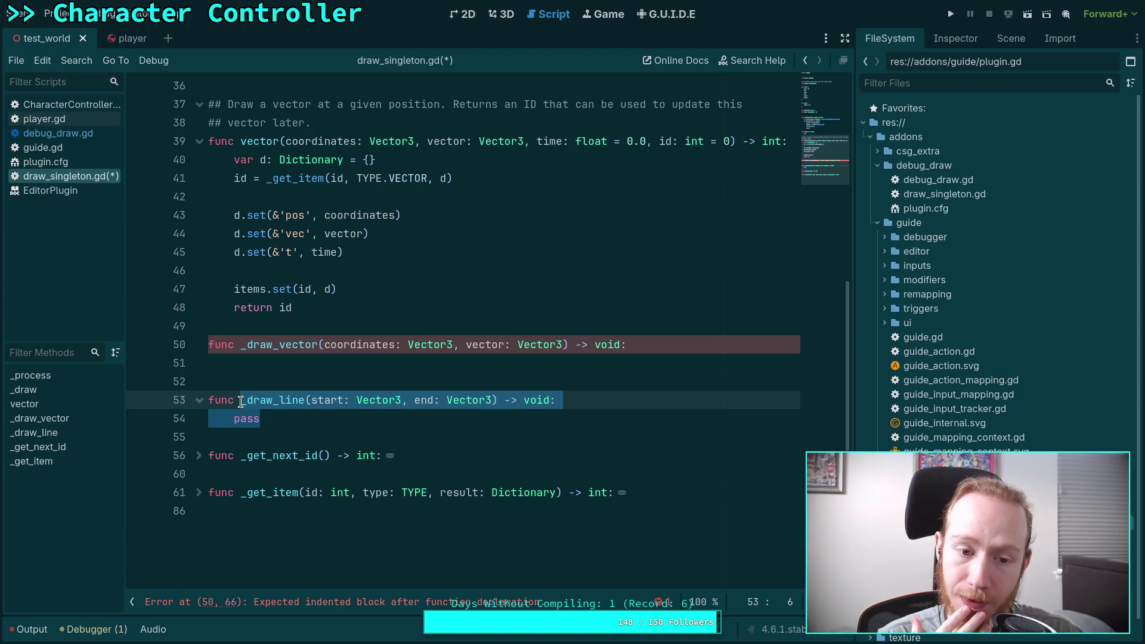
# Step: Delete the _draw_line stub function and the leftover blank line below _draw_vector
pyautogui.click(322, 417)
pyautogui.moveTo(292, 418); pyautogui.dragTo(210, 399)
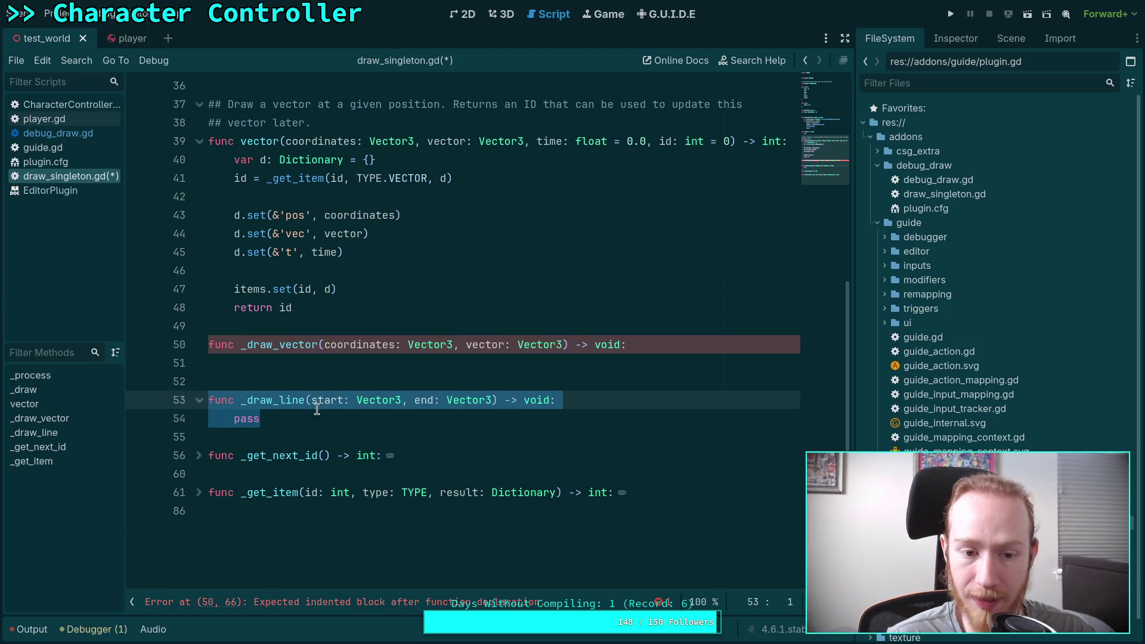
pyautogui.press('BackSpace')
pyautogui.press('BackSpace')
pyautogui.press('BackSpace')
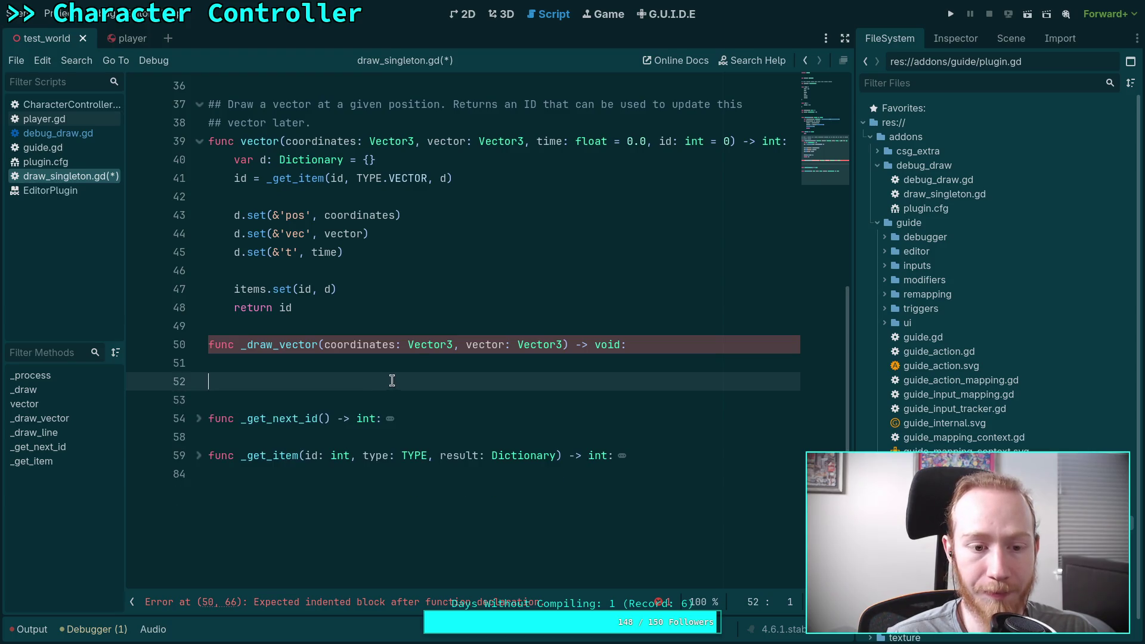
pyautogui.press('Tab')
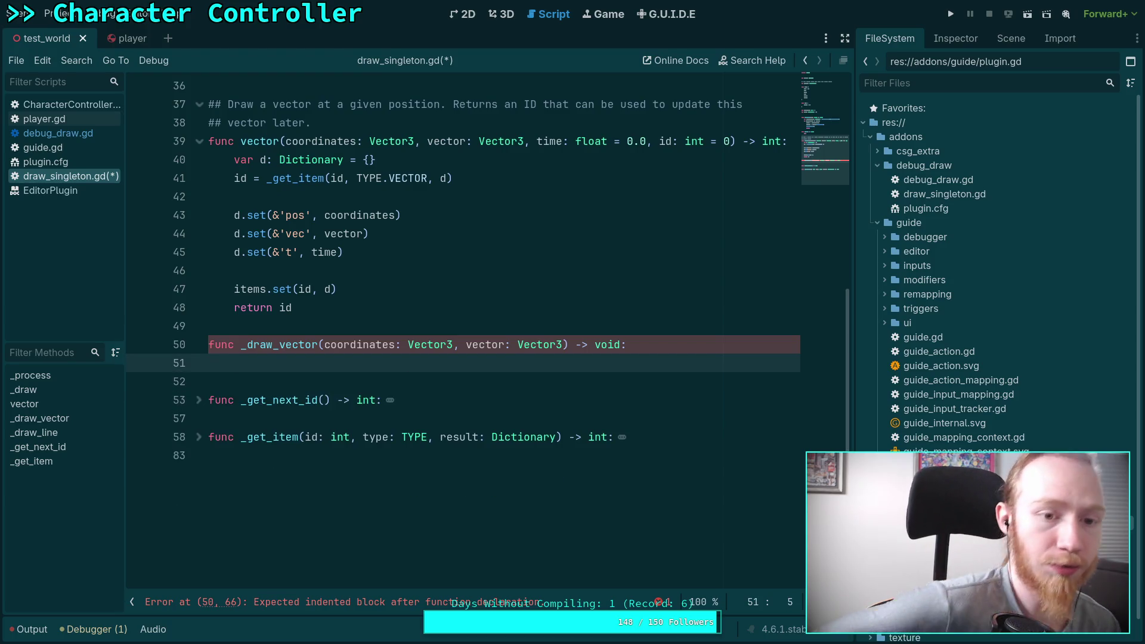
# Step: Review the pass placeholder in _draw, then return to the items.set line in vector()
pyautogui.scroll(2, 435, 355)
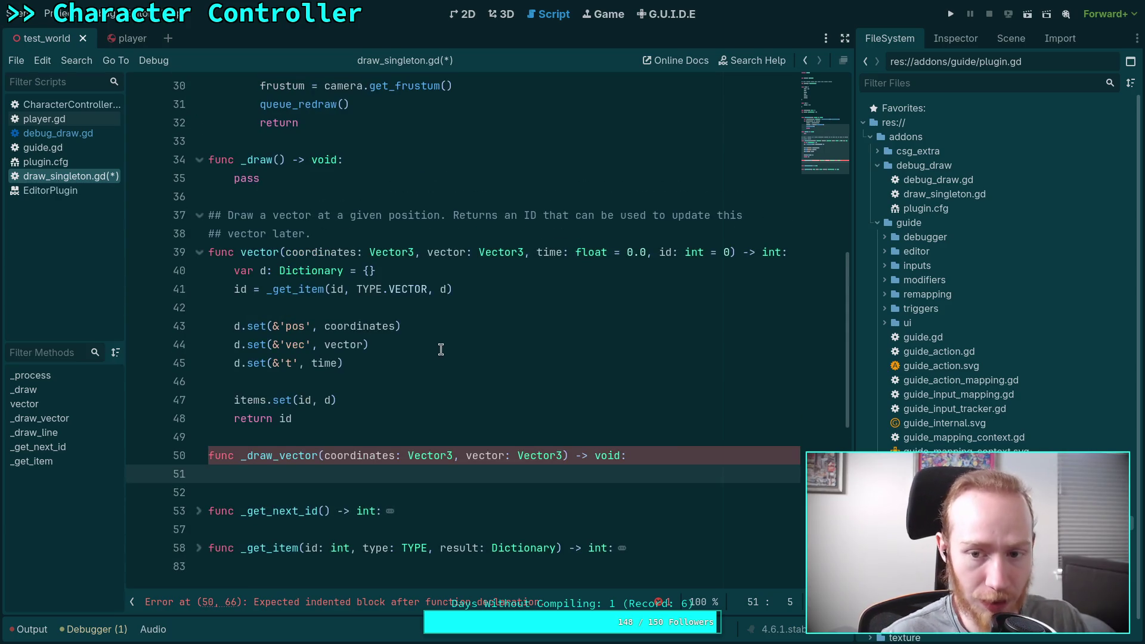
pyautogui.scroll(3, 554, 313)
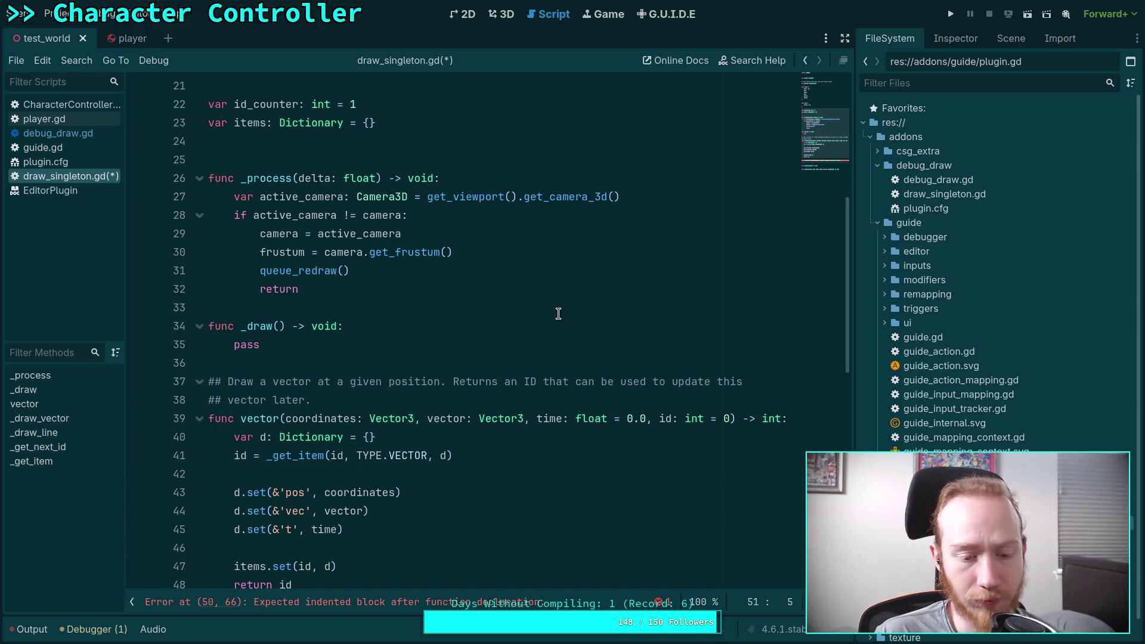
pyautogui.scroll(-3, 558, 313)
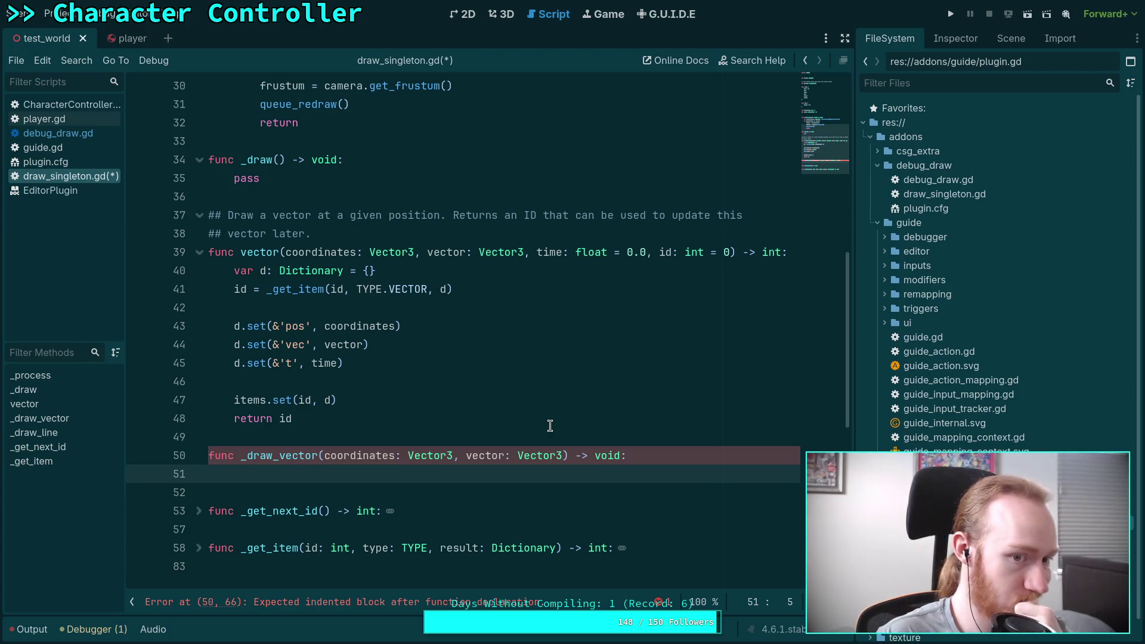
pyautogui.scroll(3, 549, 425)
pyautogui.click(265, 344)
pyautogui.moveTo(265, 345); pyautogui.dragTo(233, 345)
pyautogui.scroll(-1, 370, 301)
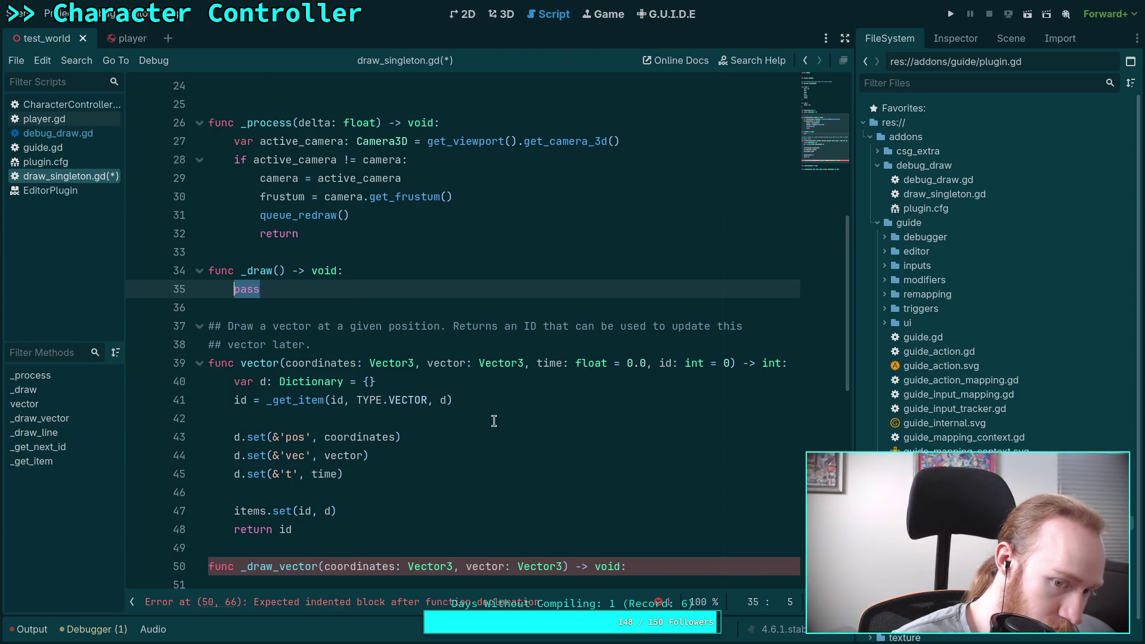
pyautogui.scroll(1, 493, 420)
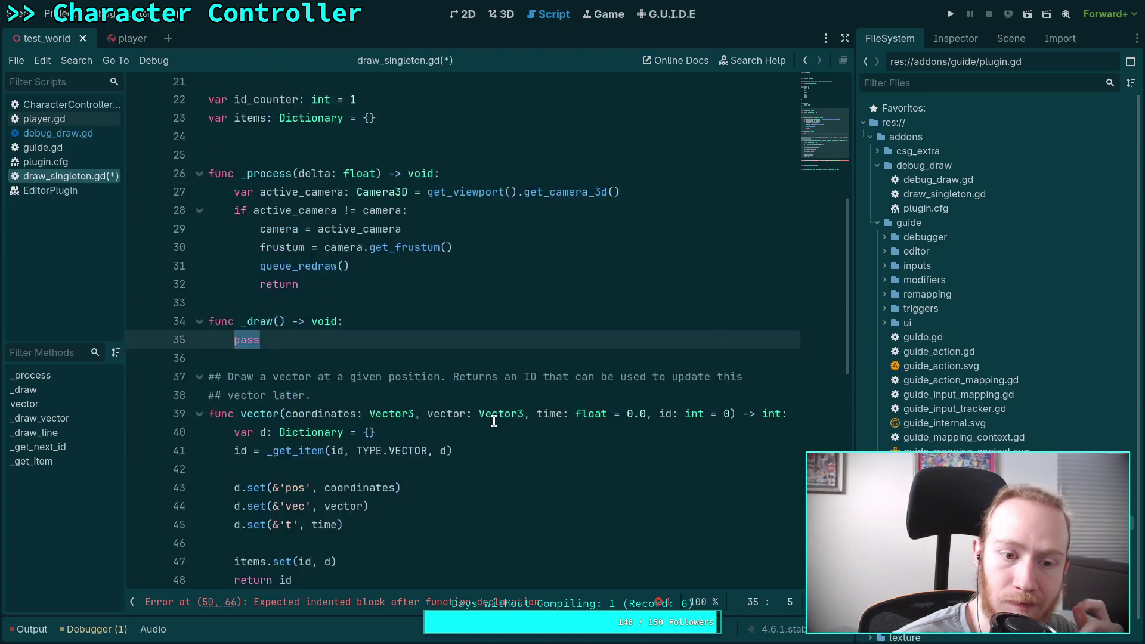
pyautogui.scroll(3, 493, 421)
pyautogui.scroll(-5, 396, 418)
pyautogui.click(409, 455)
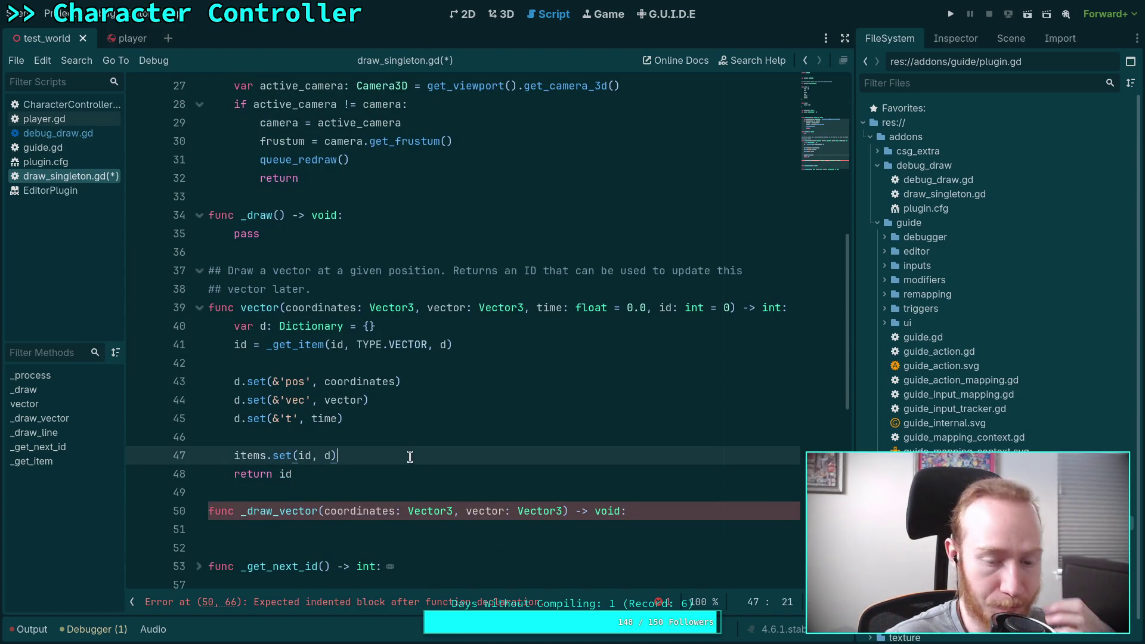
# Step: Add a queue_redraw() call right after items.set(id, d) in vector()
pyautogui.press('Return')
pyautogui.write('qu')
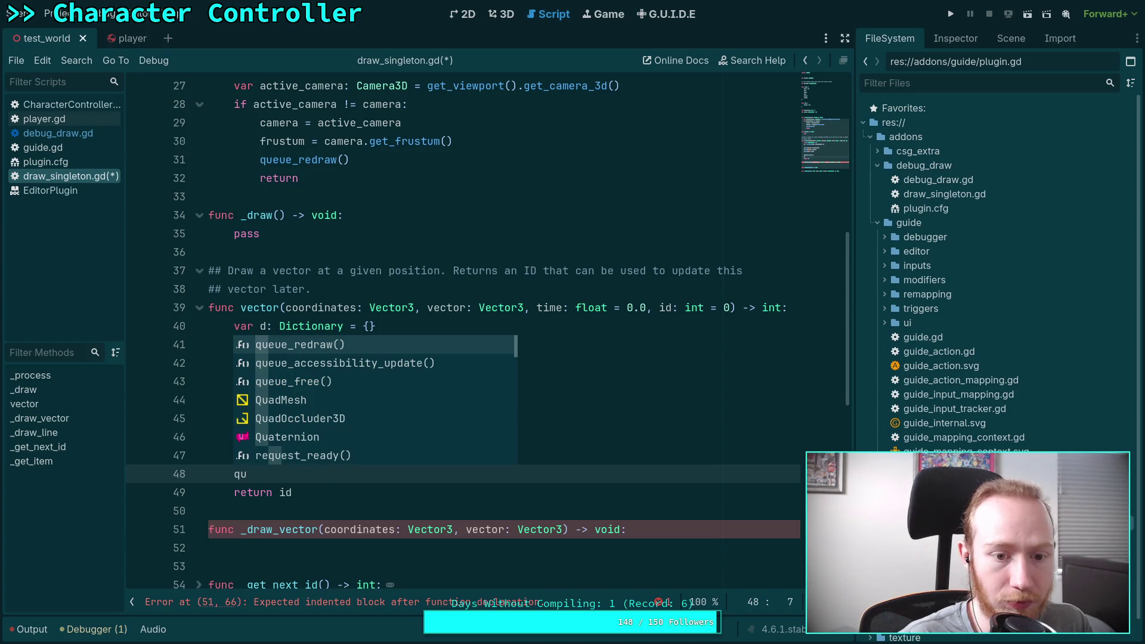
pyautogui.press('Return')
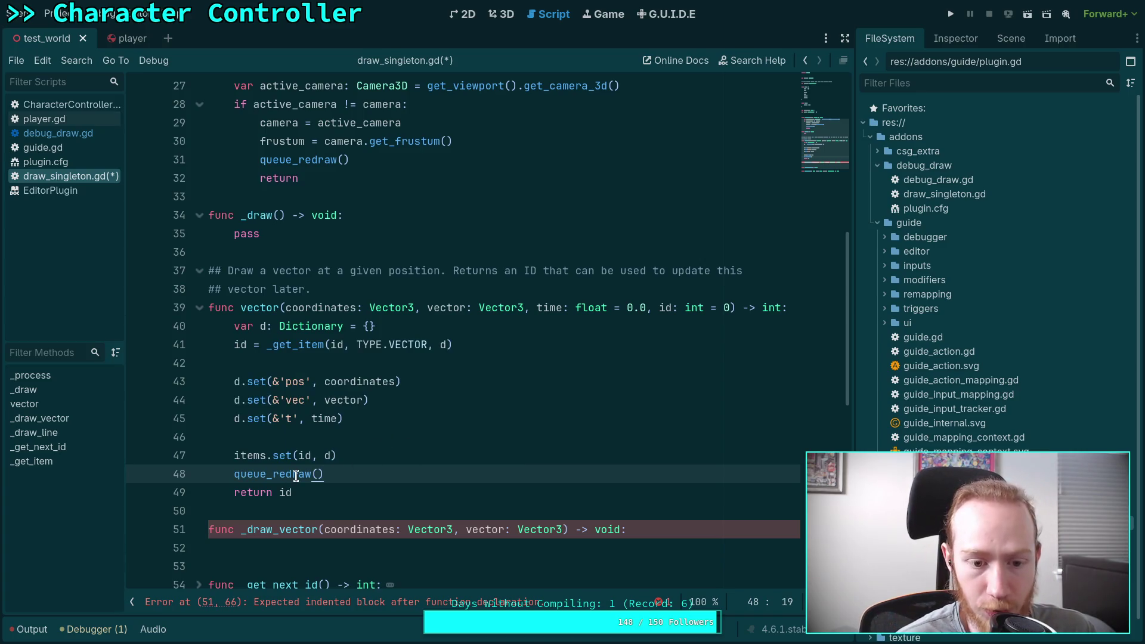
pyautogui.moveTo(296, 476)
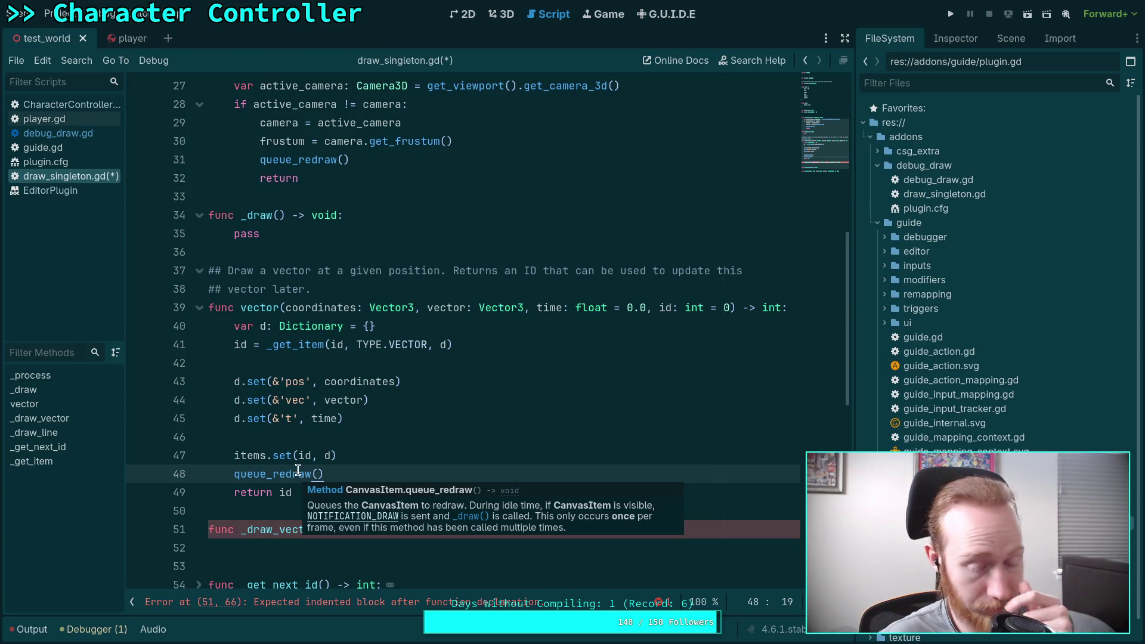
pyautogui.moveTo(354, 399)
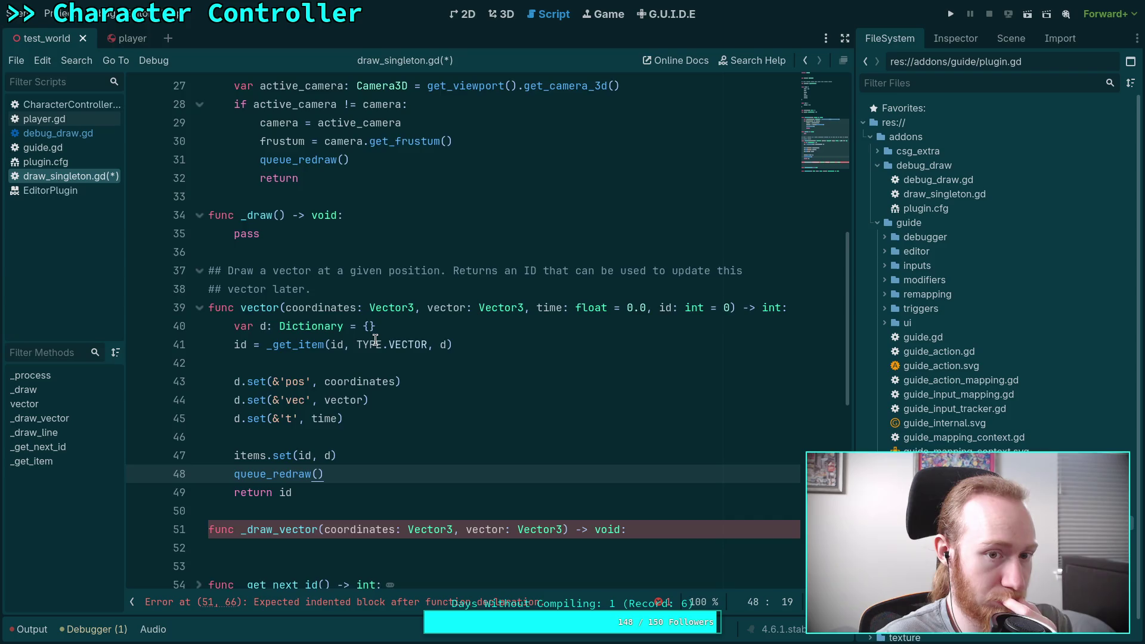
# Step: Insert a blank first line in _process and select its return statement
pyautogui.scroll(1, 375, 340)
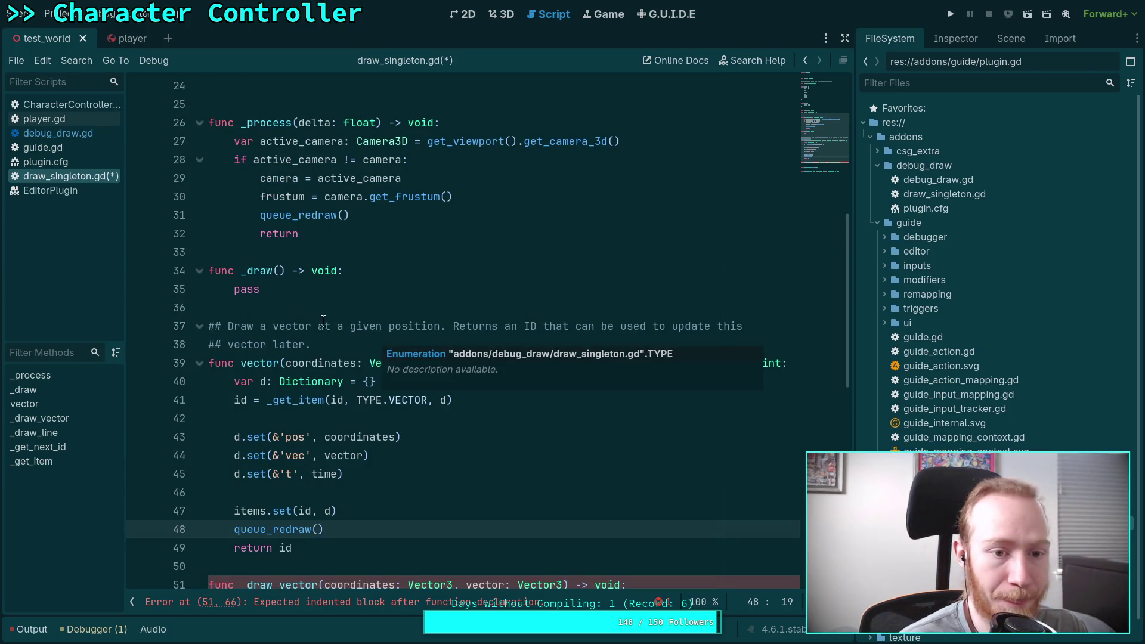
pyautogui.doubleClick(256, 289)
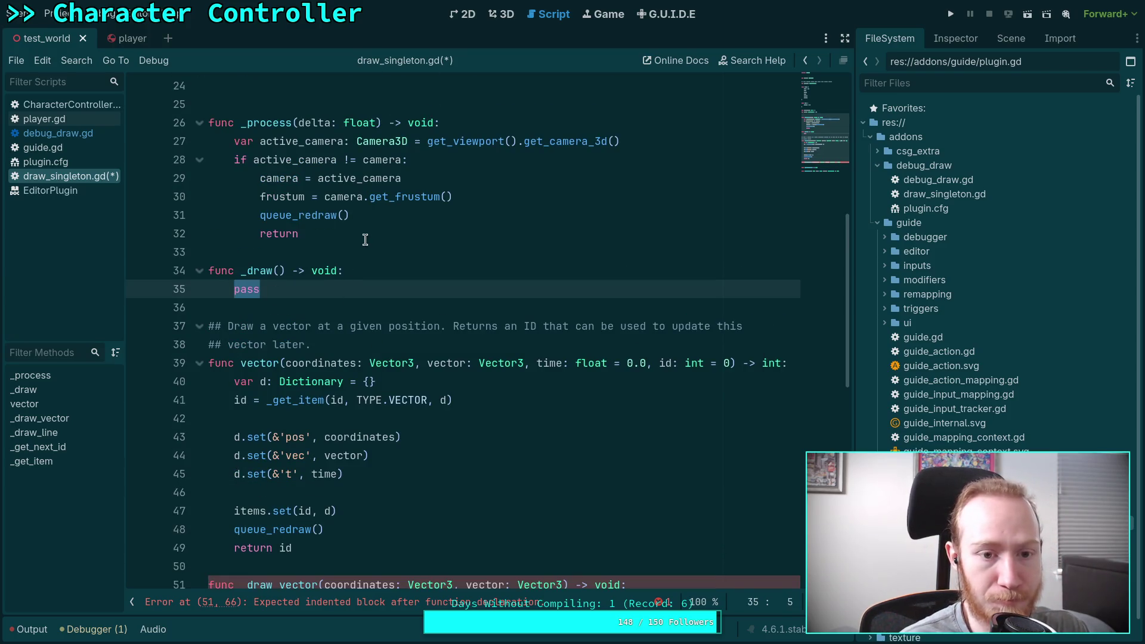
pyautogui.click(648, 143)
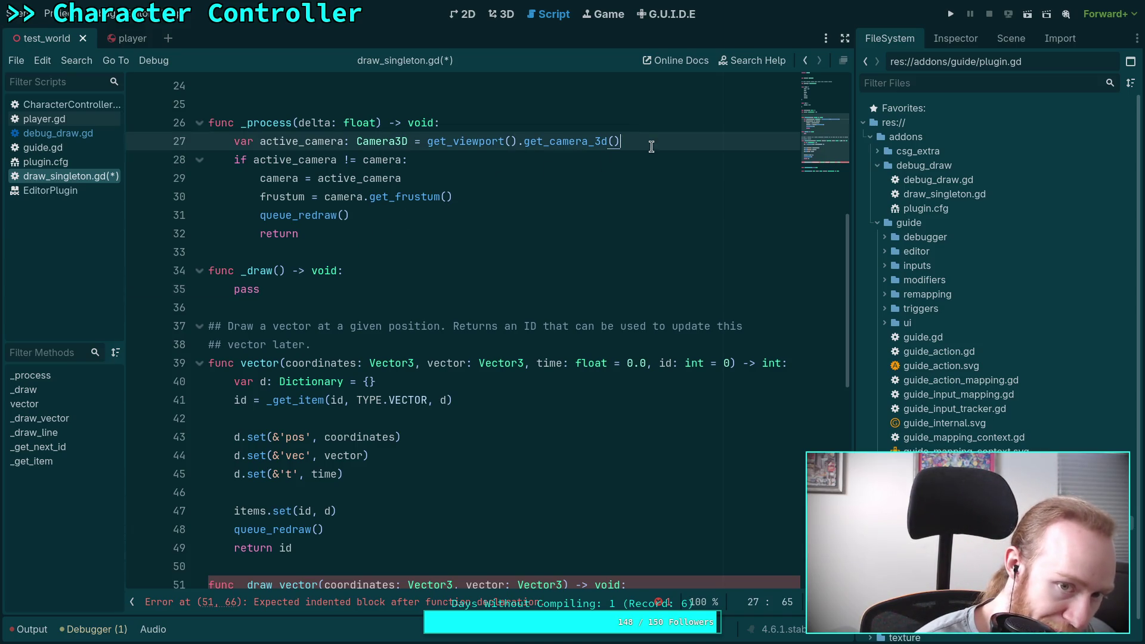
pyautogui.click(447, 230)
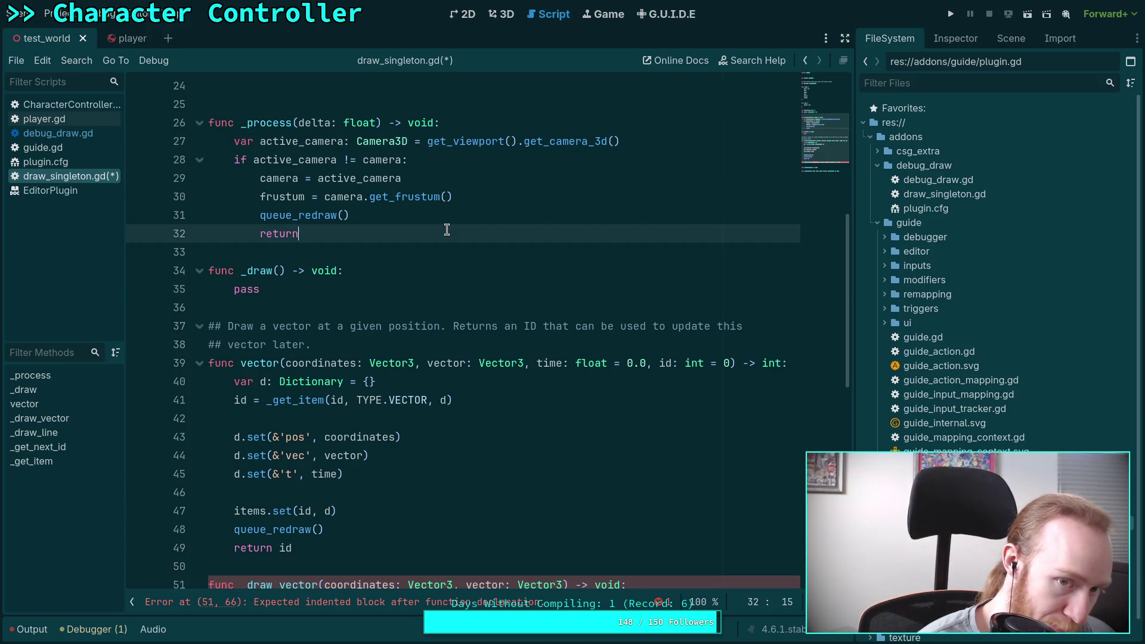
pyautogui.click(524, 122)
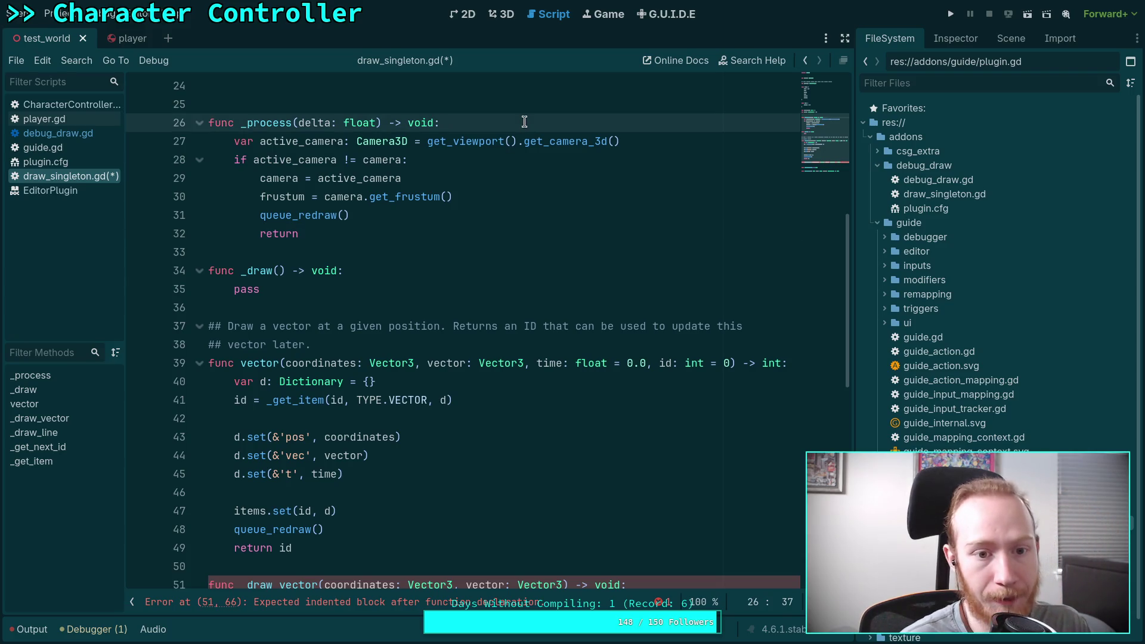
pyautogui.press('Return')
pyautogui.moveTo(330, 253); pyautogui.dragTo(168, 250)
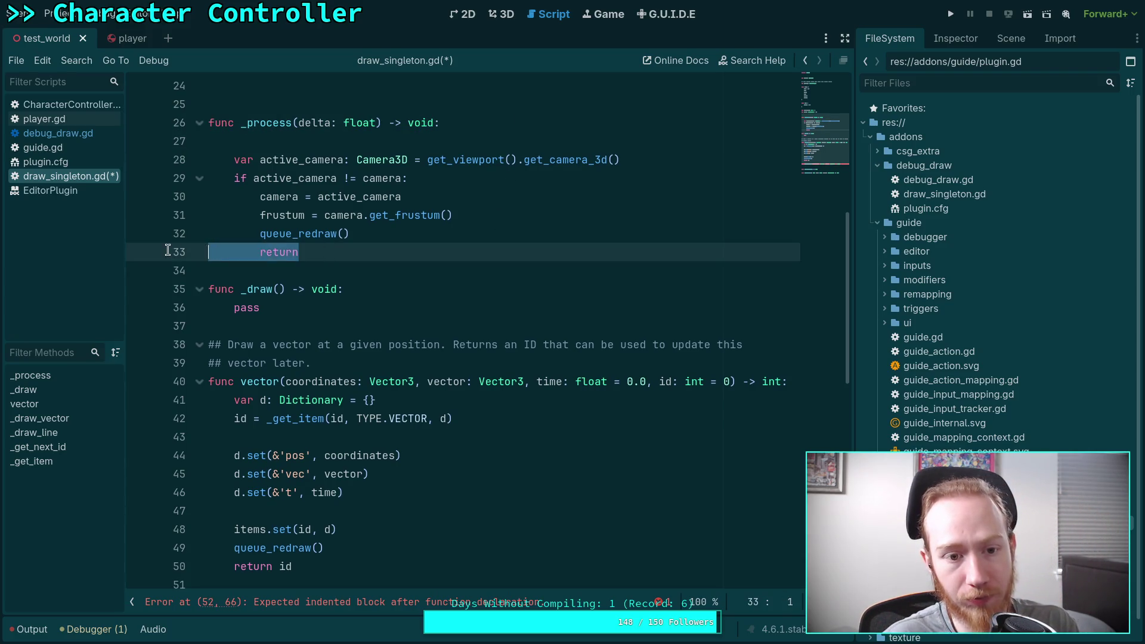
# Step: Remove the return from _process and add a '# Tick timed items' comment
pyautogui.hotkey('ctrl', 'x')
pyautogui.press('BackSpace')
pyautogui.click(481, 139)
pyautogui.press('Return')
pyautogui.press('Up')
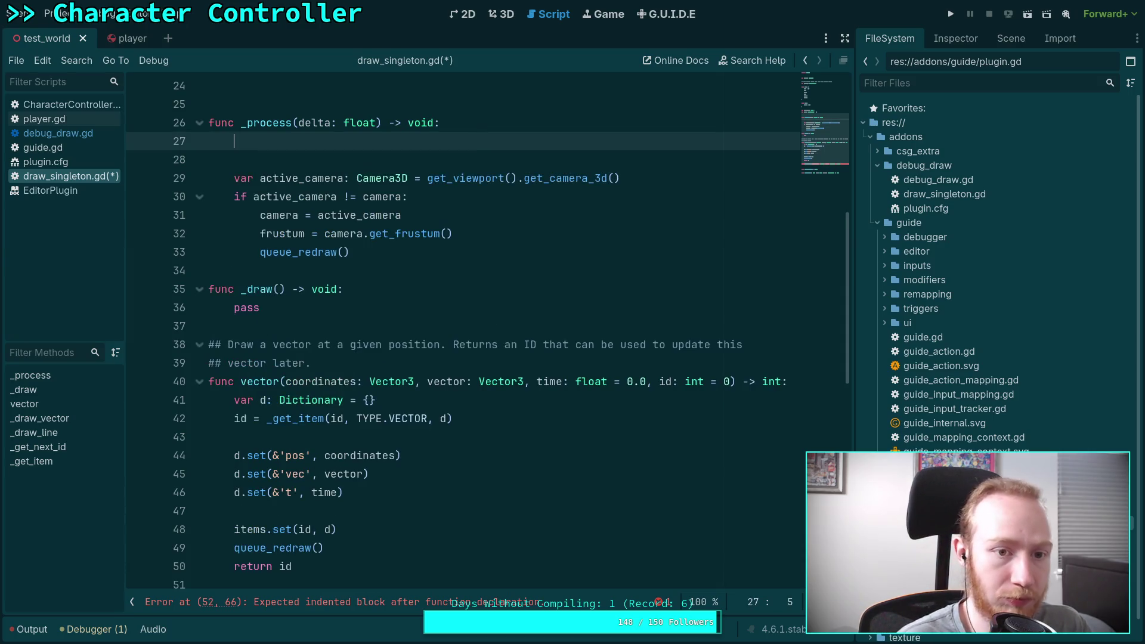
pyautogui.press('Return')
pyautogui.write('# T')
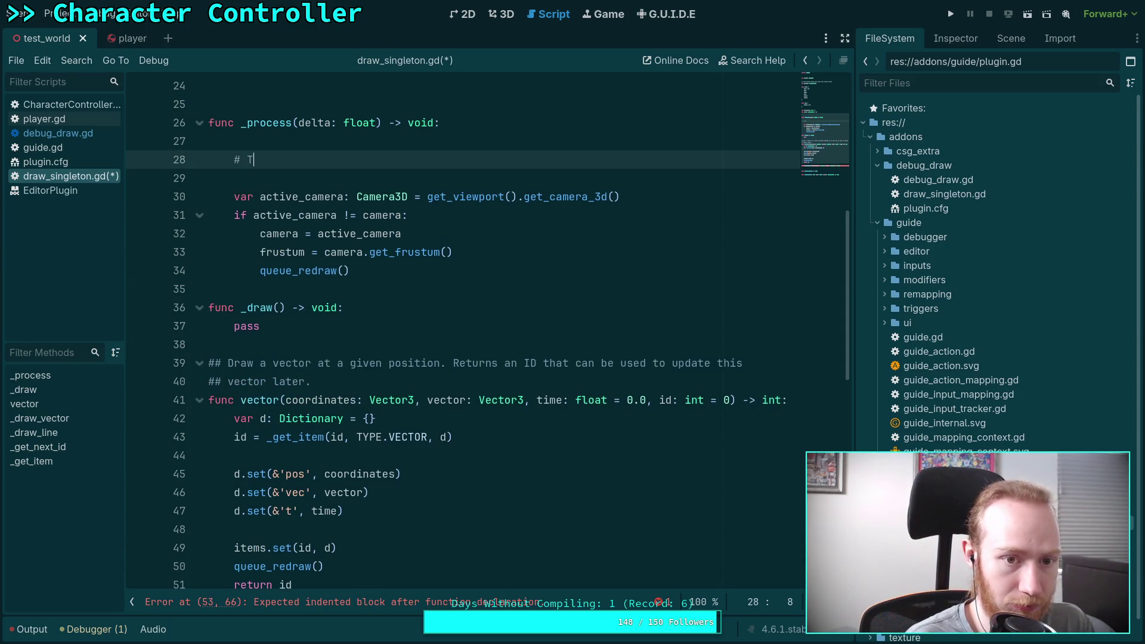
pyautogui.write('ick timed items')
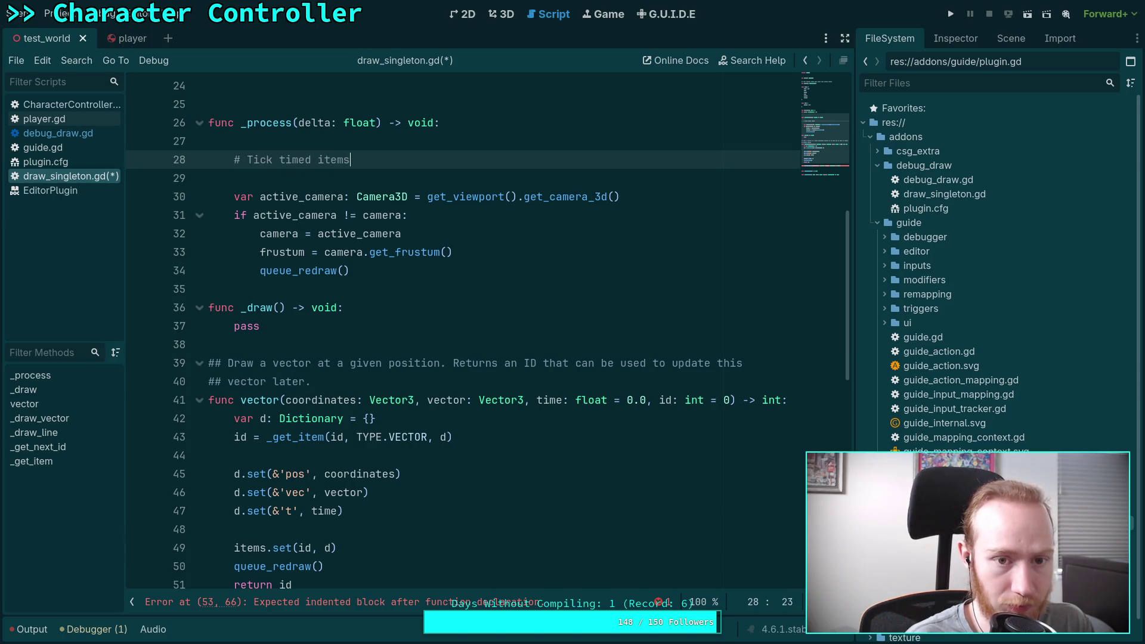
# Step: Add a for d in items loop that runs d.t -= delta when d.t > 0.0
pyautogui.press('Return')
pyautogui.write('f')
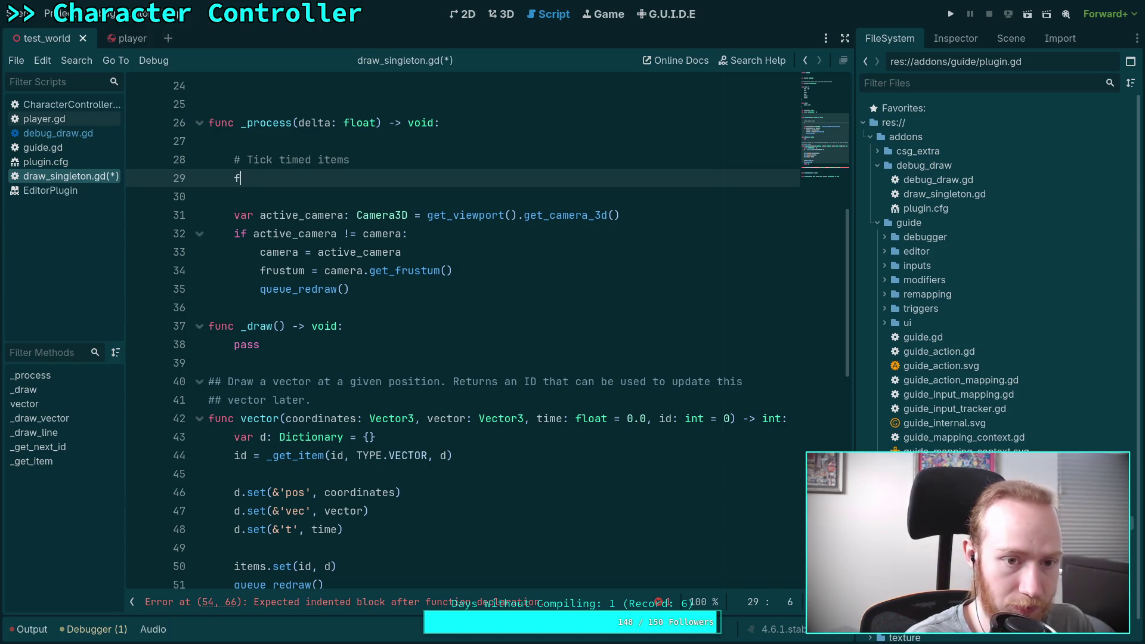
pyautogui.write('or d ')
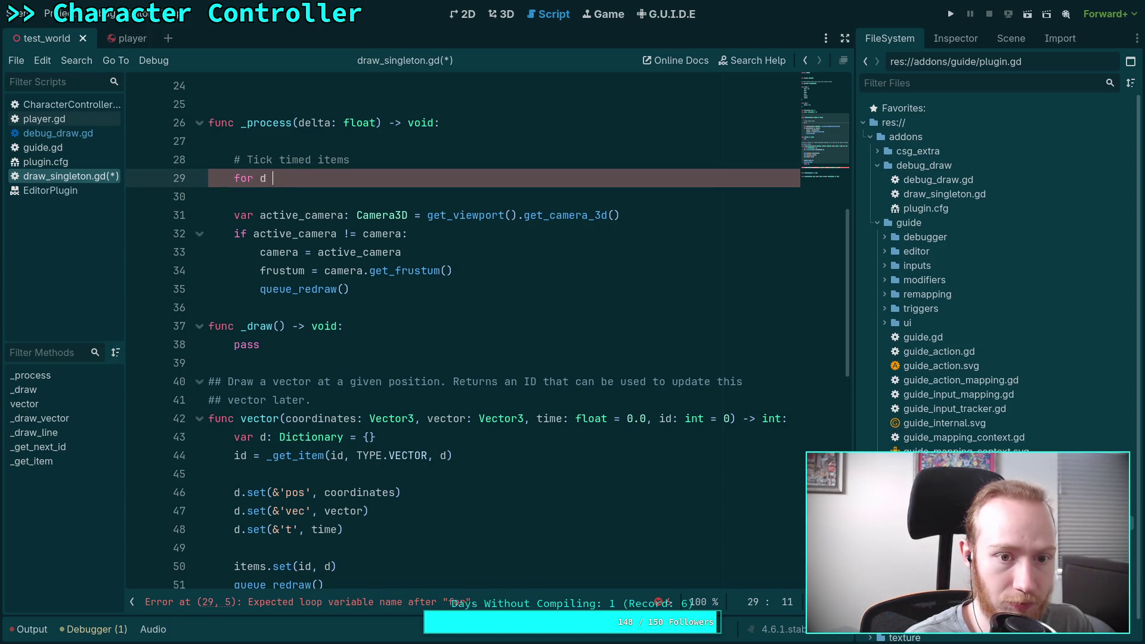
pyautogui.write('in items:')
pyautogui.press('Return')
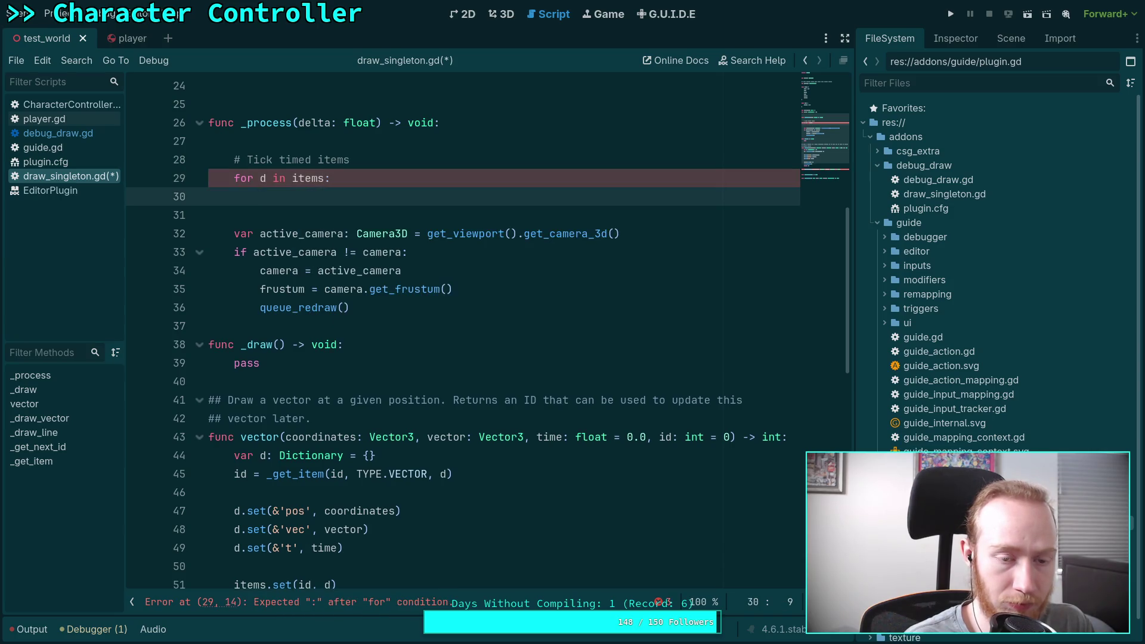
pyautogui.write('if d')
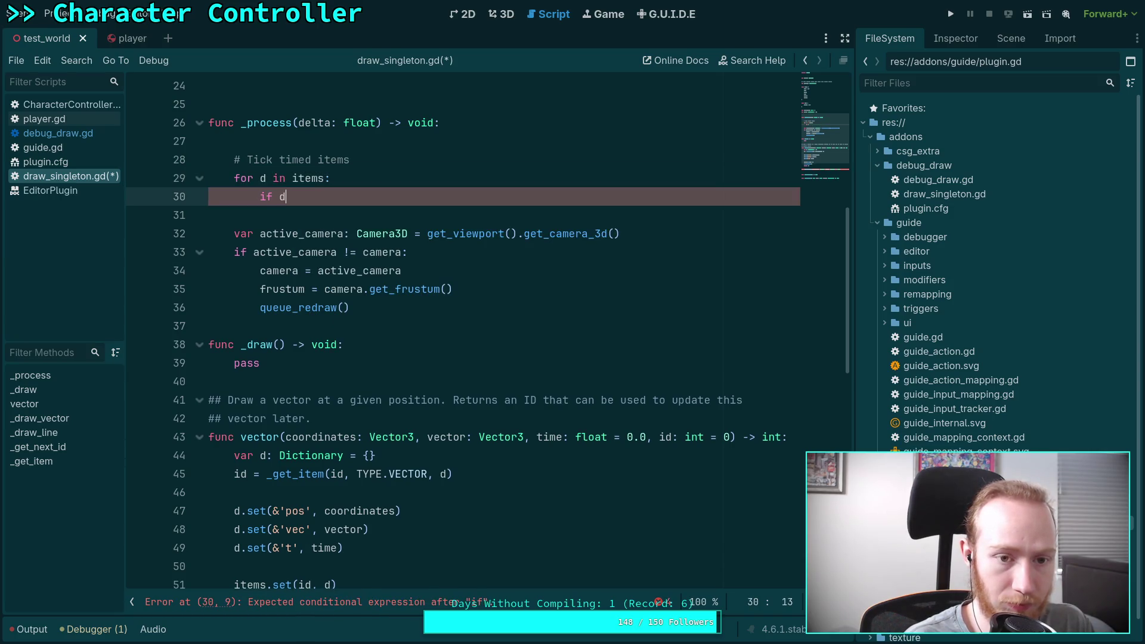
pyautogui.write('.t > 0.0')
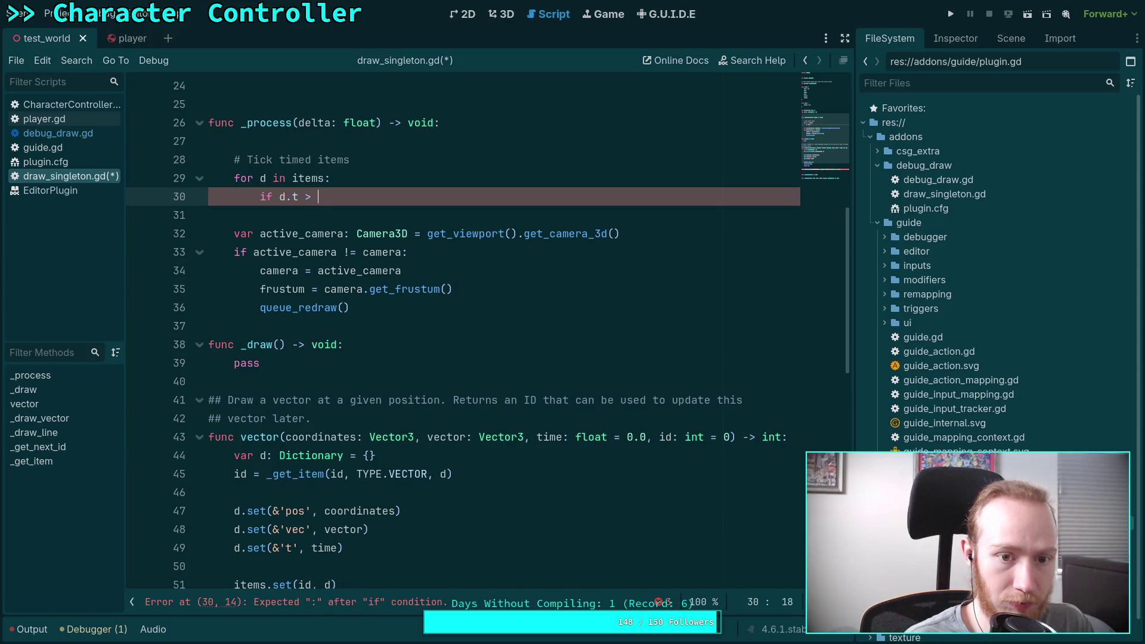
pyautogui.write(':')
pyautogui.press('Return')
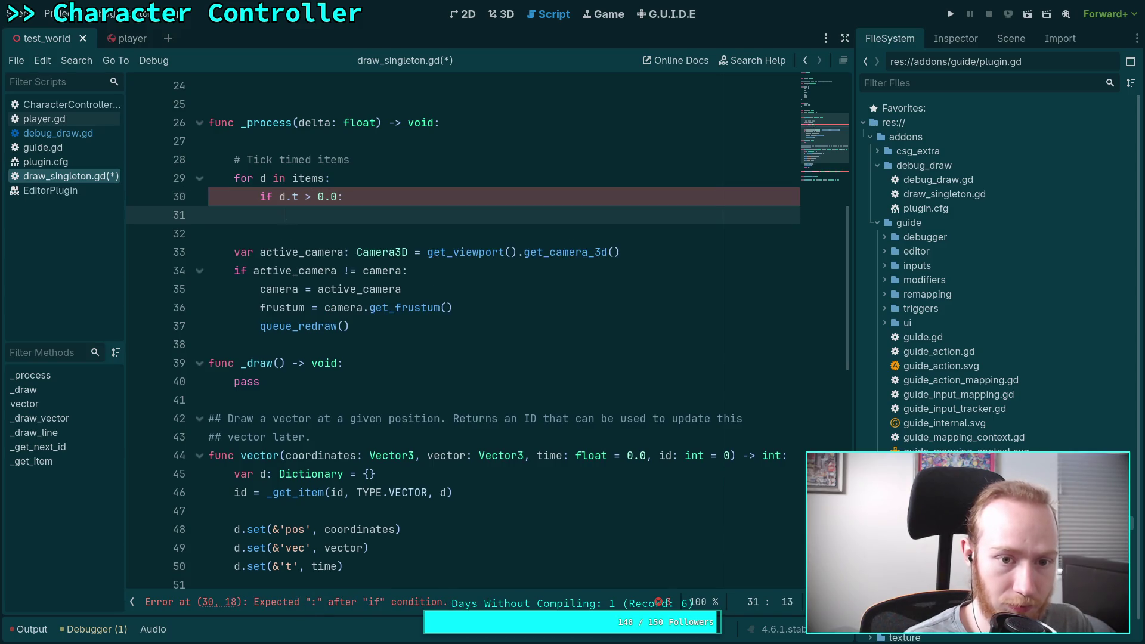
pyautogui.write('d.t -= delta')
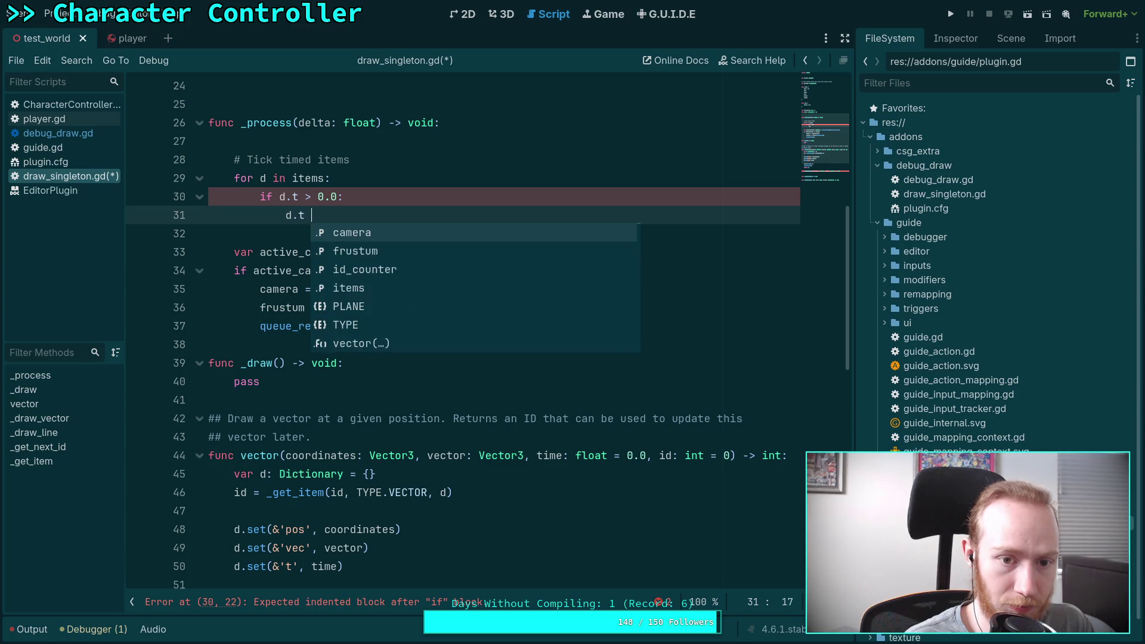
pyautogui.press('Return')
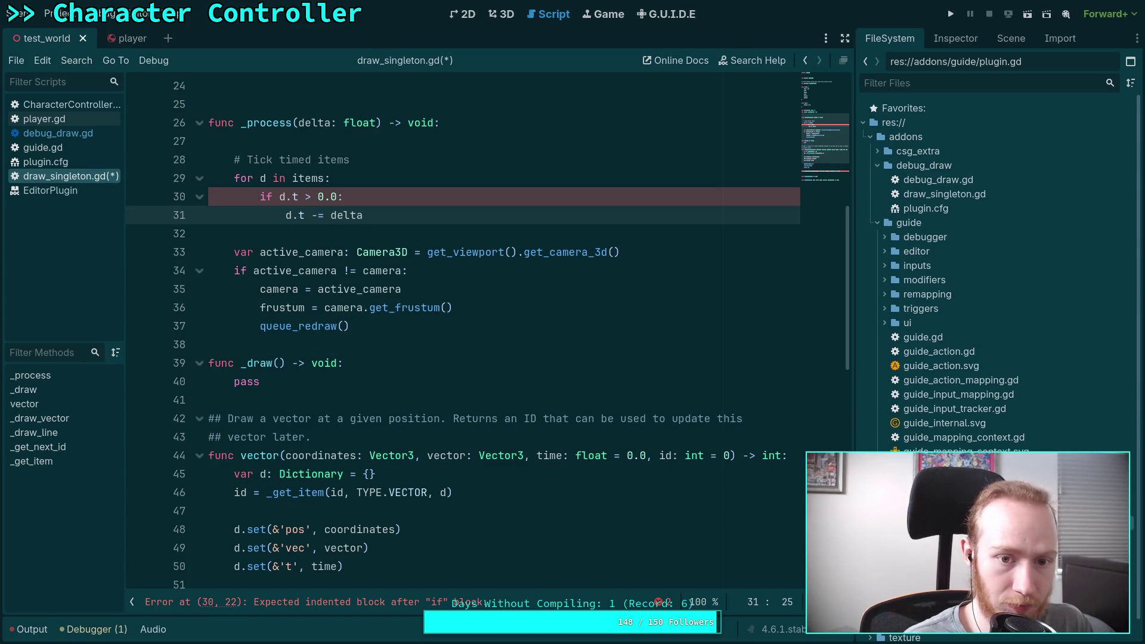
pyautogui.press('Return')
pyautogui.write('if d.t')
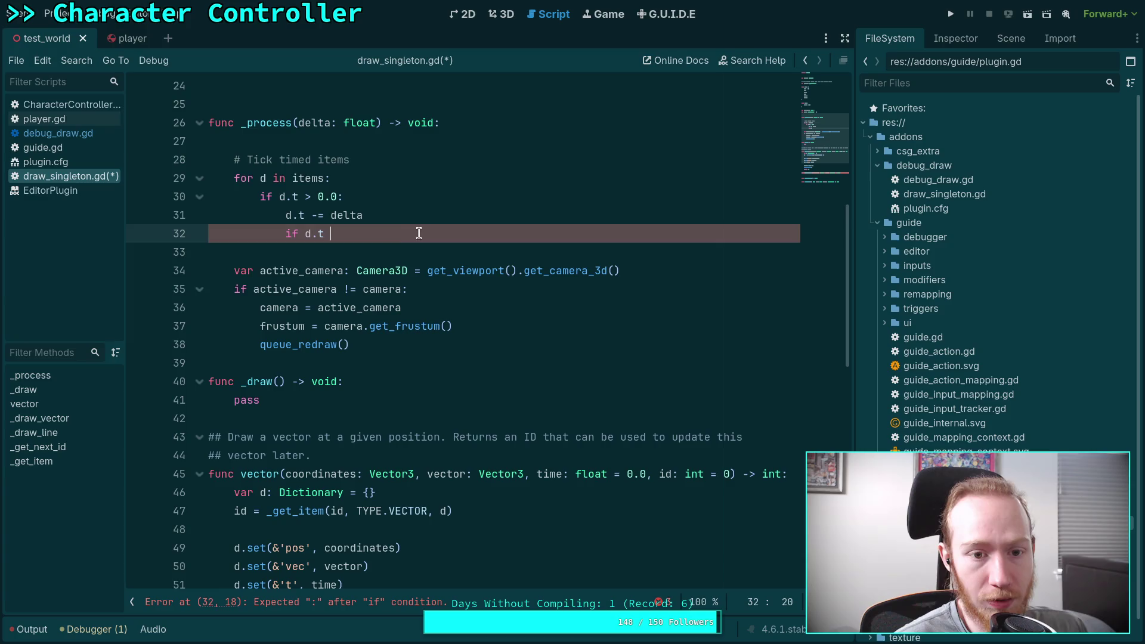
# Step: Delete the unfinished 'if d.t' line under d.t -= delta and scroll toward _draw
pyautogui.moveTo(418, 234); pyautogui.dragTo(439, 221)
pyautogui.press('BackSpace')
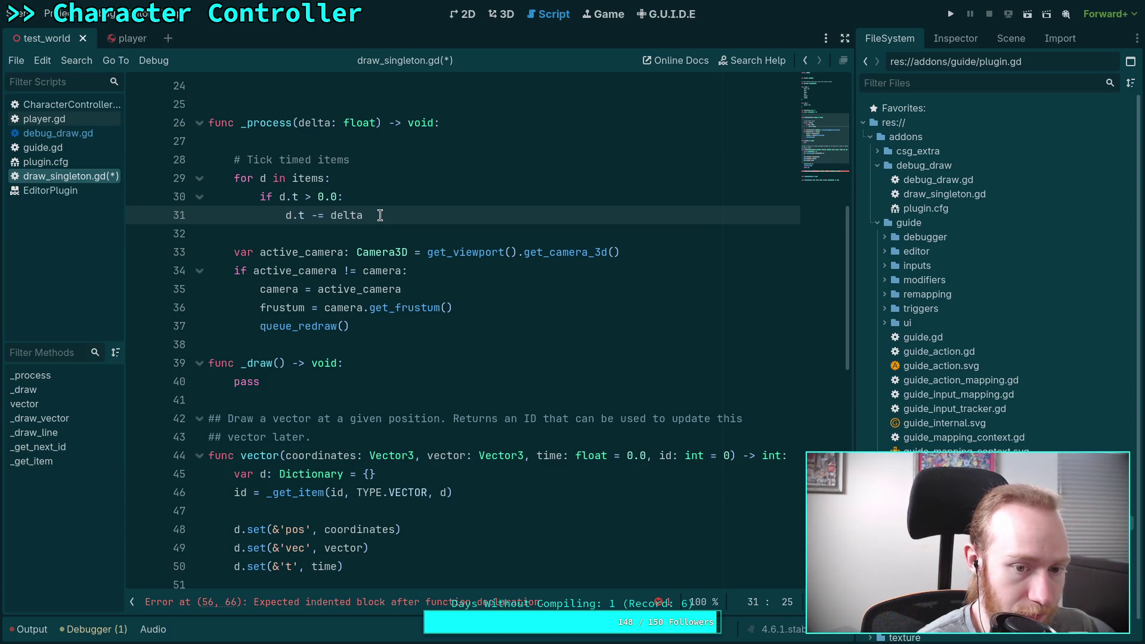
pyautogui.moveTo(266, 363)
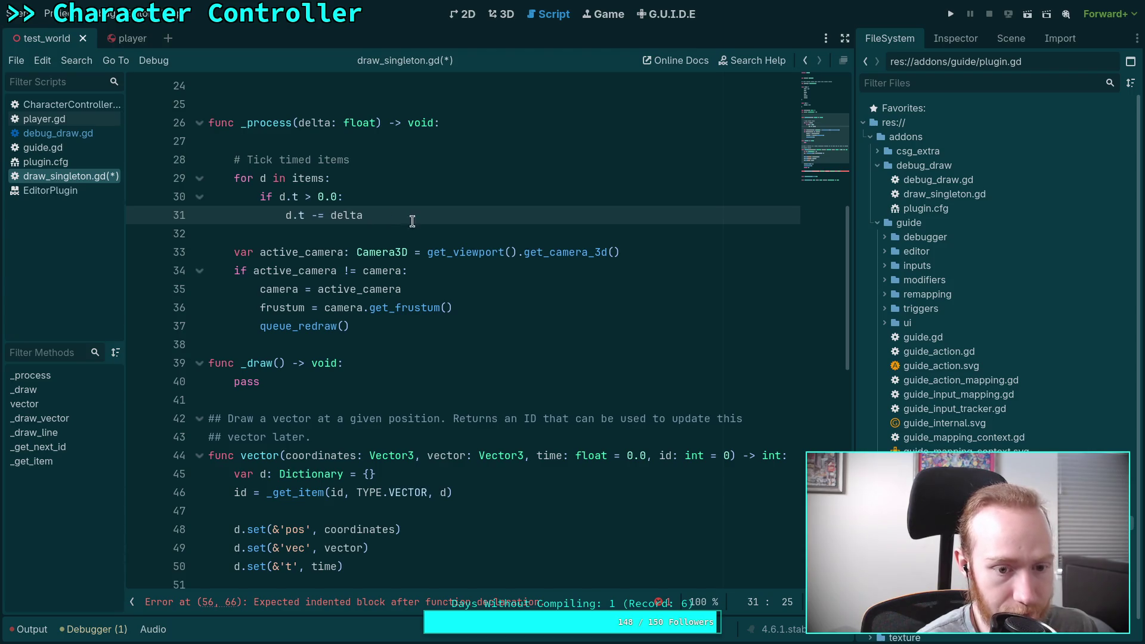
pyautogui.scroll(-5, 438, 310)
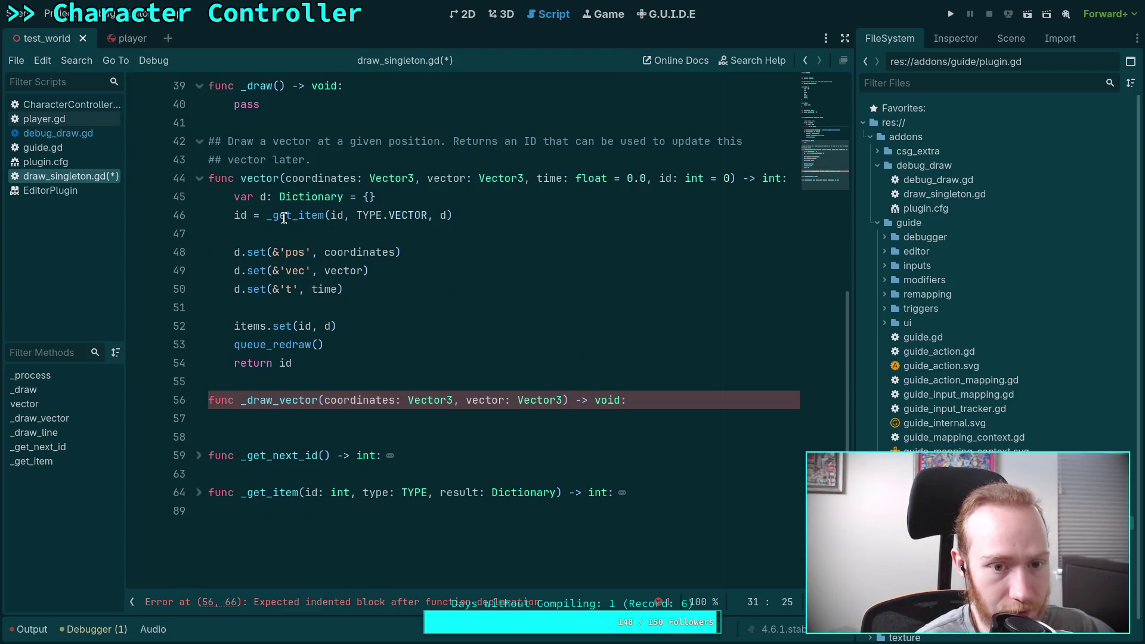
# Step: Unfold _get_item, and add then remove a blank line after result.assign(item)
pyautogui.click(293, 215)
pyautogui.click(199, 492)
pyautogui.scroll(-6, 251, 459)
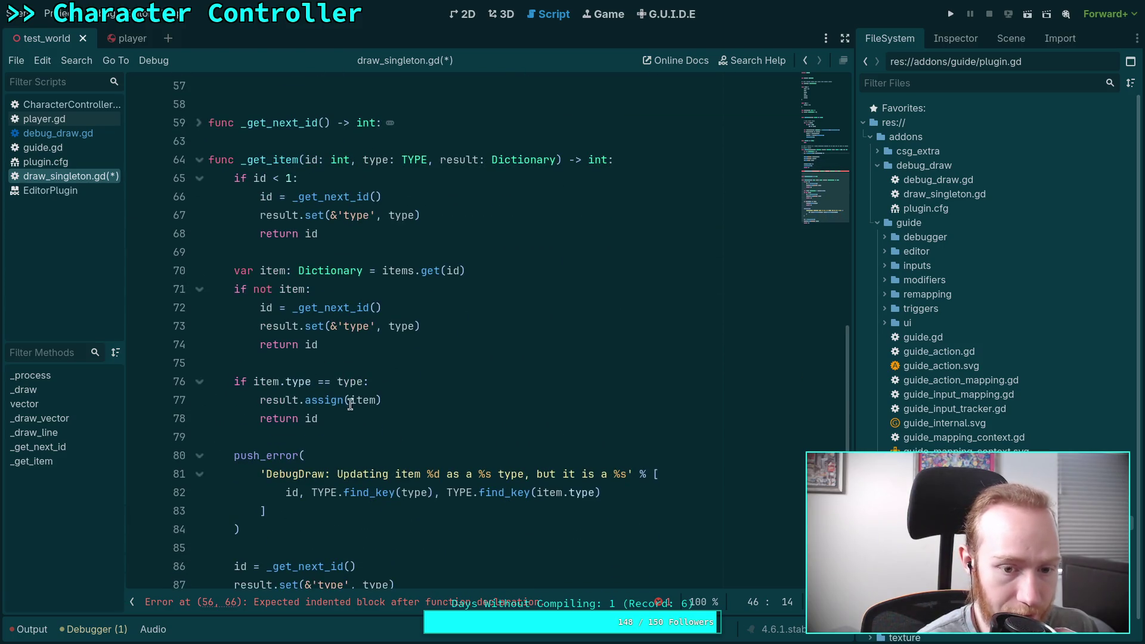
pyautogui.click(415, 399)
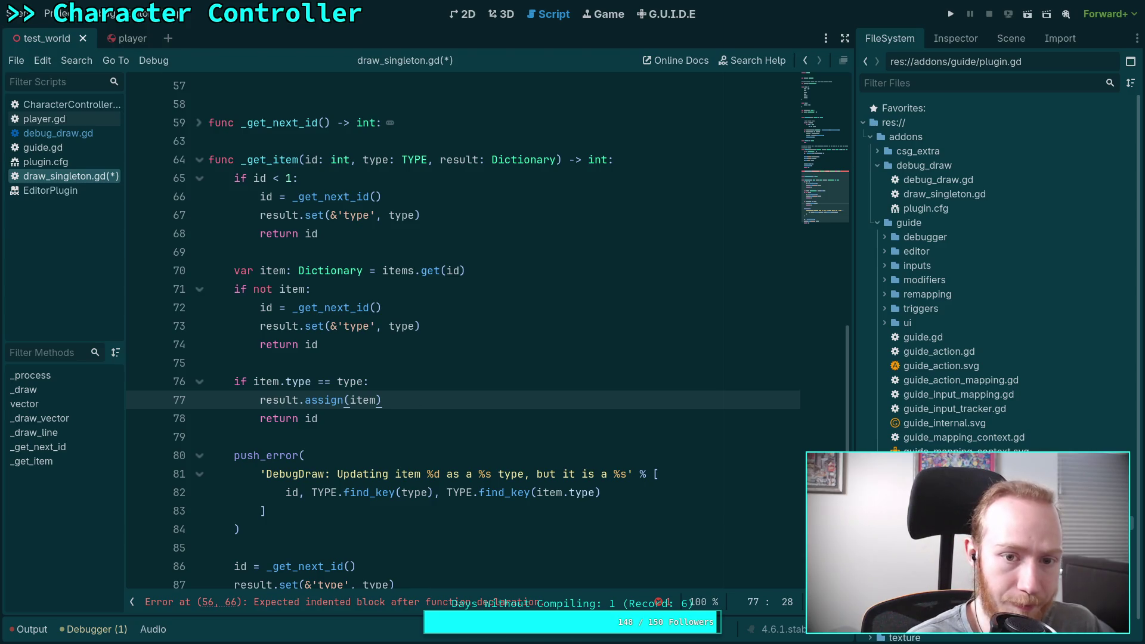
pyautogui.press('Return')
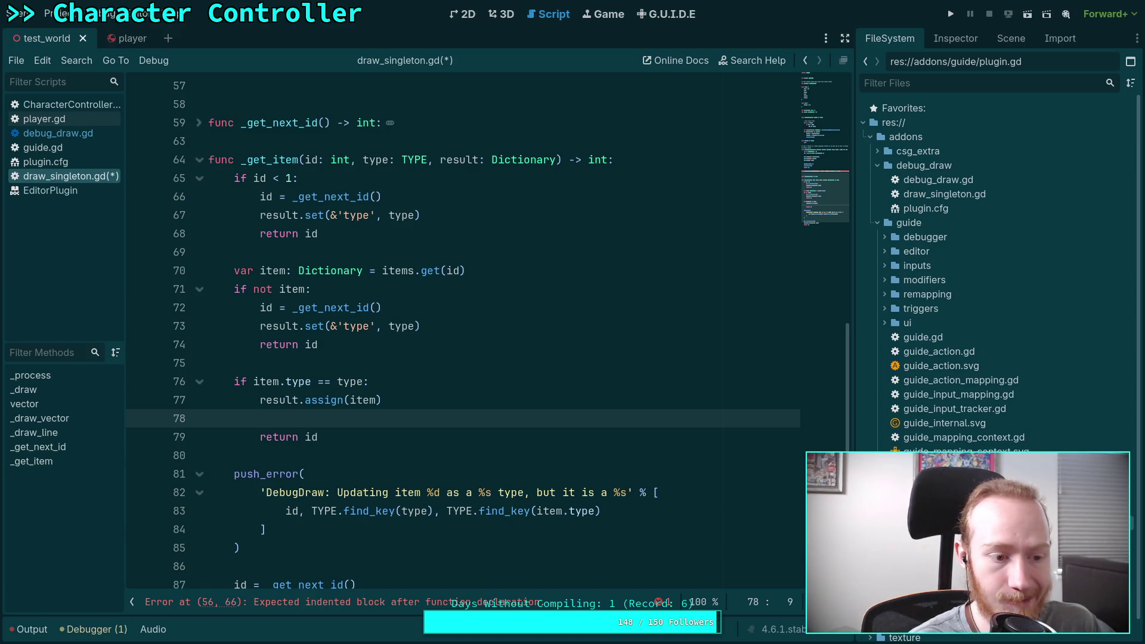
pyautogui.press('BackSpace')
pyautogui.press('BackSpace')
pyautogui.press('BackSpace')
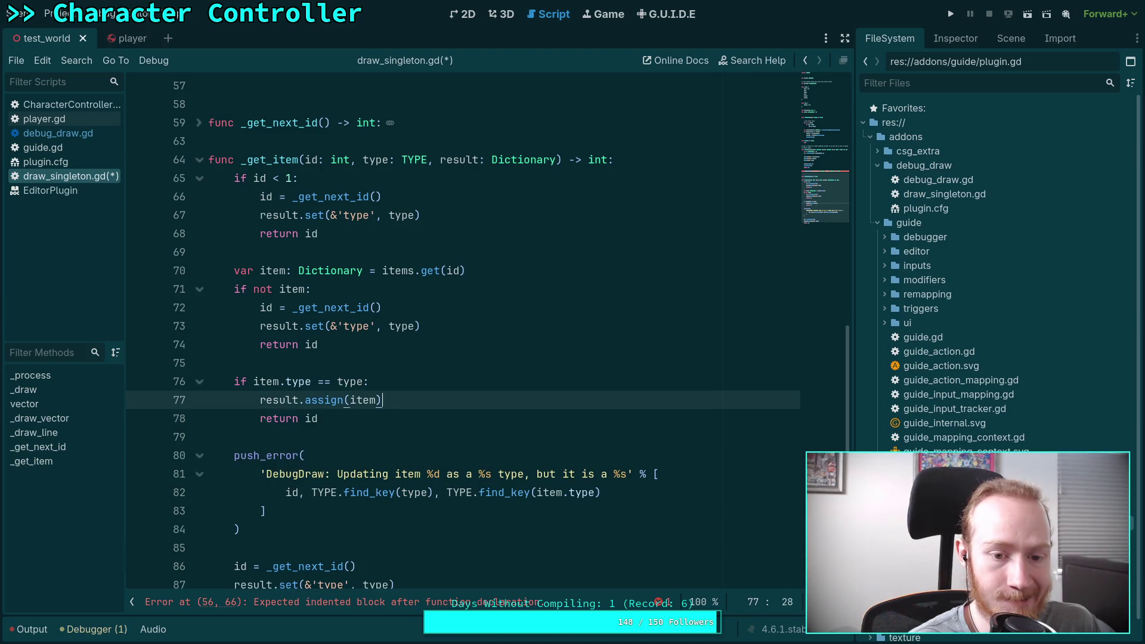
# Step: Add d.erase(&'delete') on a new line above the d.set calls in vector()
pyautogui.scroll(4, 389, 363)
pyautogui.scroll(2, 389, 363)
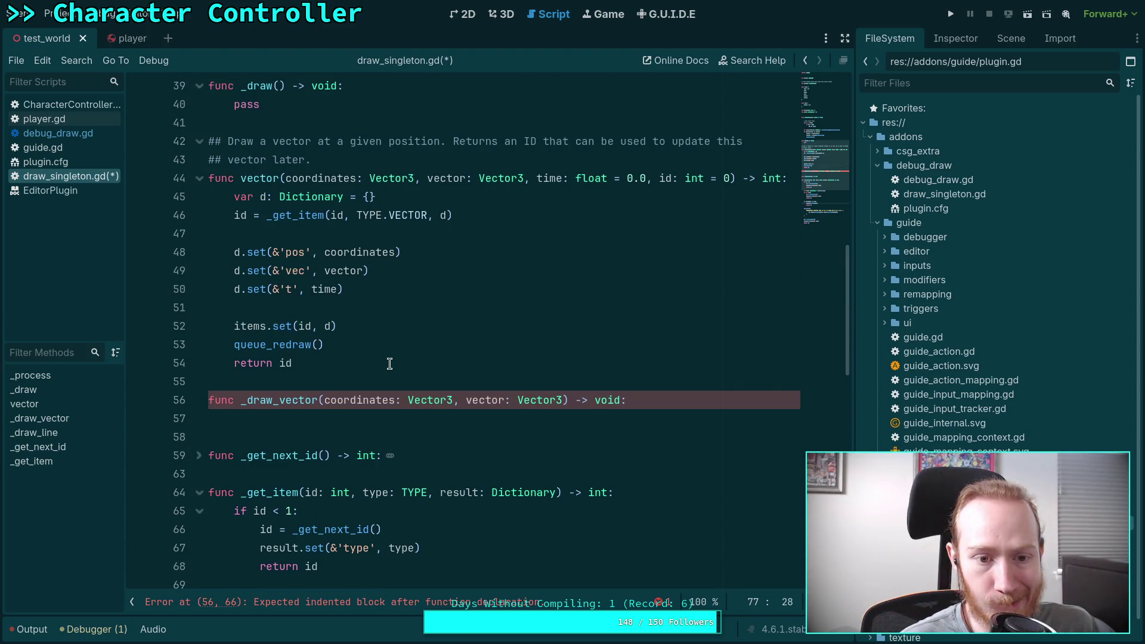
pyautogui.scroll(-1, 389, 363)
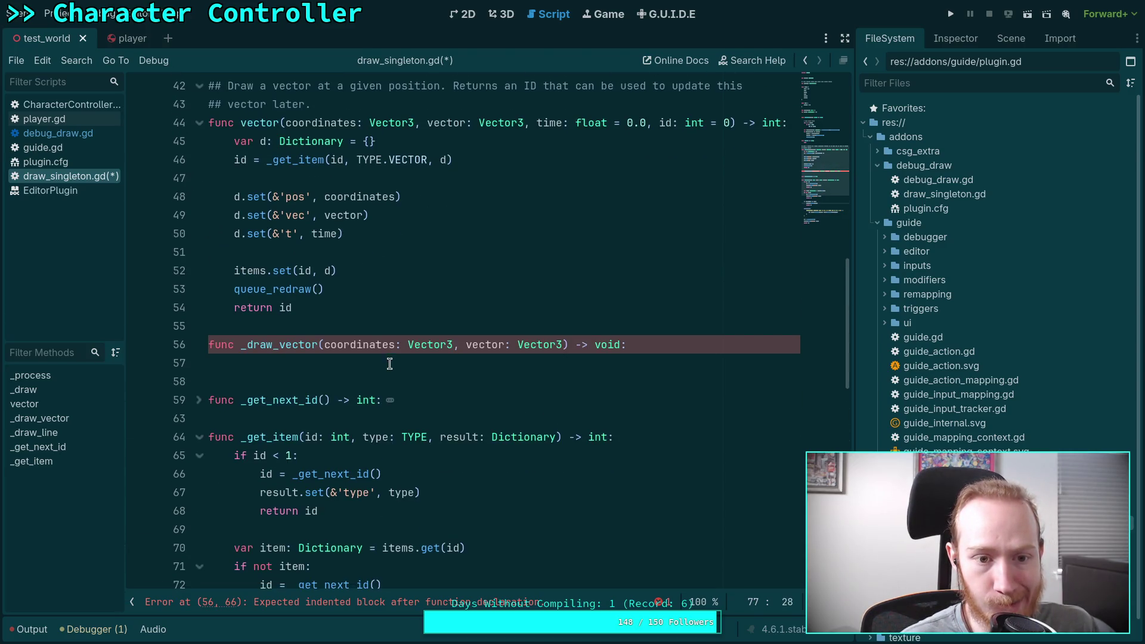
pyautogui.click(434, 237)
pyautogui.click(370, 182)
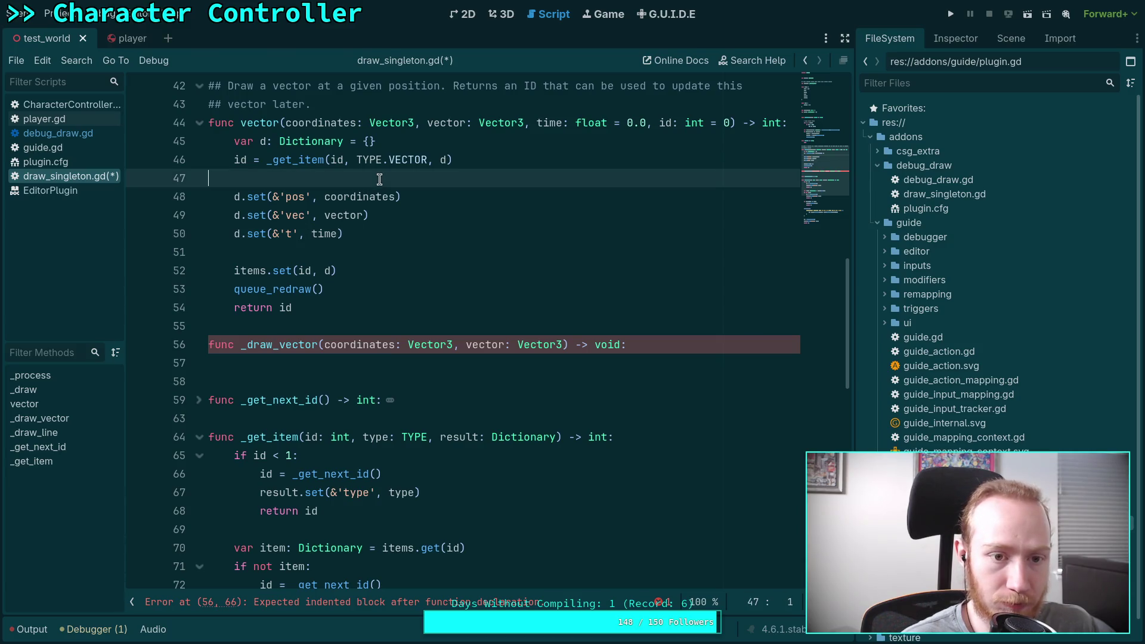
pyautogui.press('Return')
pyautogui.press('Tab')
pyautogui.write('d.')
pyautogui.press('Escape')
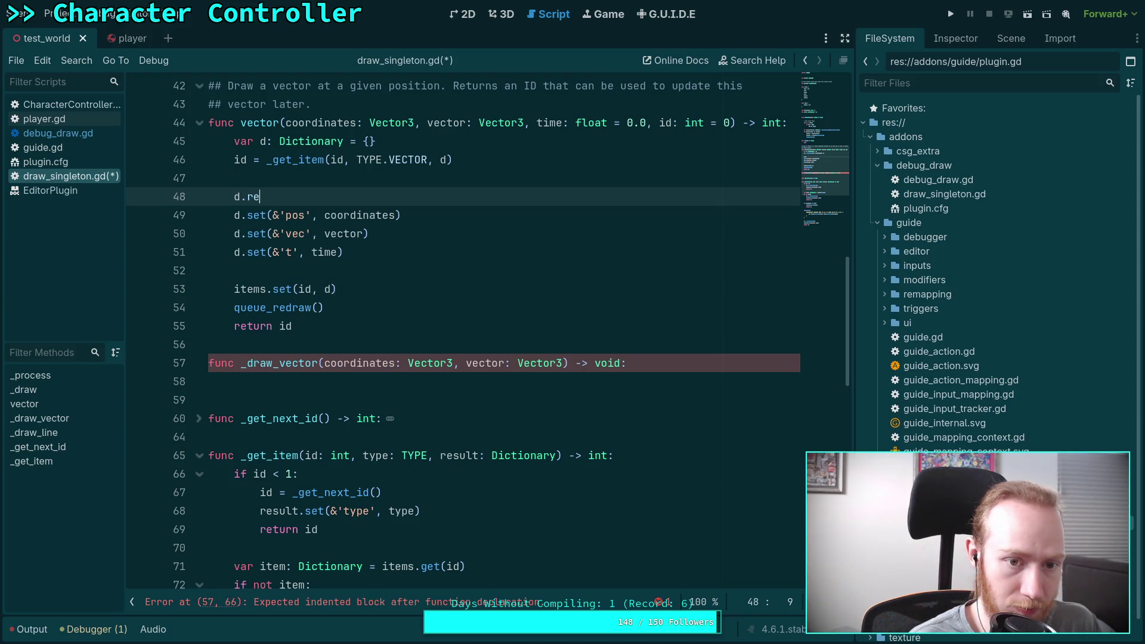
pyautogui.hotkey('ctrl', 'space')
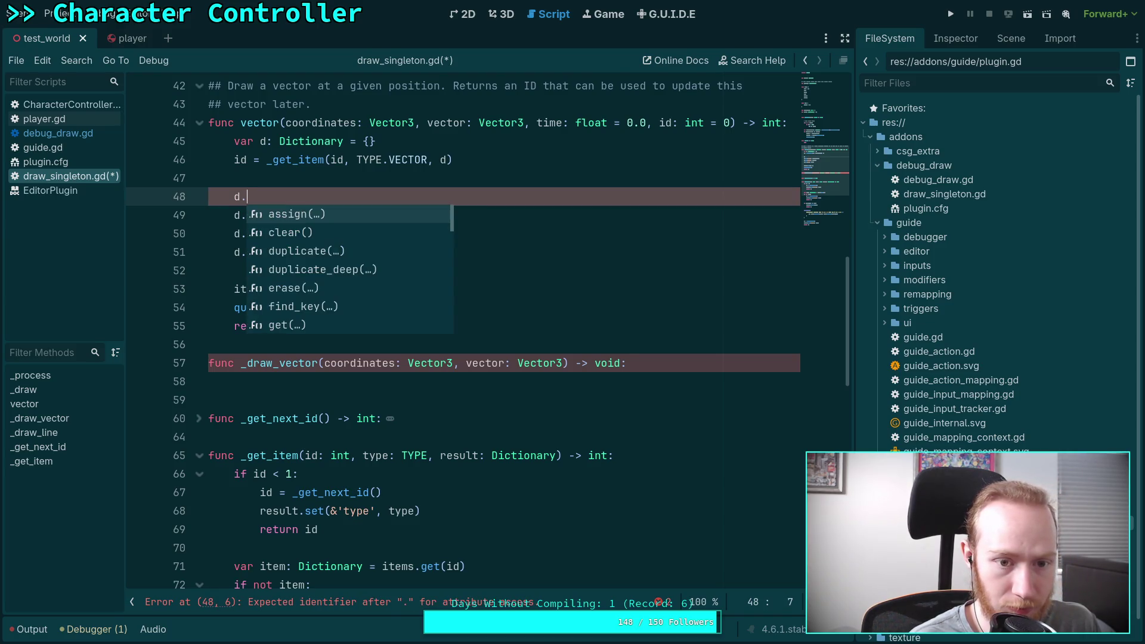
pyautogui.write('er')
pyautogui.press('Return')
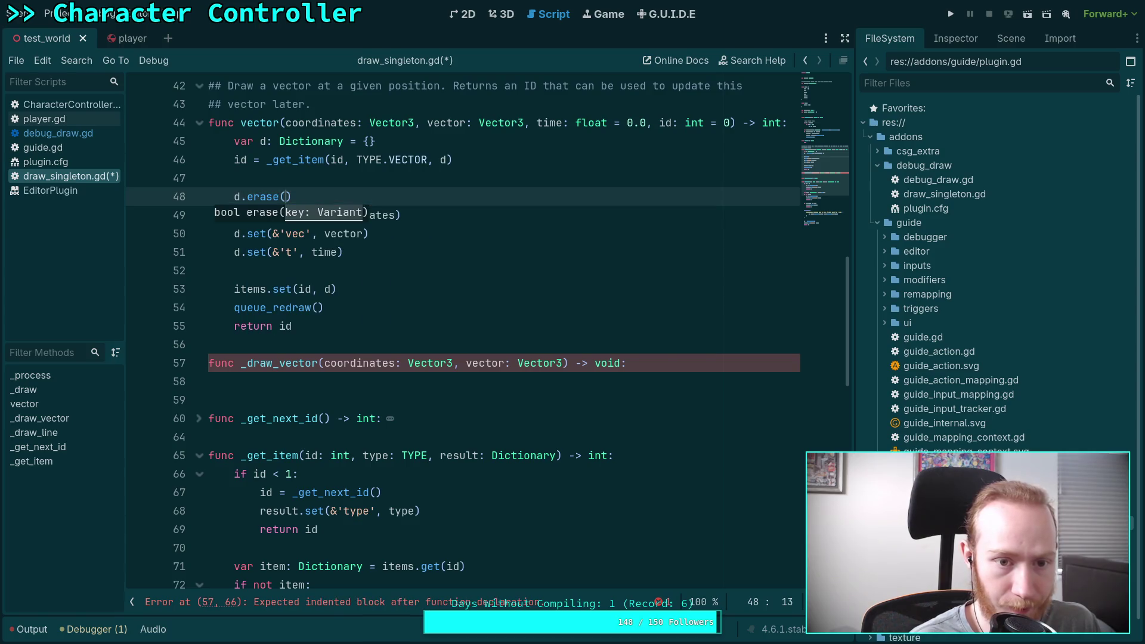
pyautogui.write("'")
pyautogui.press('BackSpace')
pyautogui.write("&'")
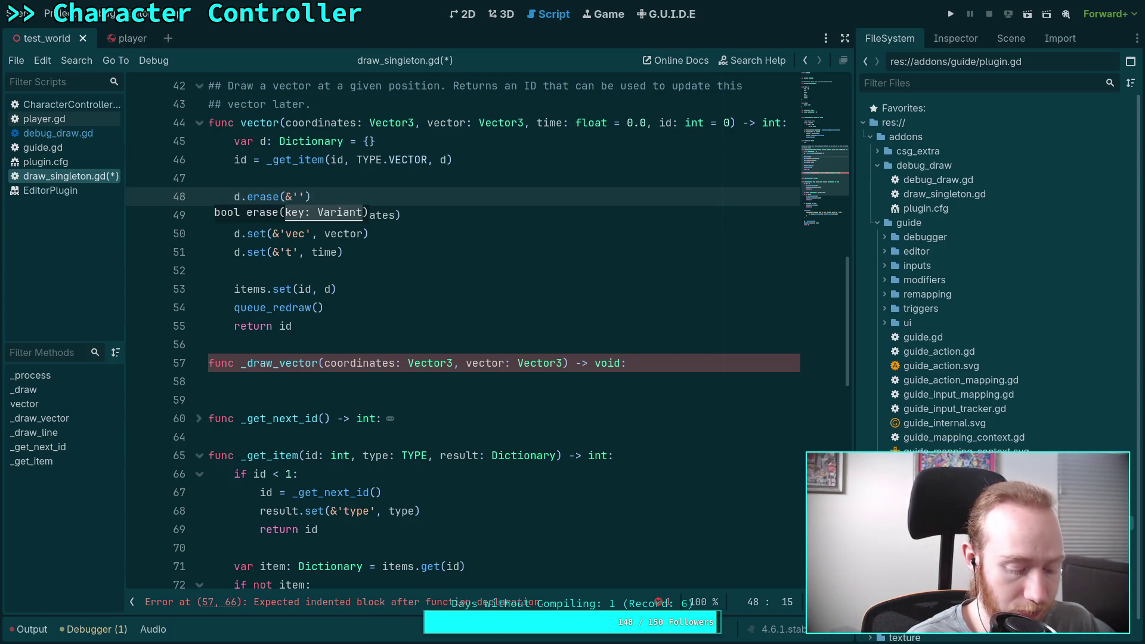
pyautogui.write("delete')")
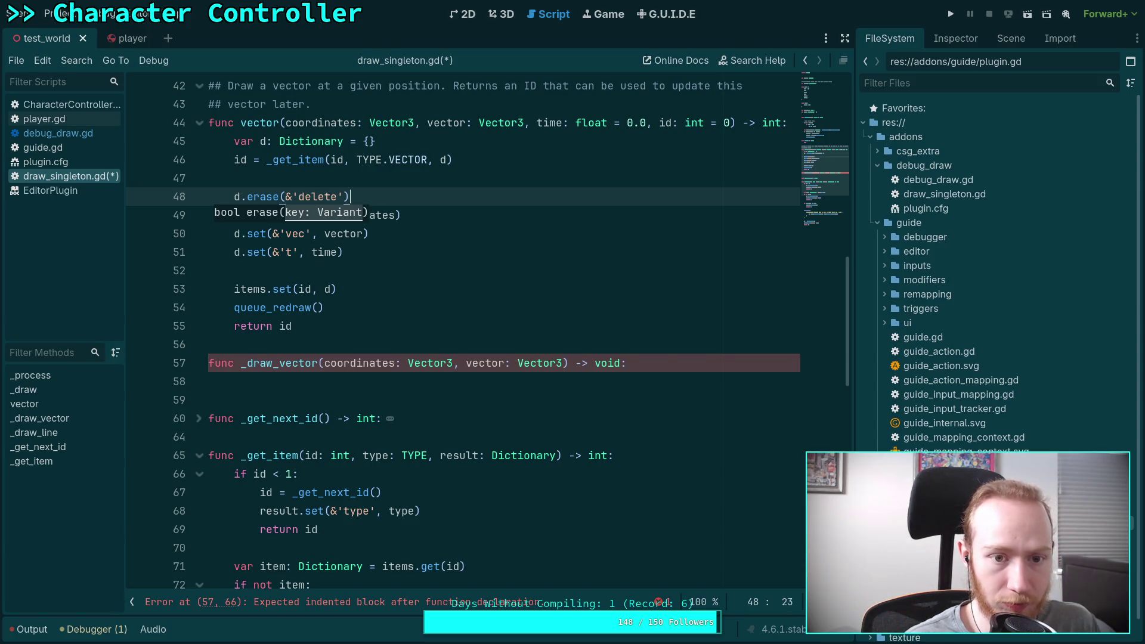
# Step: Type a NOTE comment about removing delete queues after the erase call, then cut it
pyautogui.click(377, 172)
pyautogui.moveTo(270, 197)
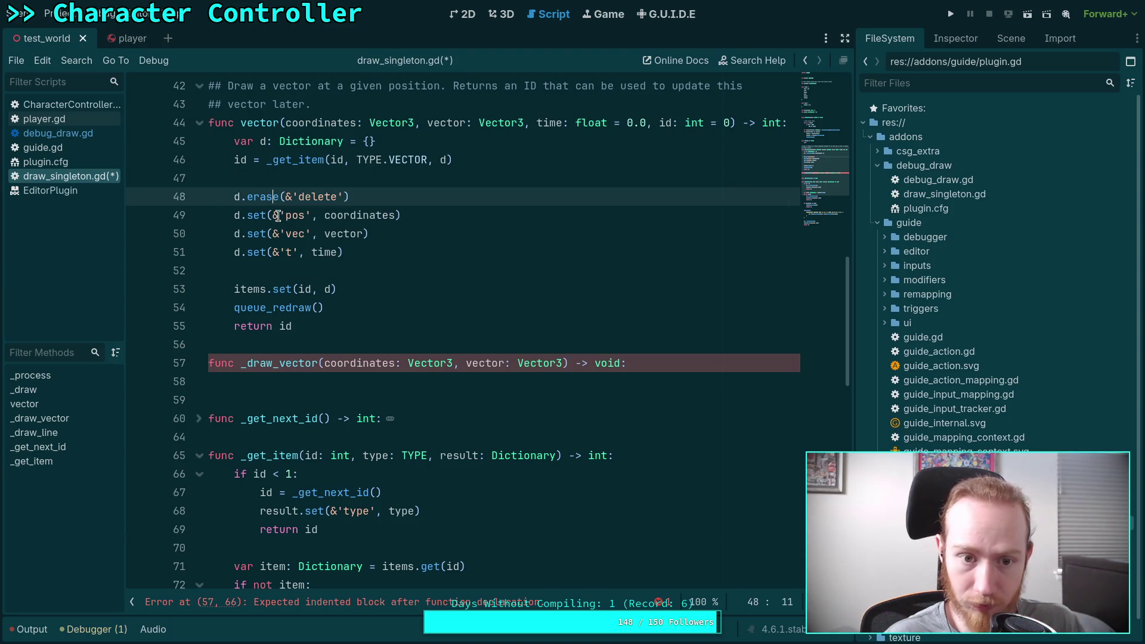
pyautogui.click(410, 190)
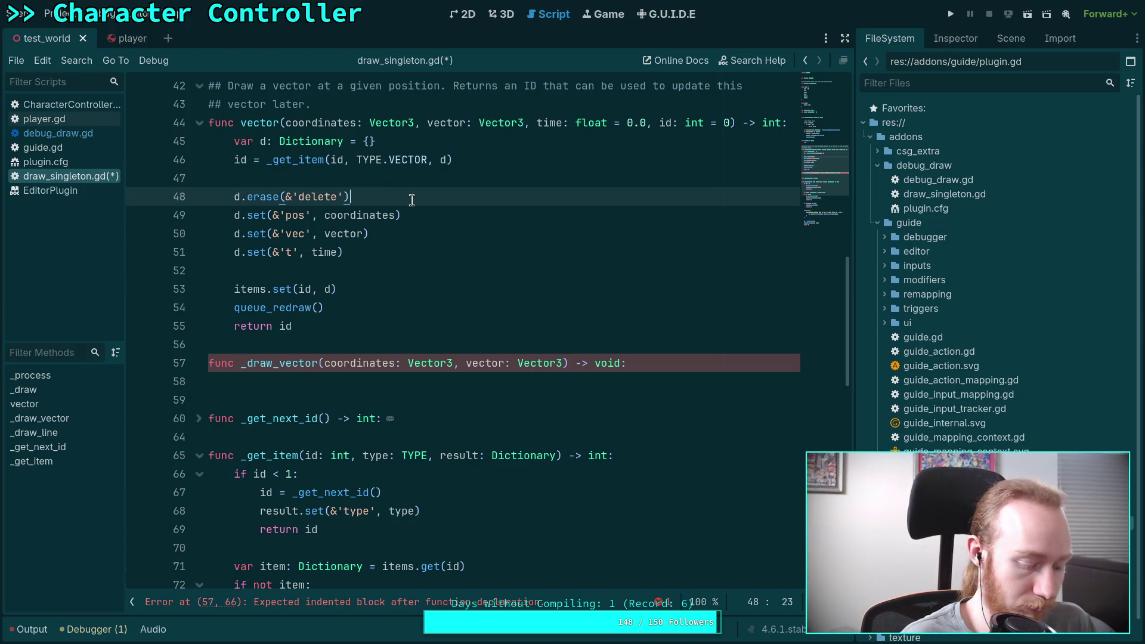
pyautogui.write(' # NOTE: ')
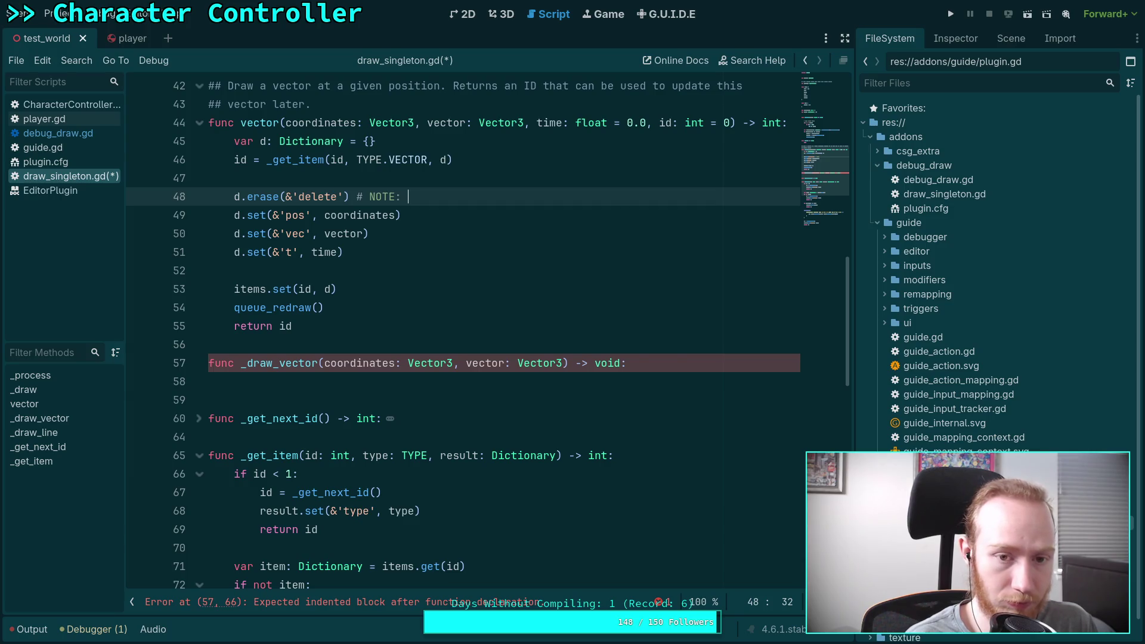
pyautogui.write('re')
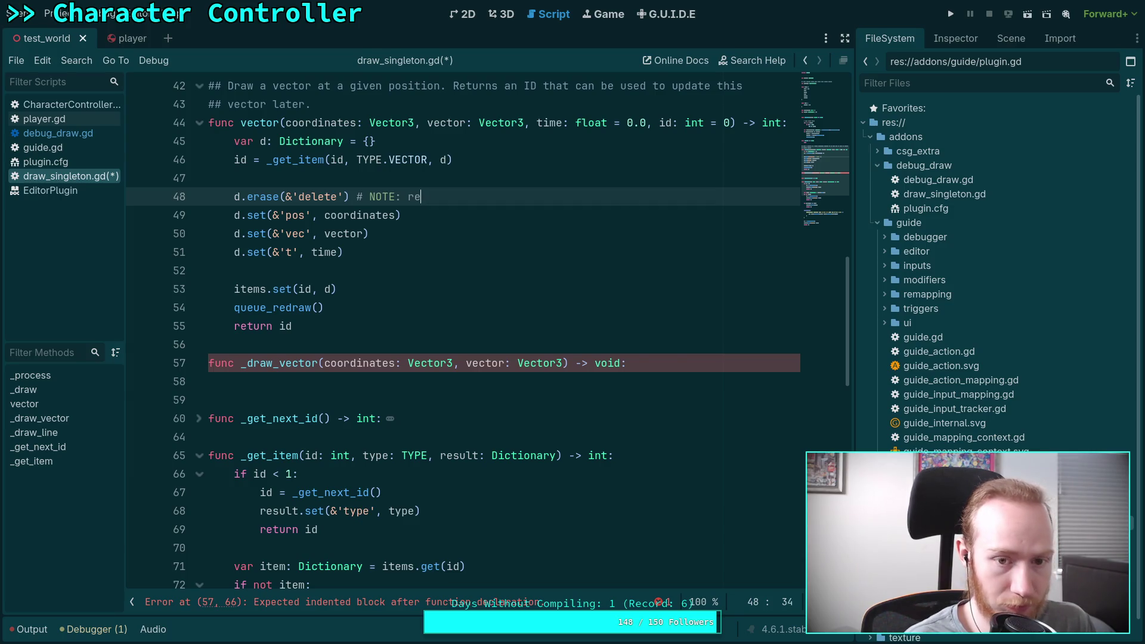
pyautogui.write('move delete queues ')
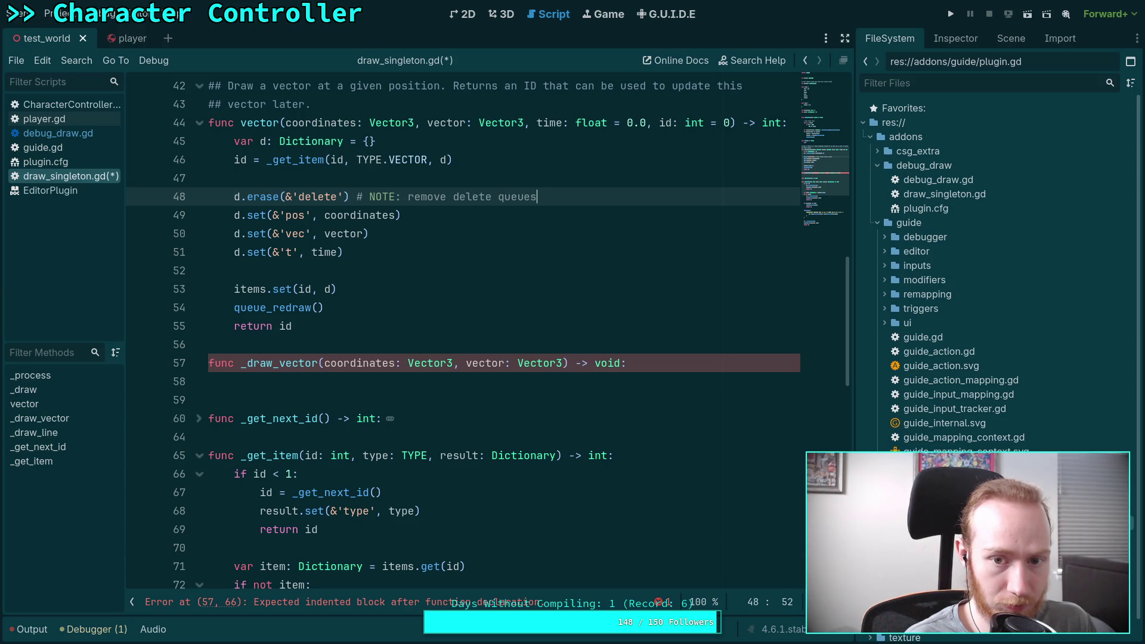
pyautogui.write('if the item ')
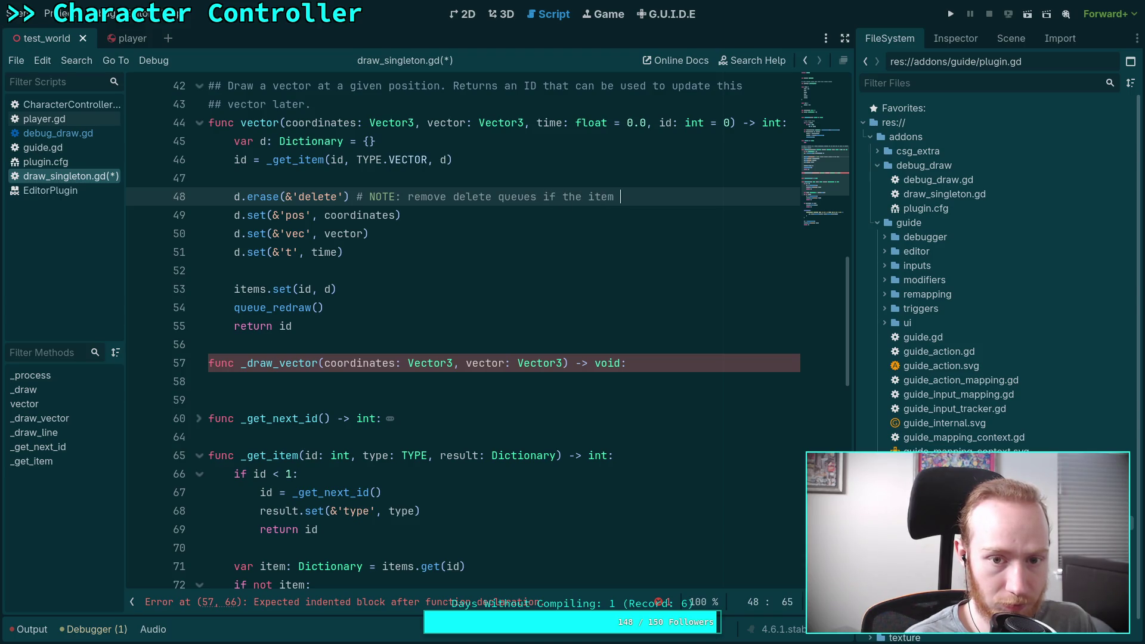
pyautogui.write('ran out of')
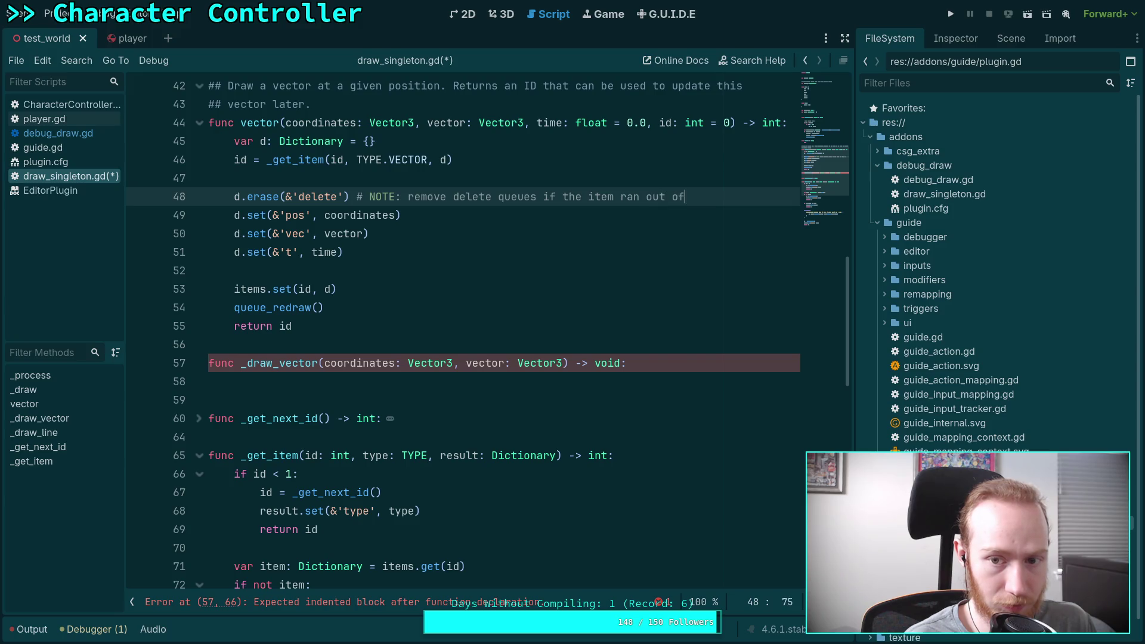
pyautogui.write(' time this frame')
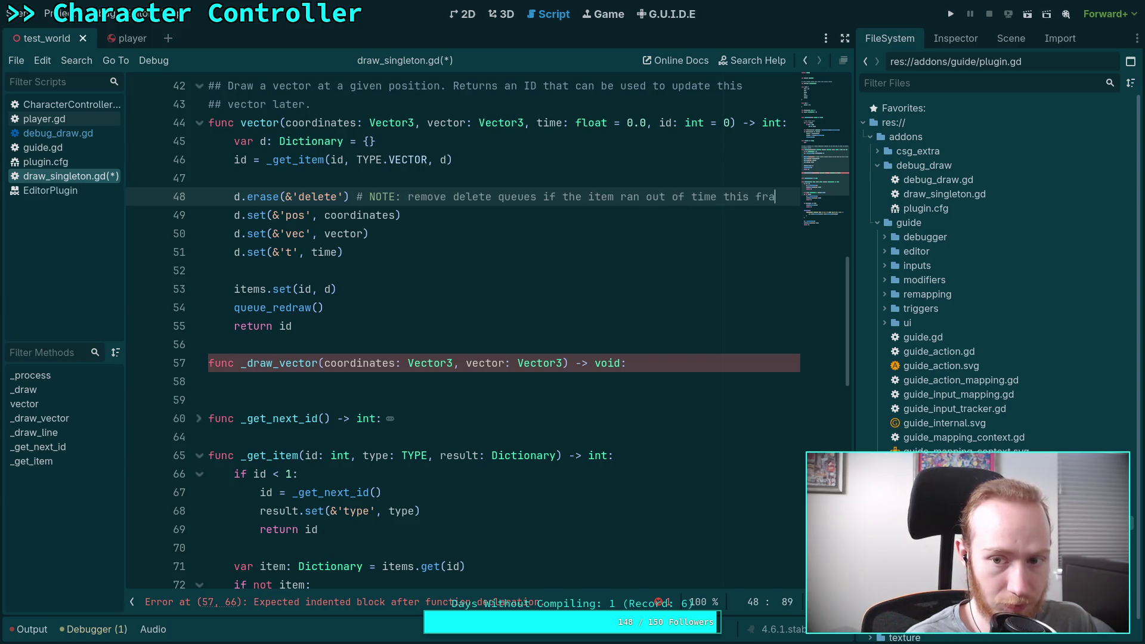
pyautogui.moveTo(384, 197); pyautogui.dragTo(787, 197)
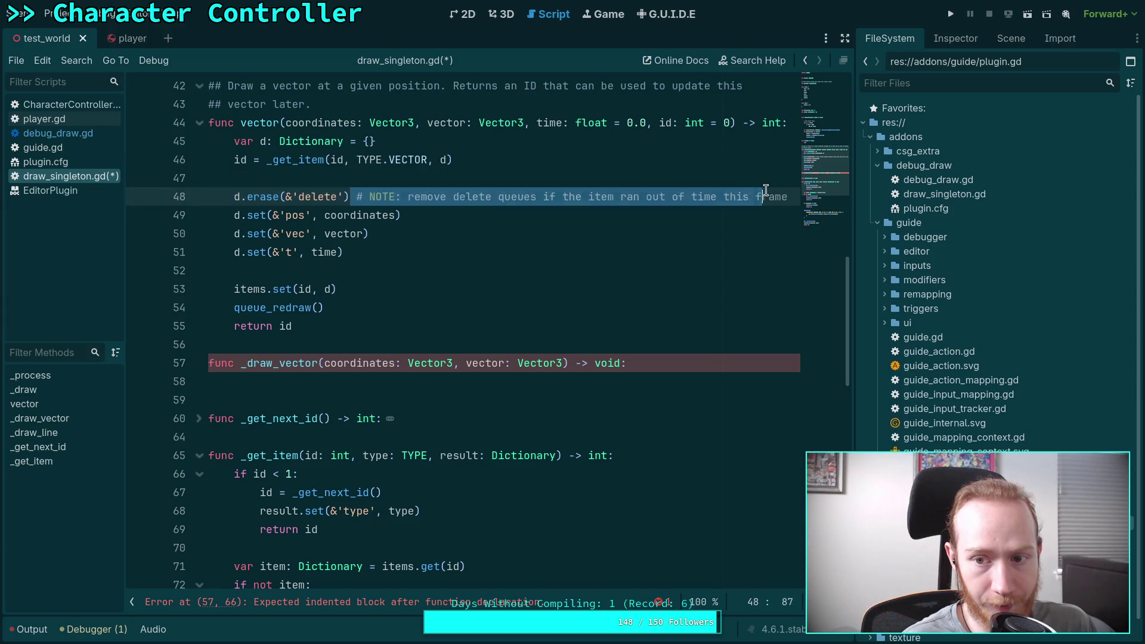
pyautogui.press('BackSpace')
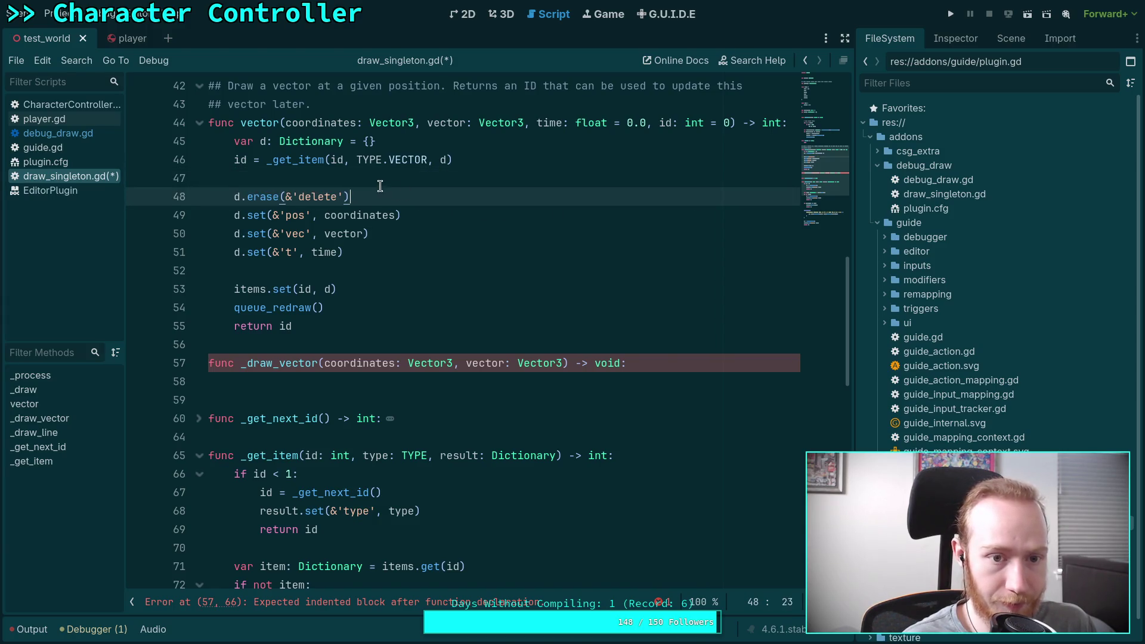
# Step: Put the NOTE comment above d.erase, then cut both lines out of vector()
pyautogui.press('Up')
pyautogui.press('Return')
pyautogui.write('# NOTE: remove delete queues if the item ran out of time this frame')
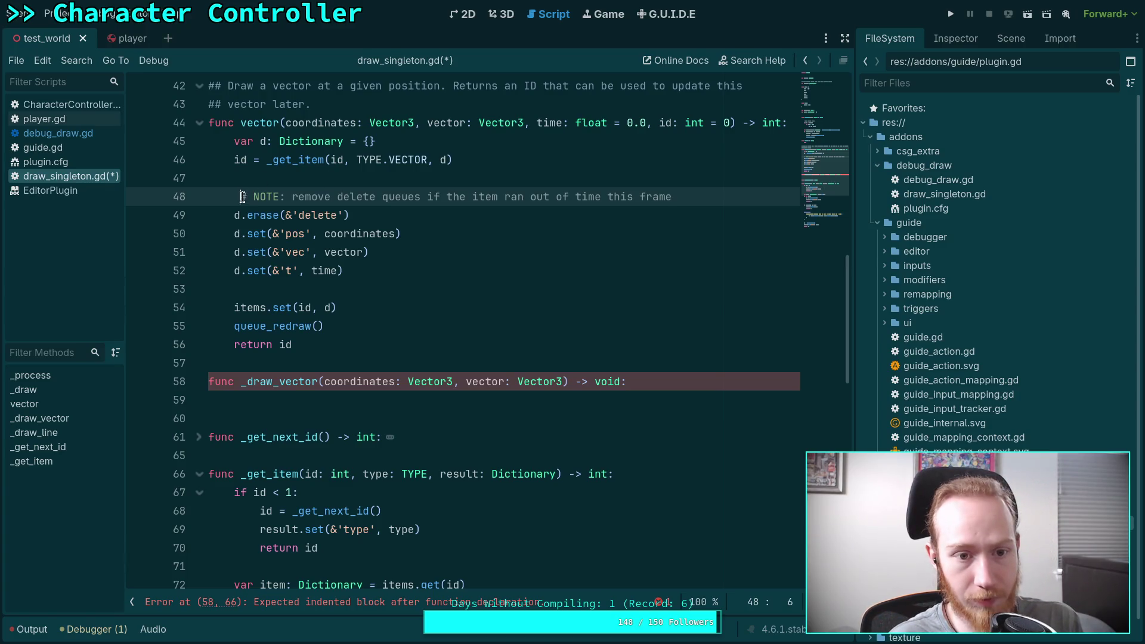
pyautogui.press('Home')
pyautogui.press('BackSpace')
pyautogui.moveTo(286, 196); pyautogui.dragTo(284, 215)
pyautogui.hotkey('alt', 'Down')
pyautogui.hotkey('alt', 'Down')
pyautogui.hotkey('alt', 'Down')
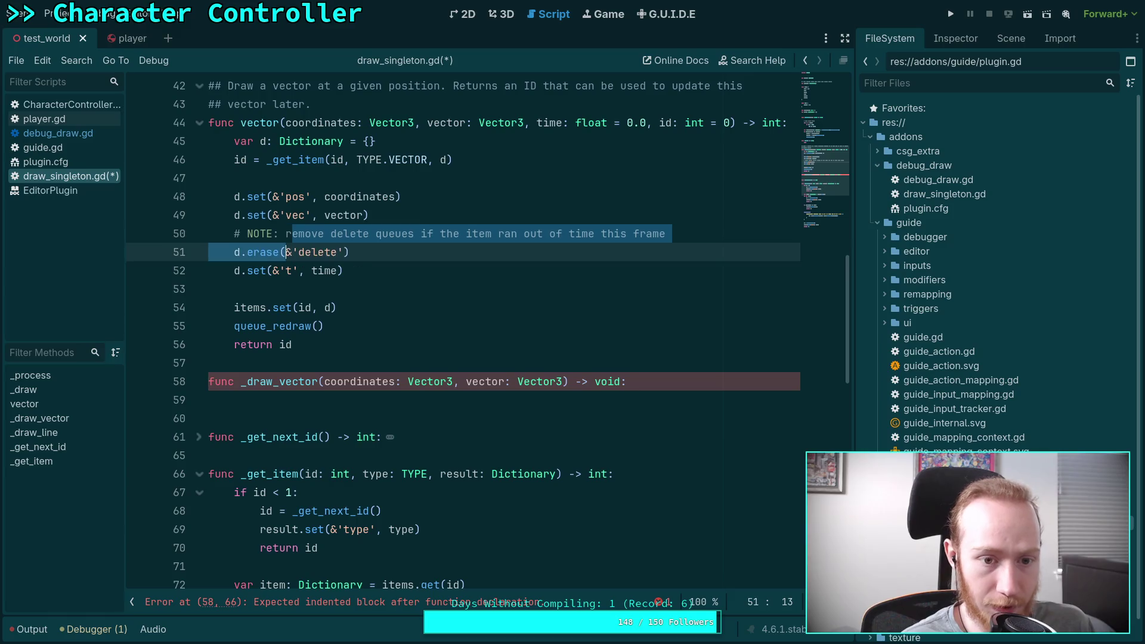
pyautogui.click(406, 288)
pyautogui.press('Return')
pyautogui.click(438, 260)
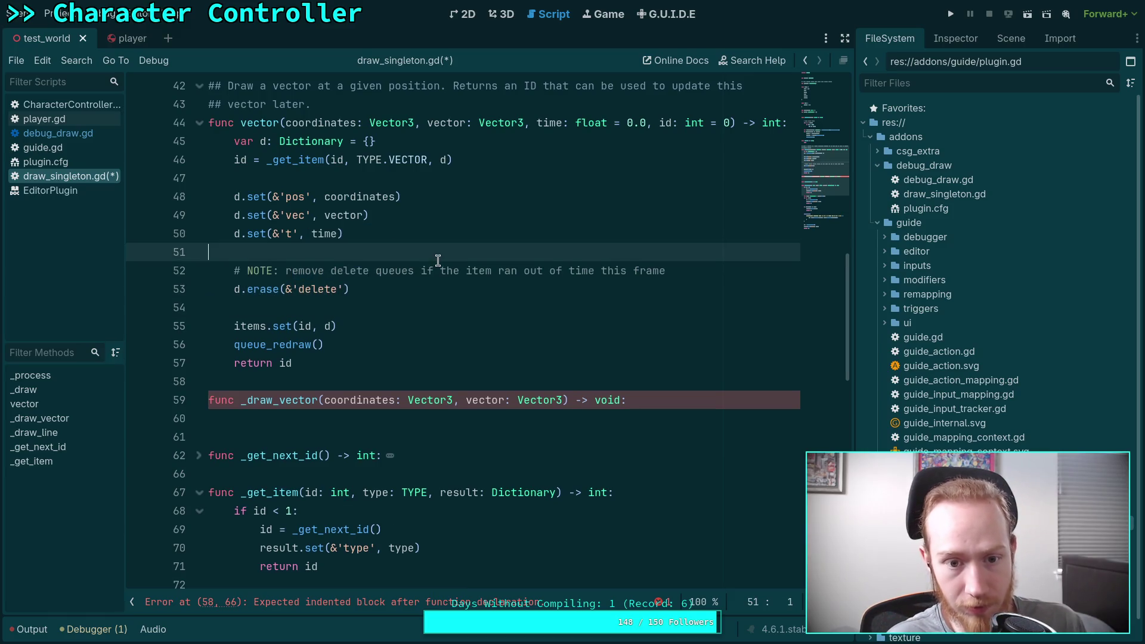
pyautogui.moveTo(384, 287); pyautogui.dragTo(362, 248)
pyautogui.hotkey('ctrl', 'c')
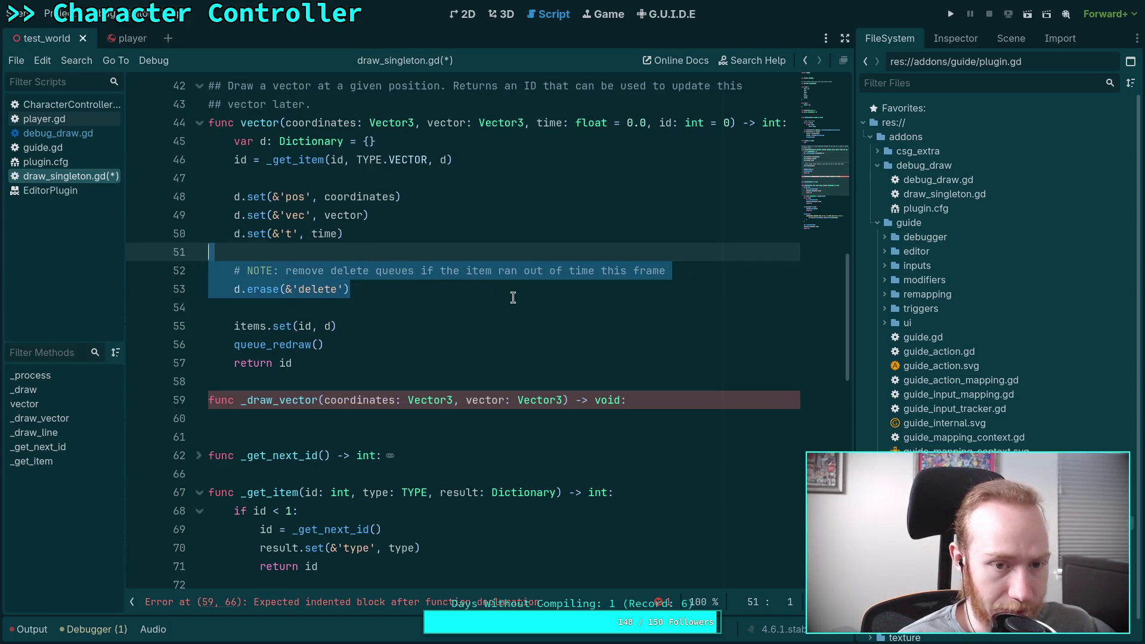
pyautogui.press('BackSpace')
pyautogui.press('BackSpace')
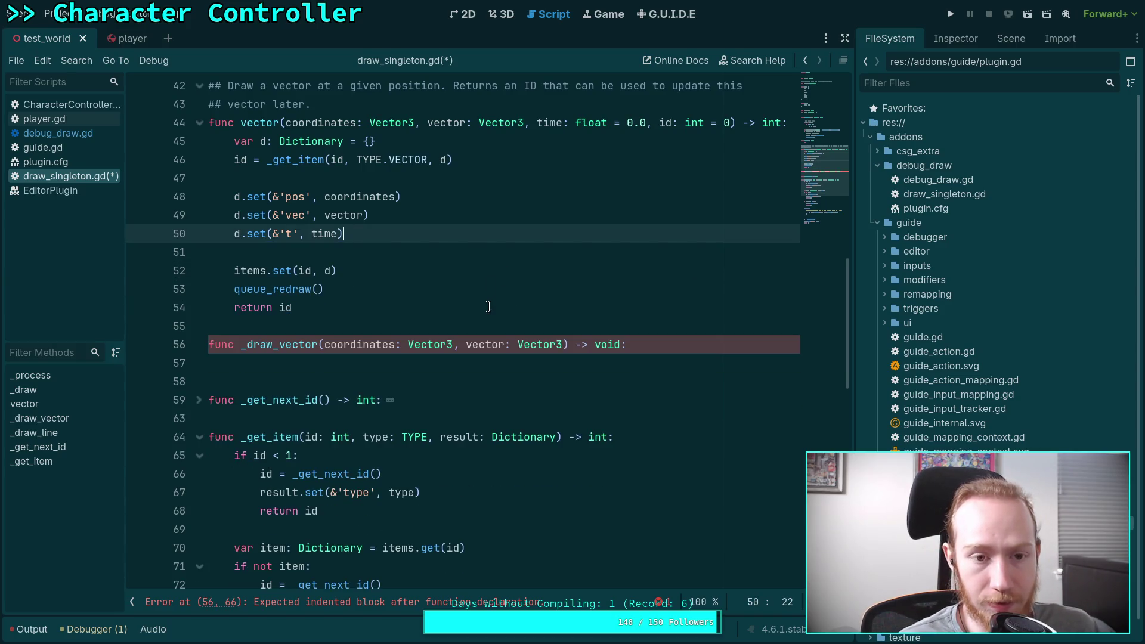
# Step: Paste the comment and erase lines after result.assign(item), indented, with d renamed to result
pyautogui.scroll(-8, 488, 306)
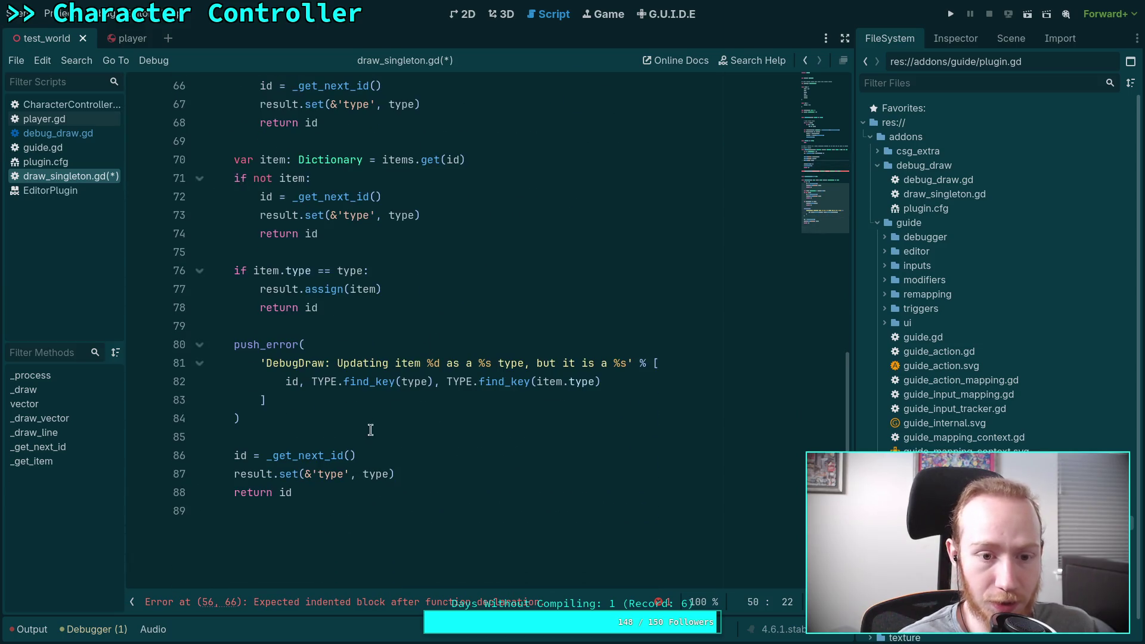
pyautogui.scroll(1, 370, 434)
pyautogui.click(463, 344)
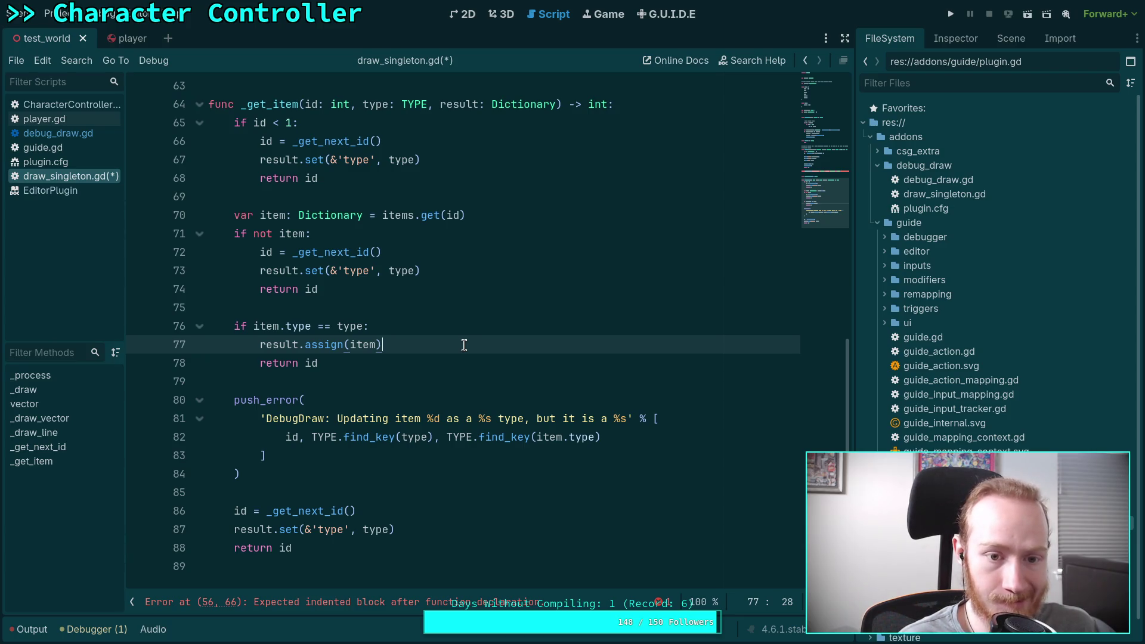
pyautogui.press('Return')
pyautogui.hotkey('ctrl', 'v')
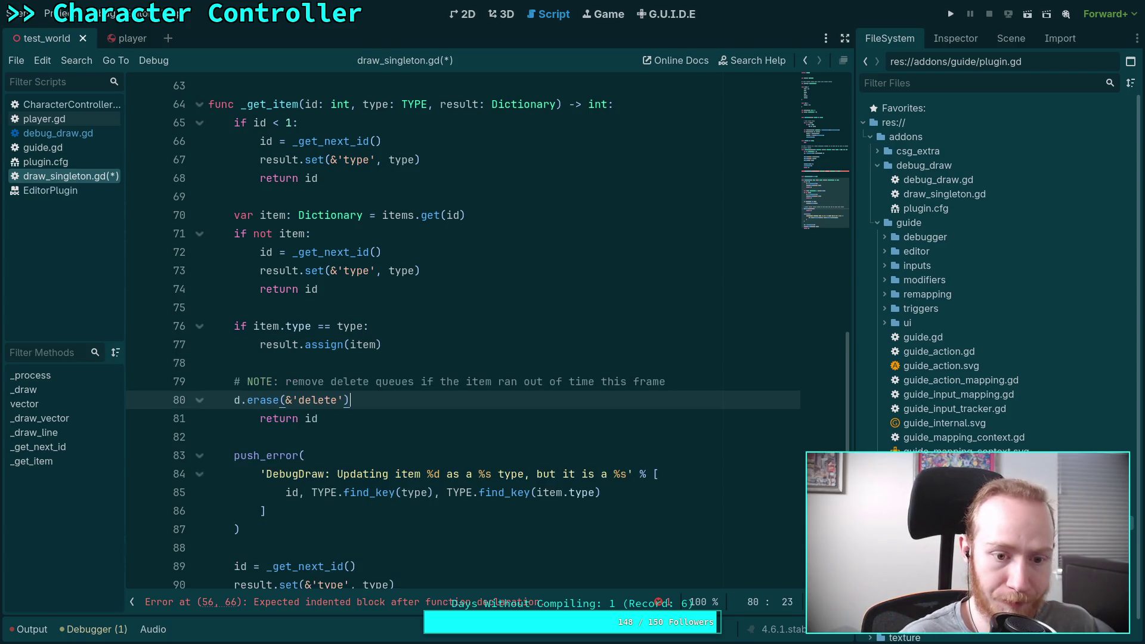
pyautogui.click(259, 381)
pyautogui.moveTo(259, 382); pyautogui.dragTo(268, 396)
pyautogui.press('Tab')
pyautogui.click(268, 396)
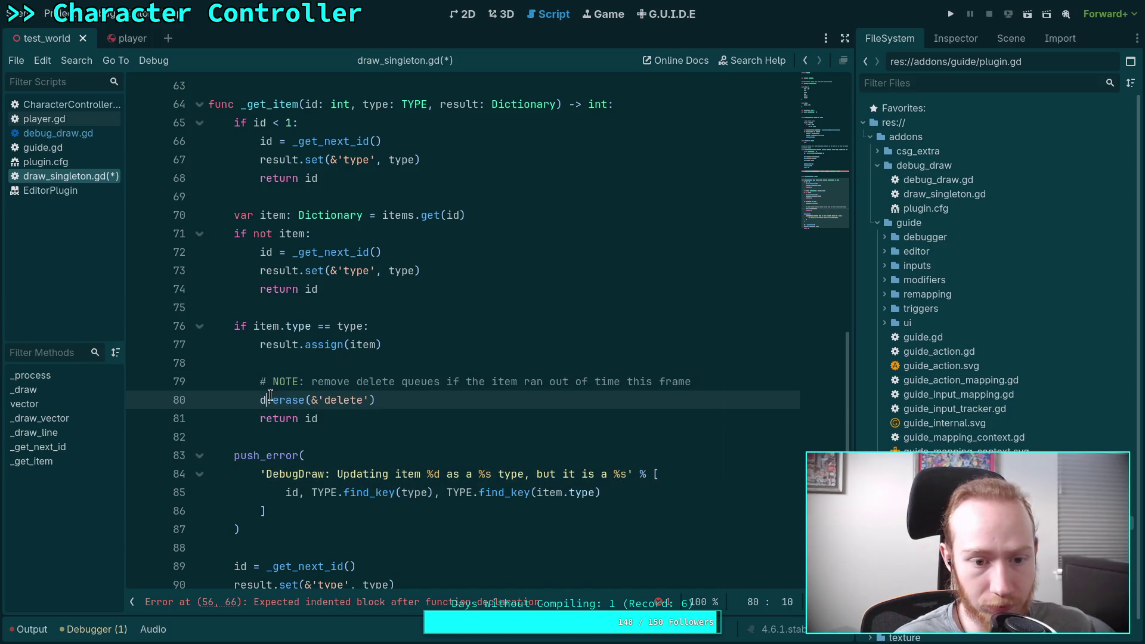
pyautogui.press('BackSpace')
pyautogui.write('result')
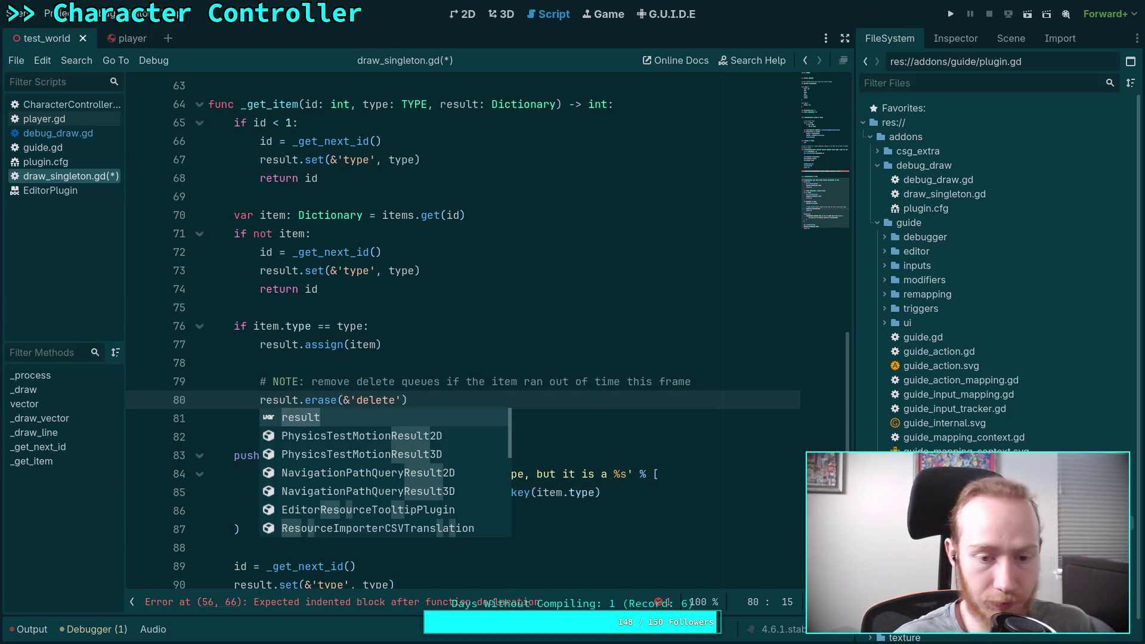
pyautogui.press('End')
pyautogui.press('Return')
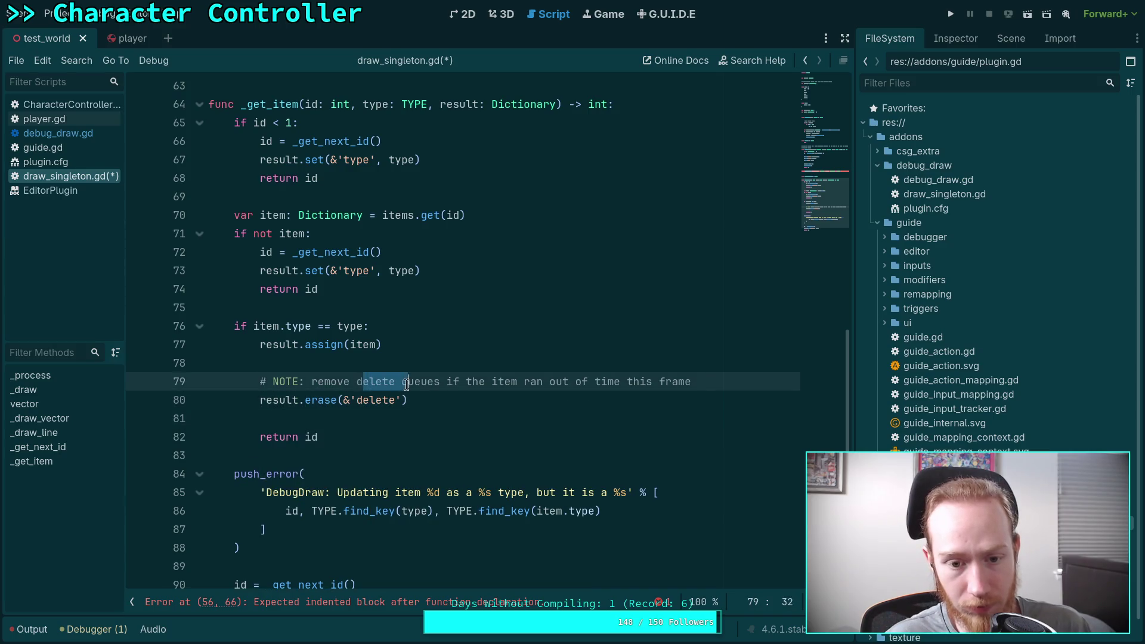
# Step: Reword the comment to 'remove queued deletion if the item ran out of time', and save
pyautogui.moveTo(395, 382); pyautogui.dragTo(442, 382)
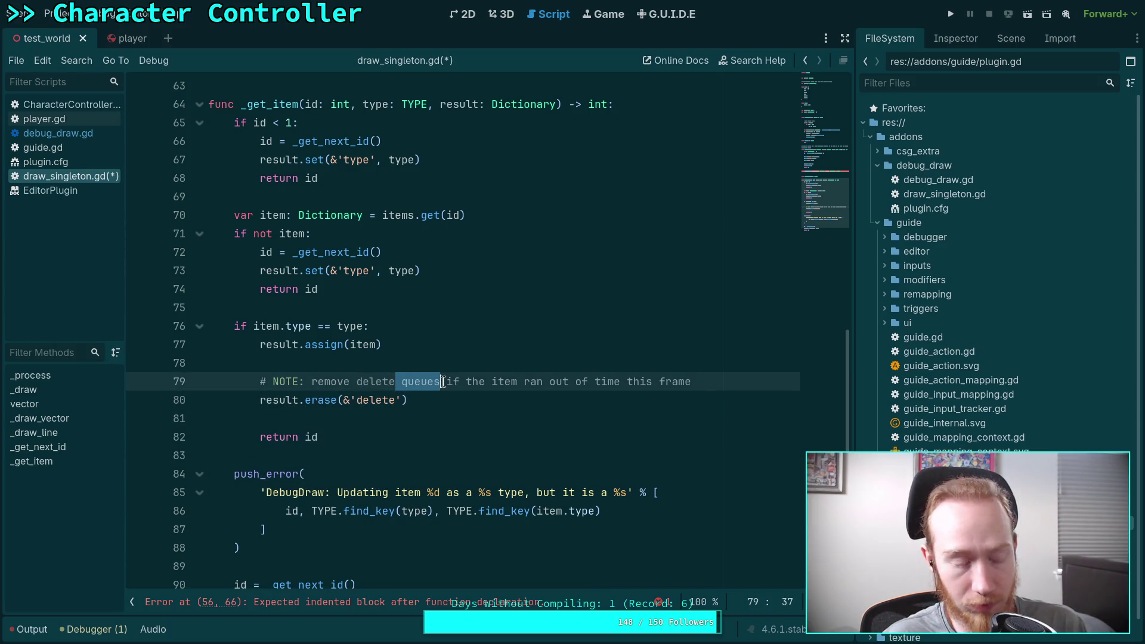
pyautogui.press('BackSpace')
pyautogui.press('BackSpace')
pyautogui.press('BackSpace')
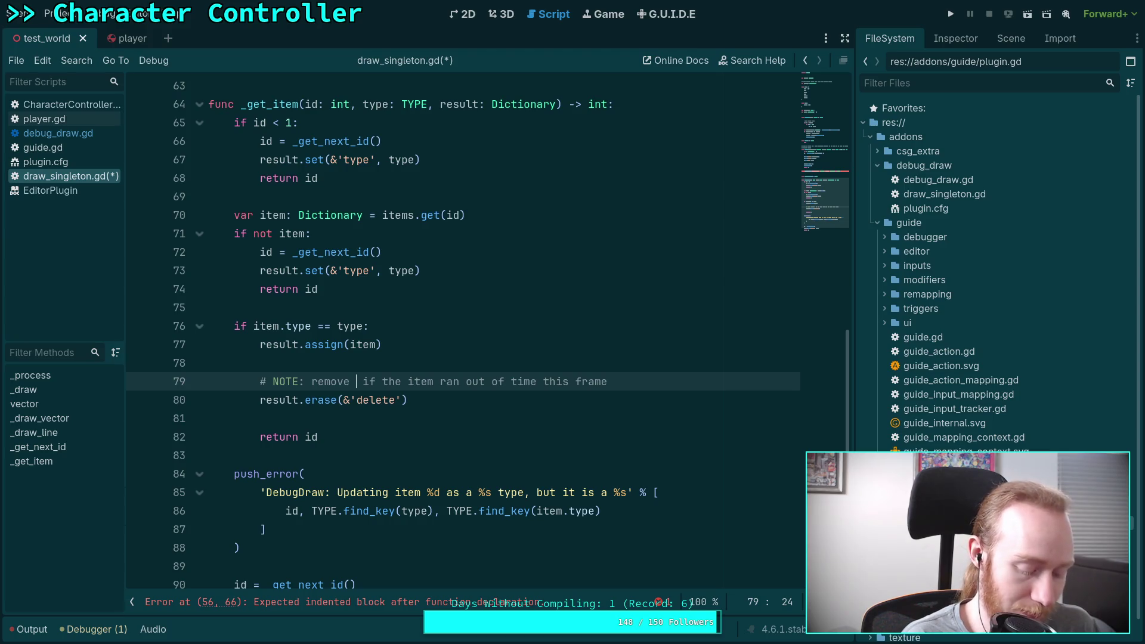
pyautogui.write('queued det')
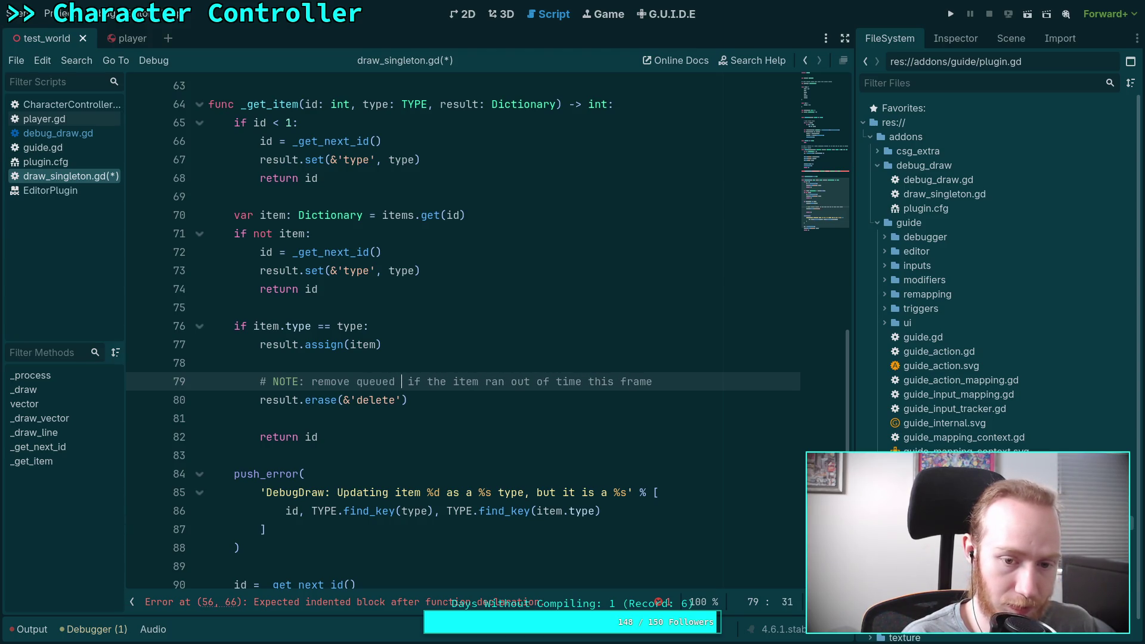
pyautogui.press('BackSpace')
pyautogui.write('letion')
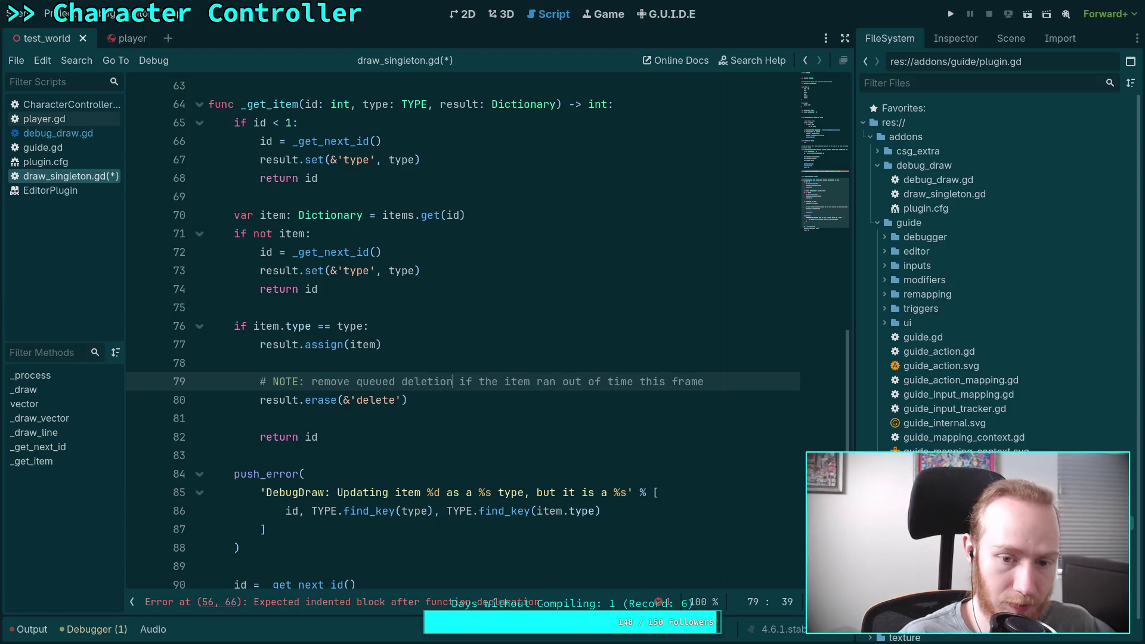
pyautogui.click(490, 428)
pyautogui.click(433, 407)
pyautogui.click(415, 417)
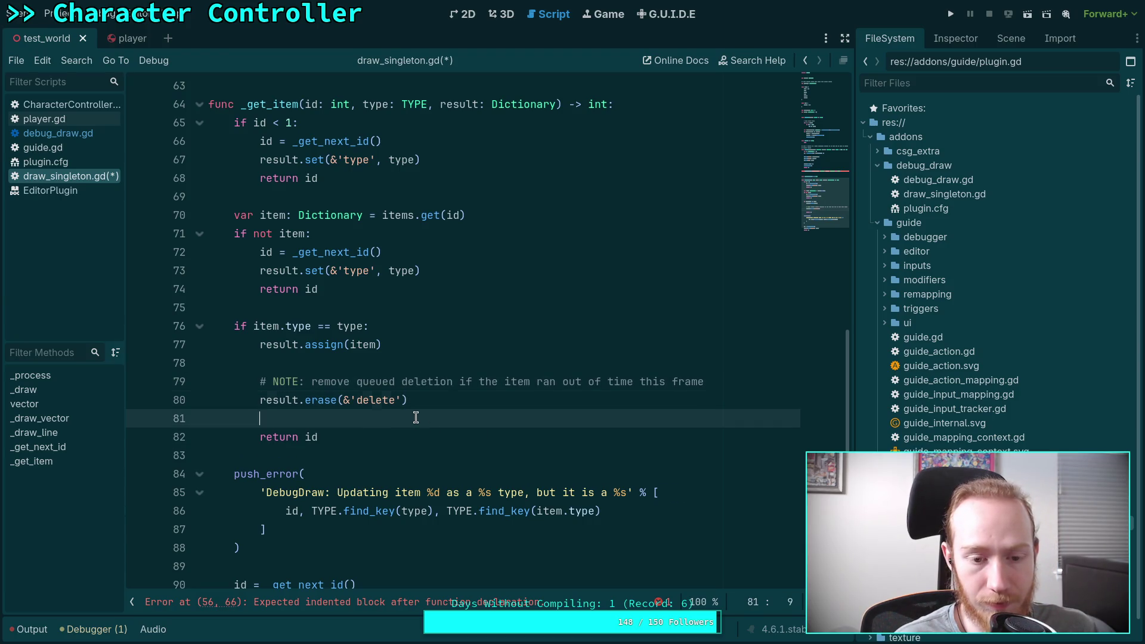
pyautogui.hotkey('ctrl', 's')
pyautogui.scroll(5, 399, 403)
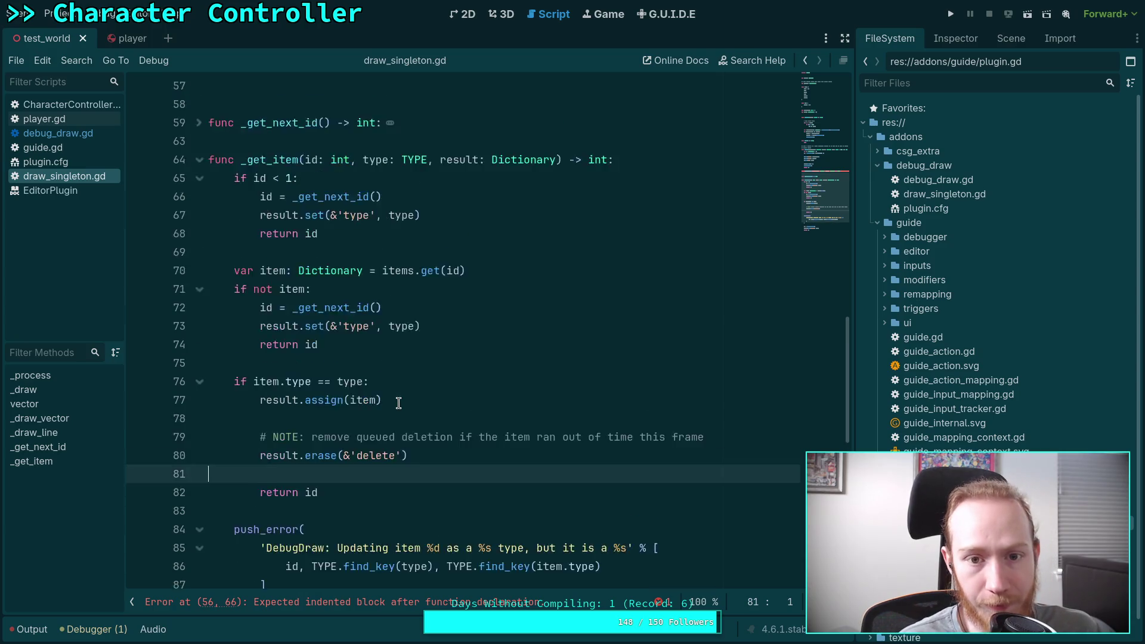
pyautogui.scroll(3, 398, 403)
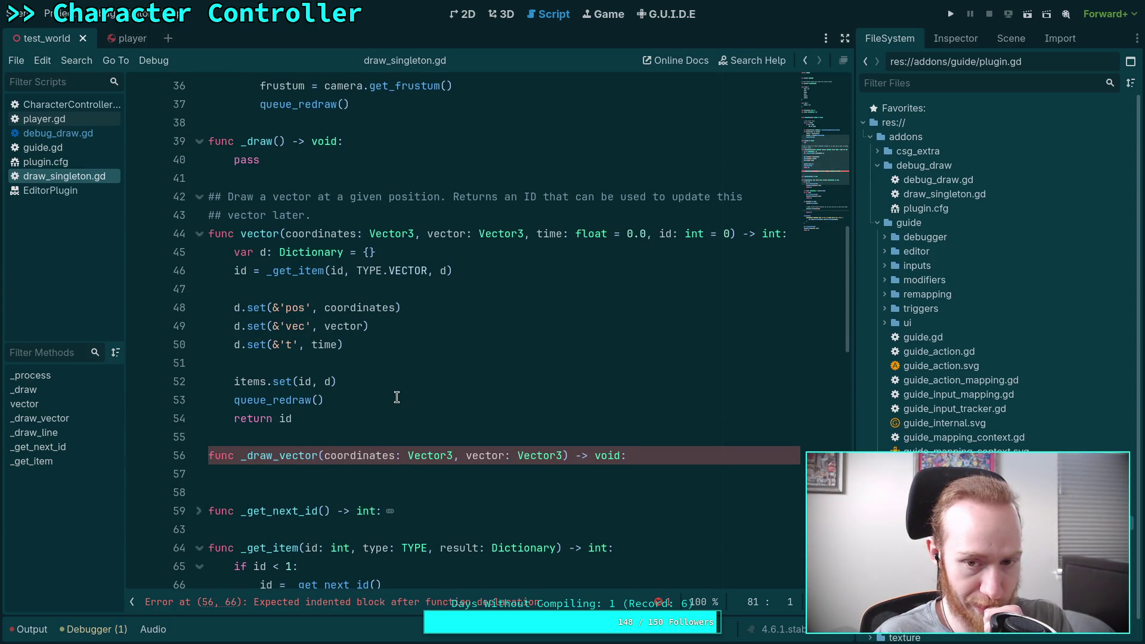
pyautogui.scroll(-1, 396, 397)
pyautogui.scroll(-5, 397, 397)
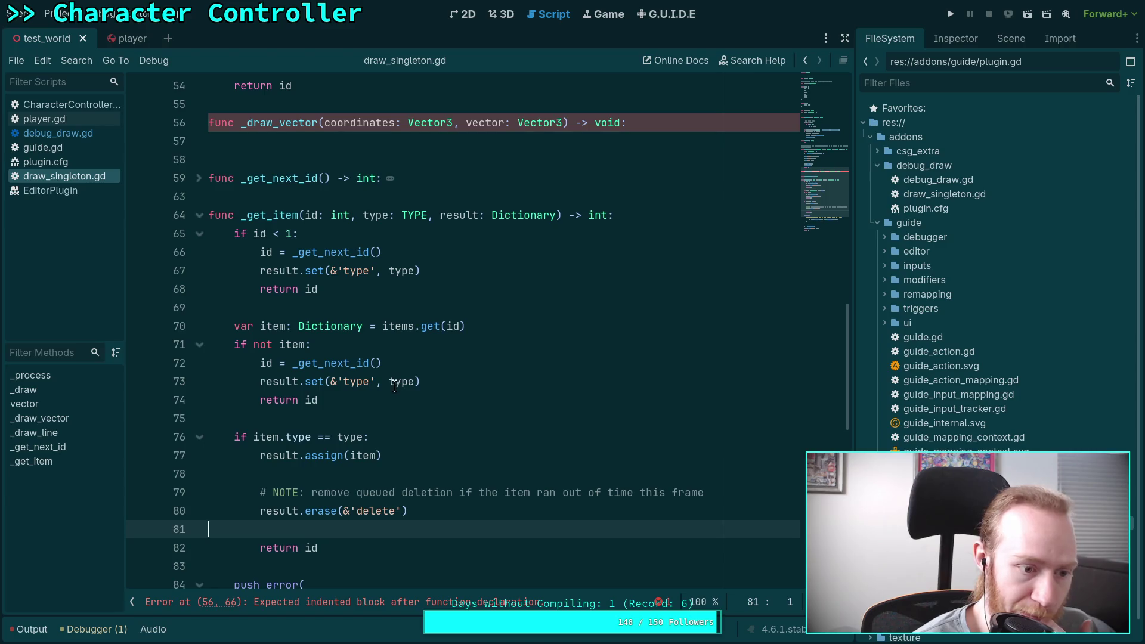
pyautogui.scroll(-4, 377, 365)
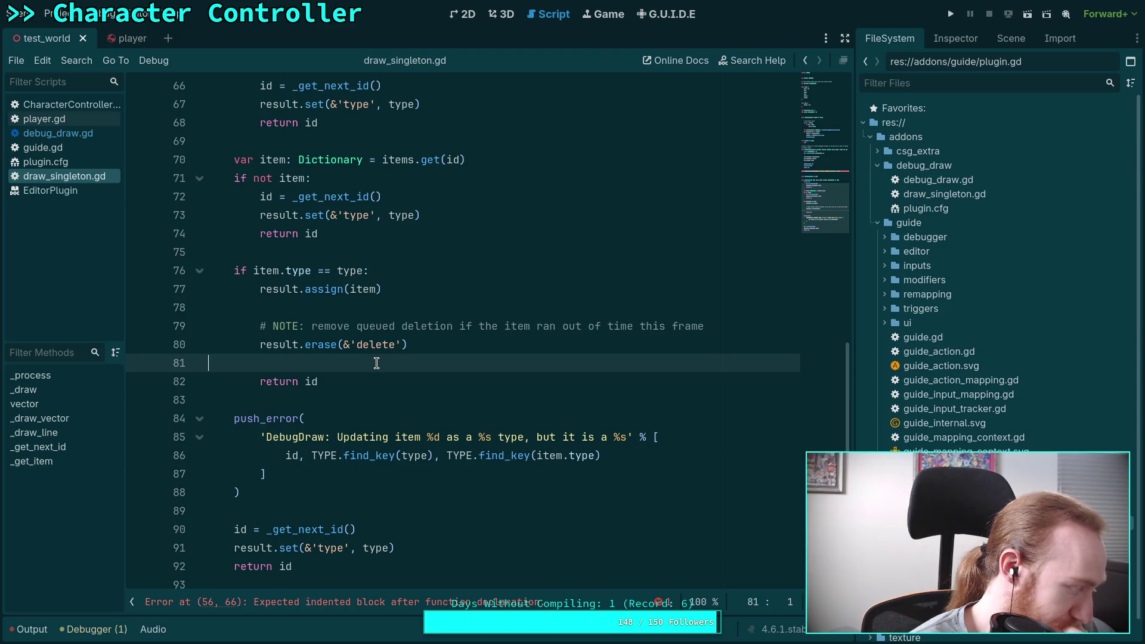
pyautogui.scroll(8, 370, 364)
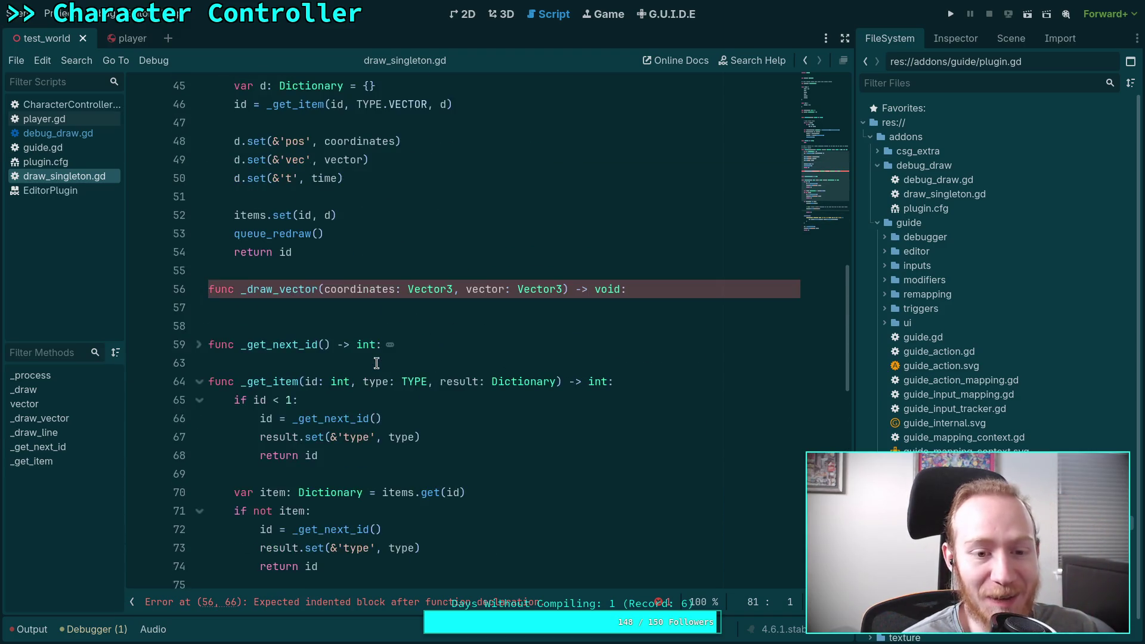
pyautogui.click(381, 363)
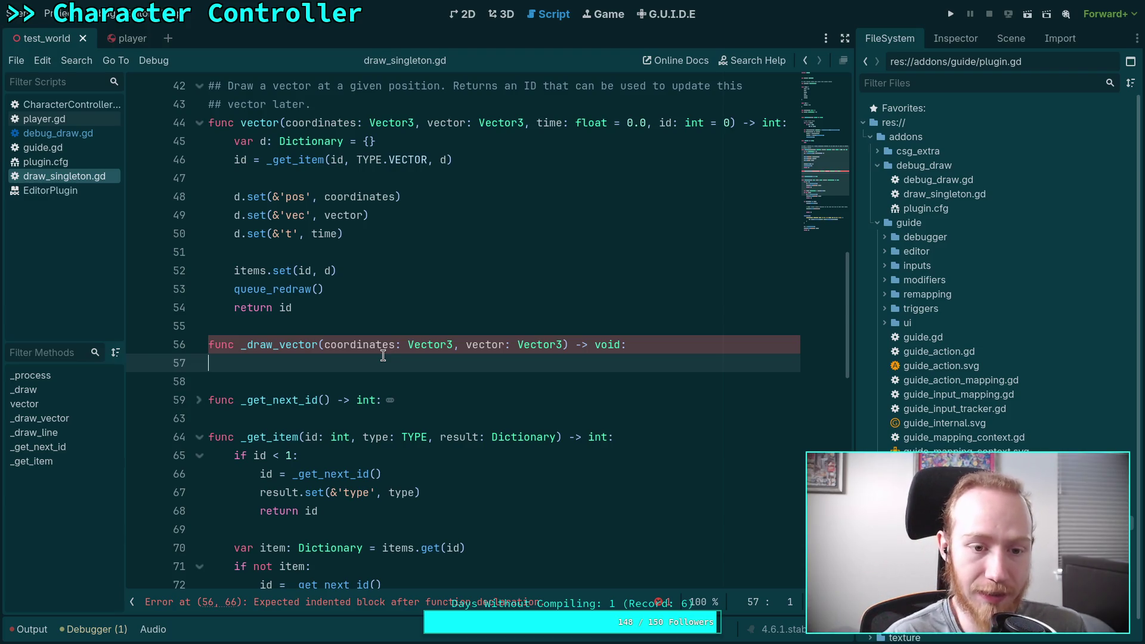
pyautogui.scroll(6, 383, 356)
# Step: Below d.t -= delta, add 'if d.t <= 0.0:' calling d.set(&'delete', true), and save
pyautogui.click(418, 322)
pyautogui.click(406, 215)
pyautogui.press('Return')
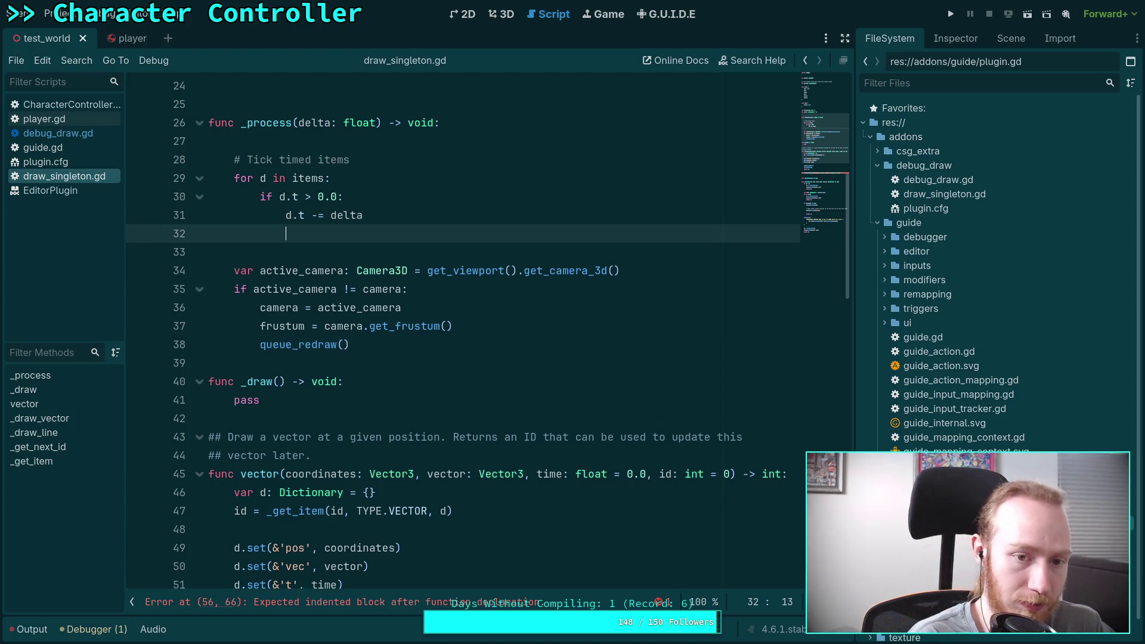
pyautogui.write('ifd,t')
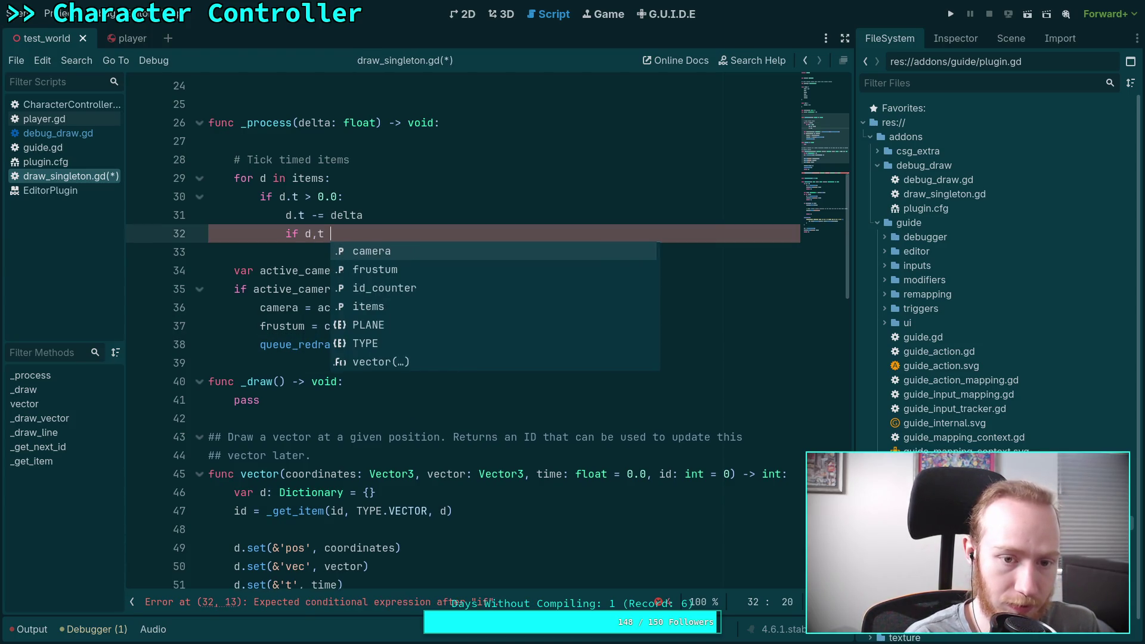
pyautogui.press('BackSpace')
pyautogui.press('BackSpace')
pyautogui.write('.h')
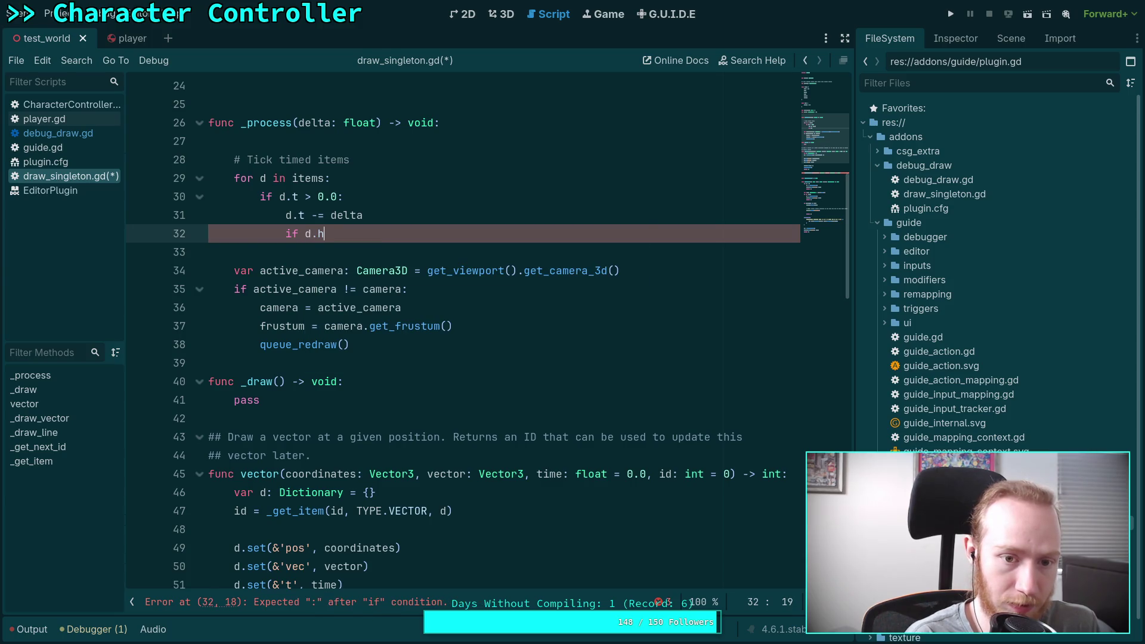
pyautogui.press('BackSpace')
pyautogui.write('t <= 0.0:')
pyautogui.press('Return')
pyautogui.write('d.set')
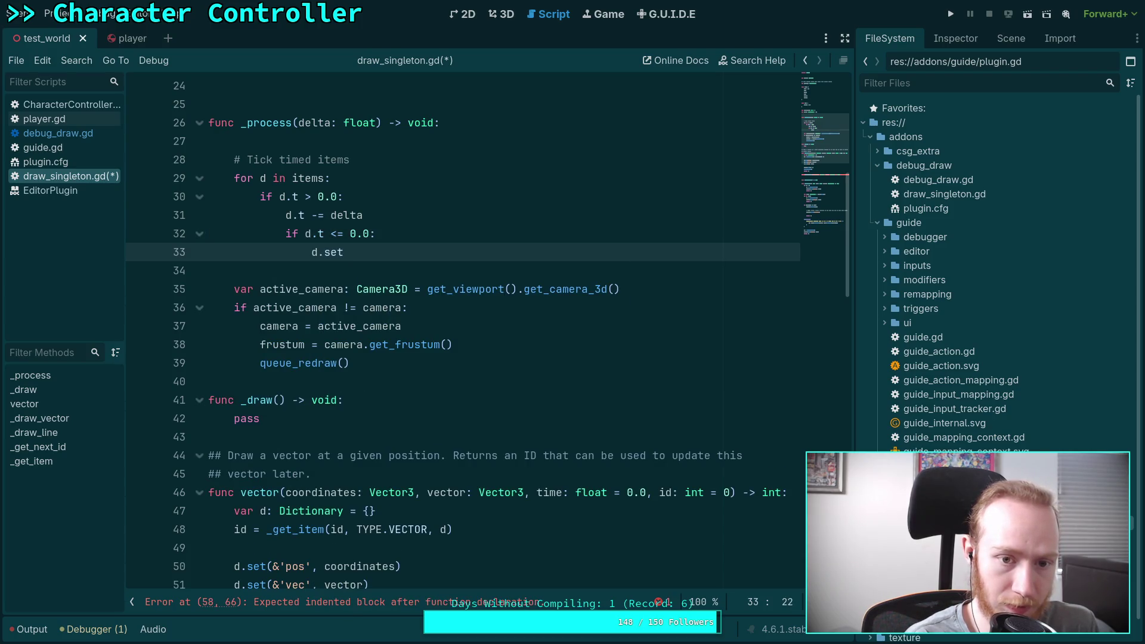
pyautogui.write("(&'")
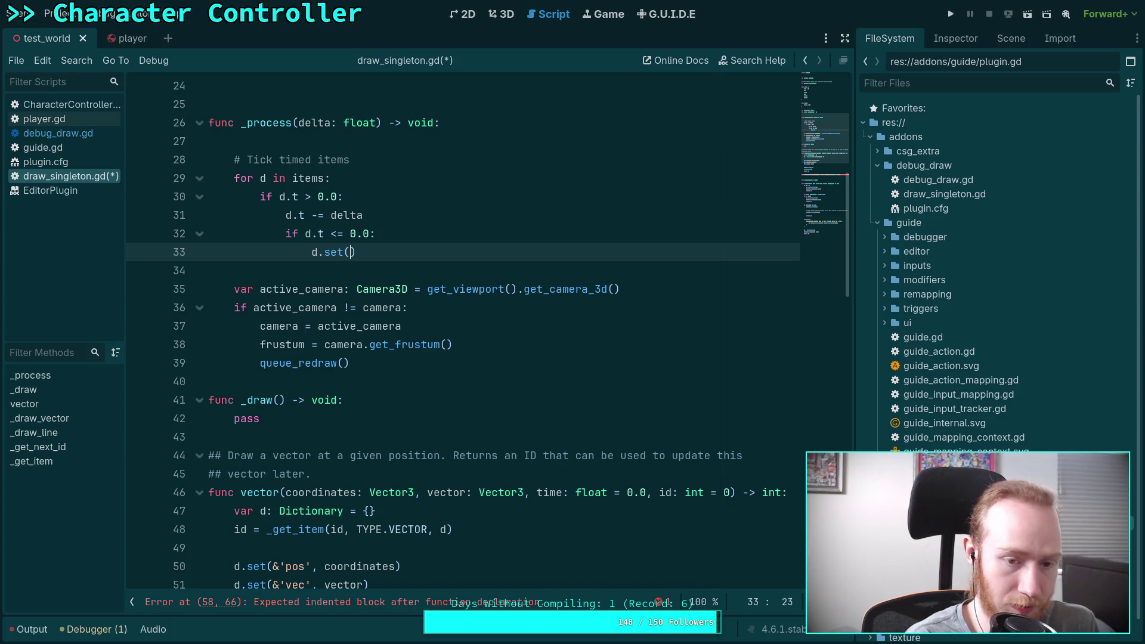
pyautogui.write("delete',")
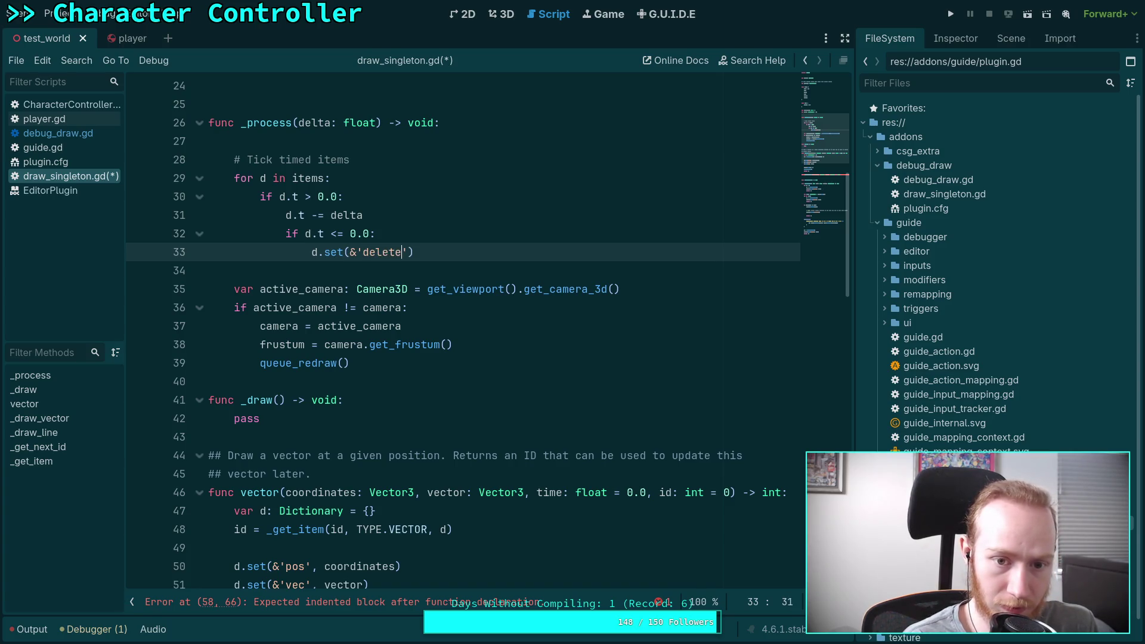
pyautogui.write(' true')
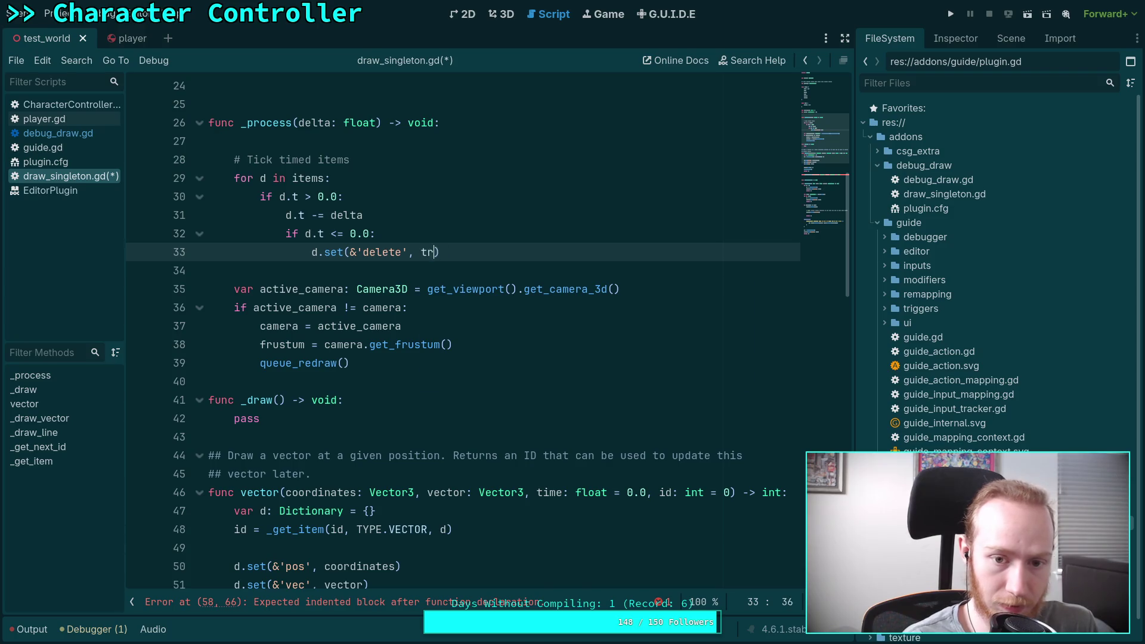
pyautogui.hotkey('ctrl', 's')
pyautogui.click(425, 271)
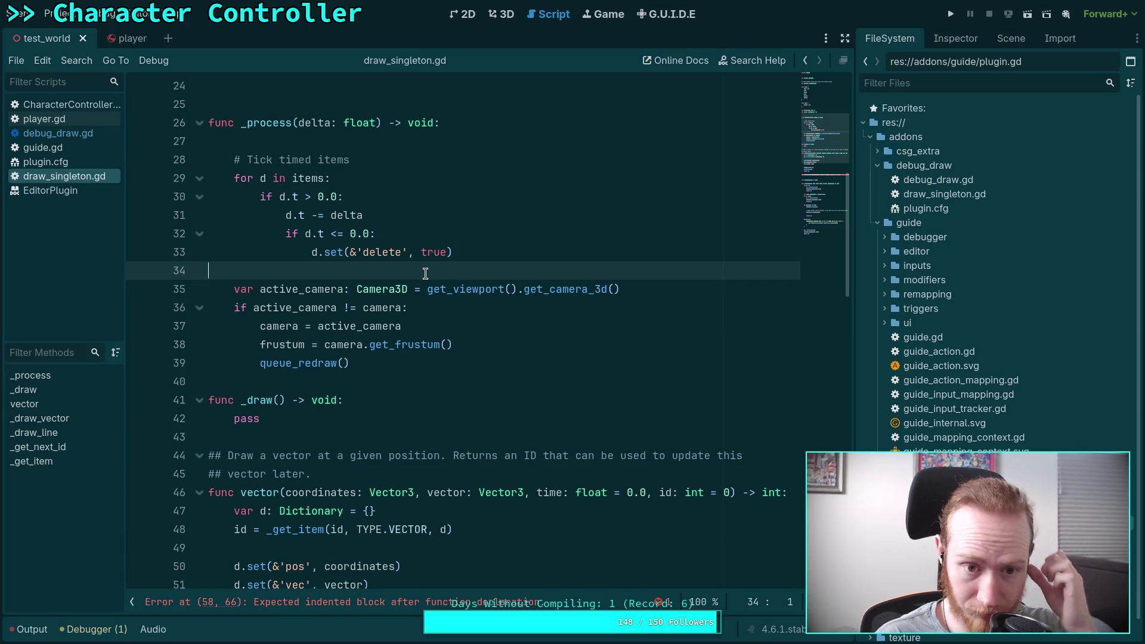
pyautogui.scroll(-1, 442, 284)
# Step: Add 'if d.t == 0.0: continue' at the top of the for d in items loop
pyautogui.scroll(2, 442, 284)
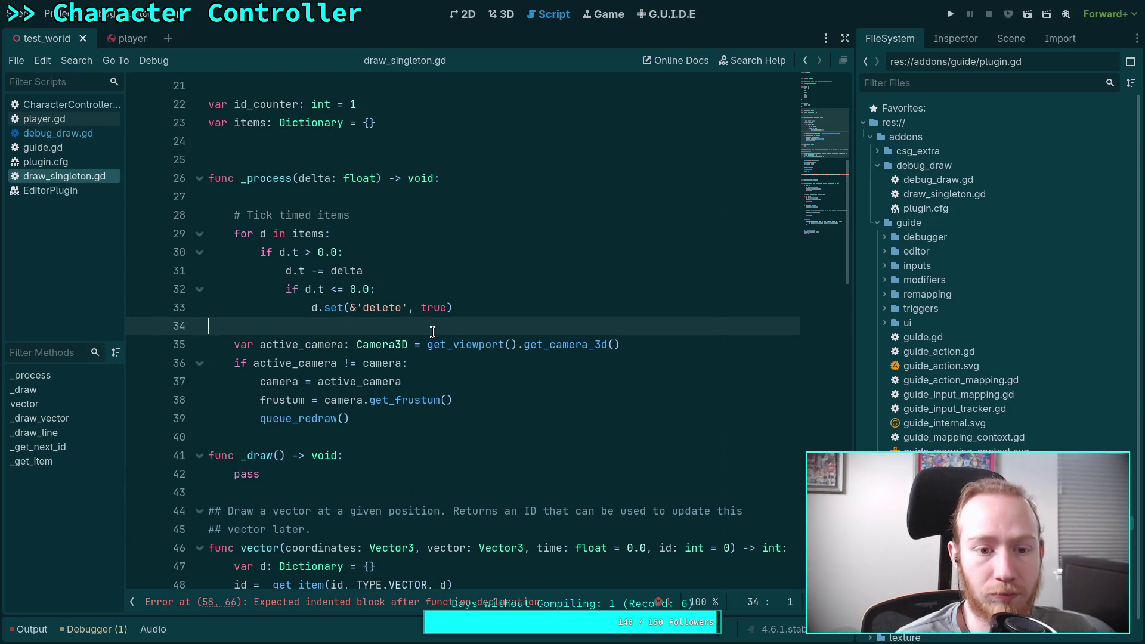
pyautogui.click(357, 233)
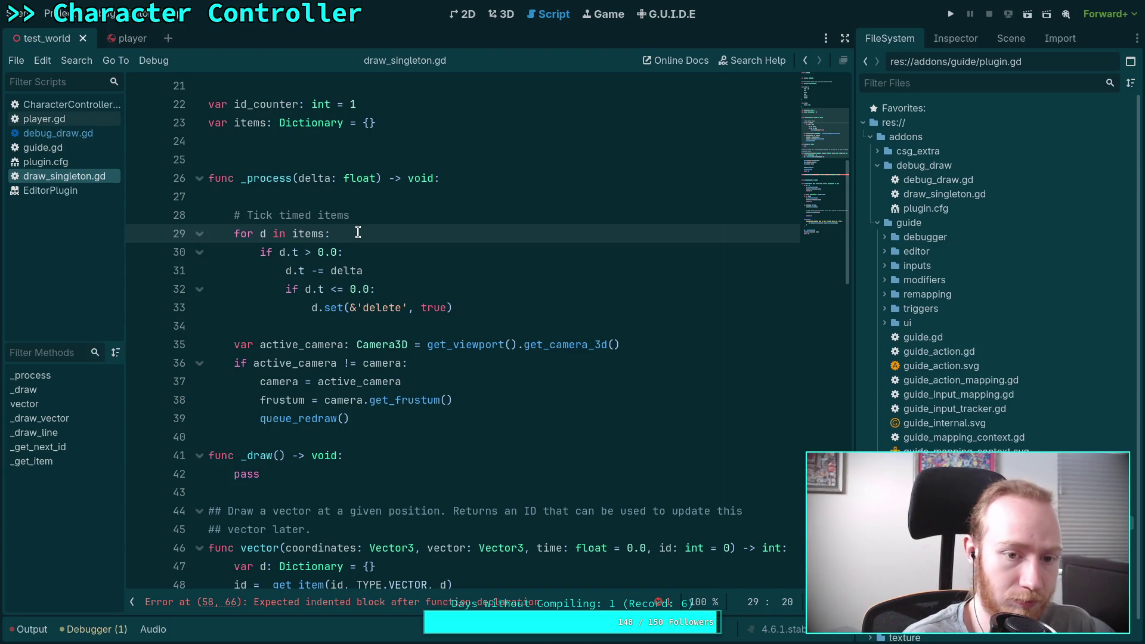
pyautogui.press('Return')
pyautogui.write('if i')
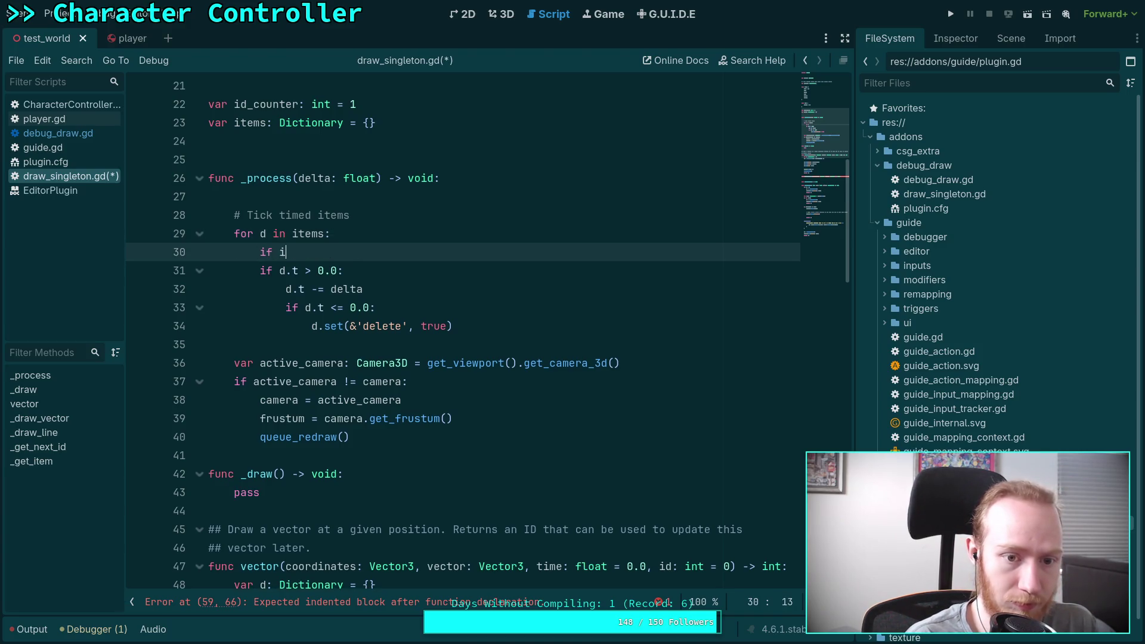
pyautogui.press('BackSpace')
pyautogui.write('d.t ')
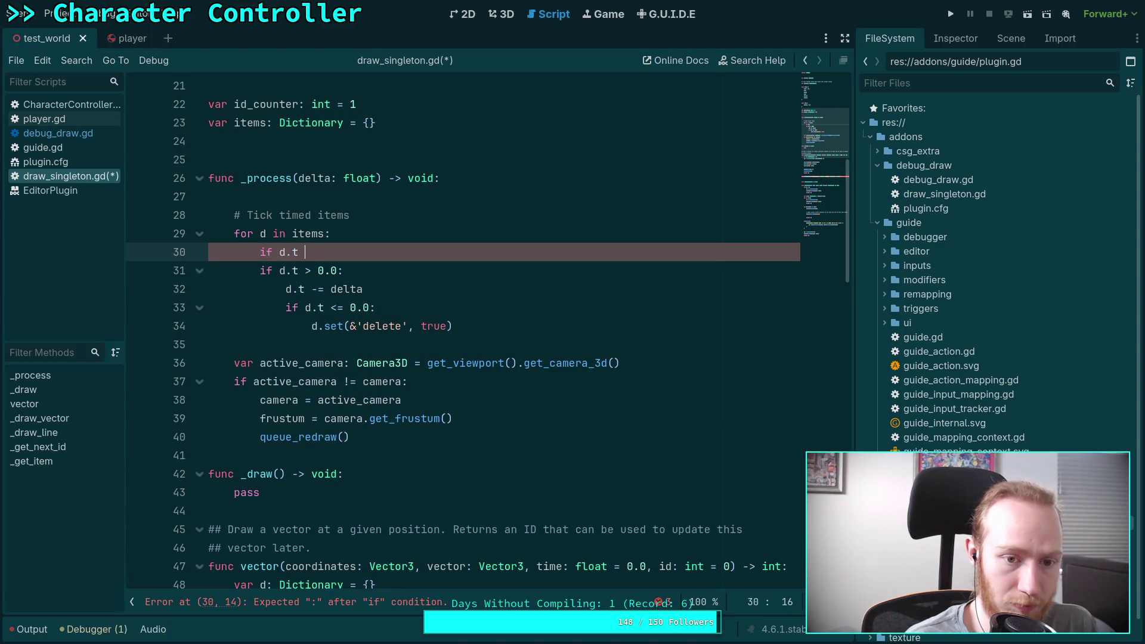
pyautogui.write('== 0')
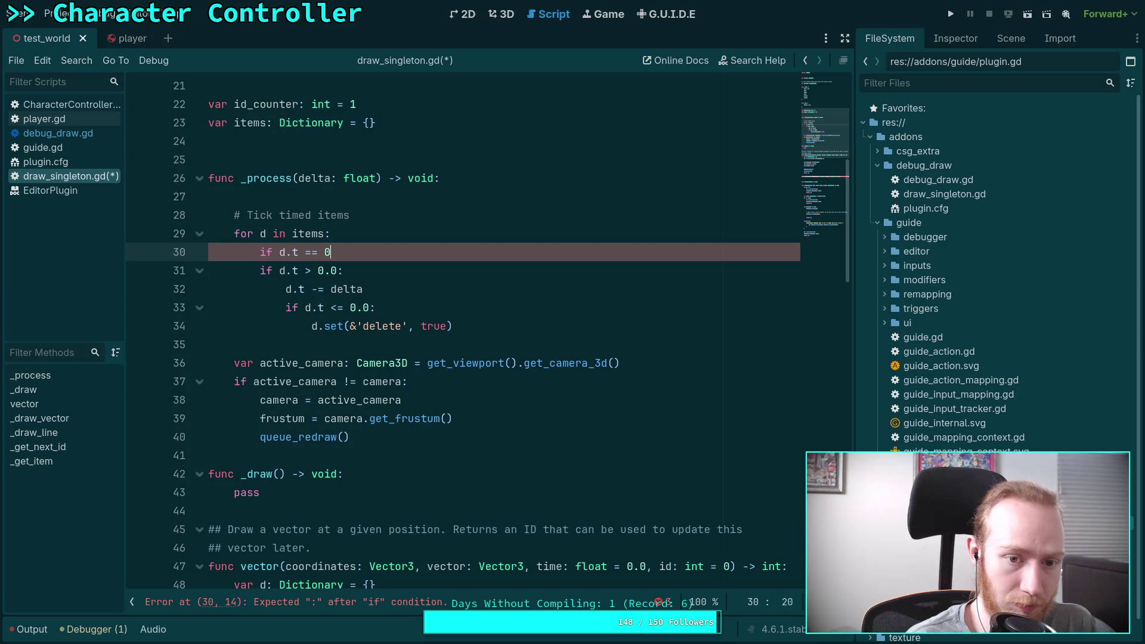
pyautogui.write('.0:')
pyautogui.press('Return')
pyautogui.write('con')
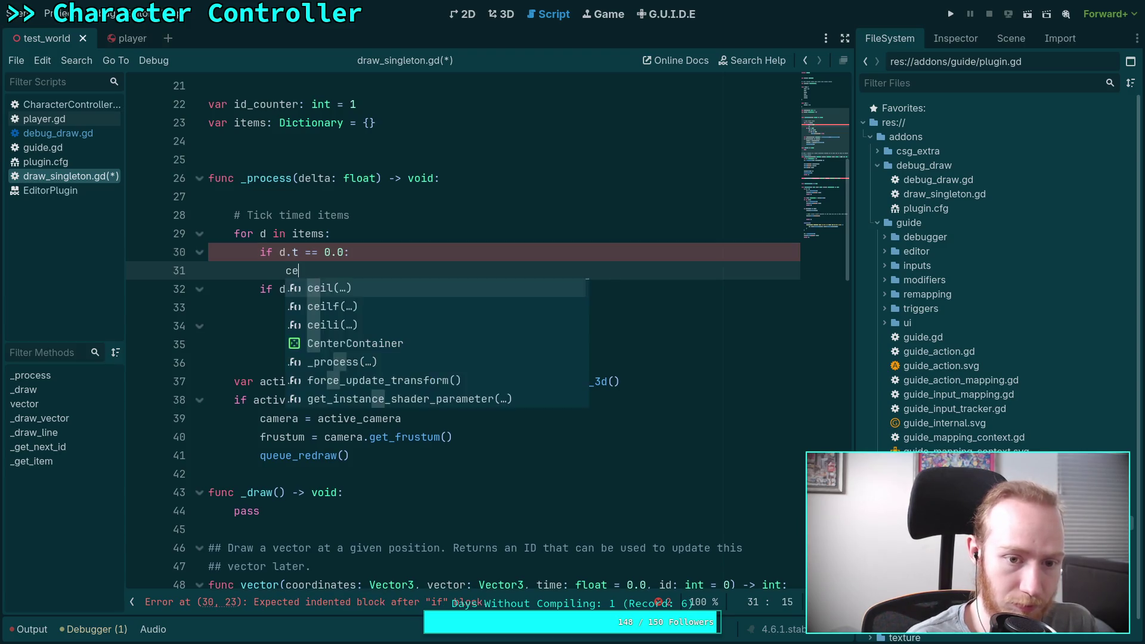
pyautogui.write('ti')
pyautogui.press('Return')
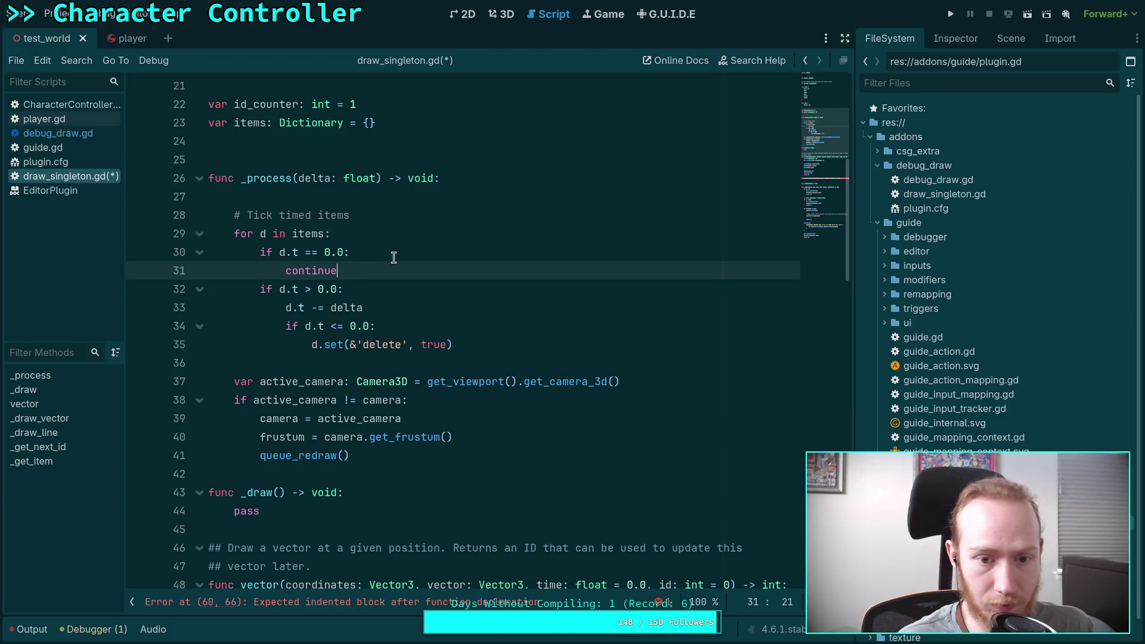
# Step: Remove the old positive-time check, dedent the countdown lines, and leave a blank line after continue
pyautogui.moveTo(370, 270); pyautogui.dragTo(361, 278)
pyautogui.press('BackSpace')
pyautogui.hotkey('shift', 'Down')
pyautogui.hotkey('shift', 'Down')
pyautogui.hotkey('shift', 'Down')
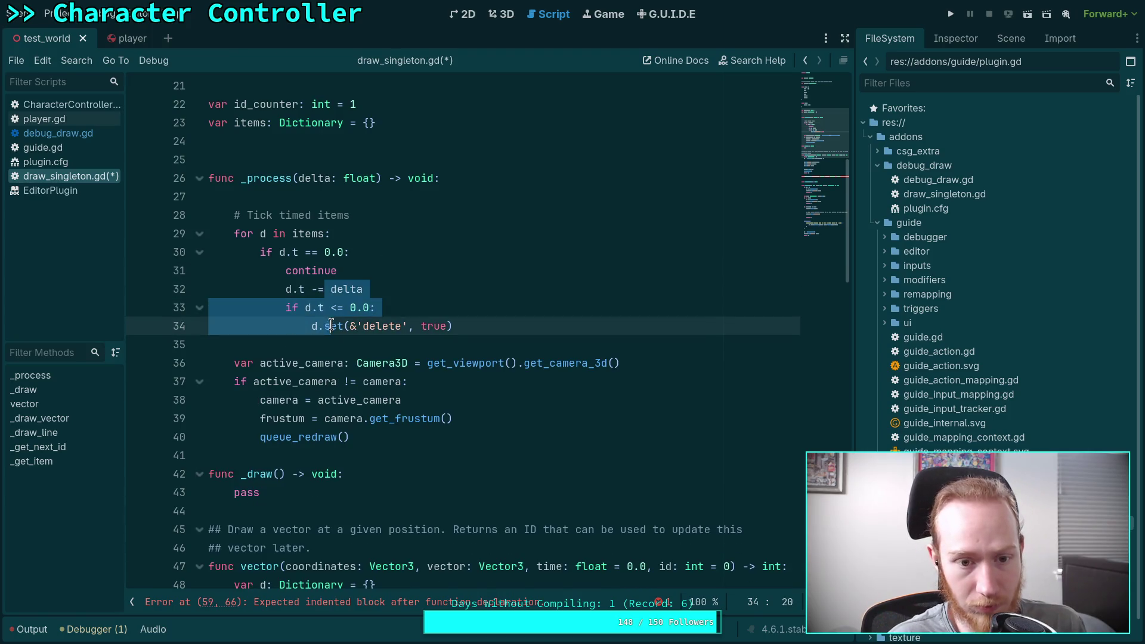
pyautogui.hotkey('shift', 'Tab')
pyautogui.click(381, 270)
pyautogui.press('Return')
# Step: Change the expiry check from '<= 0.0' to '> 0.0' and give it a continue body
pyautogui.click(391, 326)
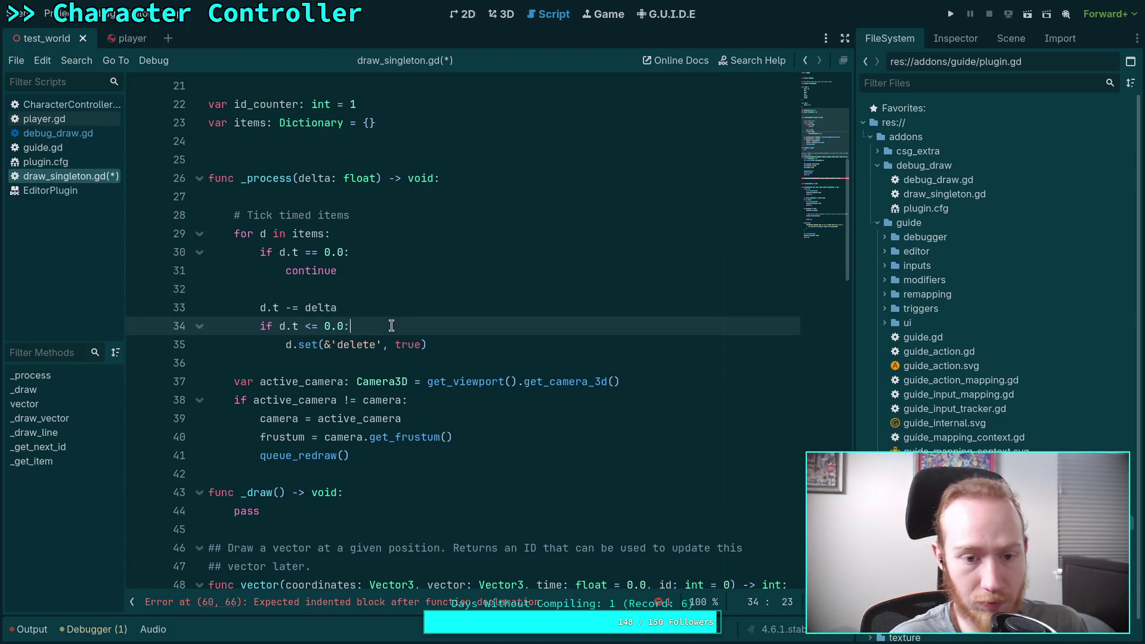
pyautogui.moveTo(306, 328); pyautogui.dragTo(315, 328)
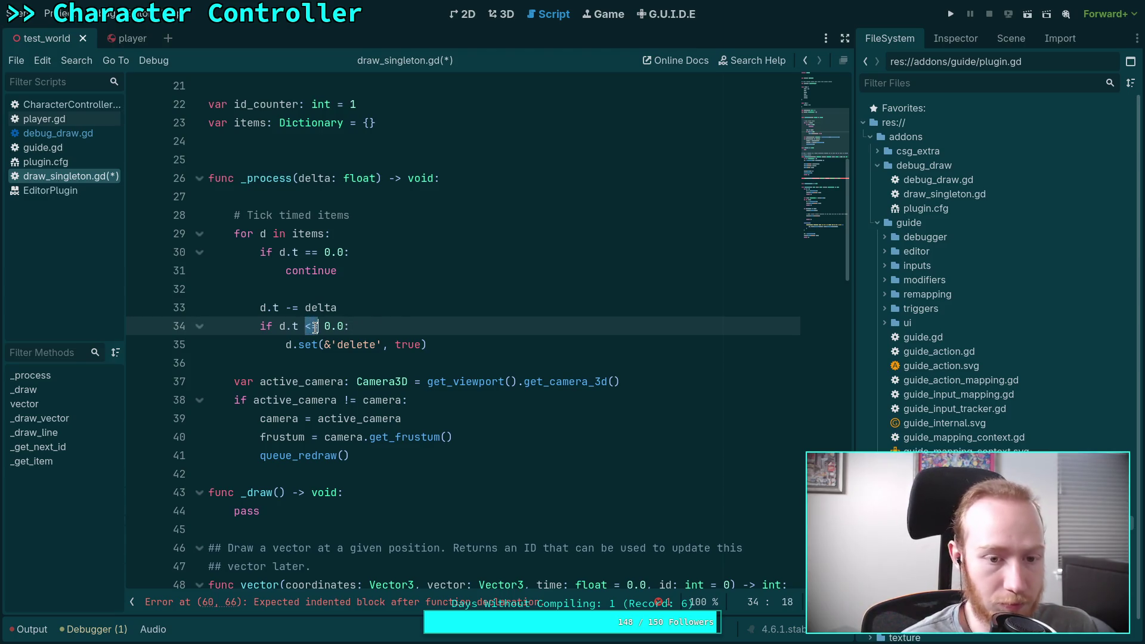
pyautogui.write('>')
pyautogui.click(386, 321)
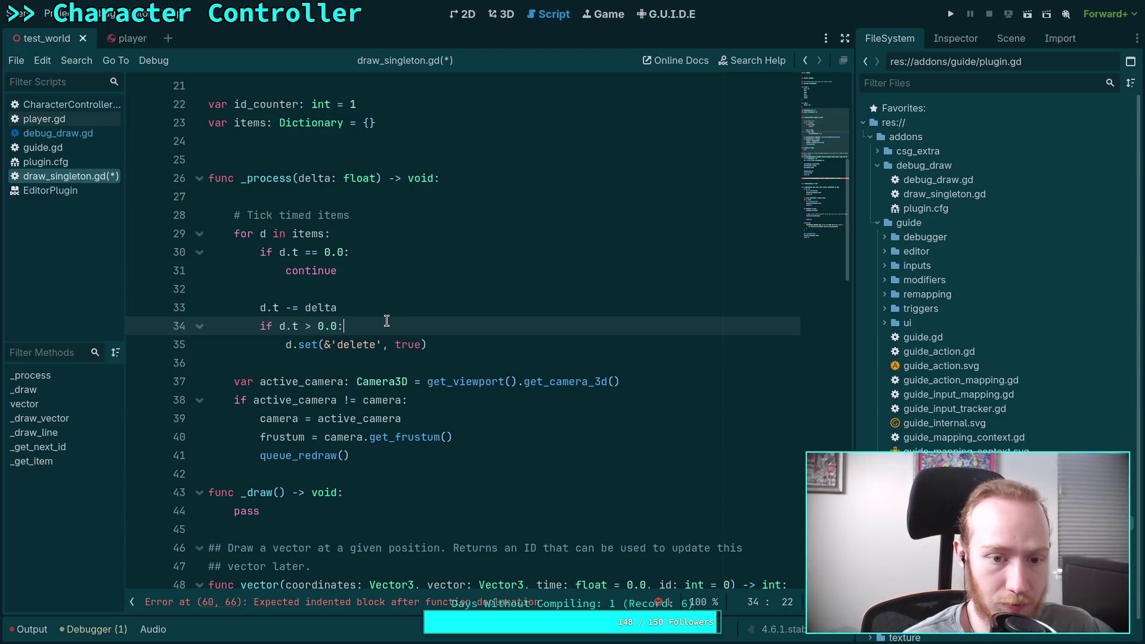
pyautogui.press('Return')
pyautogui.write('c')
pyautogui.press('BackSpace')
pyautogui.write('ntin')
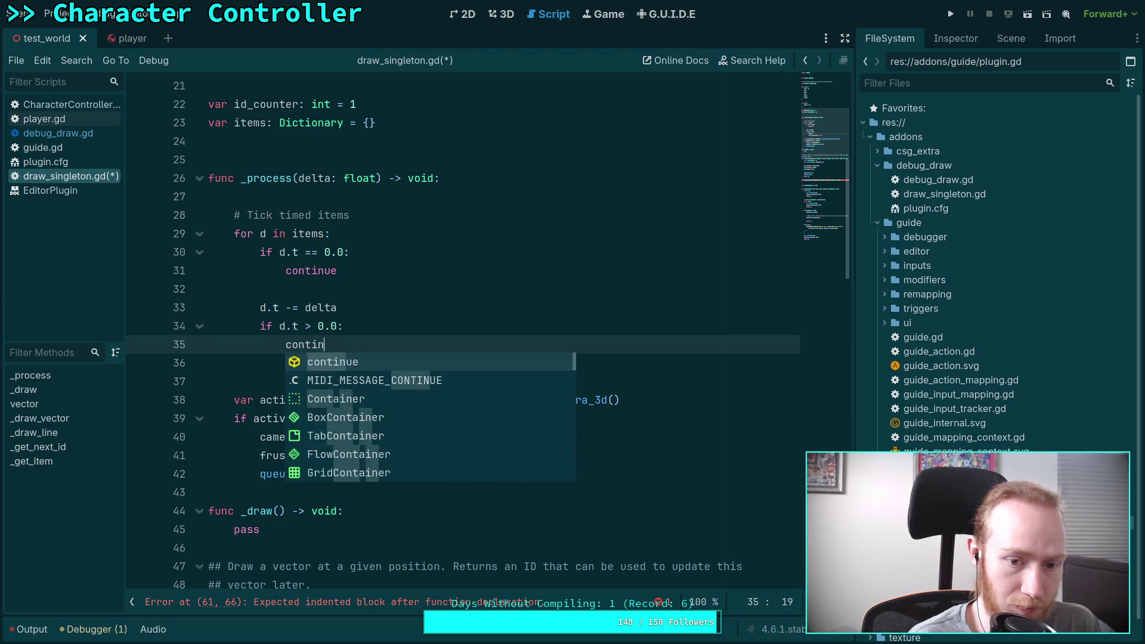
pyautogui.press('Return')
# Step: Dedent the d.set deletion line and add the comment '# Queue to delete on draw' above it
pyautogui.press('Return')
pyautogui.press('Down')
pyautogui.hotkey('shift', 'Tab')
pyautogui.press('Up')
pyautogui.press('Return')
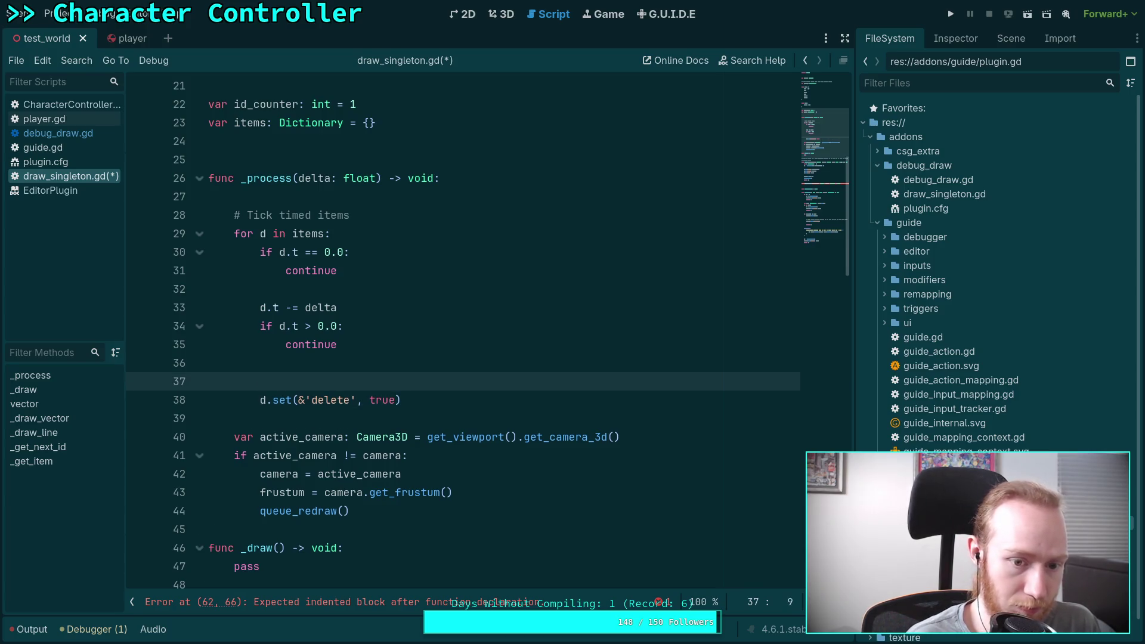
pyautogui.write('ueu')
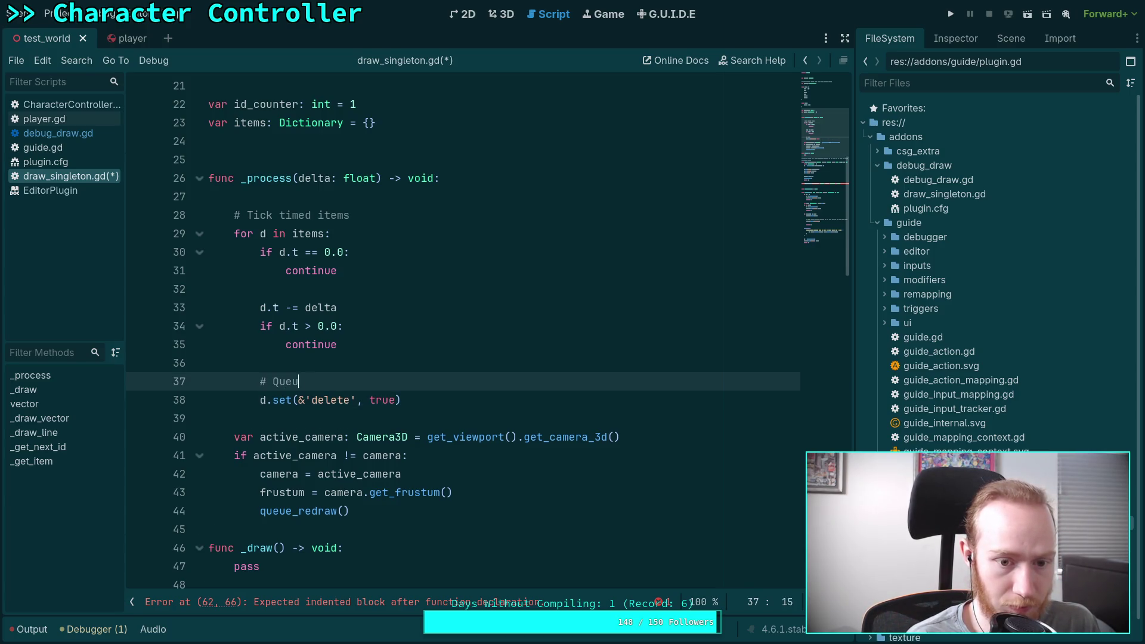
pyautogui.write('e to delete on draw')
pyautogui.click(379, 416)
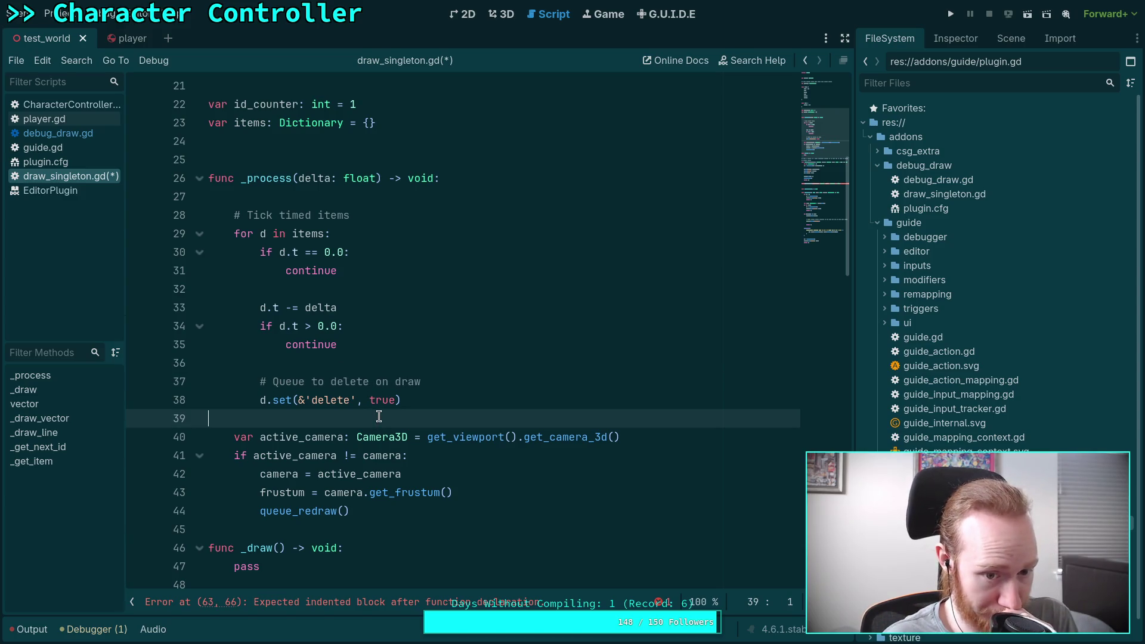
pyautogui.scroll(-2, 404, 424)
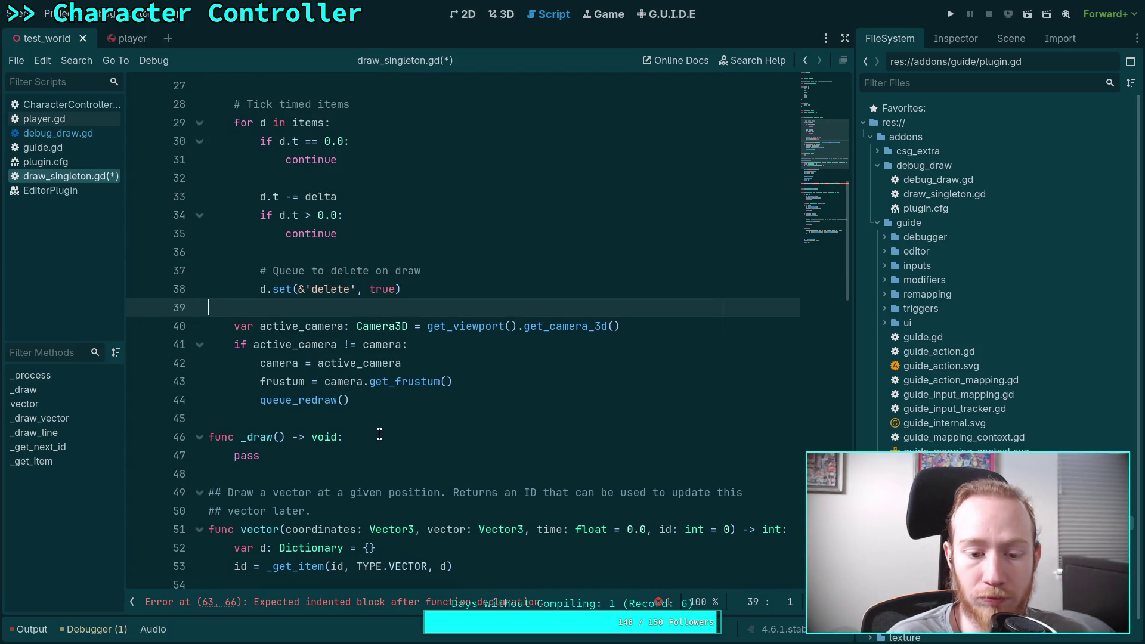
pyautogui.scroll(-8, 379, 434)
pyautogui.scroll(-4, 339, 421)
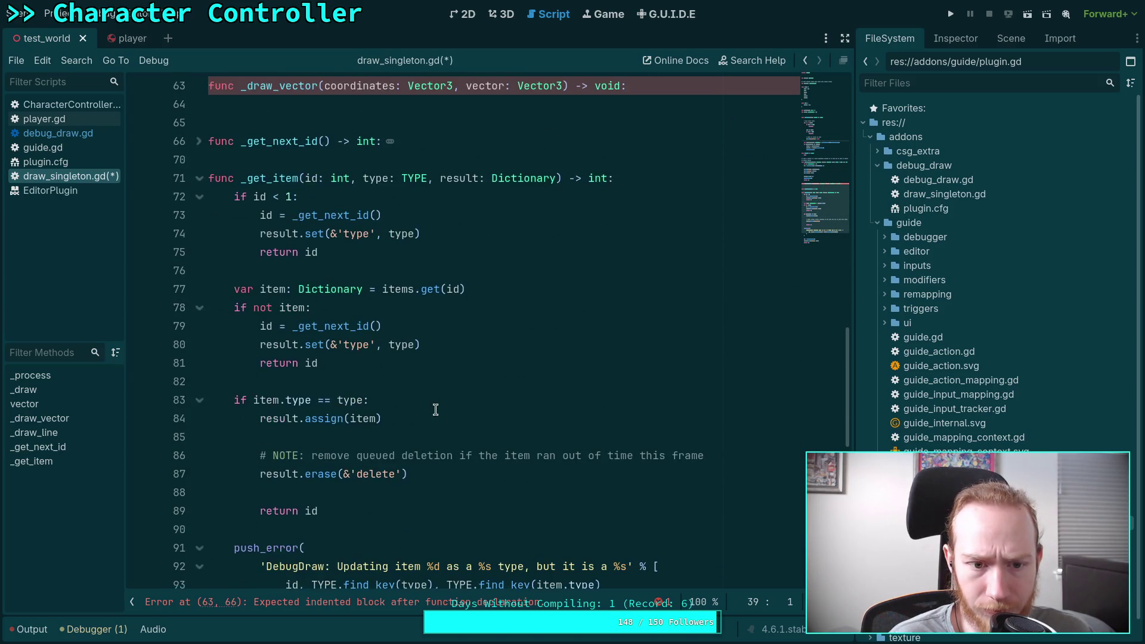
pyautogui.moveTo(383, 376); pyautogui.dragTo(237, 310)
pyautogui.scroll(7, 471, 358)
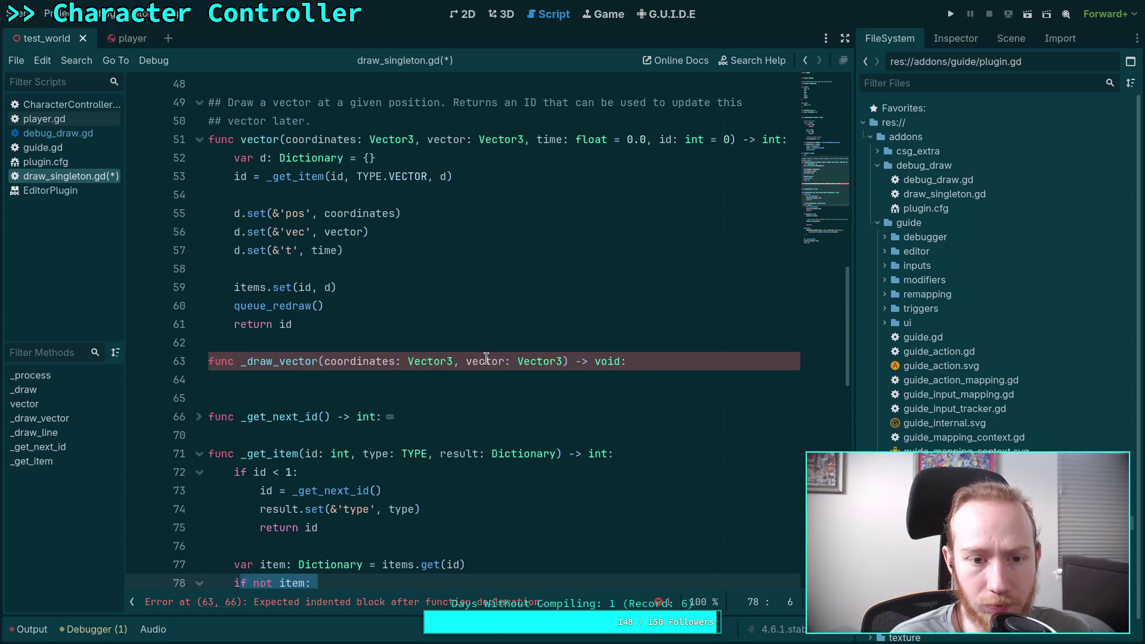
pyautogui.scroll(3, 427, 380)
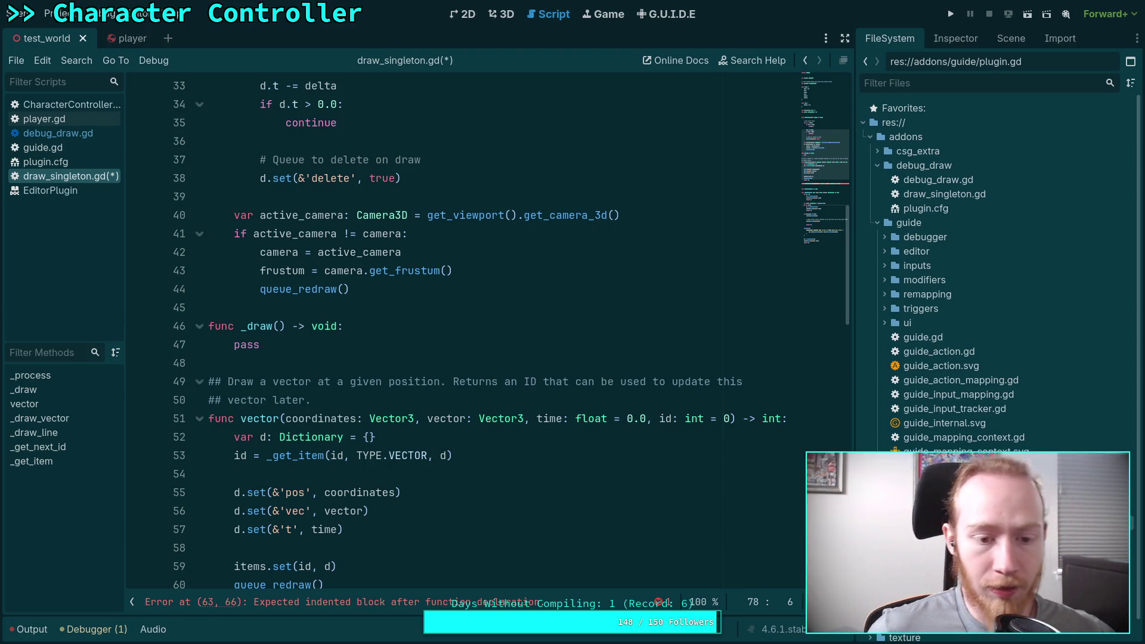
# Step: Clear the earlier selections in _get_item and on the NOTE/erase lines
pyautogui.scroll(-8, 410, 351)
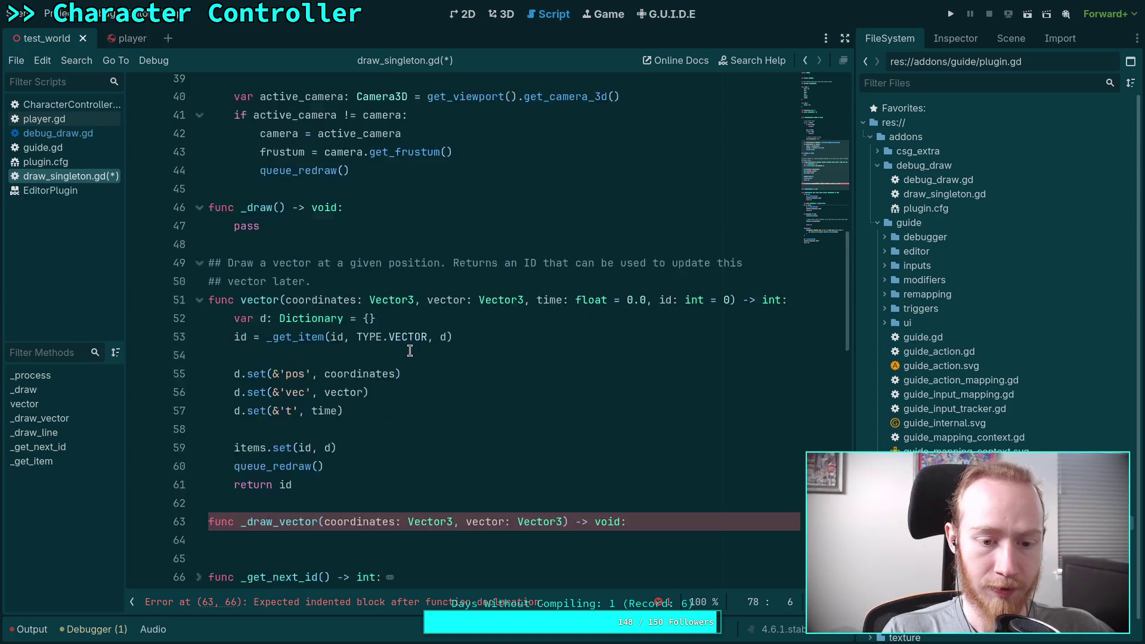
pyautogui.click(390, 493)
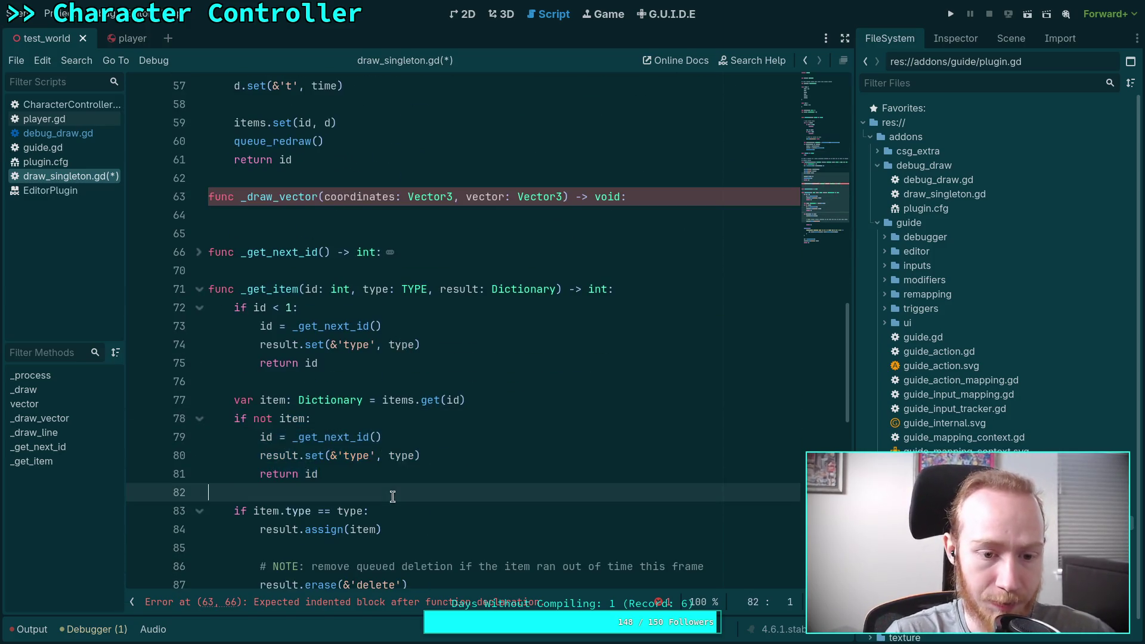
pyautogui.scroll(-5, 390, 465)
pyautogui.moveTo(407, 363)
pyautogui.mouseDown()
pyautogui.moveTo(375, 358)
pyautogui.moveTo(354, 371)
pyautogui.mouseUp()
pyautogui.press('Right')
# Step: Select lines 26–41 of _process and show the World scene's node tree in the right dock
pyautogui.scroll(8, 354, 370)
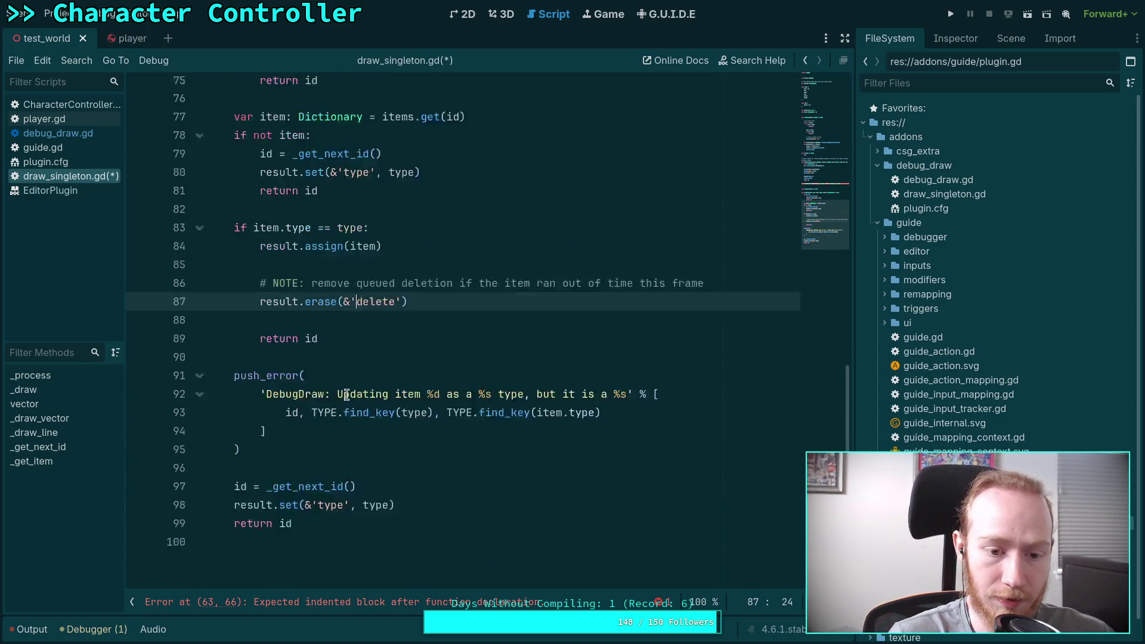
pyautogui.scroll(10, 348, 381)
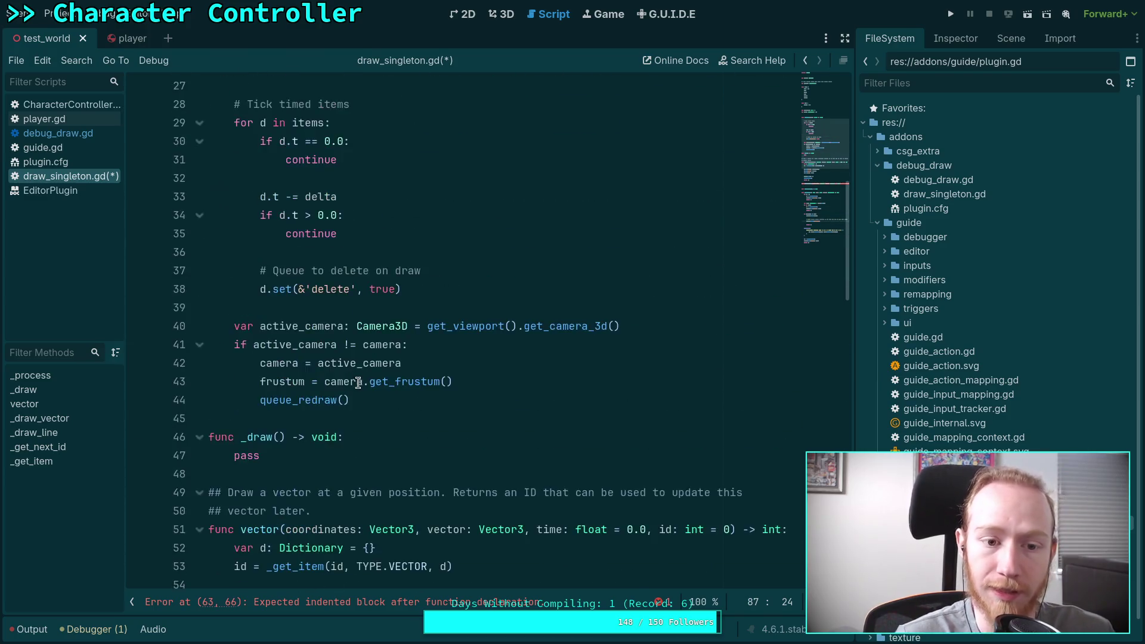
pyautogui.moveTo(240, 233); pyautogui.dragTo(362, 398)
pyautogui.scroll(-2, 358, 388)
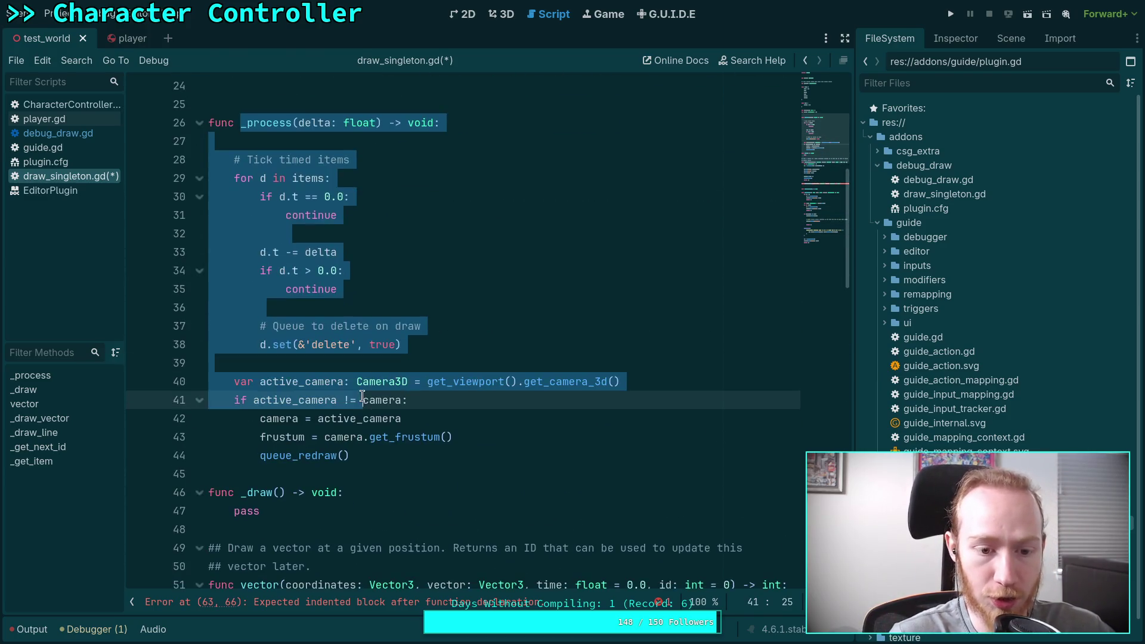
pyautogui.click(1011, 39)
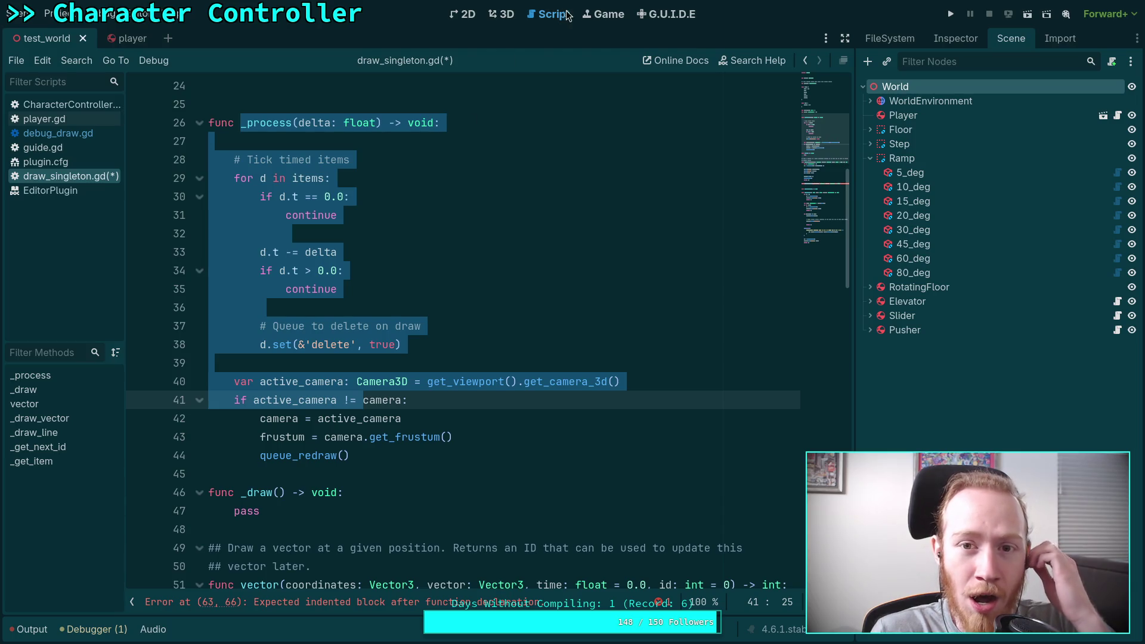
# Step: Save and run the project, check the Remote tree, stop it, and open a new line in _draw_vector
pyautogui.click(952, 17)
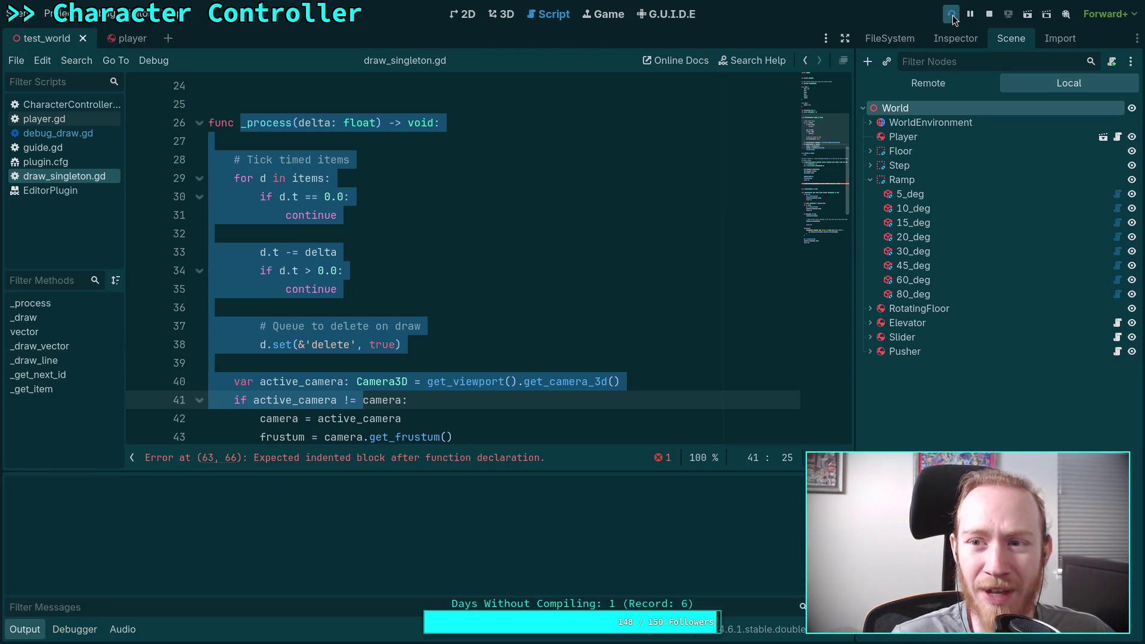
pyautogui.click(958, 85)
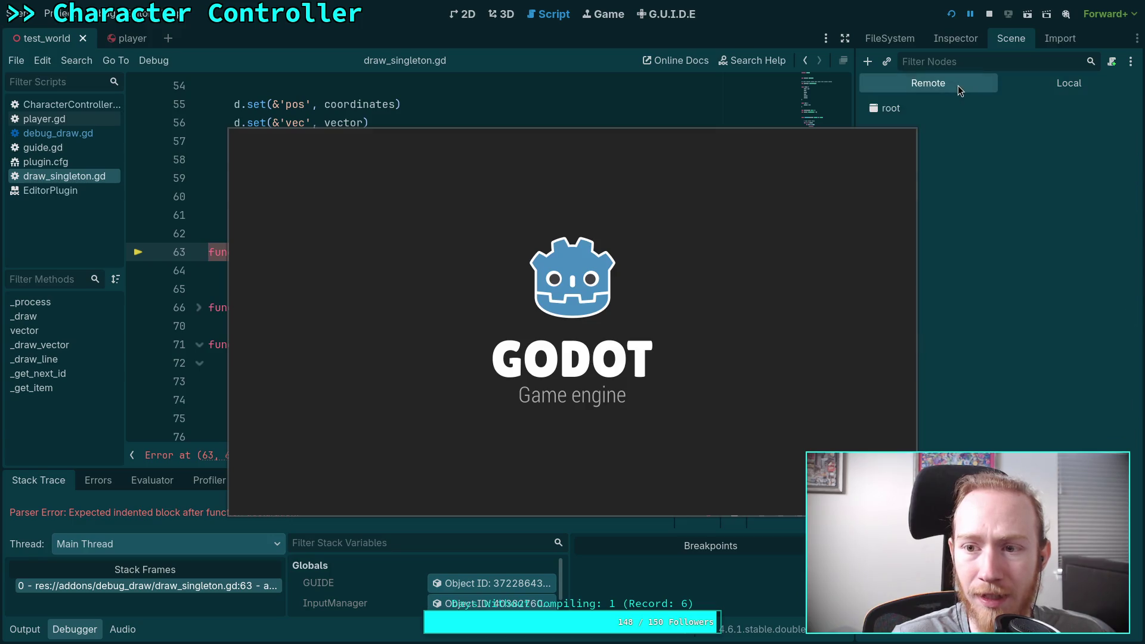
pyautogui.click(989, 14)
pyautogui.click(695, 258)
pyautogui.press('Return')
# Step: Put 'pass' in _draw_vector, save, rerun the project and view its Remote scene tree
pyautogui.write('pass')
pyautogui.hotkey('ctrl', 's')
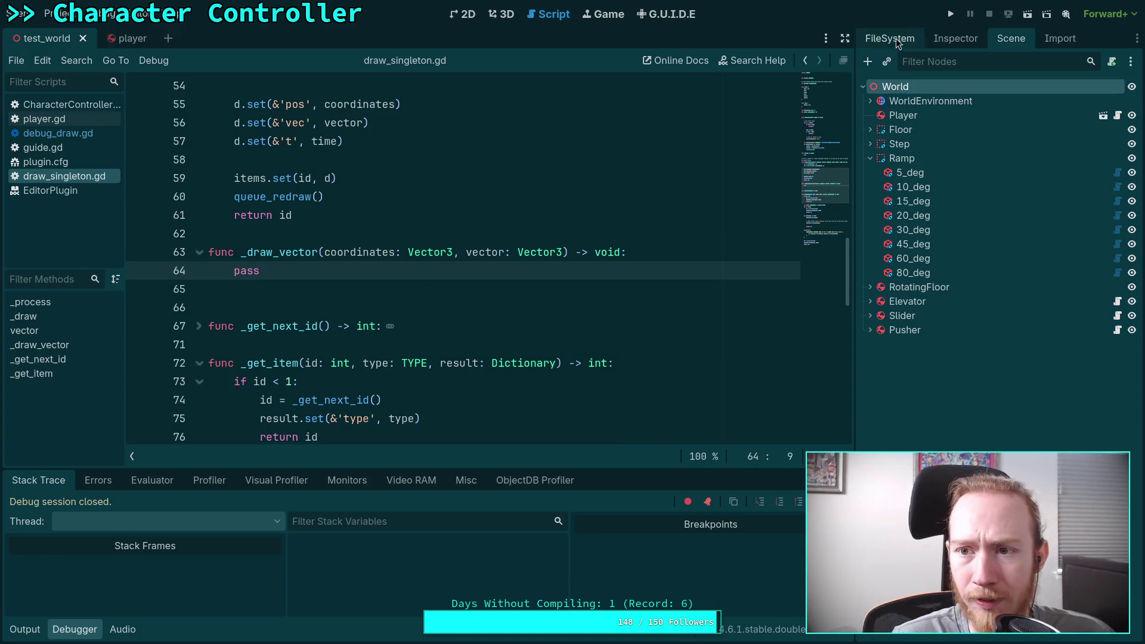
pyautogui.click(950, 14)
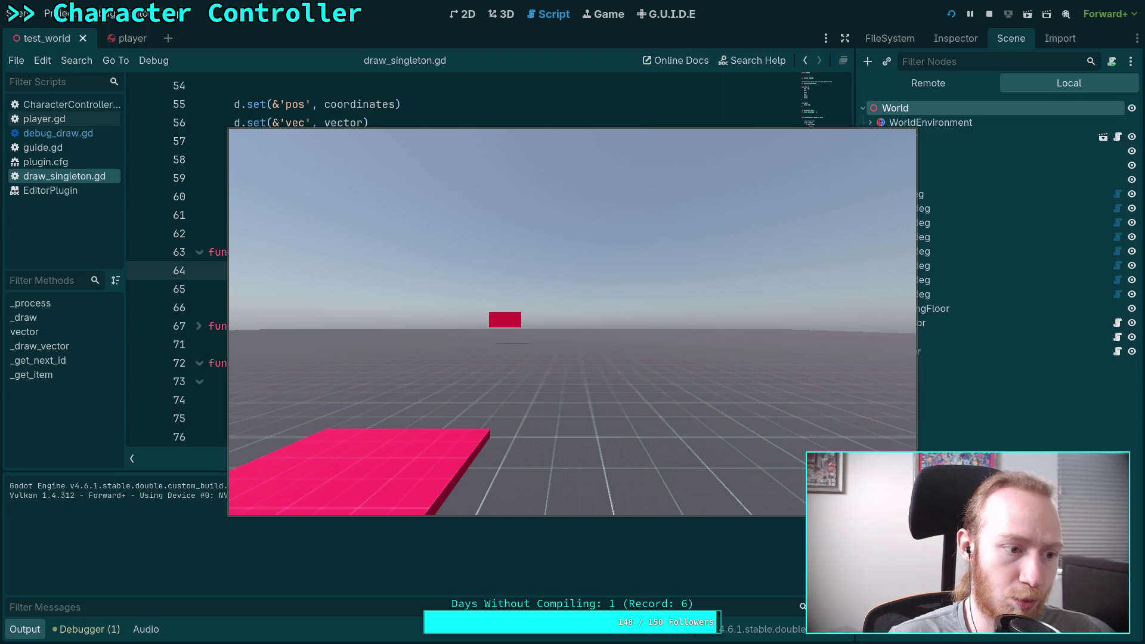
pyautogui.click(888, 188)
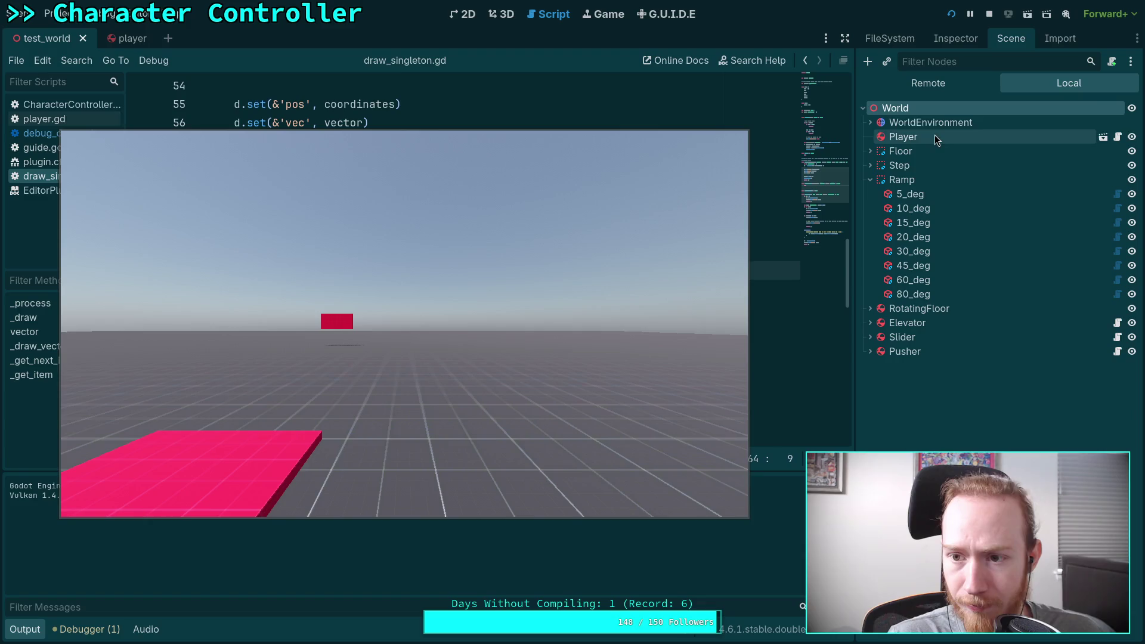
pyautogui.click(947, 84)
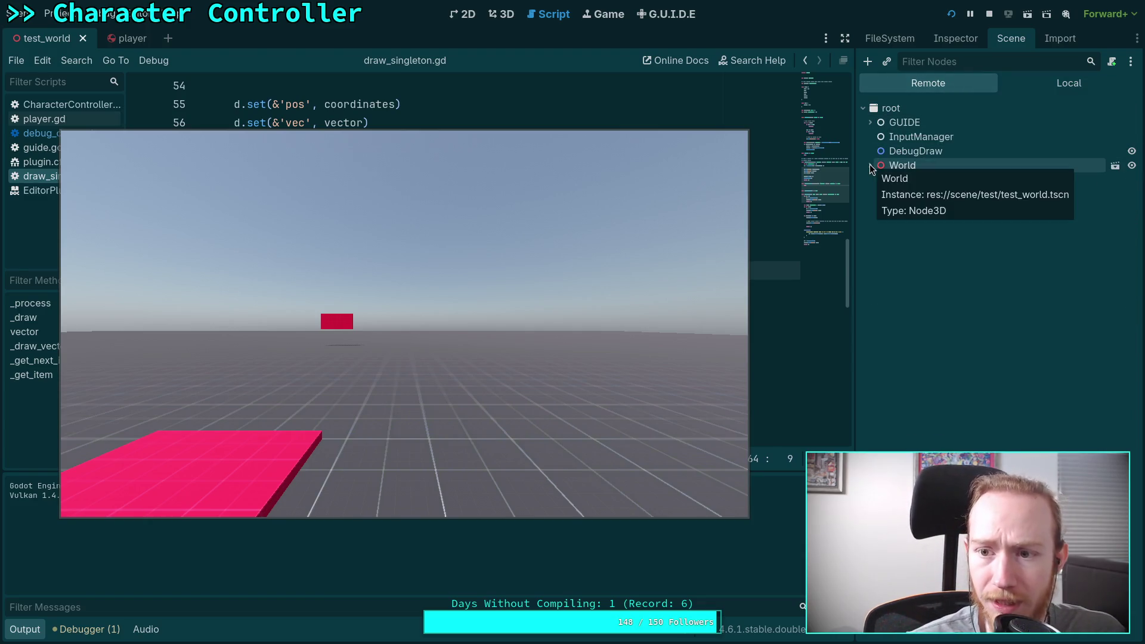
# Step: Inspect GUIDE, InputManager, DebugDraw, World, WorldEnvironment and Player in the live tree, then stop the game
pyautogui.moveTo(896, 184)
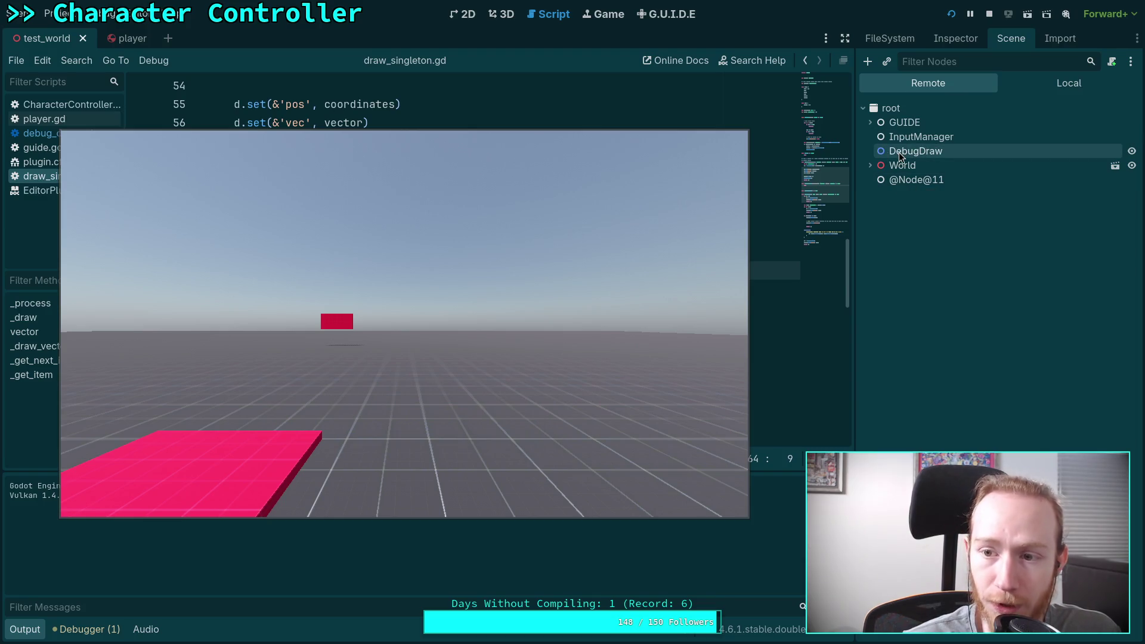
pyautogui.moveTo(900, 157)
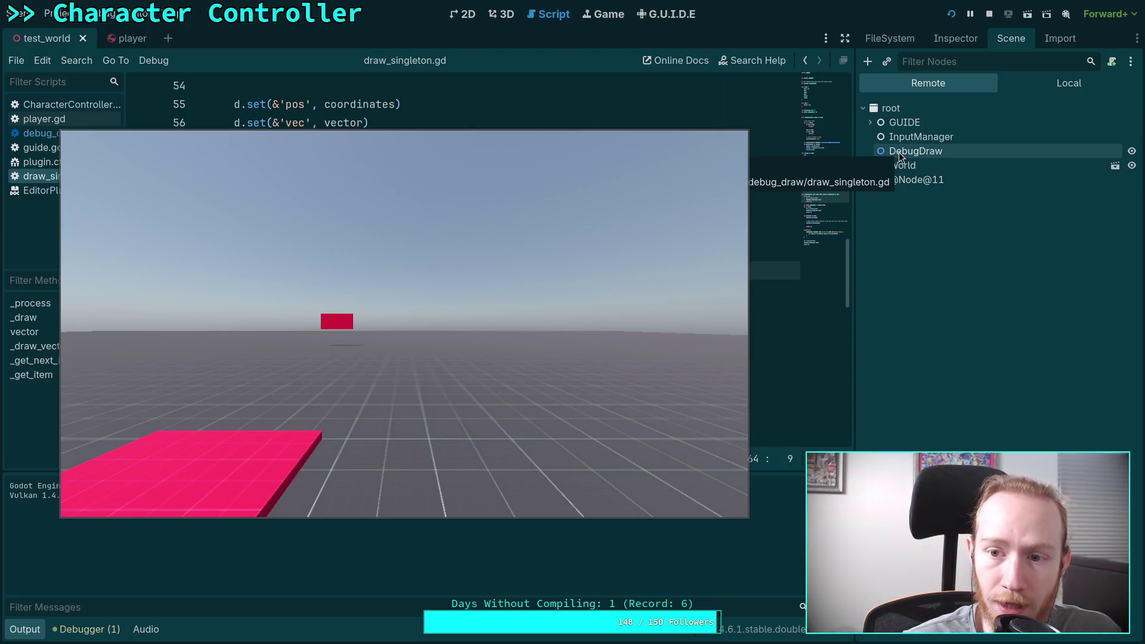
pyautogui.click(871, 123)
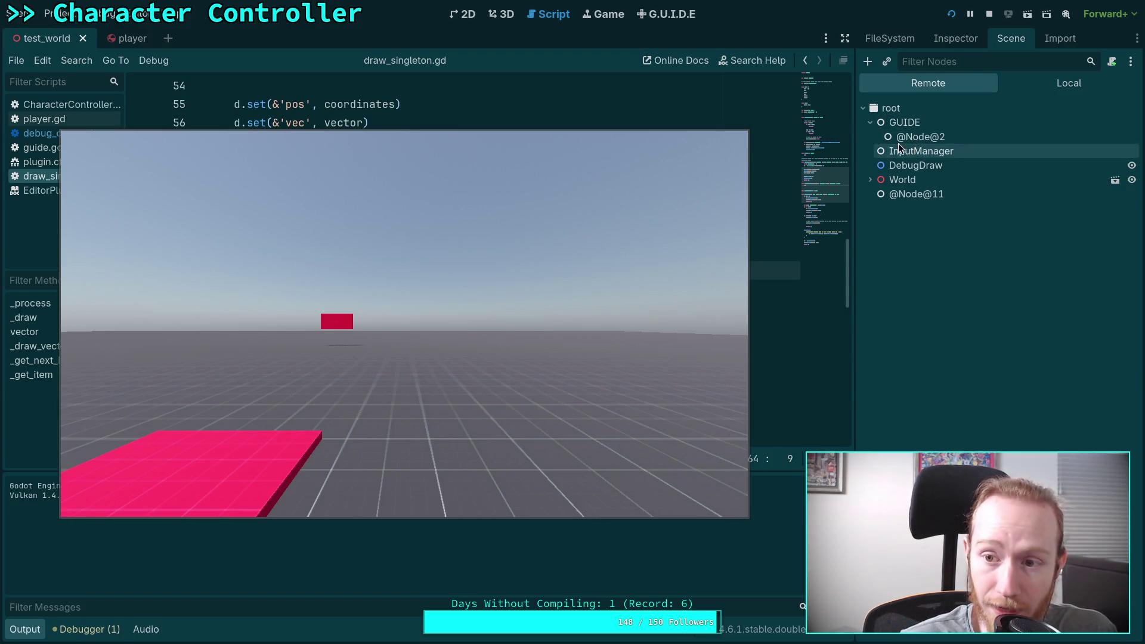
pyautogui.click(869, 122)
pyautogui.click(908, 140)
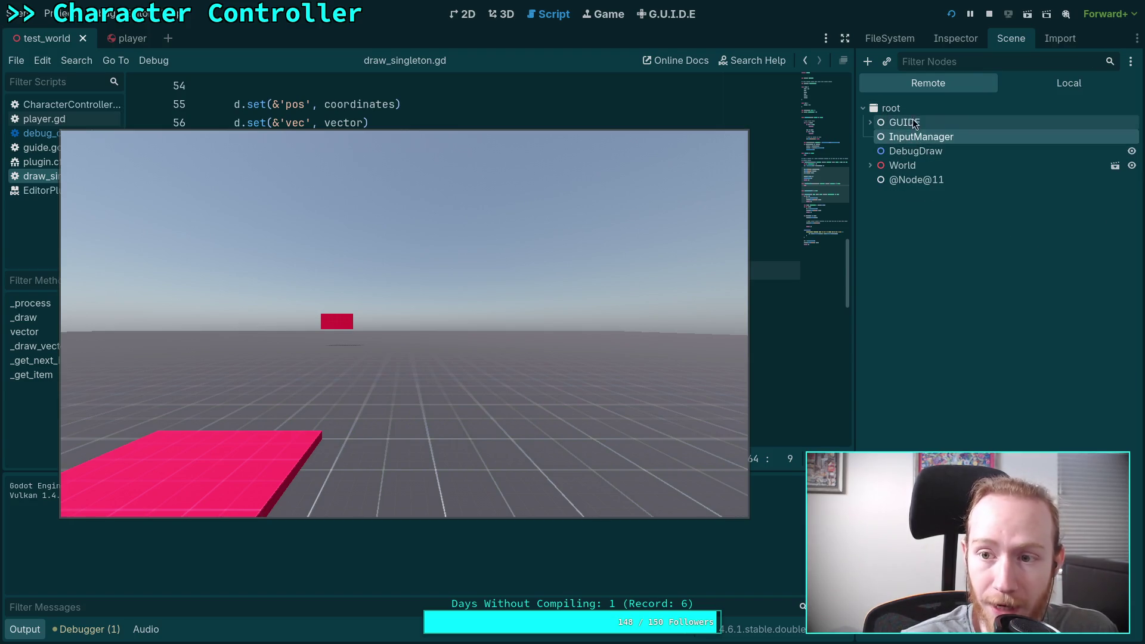
pyautogui.click(912, 151)
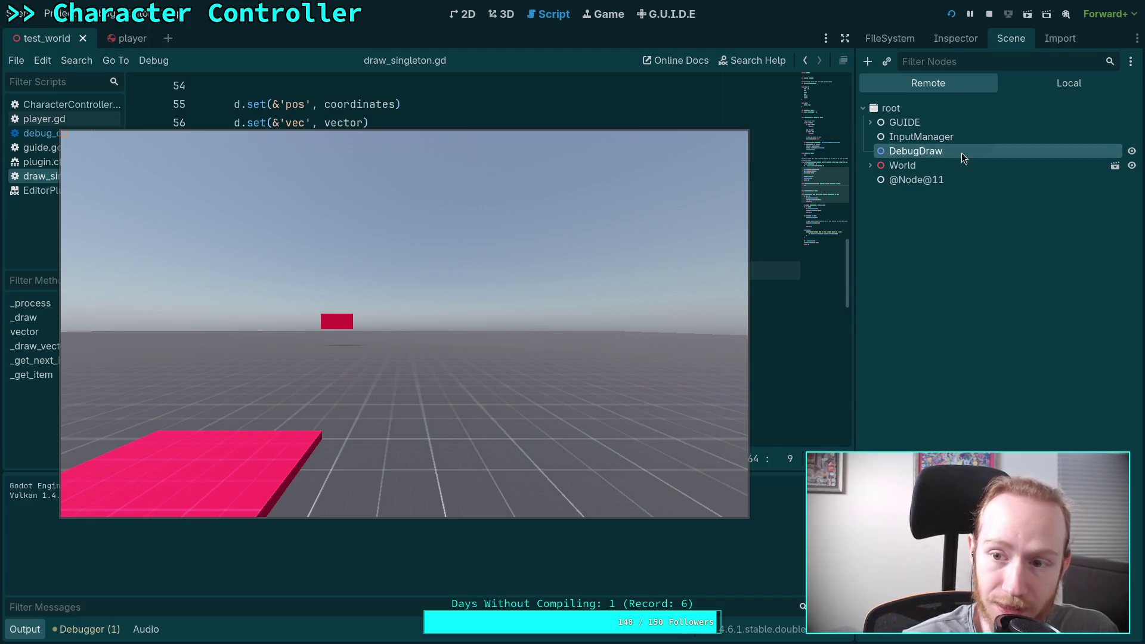
pyautogui.click(870, 166)
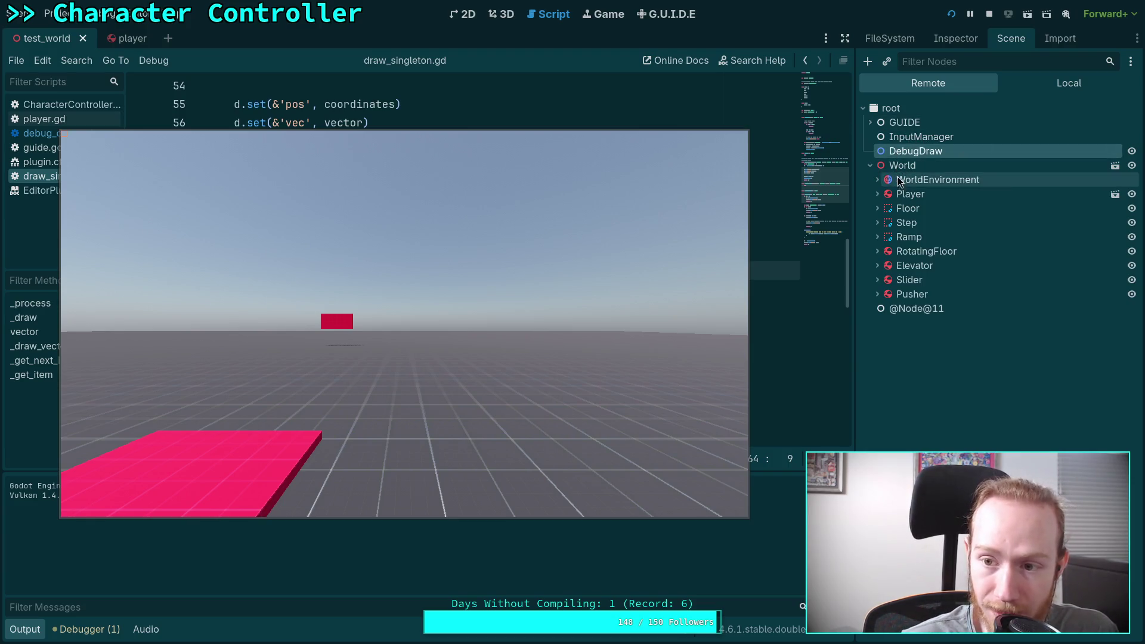
pyautogui.click(876, 180)
pyautogui.click(878, 208)
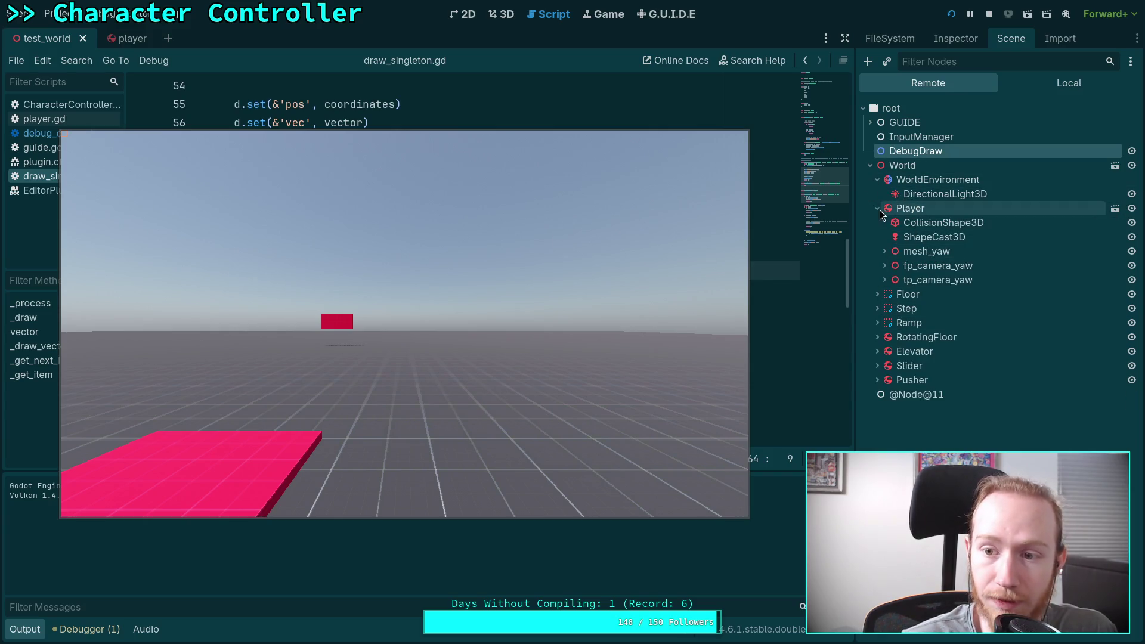
pyautogui.click(877, 208)
pyautogui.click(876, 179)
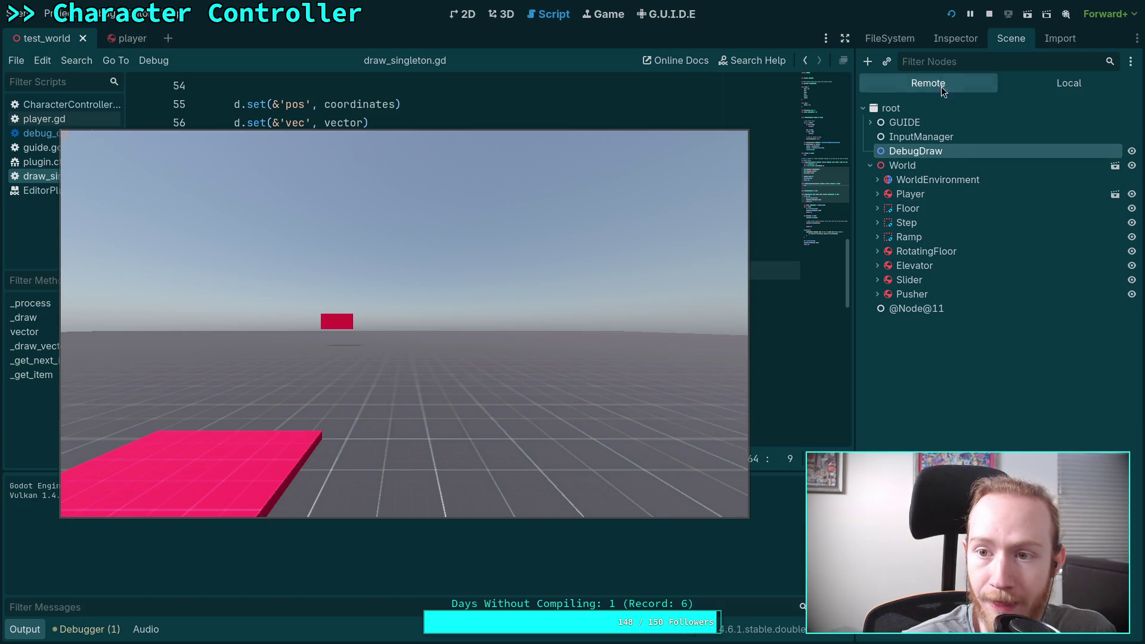
pyautogui.click(989, 14)
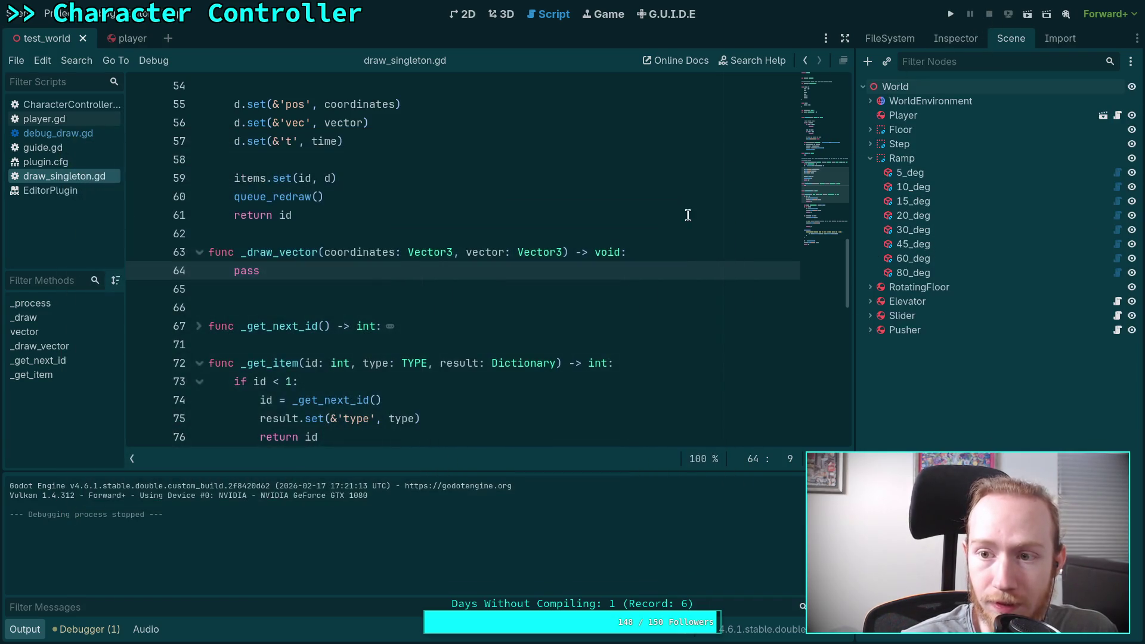
# Step: Review the script, highlighting the delete-flag line and the note about erasing queued deletions
pyautogui.scroll(9, 443, 305)
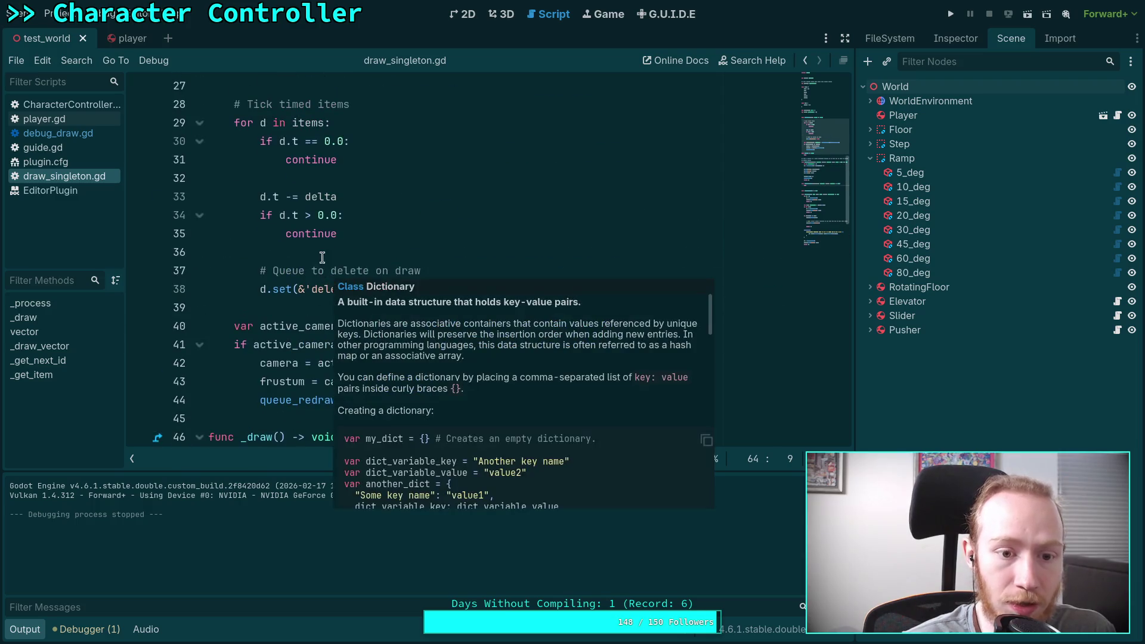
pyautogui.moveTo(406, 289); pyautogui.dragTo(259, 290)
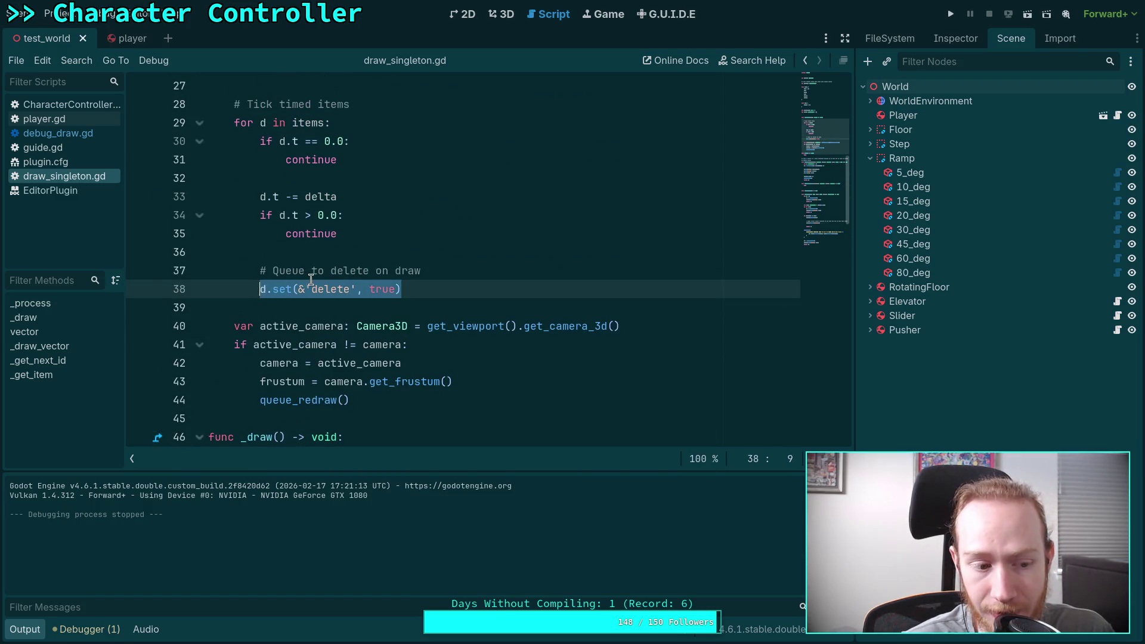
pyautogui.scroll(-5, 310, 279)
pyautogui.scroll(-1, 313, 294)
pyautogui.moveTo(357, 365)
pyautogui.mouseDown()
pyautogui.moveTo(388, 365)
pyautogui.moveTo(388, 322)
pyautogui.mouseUp()
pyautogui.click(388, 325)
pyautogui.scroll(-2, 386, 331)
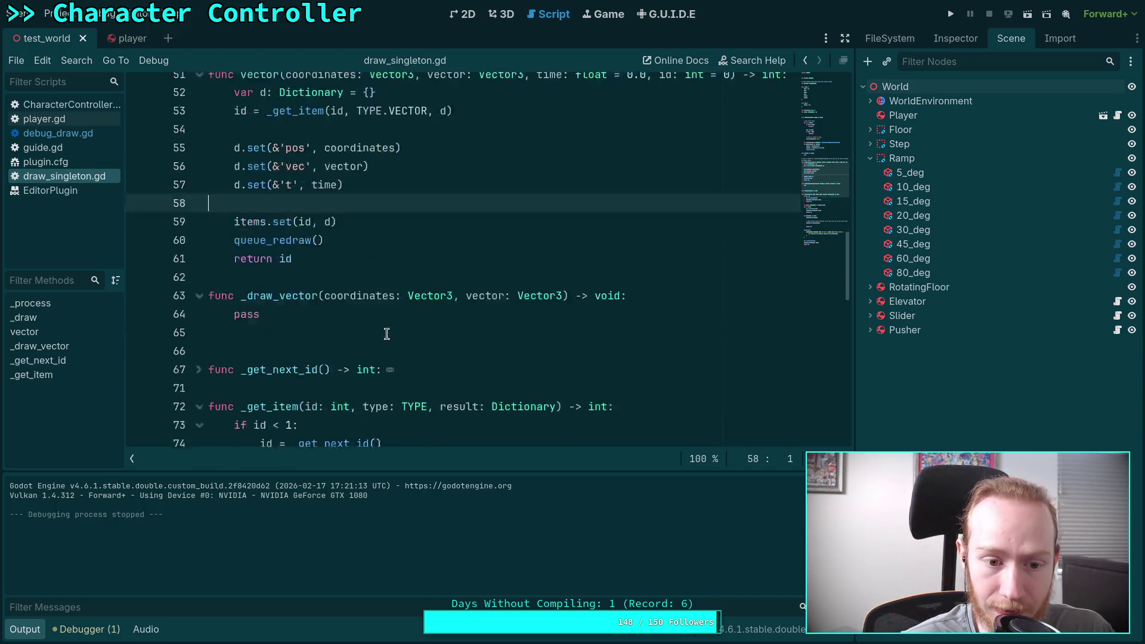
pyautogui.scroll(-4, 386, 333)
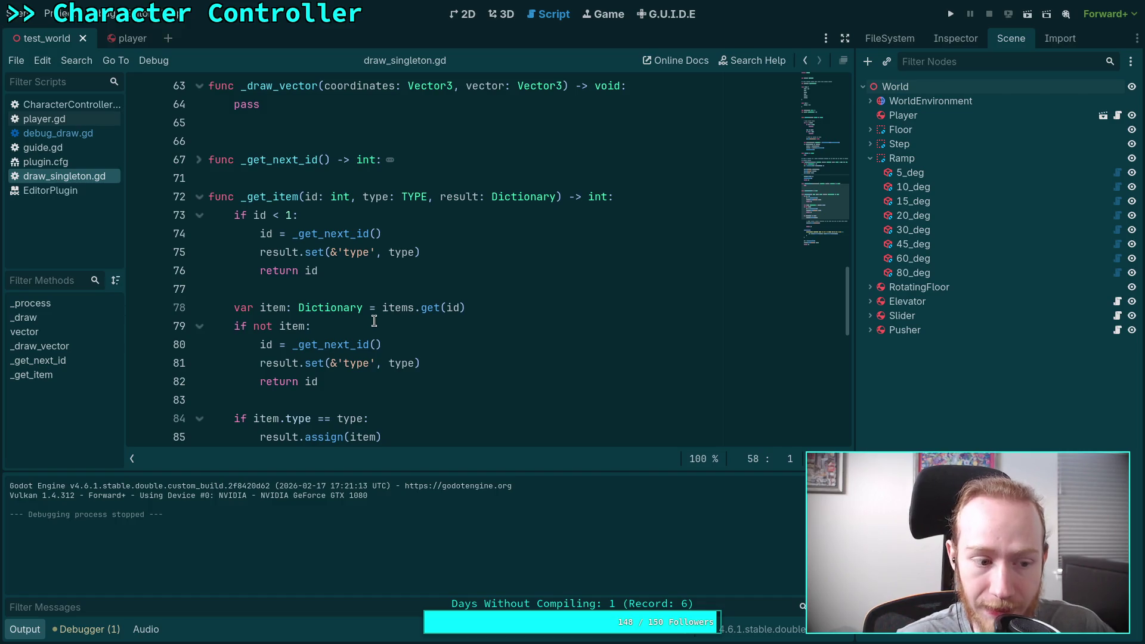
pyautogui.scroll(-6, 375, 319)
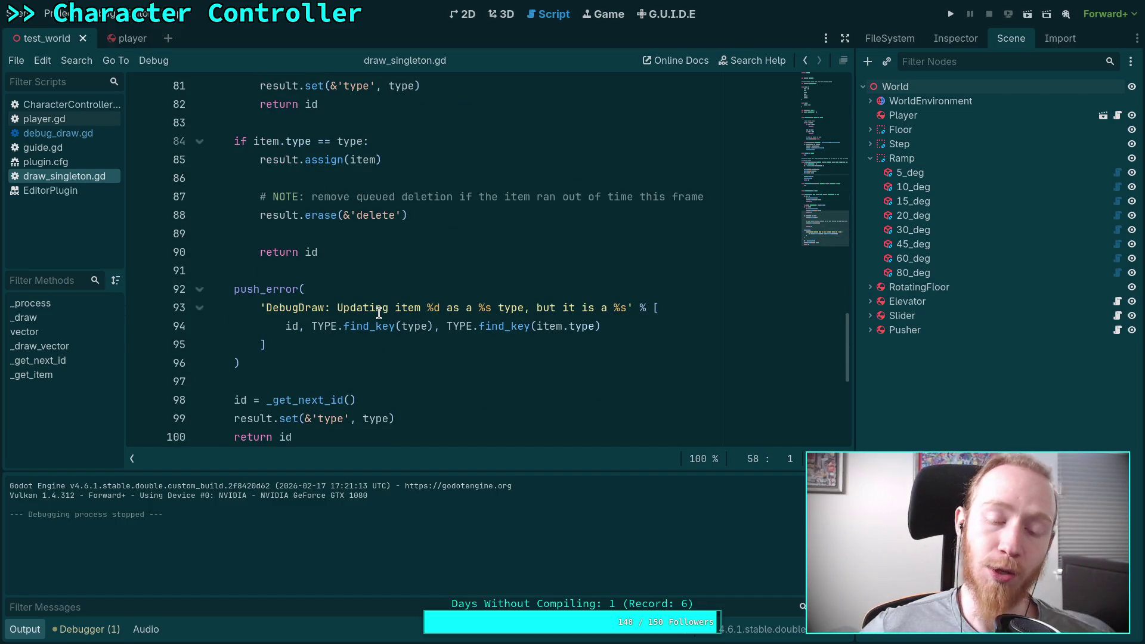
pyautogui.moveTo(414, 219); pyautogui.dragTo(261, 197)
pyautogui.click(307, 238)
pyautogui.moveTo(426, 217)
pyautogui.mouseDown()
pyautogui.moveTo(258, 209)
pyautogui.moveTo(284, 195)
pyautogui.mouseUp()
pyautogui.scroll(6, 288, 195)
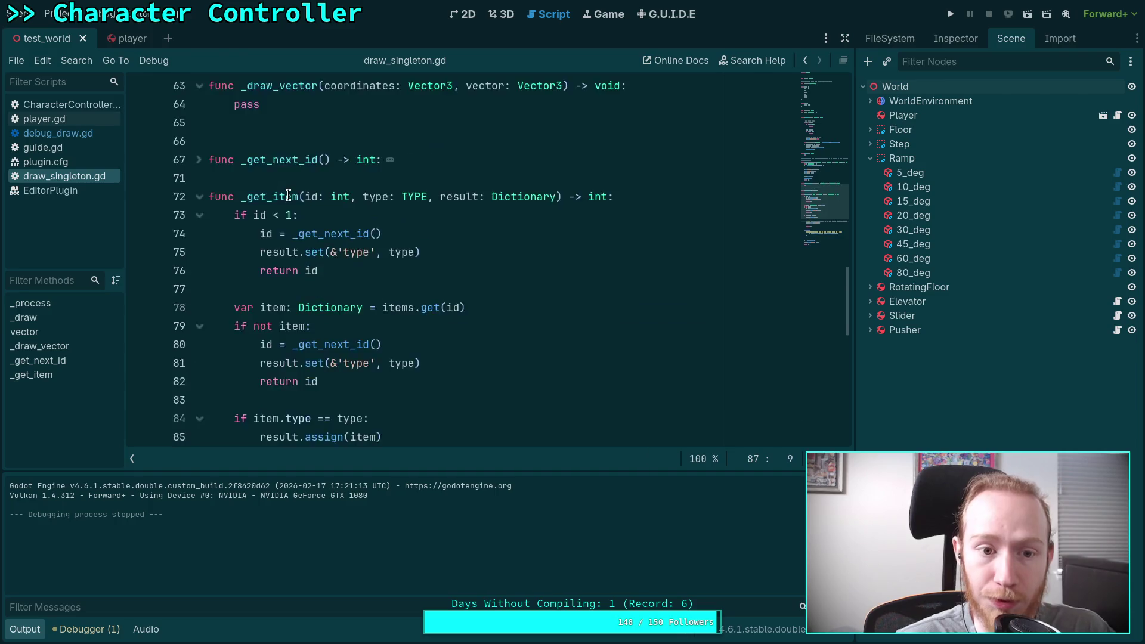
pyautogui.scroll(2, 288, 196)
# Step: Fold the _get_item function
pyautogui.click(205, 309)
pyautogui.scroll(3, 258, 255)
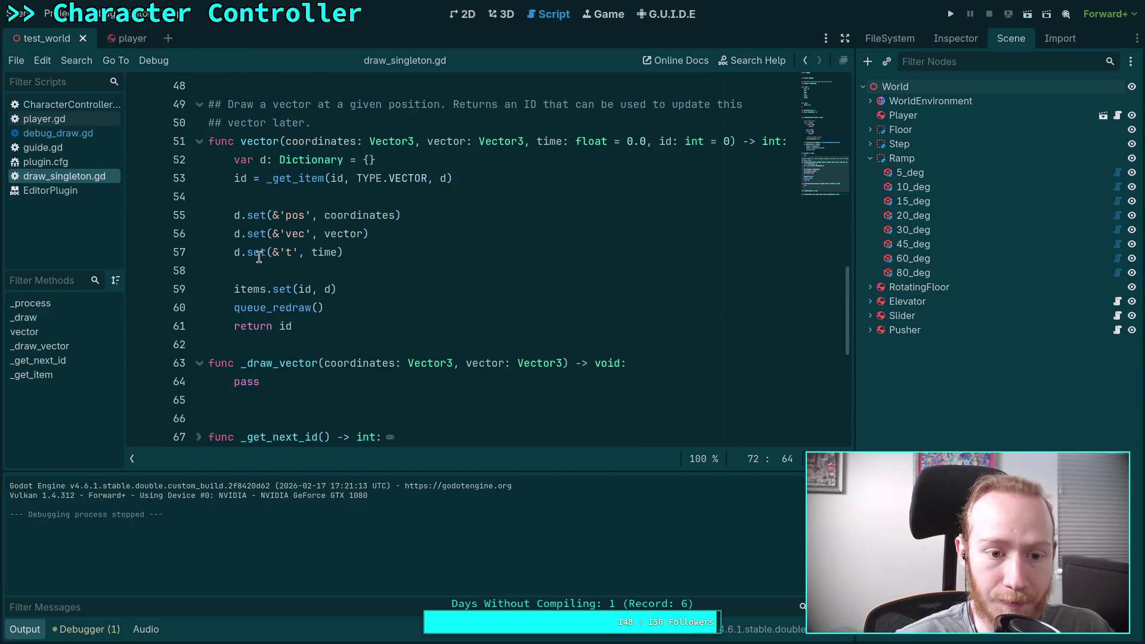
pyautogui.moveTo(360, 307); pyautogui.dragTo(385, 276)
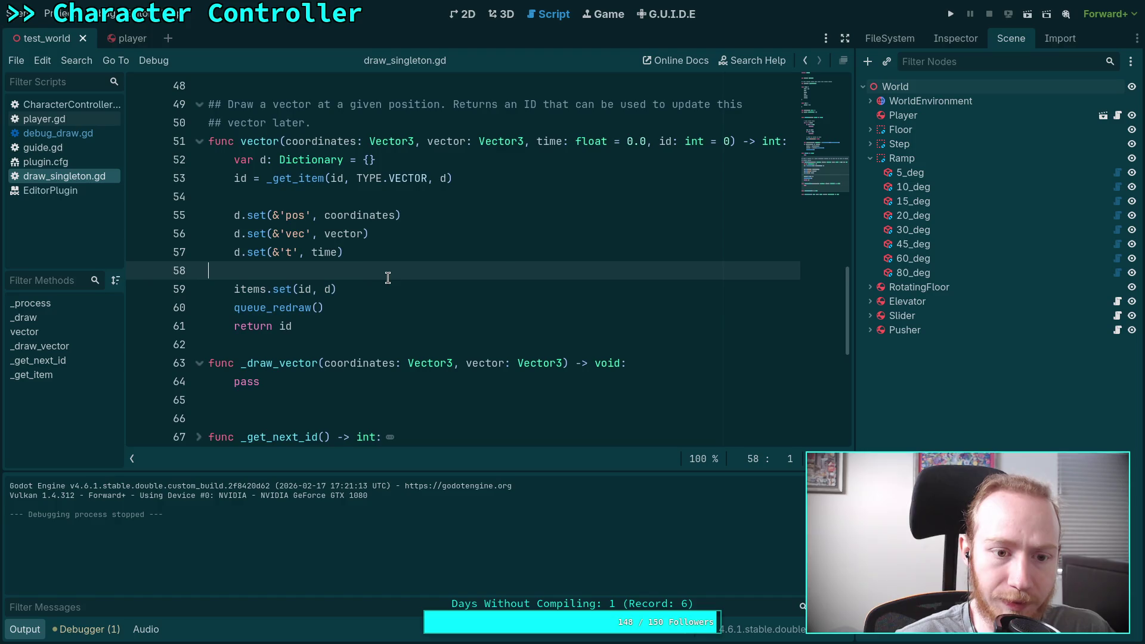
pyautogui.click(390, 274)
pyautogui.scroll(7, 392, 271)
pyautogui.scroll(-3, 393, 271)
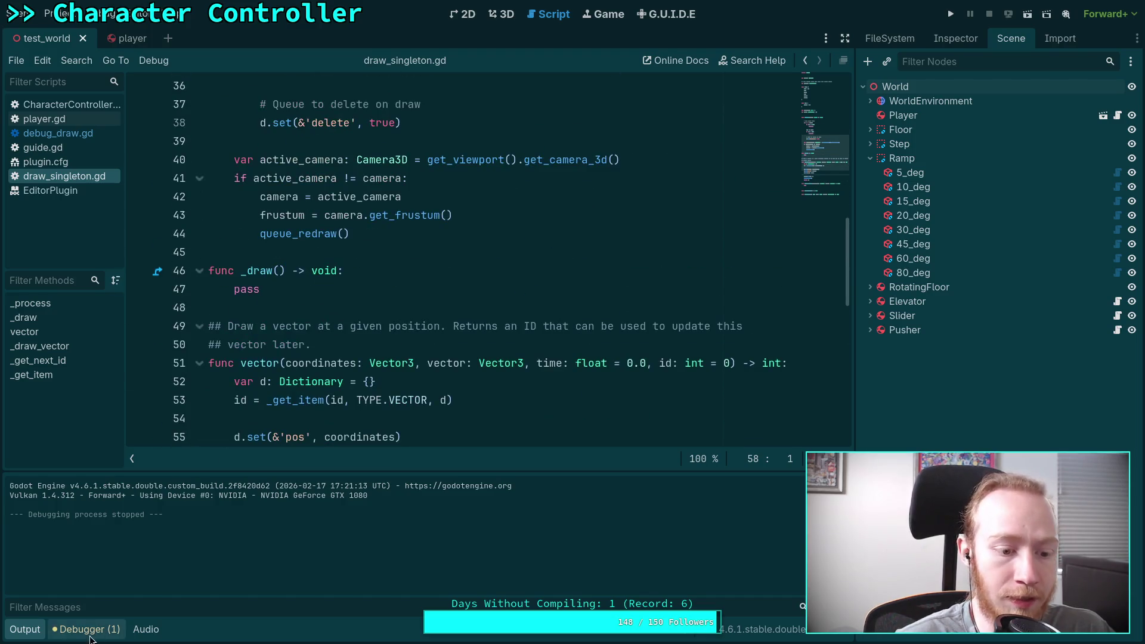
# Step: Hide the Output panel and open a new line after line 38 in _process
pyautogui.click(24, 629)
pyautogui.scroll(2, 307, 369)
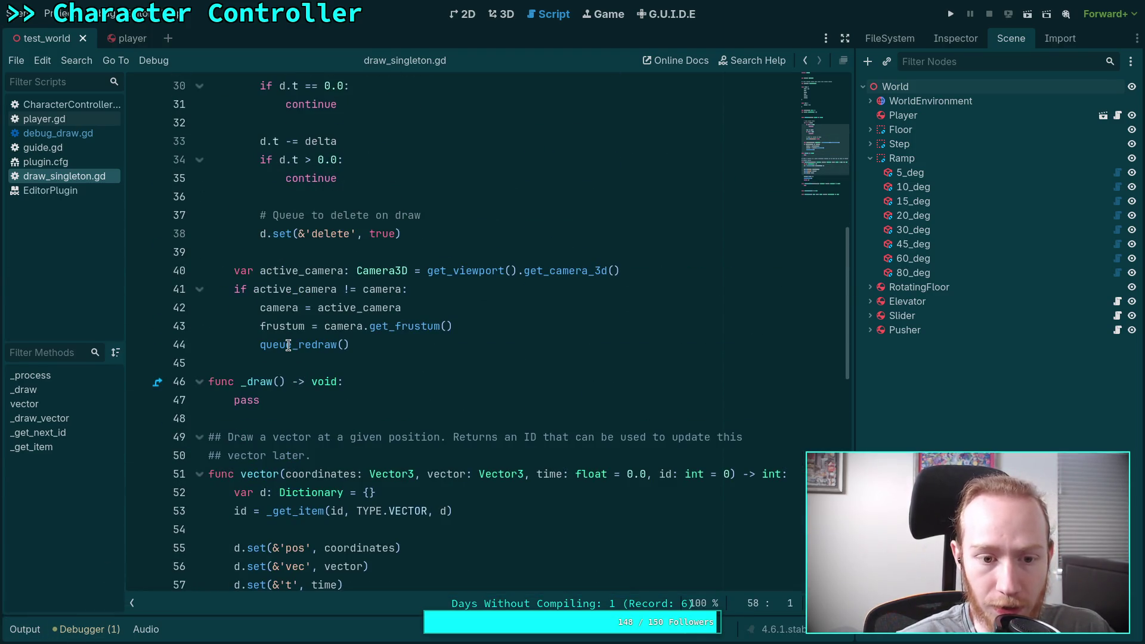
pyautogui.moveTo(288, 345)
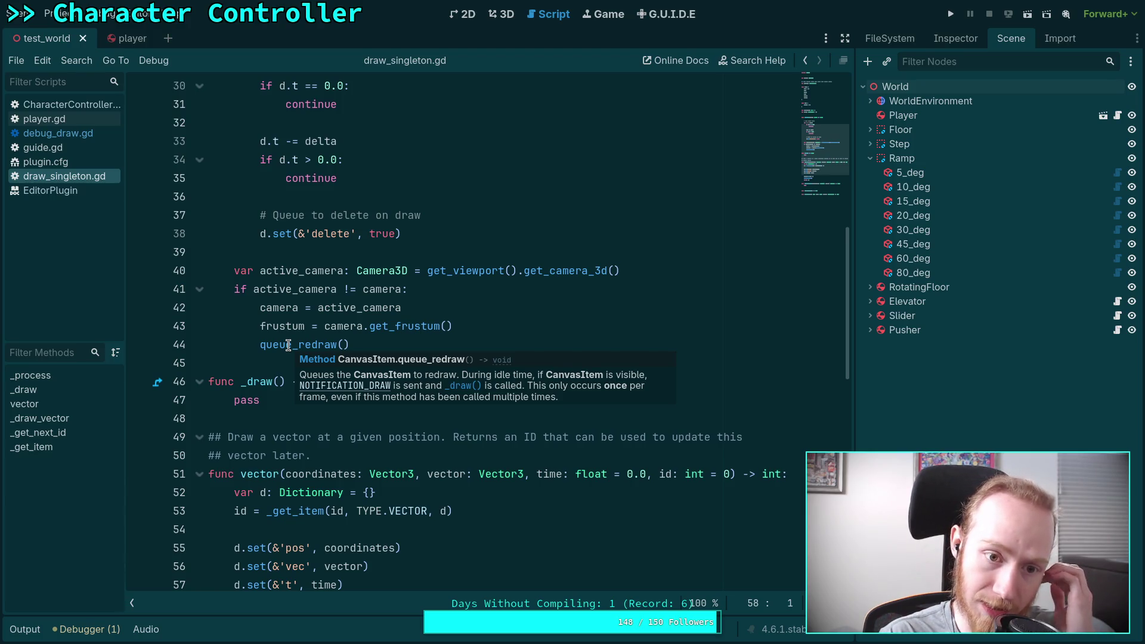
pyautogui.scroll(3, 333, 235)
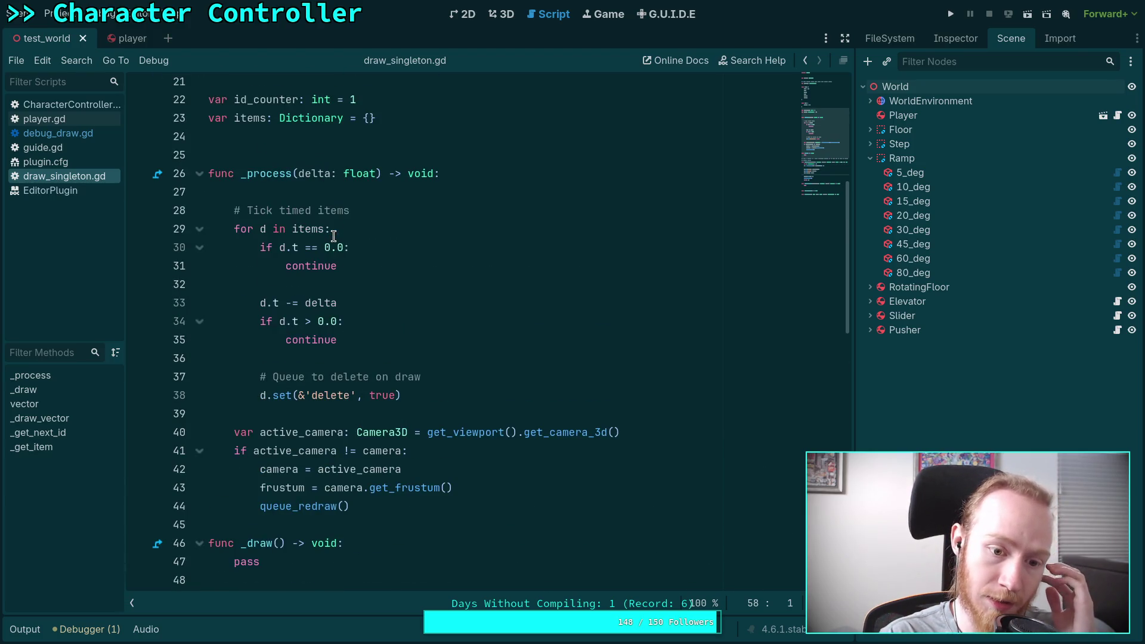
pyautogui.scroll(-2, 334, 236)
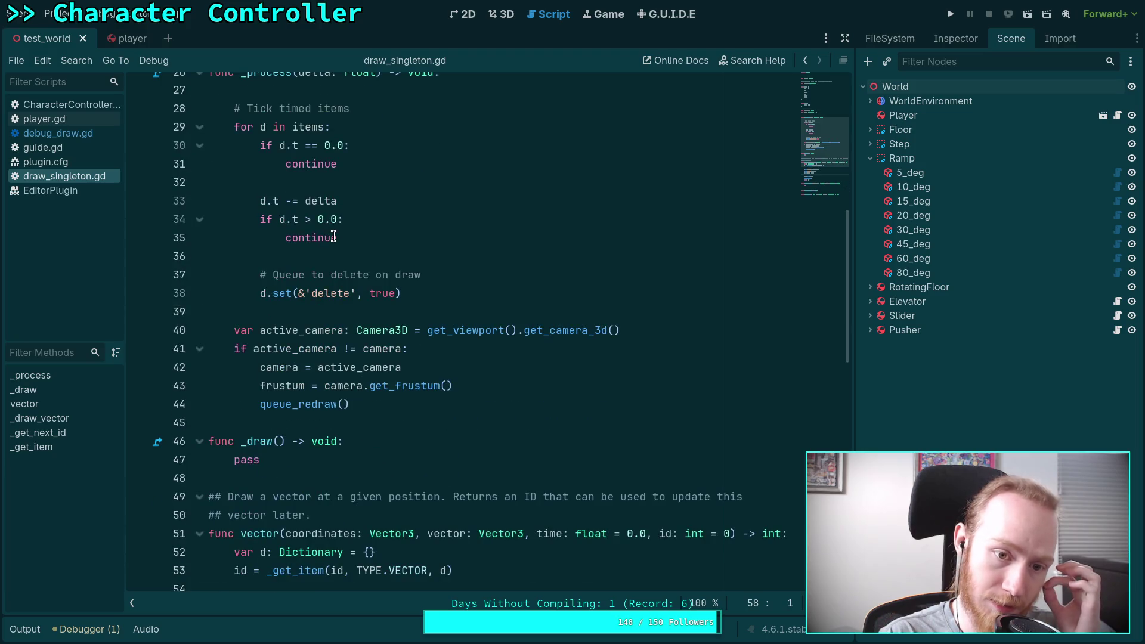
pyautogui.click(437, 286)
pyautogui.press('Return')
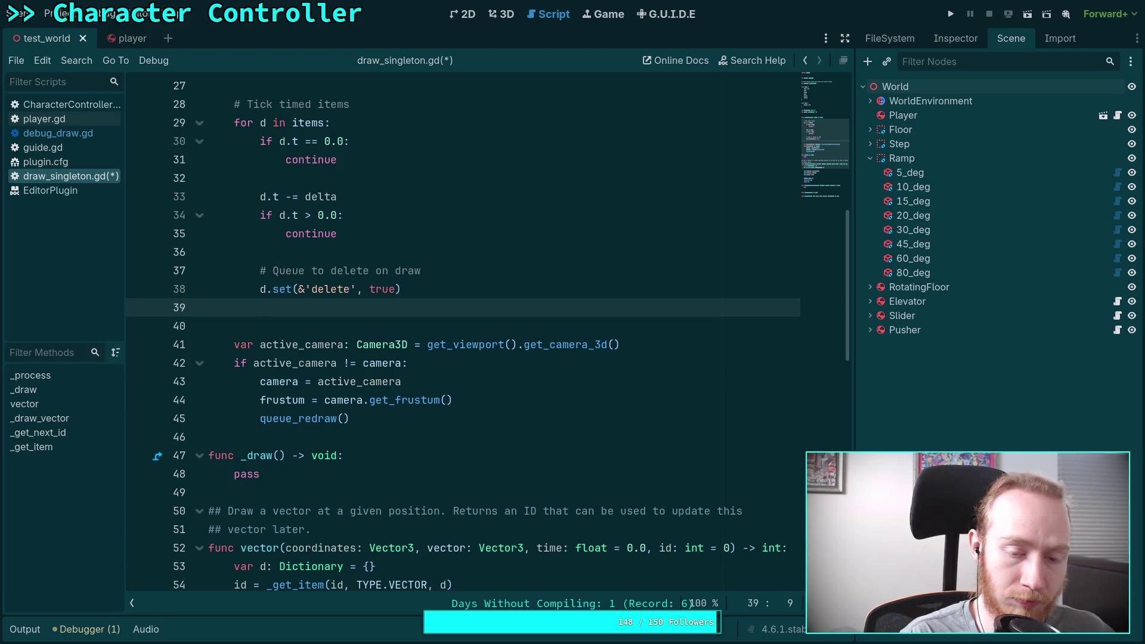
# Step: Add a queue_redraw() call after the delete-flag line in _process
pyautogui.write('que')
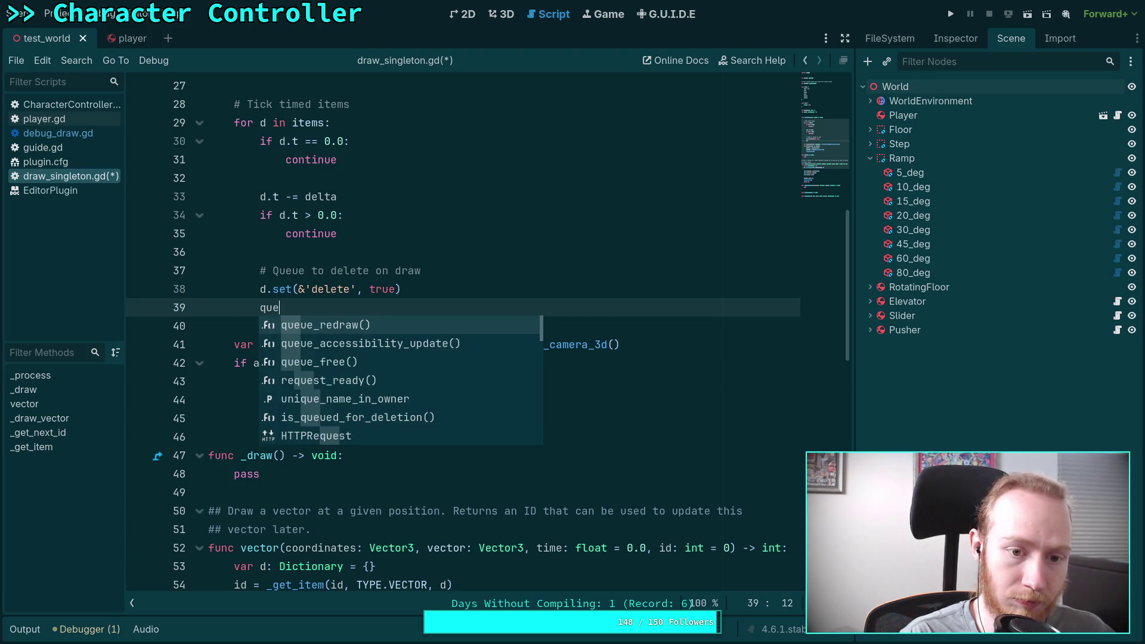
pyautogui.press('Return')
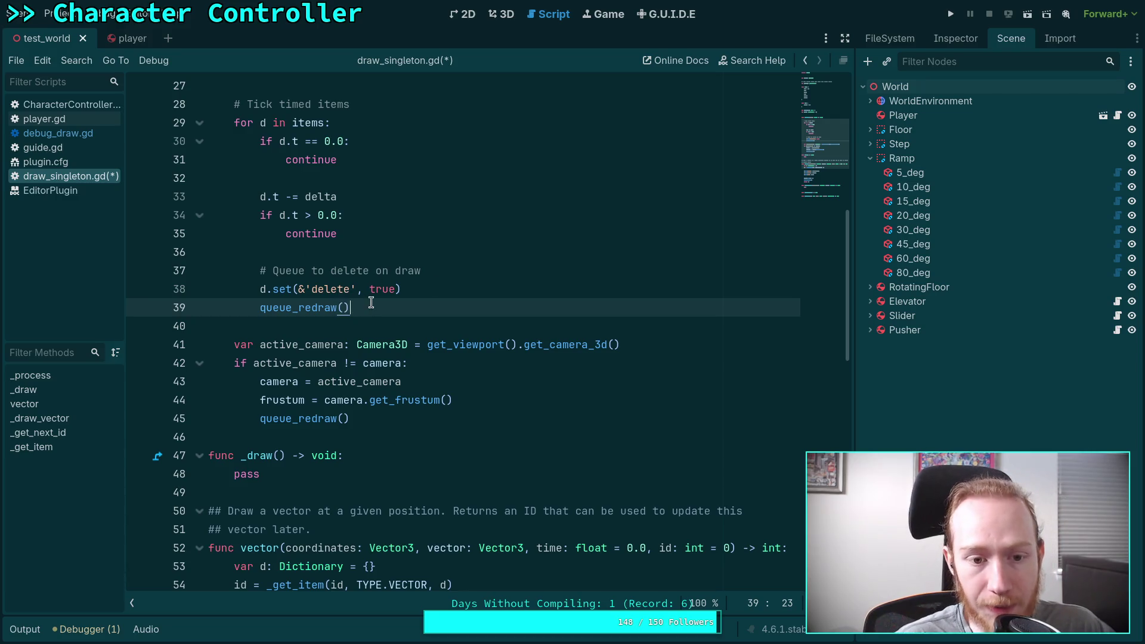
pyautogui.moveTo(372, 307); pyautogui.dragTo(257, 288)
pyautogui.click(382, 326)
# Step: Replace the pass placeholder in _draw with 'for d in items:' and an 'if d.delete' check
pyautogui.scroll(-2, 339, 438)
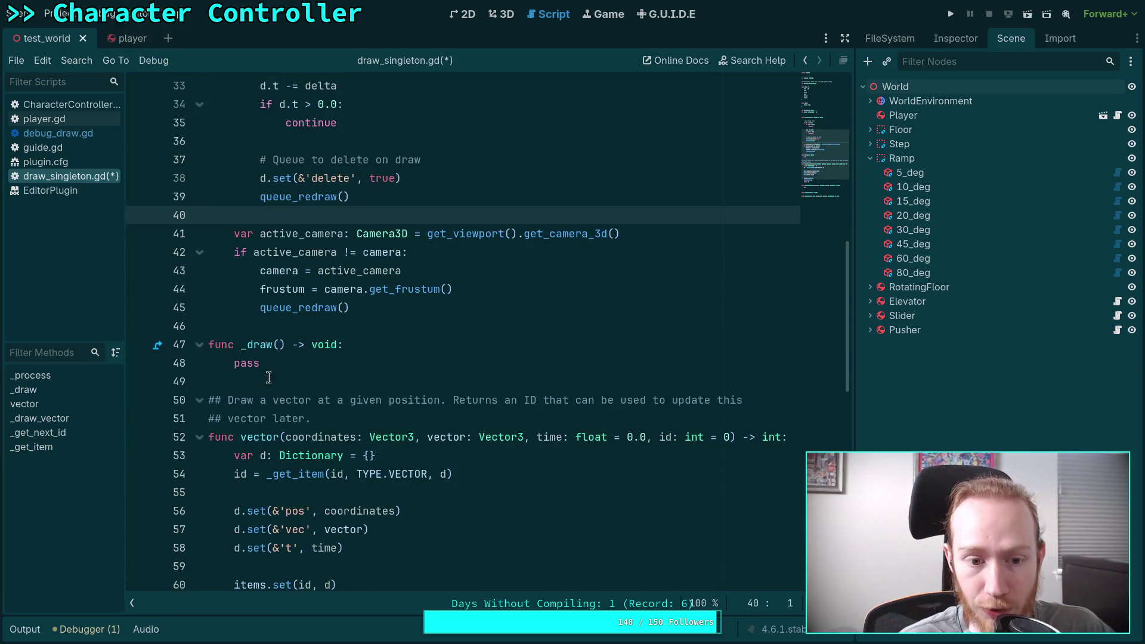
pyautogui.doubleClick(236, 361)
pyautogui.press('BackSpace')
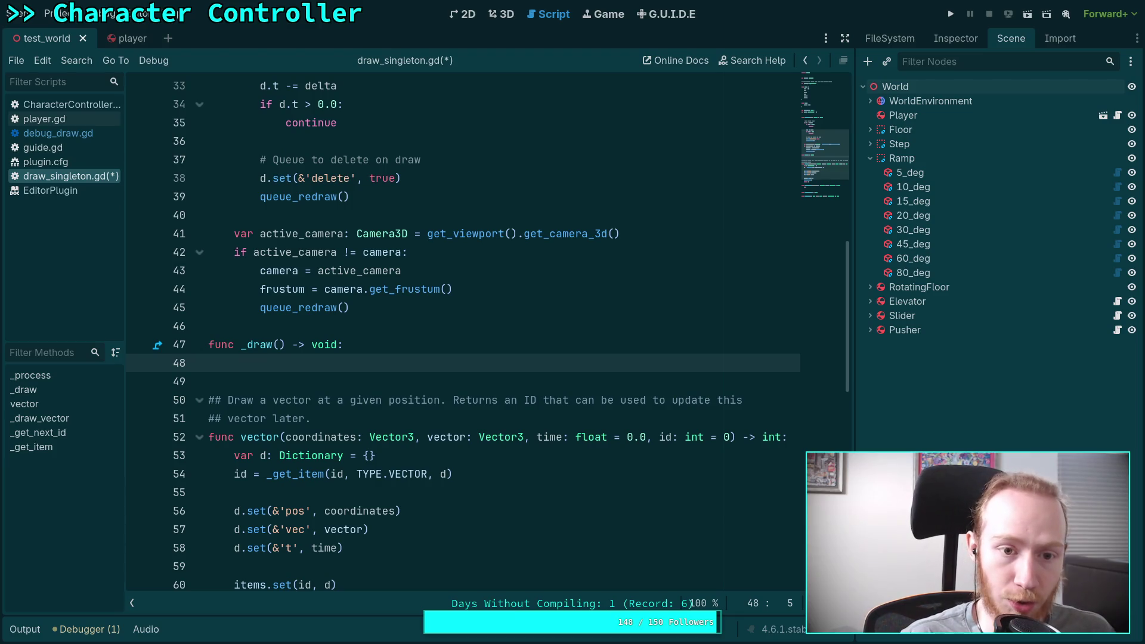
pyautogui.scroll(2, 377, 368)
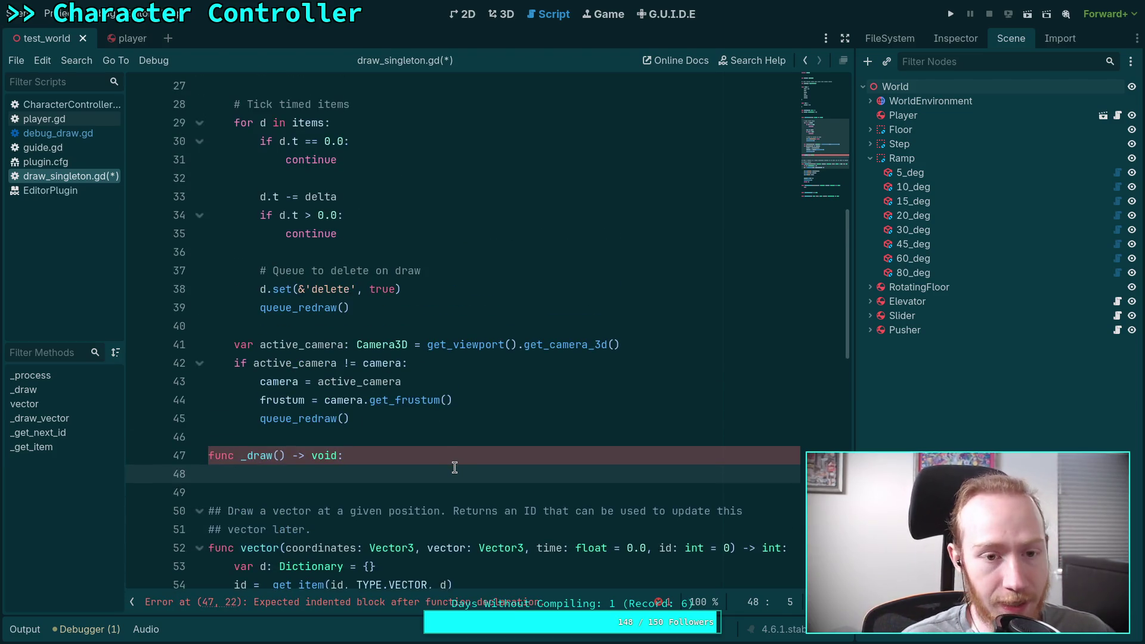
pyautogui.write('for')
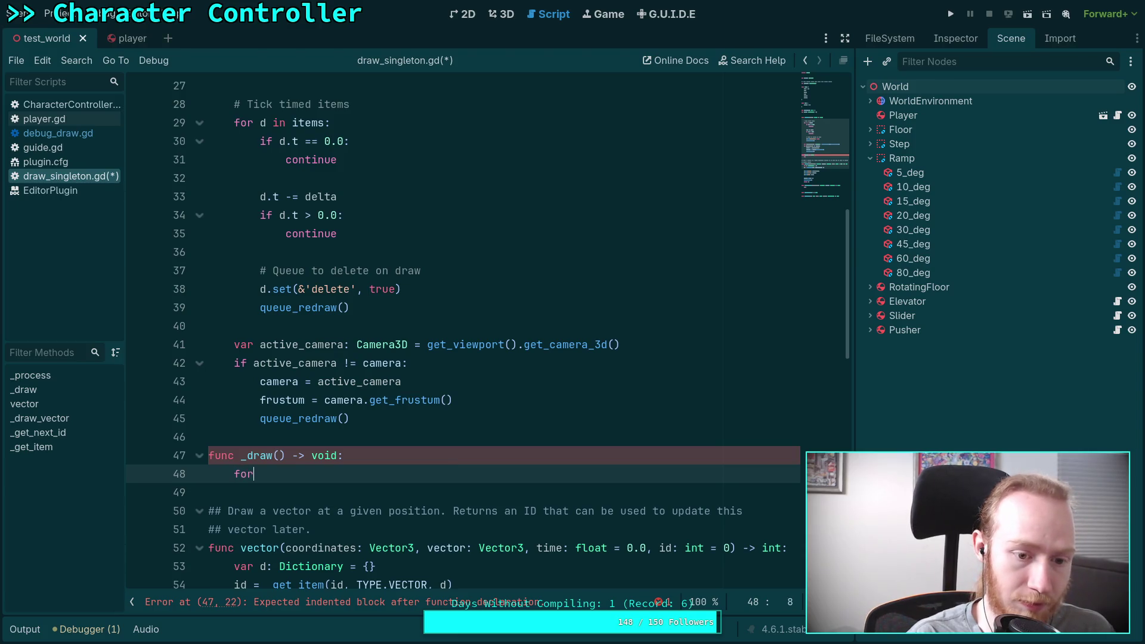
pyautogui.write(' d in items:')
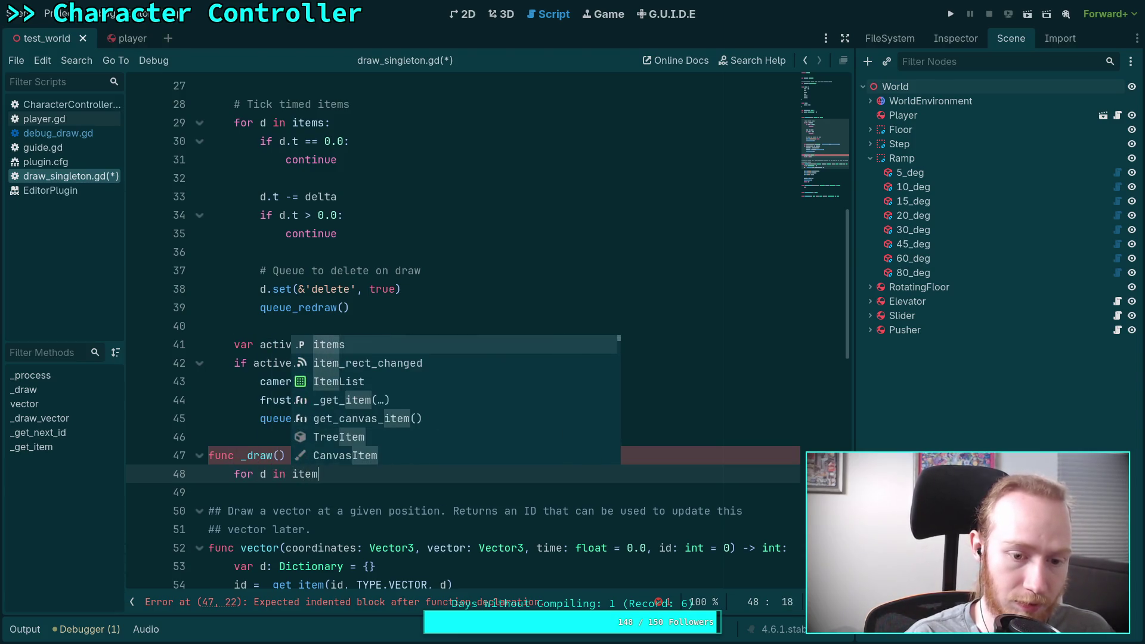
pyautogui.press('Return')
pyautogui.write('if')
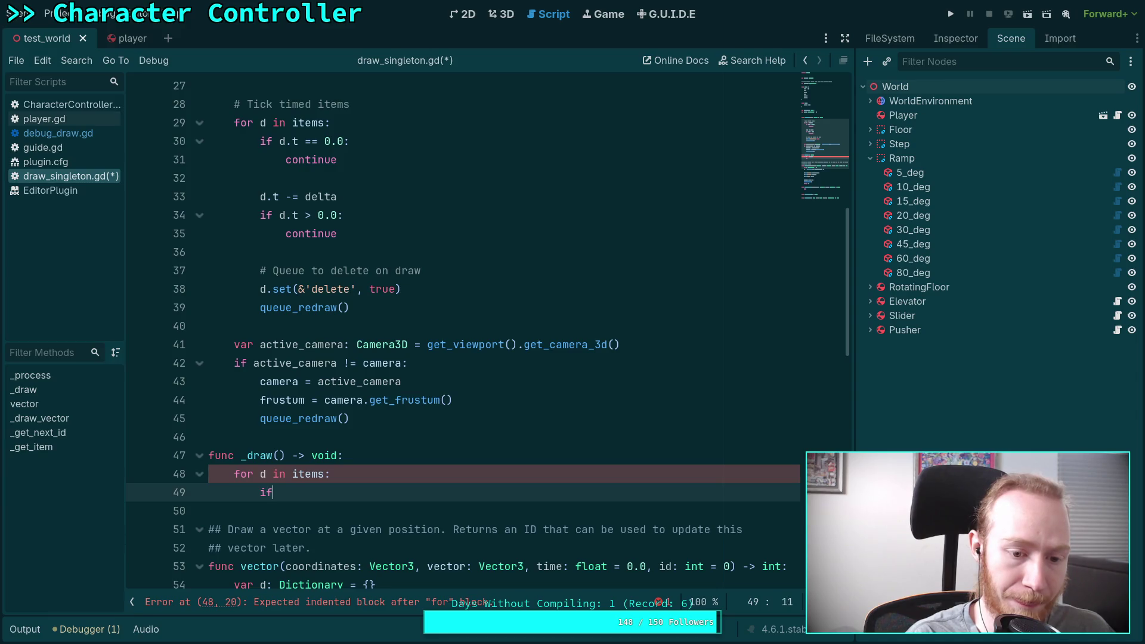
pyautogui.write(' d.delete')
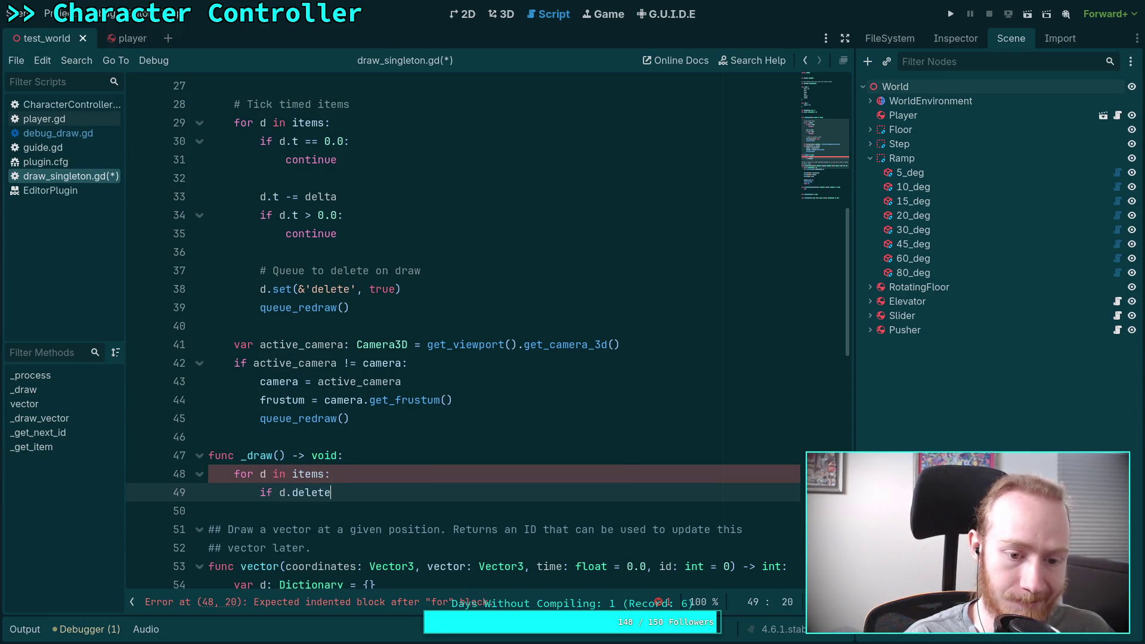
pyautogui.press('Return')
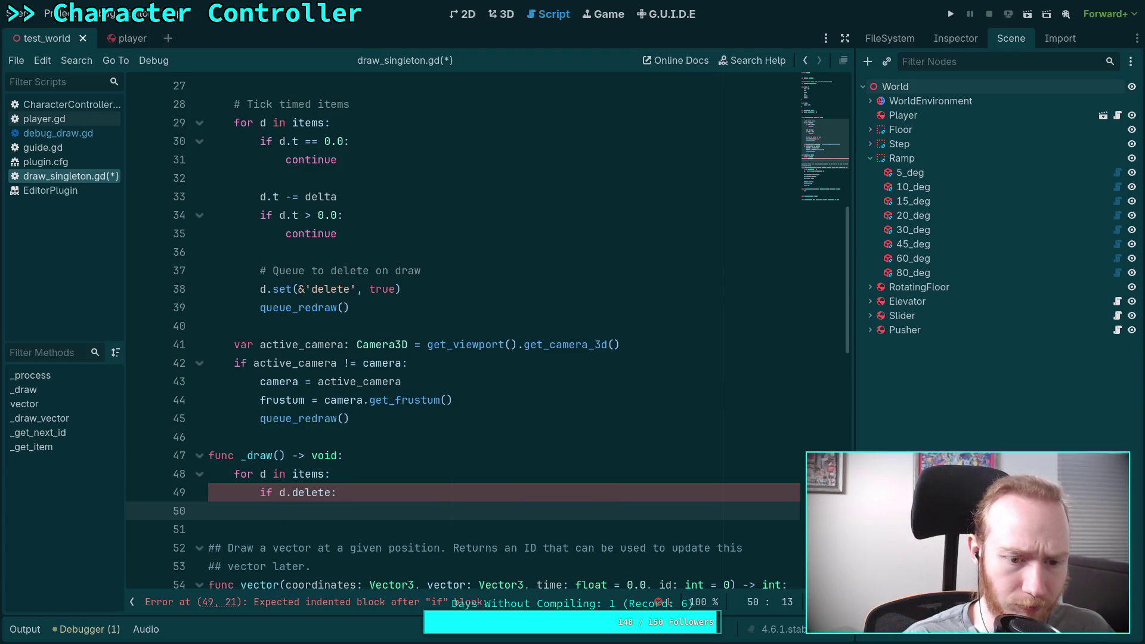
pyautogui.scroll(-3, 384, 432)
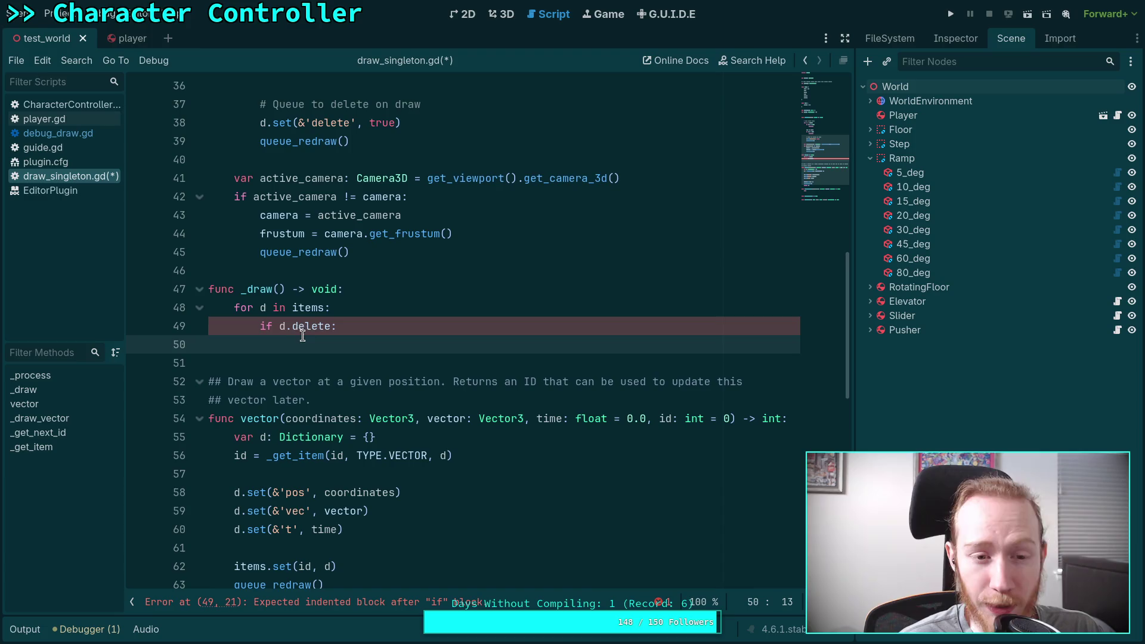
# Step: Delete the old loop lines in _draw and declare var keys = items.keys()
pyautogui.moveTo(286, 344); pyautogui.dragTo(233, 312)
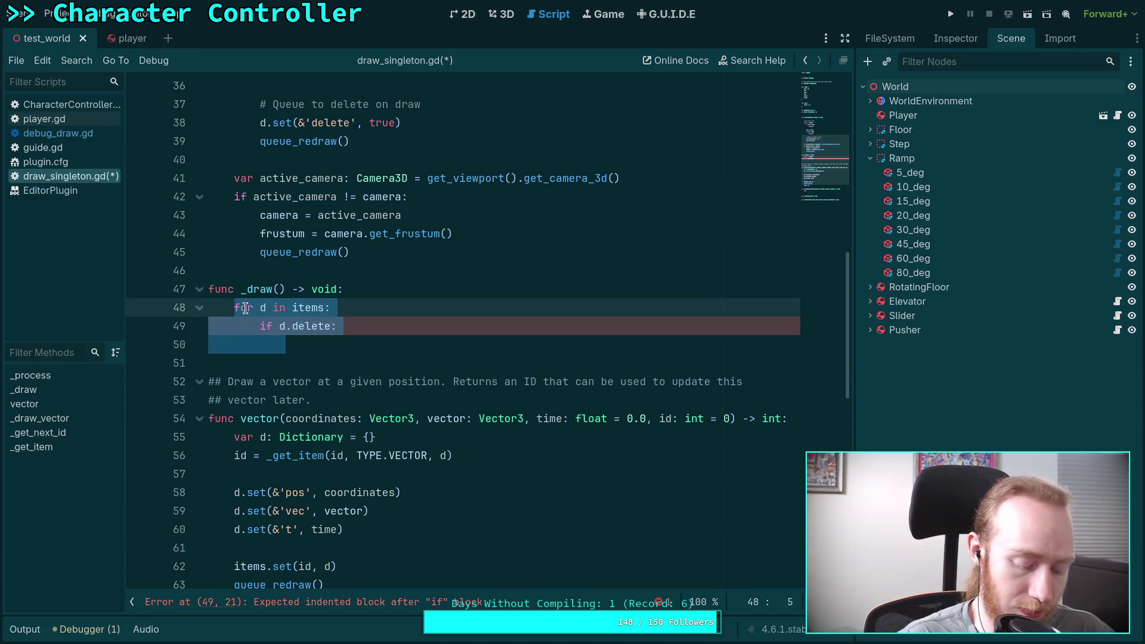
pyautogui.press('BackSpace')
pyautogui.write('var keys: ')
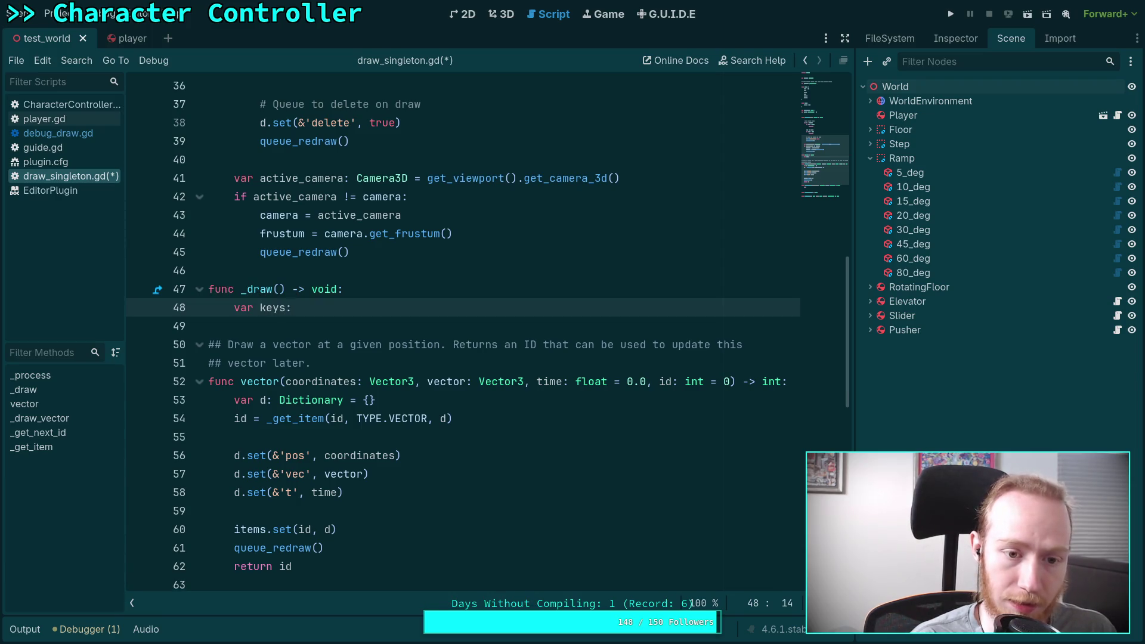
pyautogui.write('Array[')
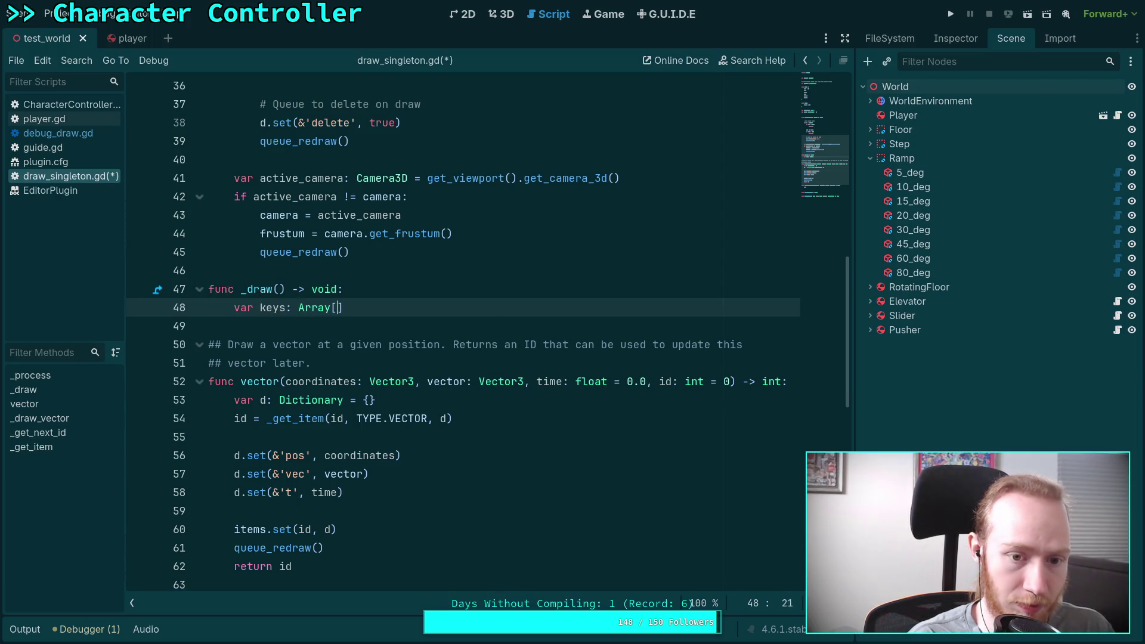
pyautogui.write('int')
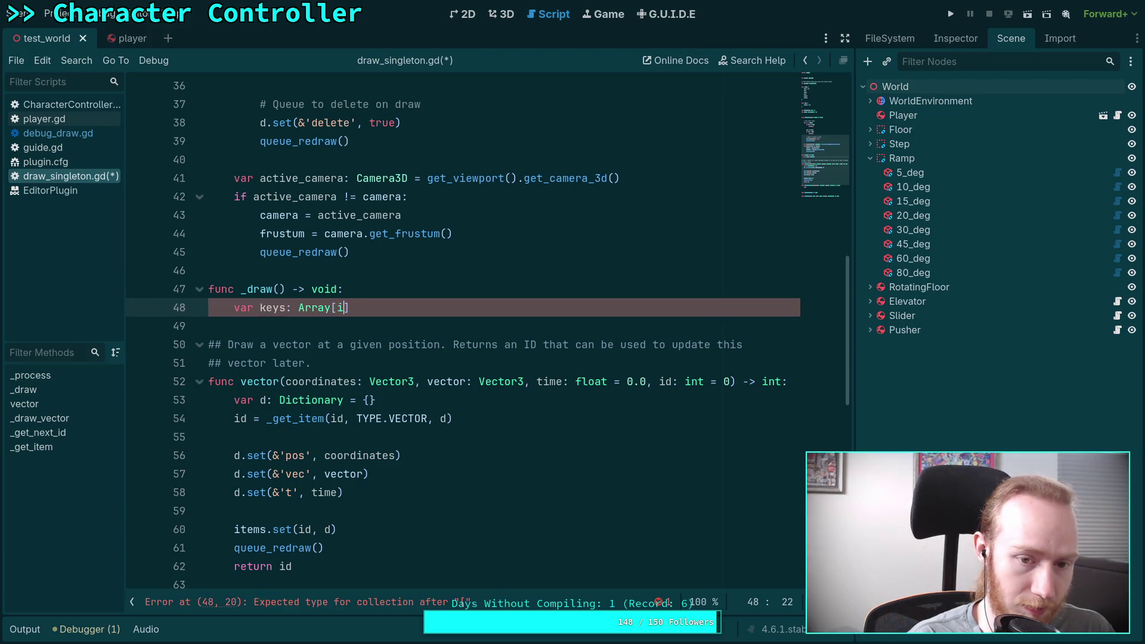
pyautogui.press('Delete')
pyautogui.press('BackSpace')
pyautogui.press('BackSpace')
pyautogui.press('BackSpace')
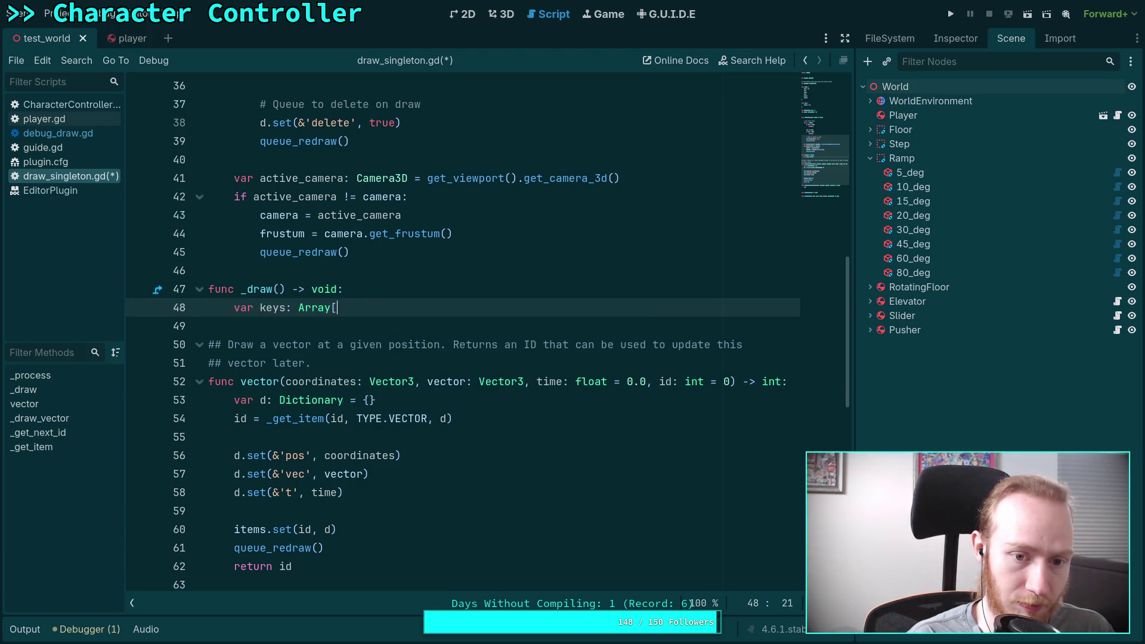
pyautogui.press('BackSpace')
pyautogui.press('BackSpace')
pyautogui.press('BackSpace')
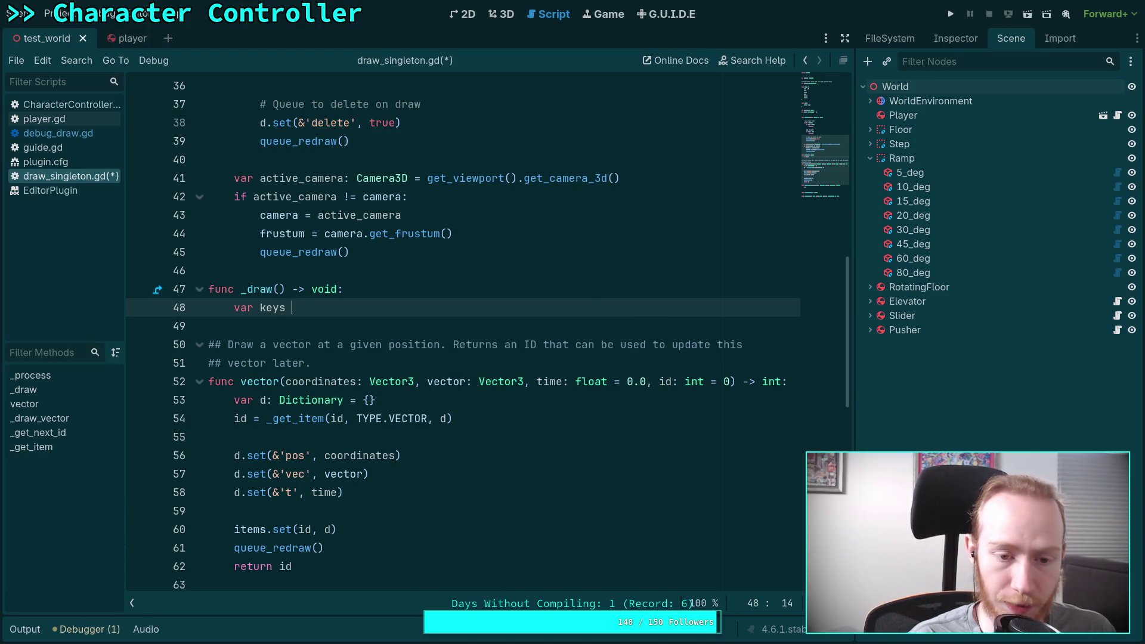
pyautogui.write('=items.ke')
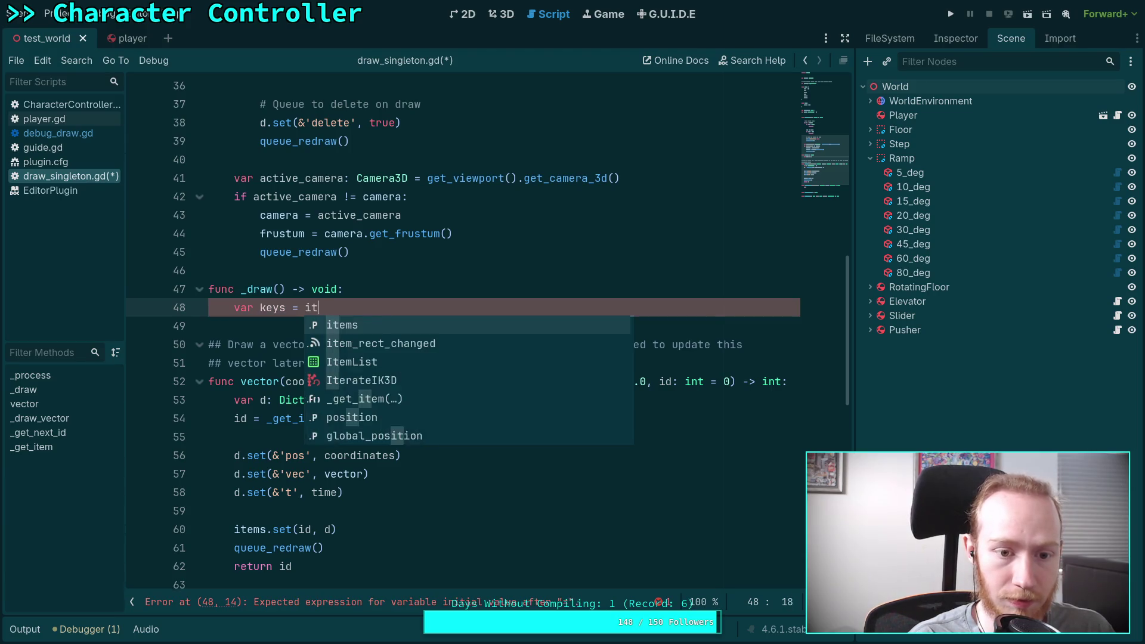
pyautogui.press('Return')
pyautogui.press('Return')
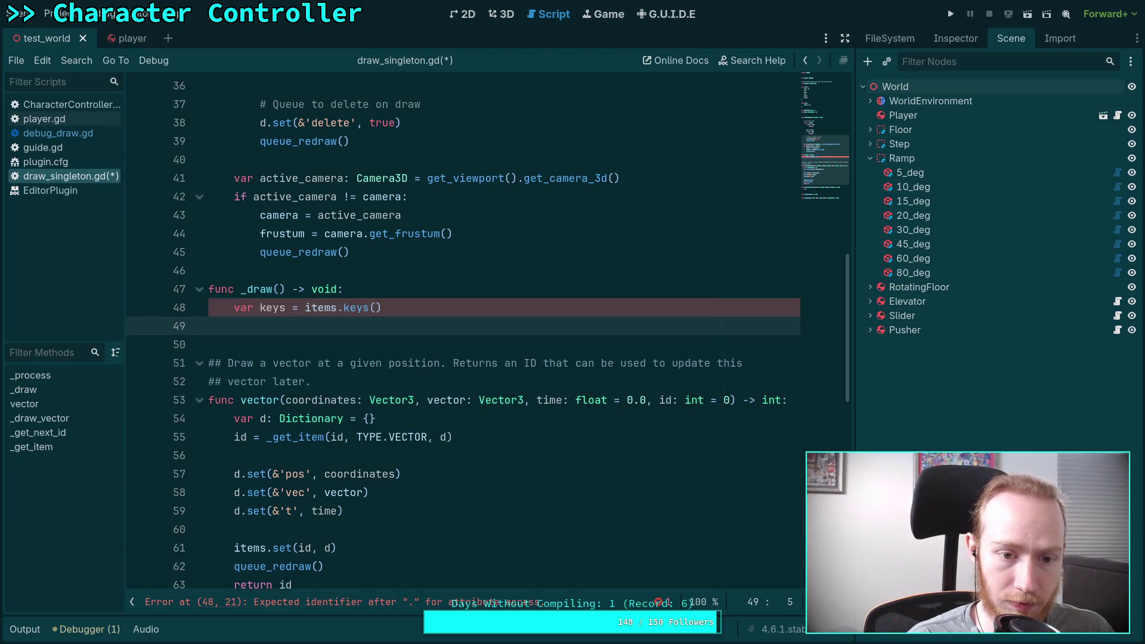
# Step: Loop 'for k in keys:', load 'var d: Dictionary = items.get(k)' and test 'if not d or d.delete:'
pyautogui.write('for k')
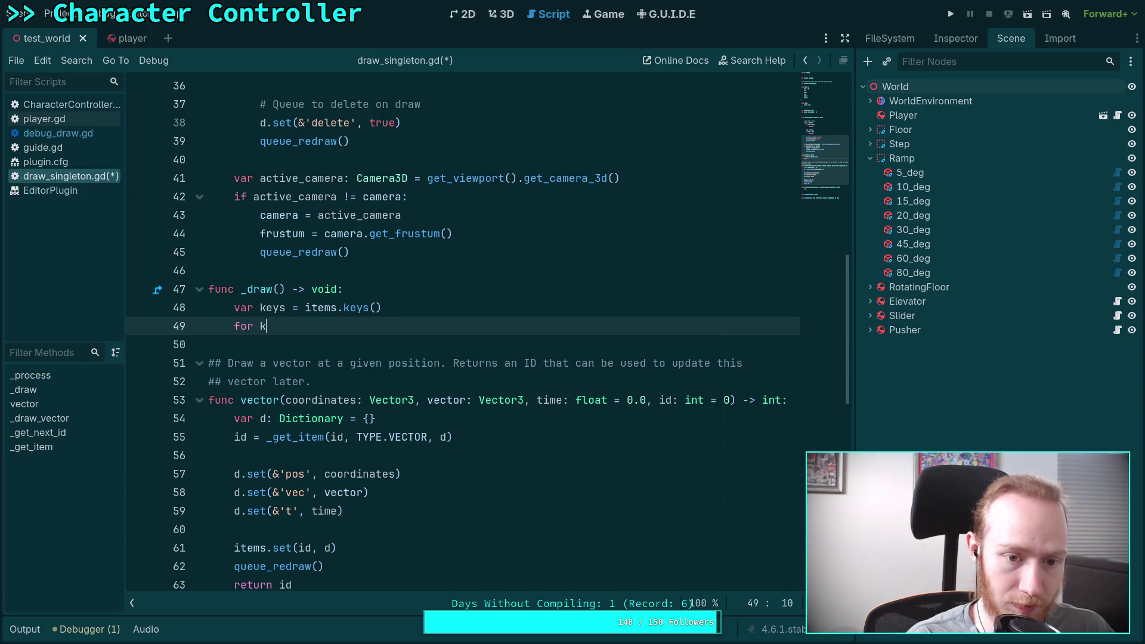
pyautogui.write(' in keys:')
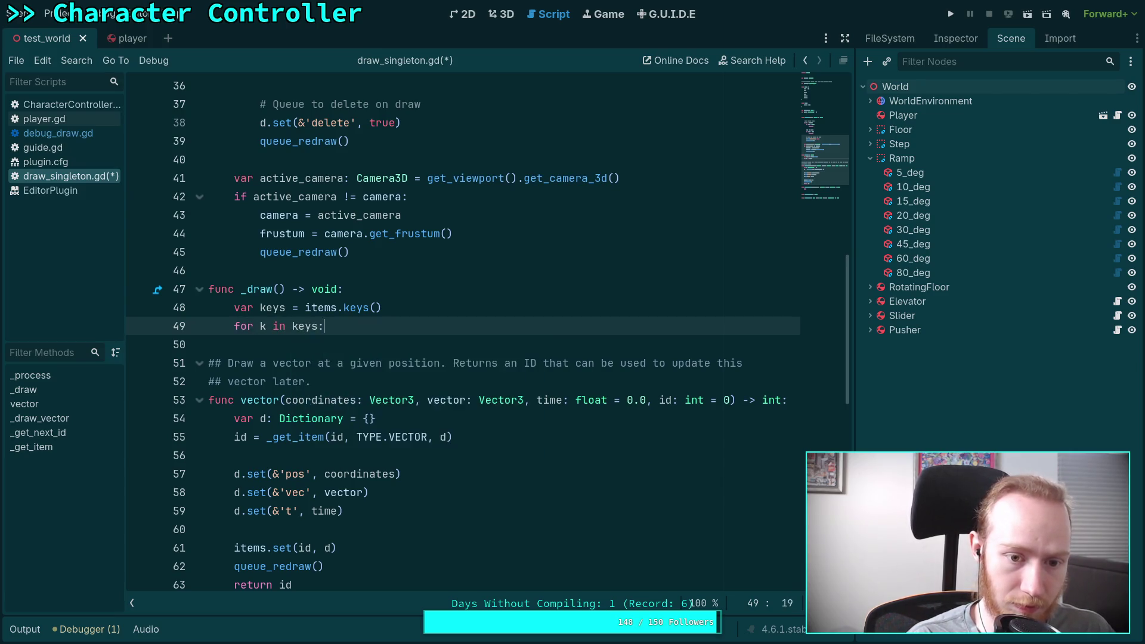
pyautogui.press('Return')
pyautogui.write('var d')
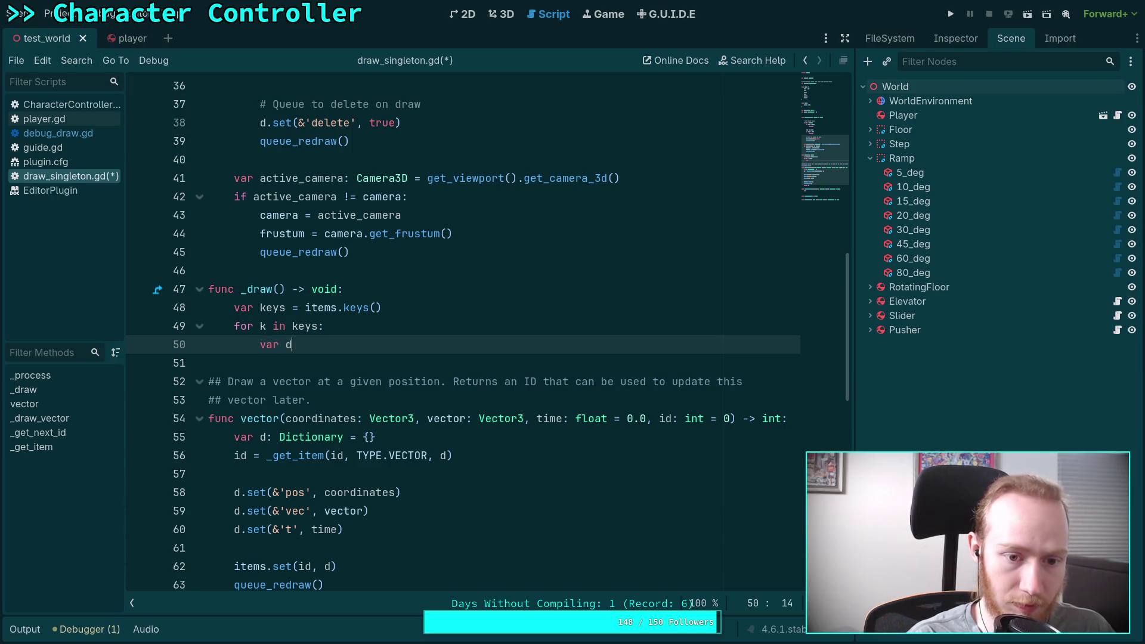
pyautogui.write(': Dictionary =')
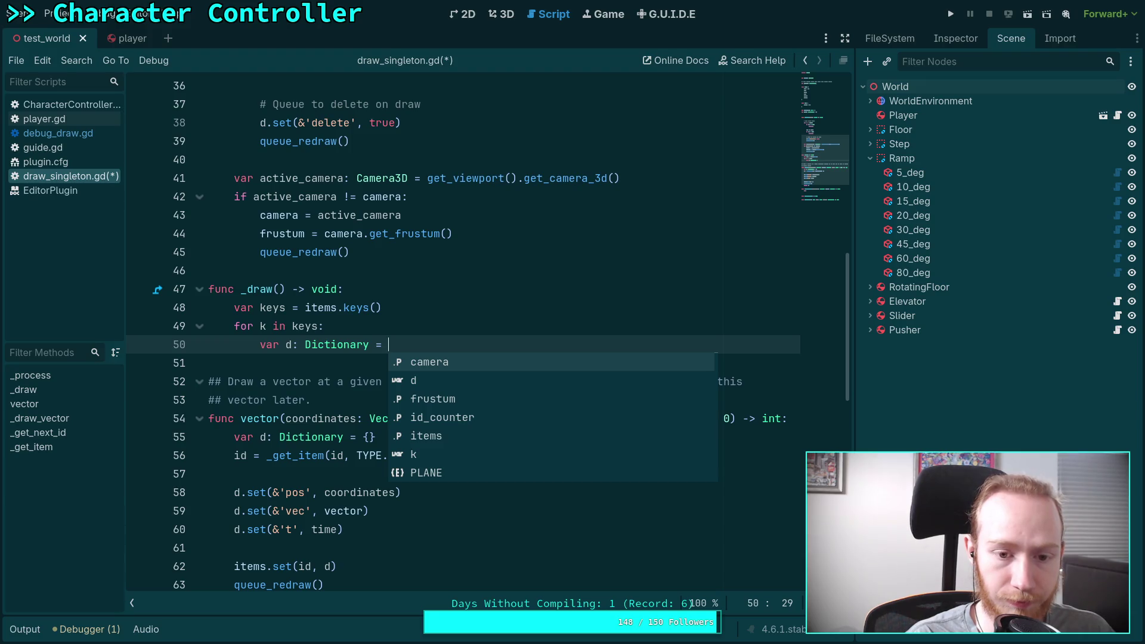
pyautogui.write(' items.get(k)')
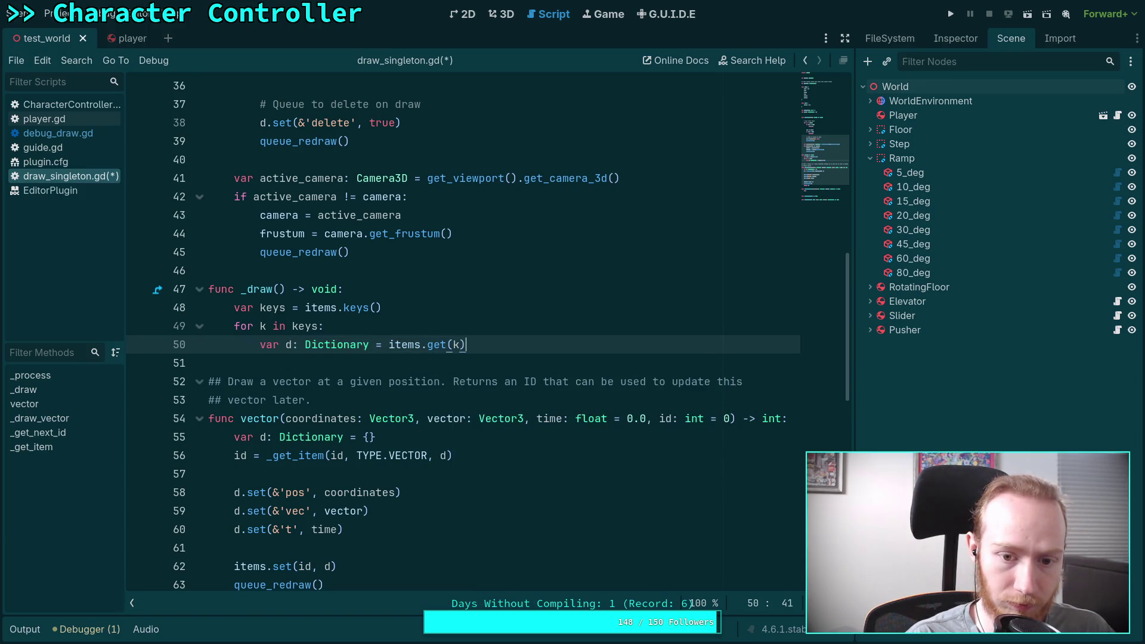
pyautogui.press('Return')
pyautogui.write('if not d or d.del')
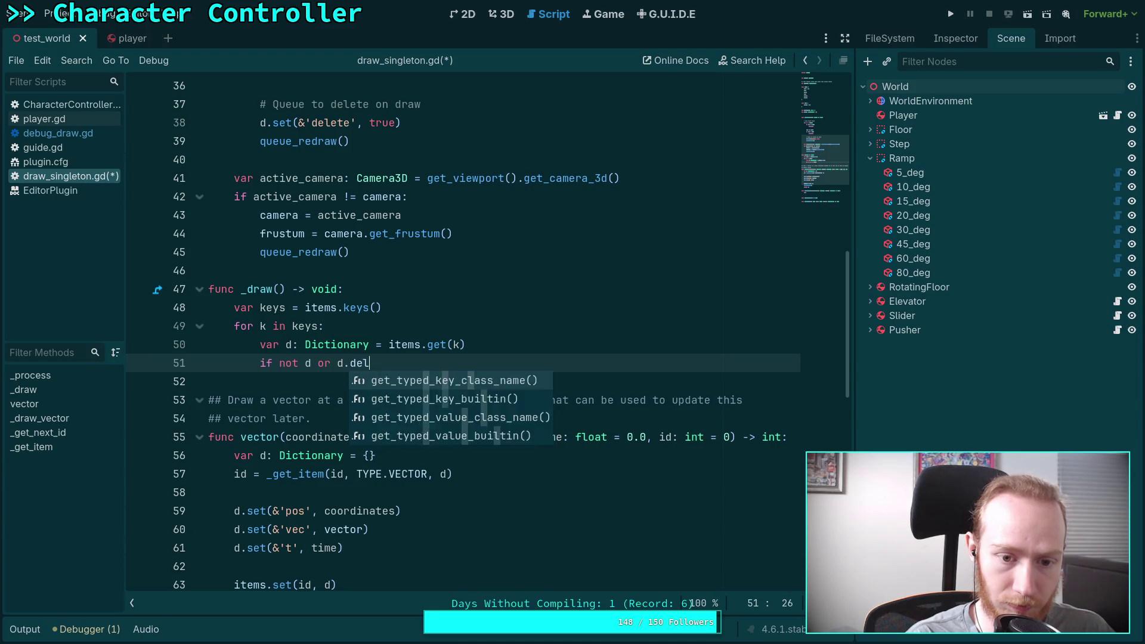
pyautogui.write('ete:')
pyautogui.press('Return')
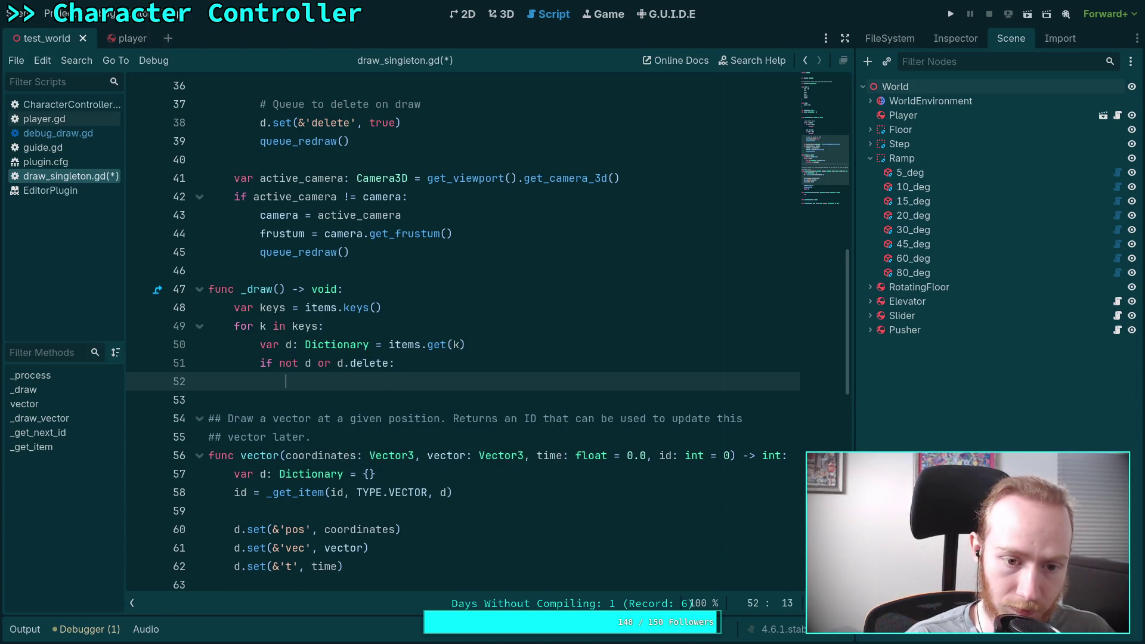
# Step: Wrap 'not d' in parentheses and give the if body 'items.erase(k)' and 'continue'
pyautogui.moveTo(279, 362); pyautogui.dragTo(313, 366)
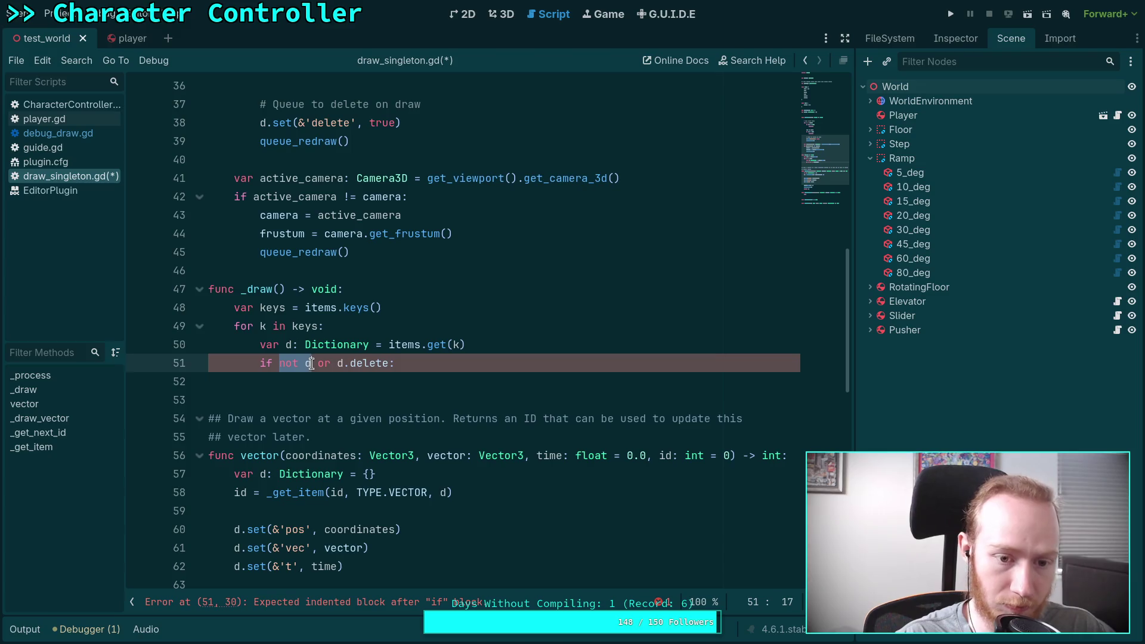
pyautogui.write('(not d)')
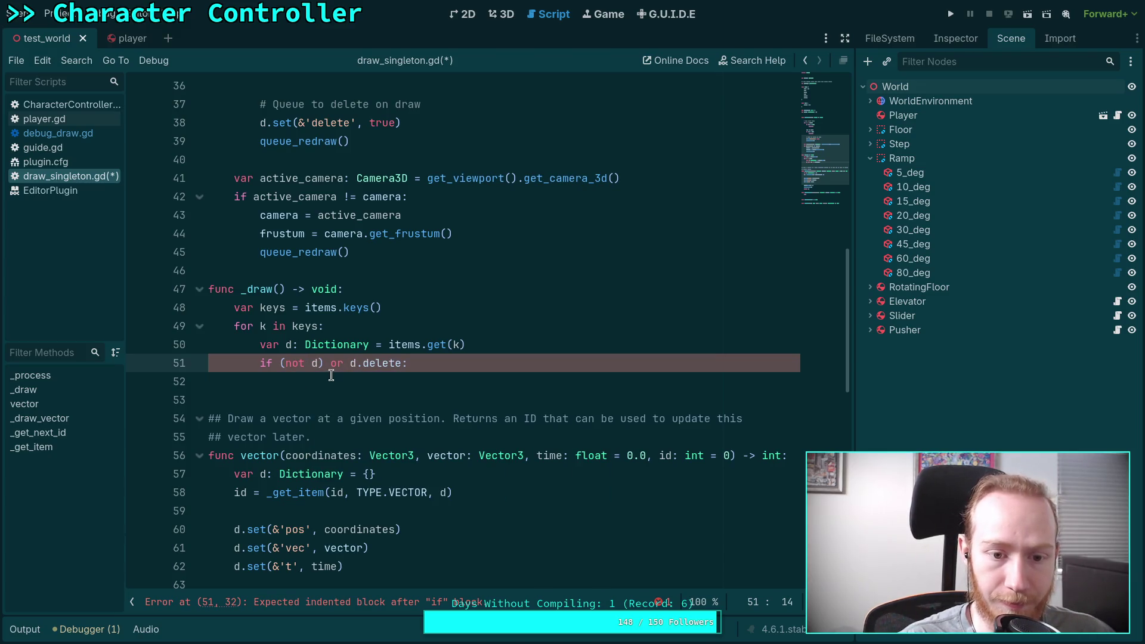
pyautogui.click(341, 381)
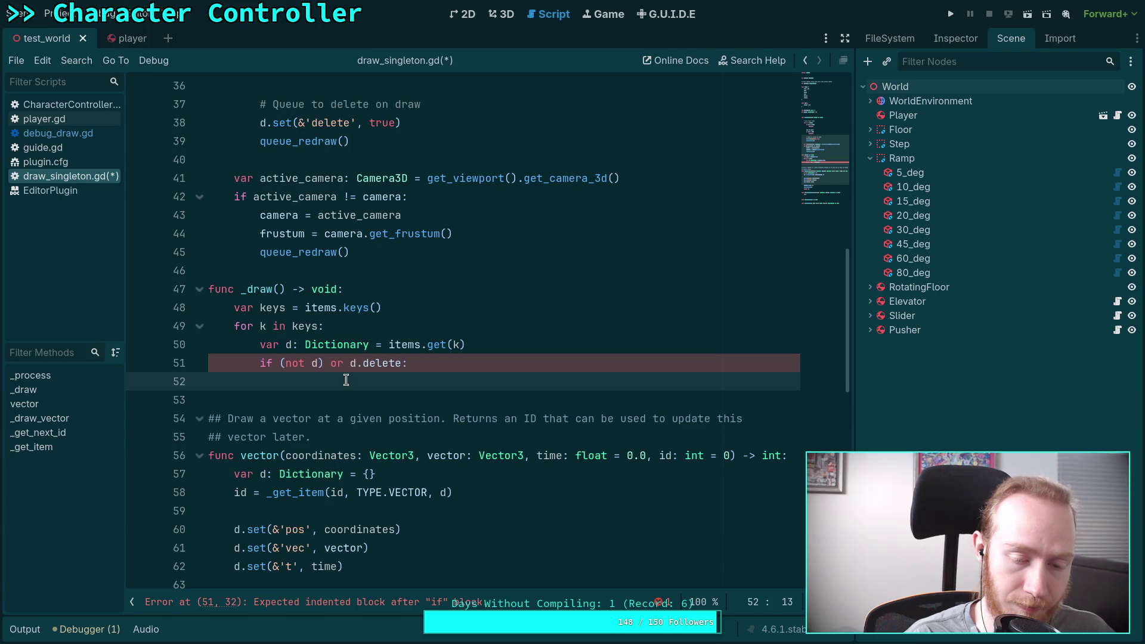
pyautogui.write('it')
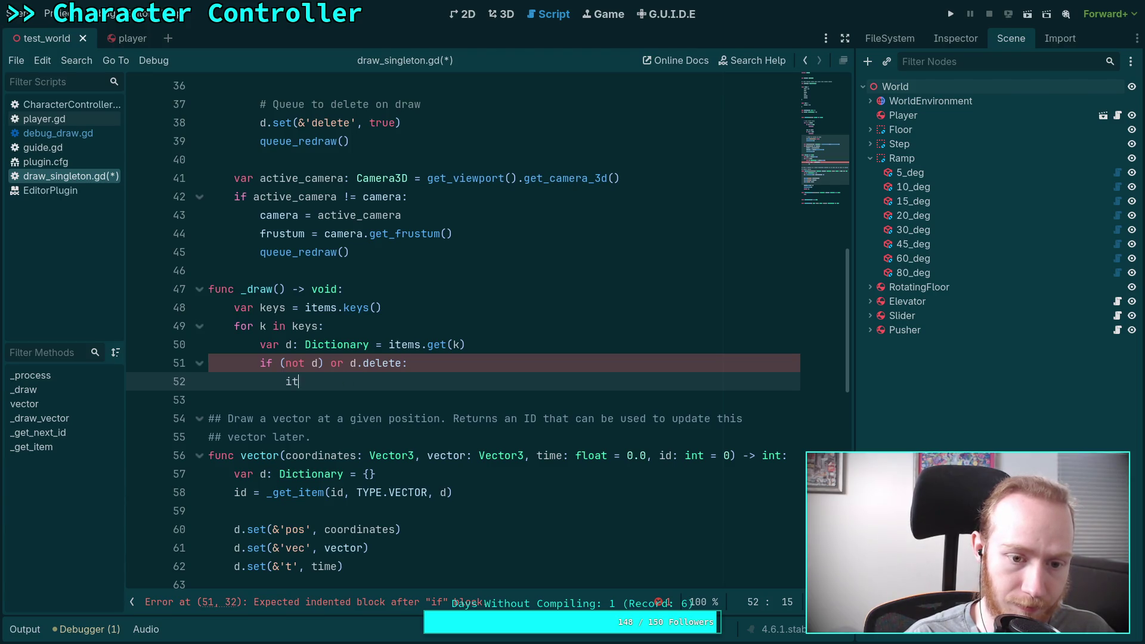
pyautogui.write('ems.erase(k)')
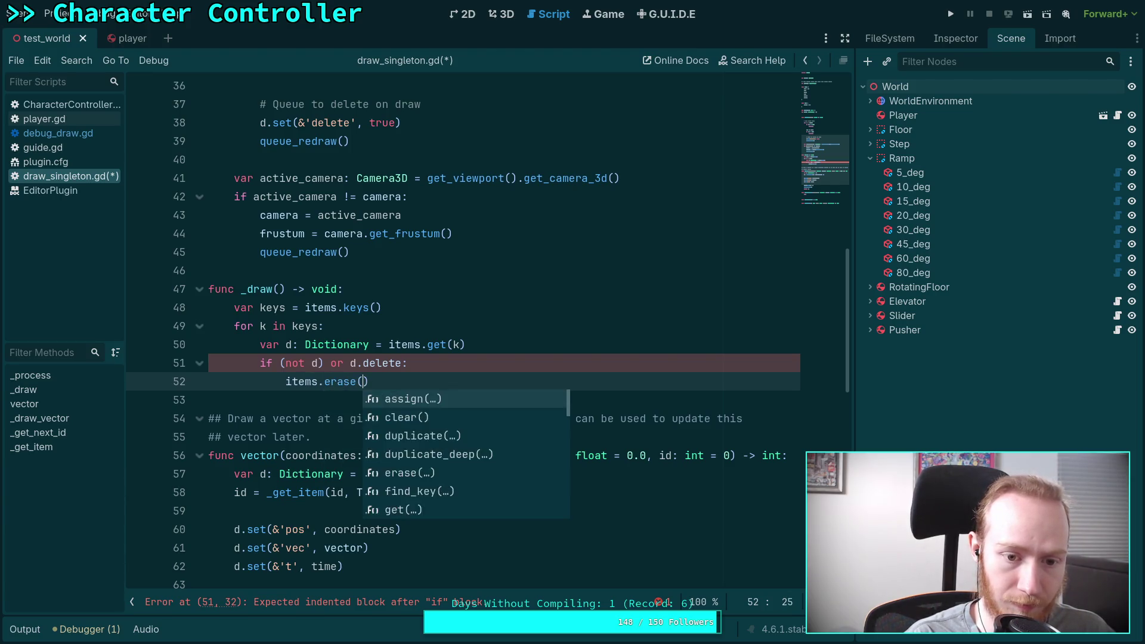
pyautogui.press('Return')
pyautogui.write('continue')
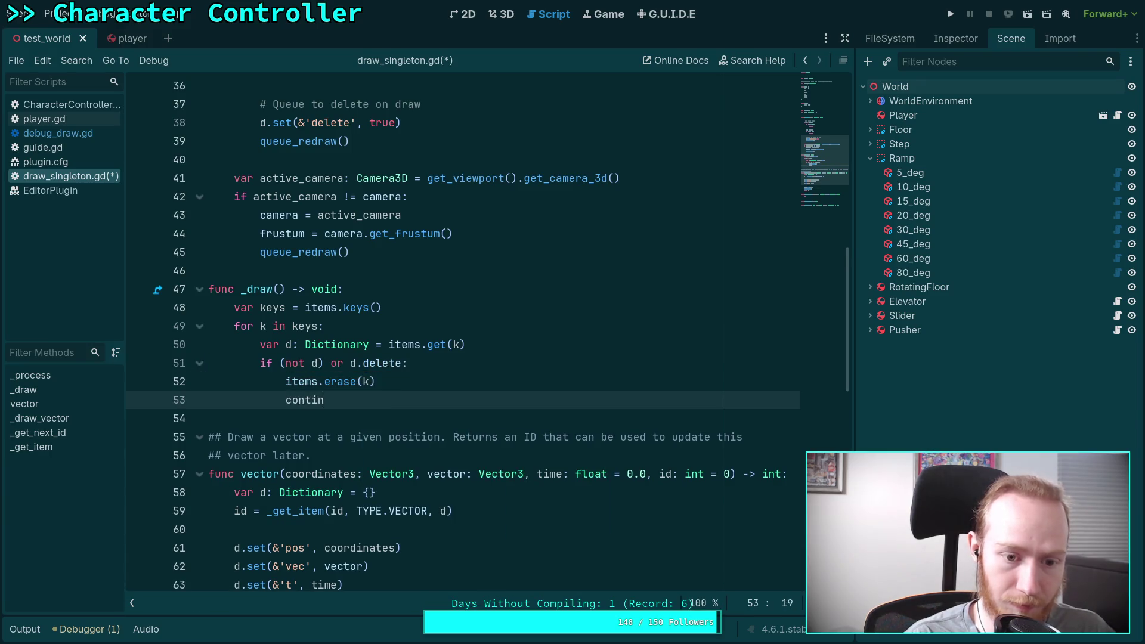
pyautogui.press('Return')
pyautogui.press('Return')
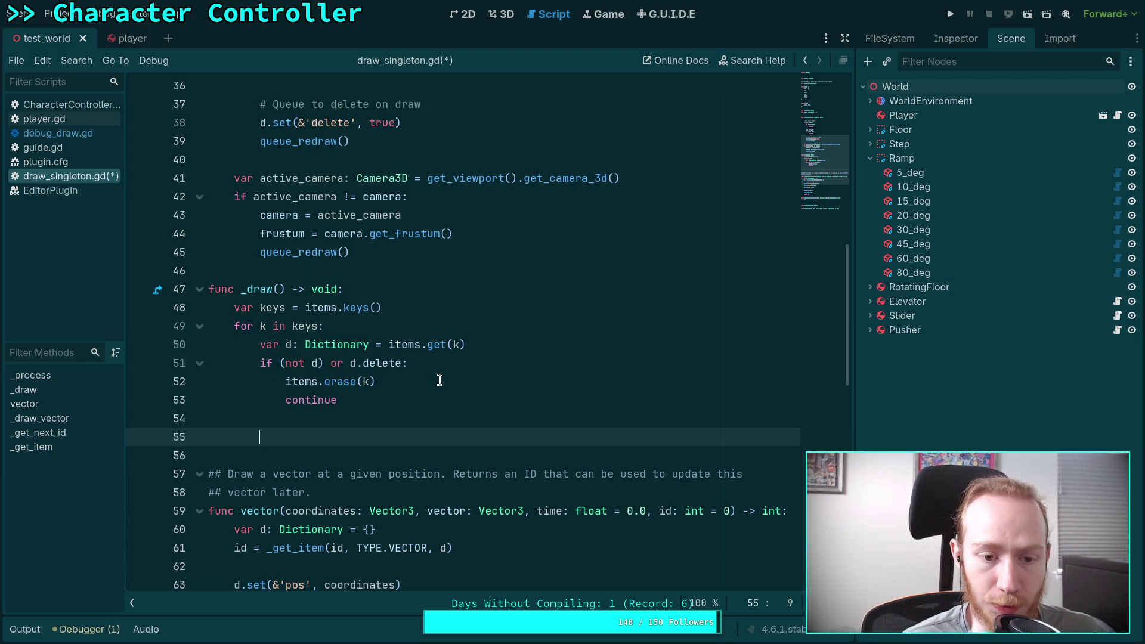
# Step: Scroll down and begin typing 'mat' on the next line
pyautogui.scroll(-1, 439, 380)
pyautogui.scroll(-1, 437, 370)
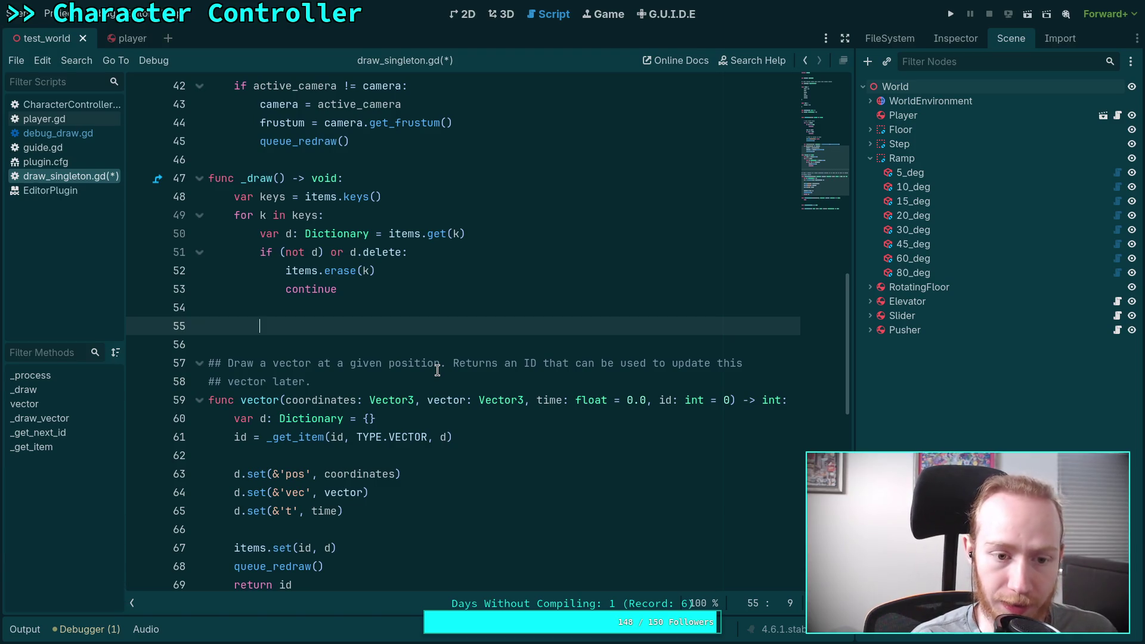
pyautogui.write('m')
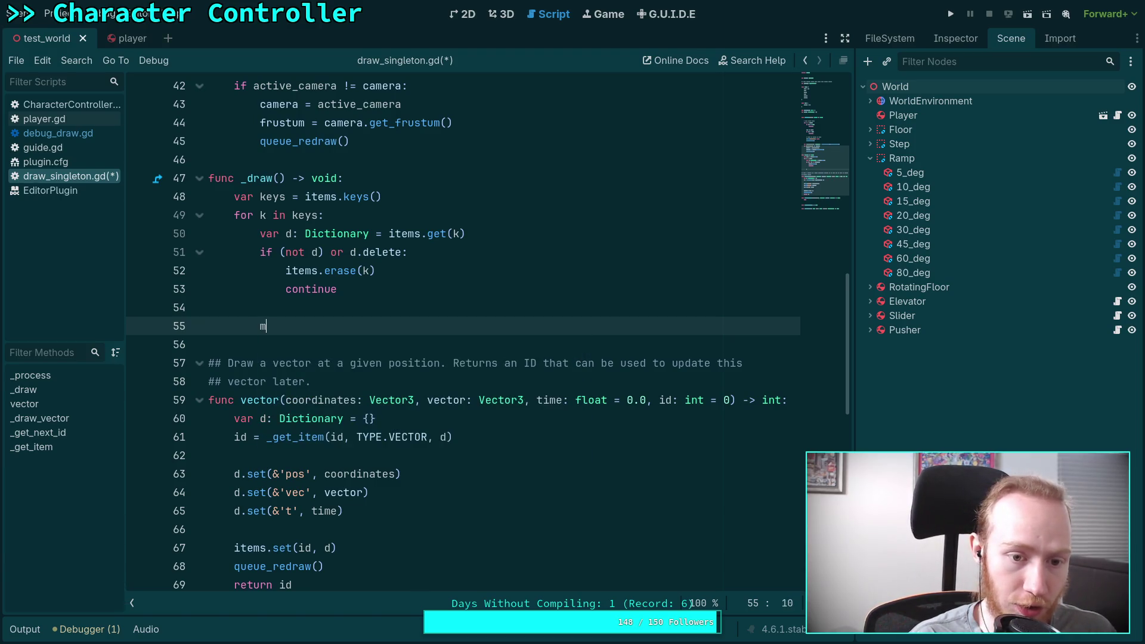
pyautogui.write('at')
# Step: Replace the stray text with an 'if d.type == TYPE.VECTOR:' branch that calls _draw_vector
pyautogui.press('BackSpace')
pyautogui.press('BackSpace')
pyautogui.press('BackSpace')
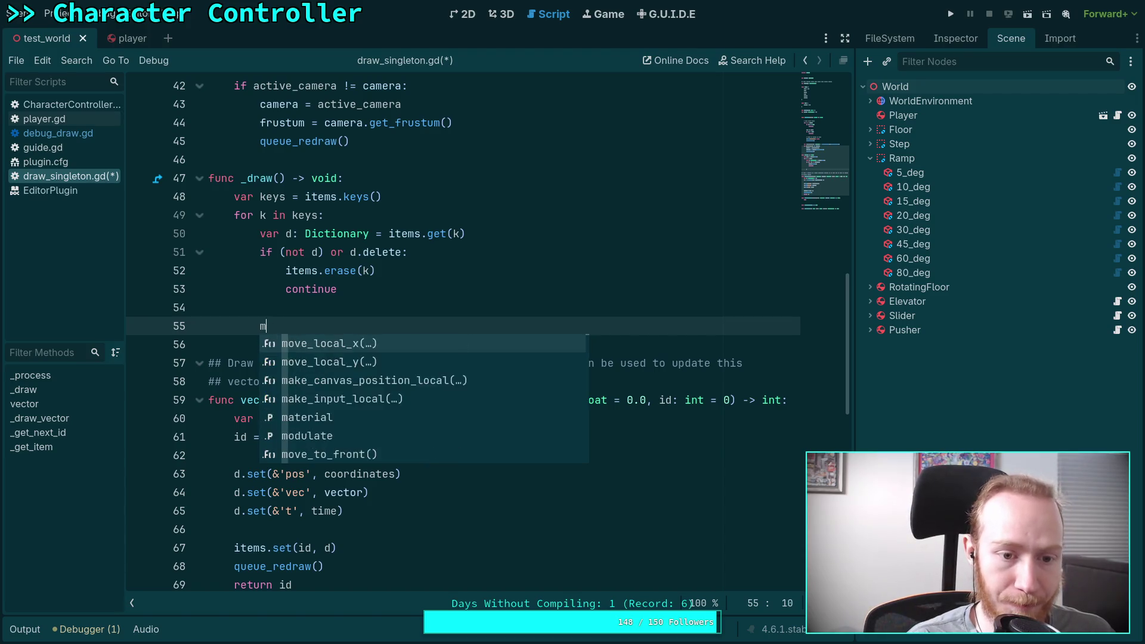
pyautogui.write('if ')
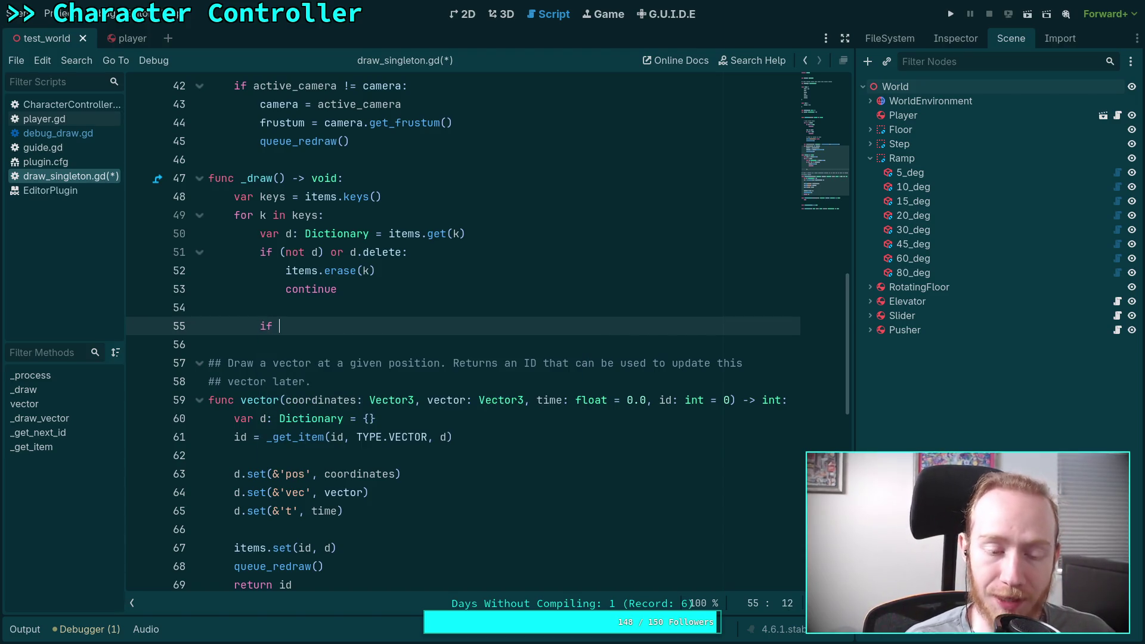
pyautogui.write('d.type == ')
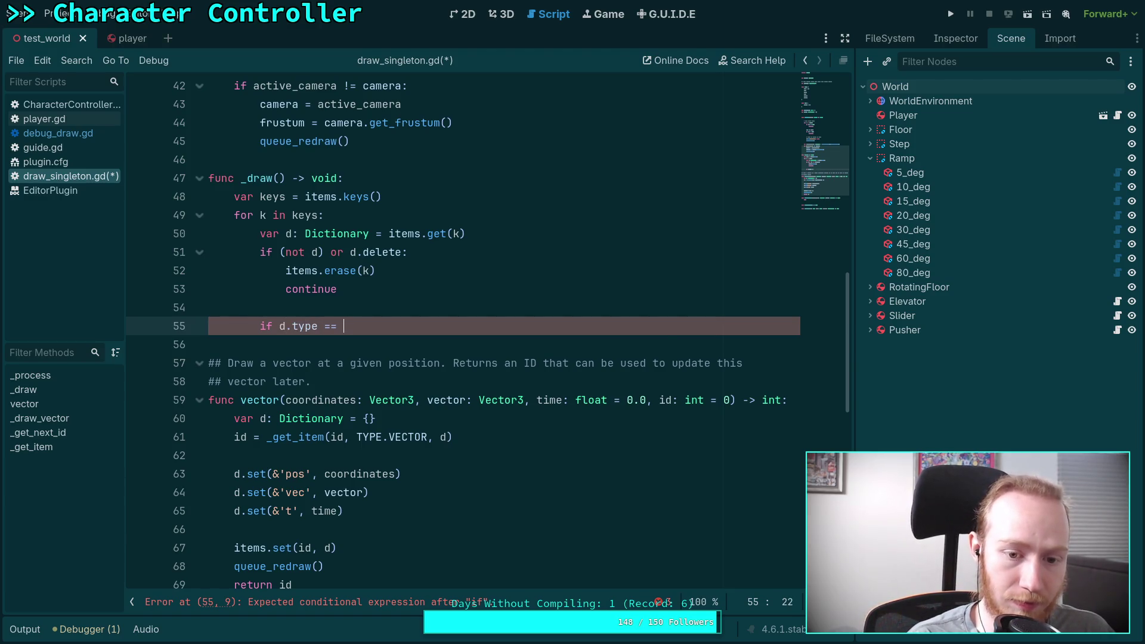
pyautogui.write('TYPE.VECTOR:')
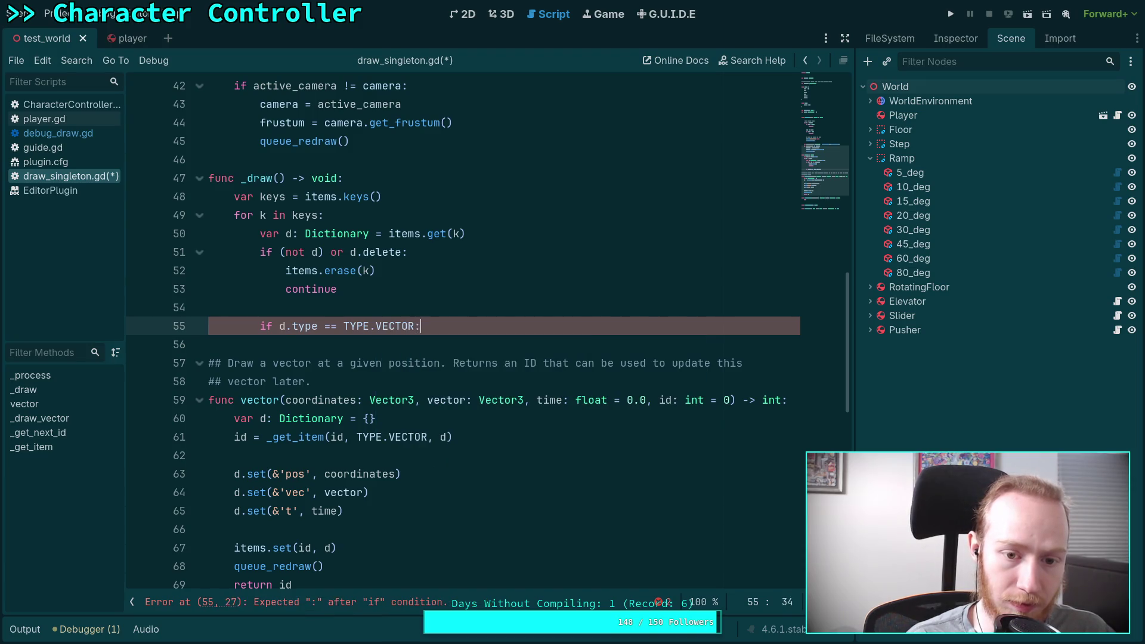
pyautogui.press('Return')
pyautogui.write('_draw(')
pyautogui.press('Return')
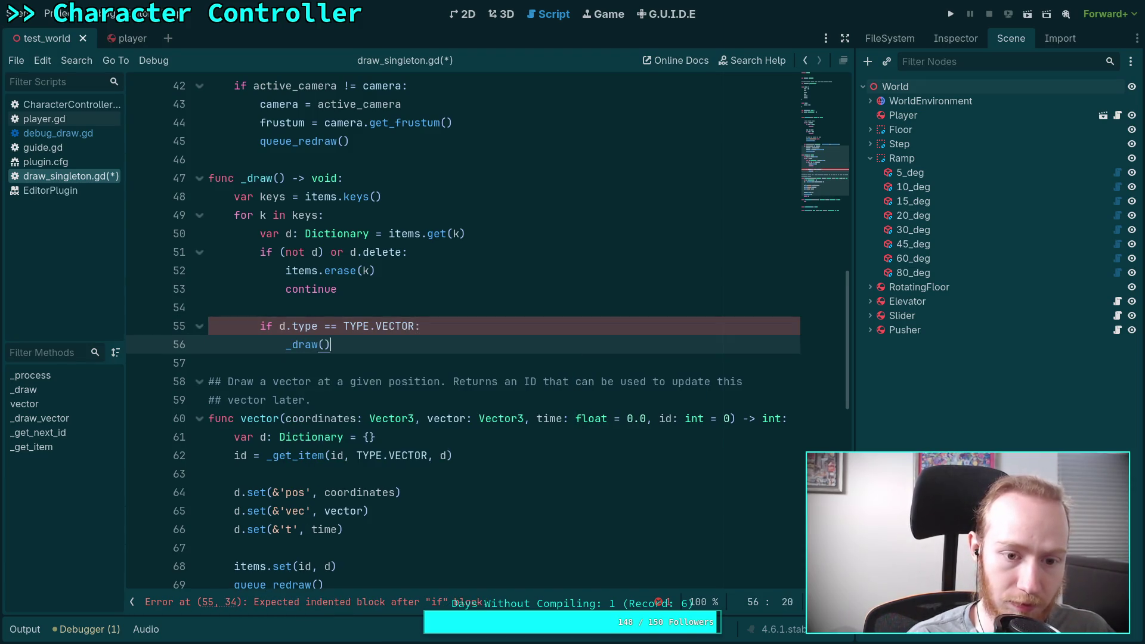
pyautogui.press('BackSpace')
pyautogui.press('BackSpace')
pyautogui.write('_')
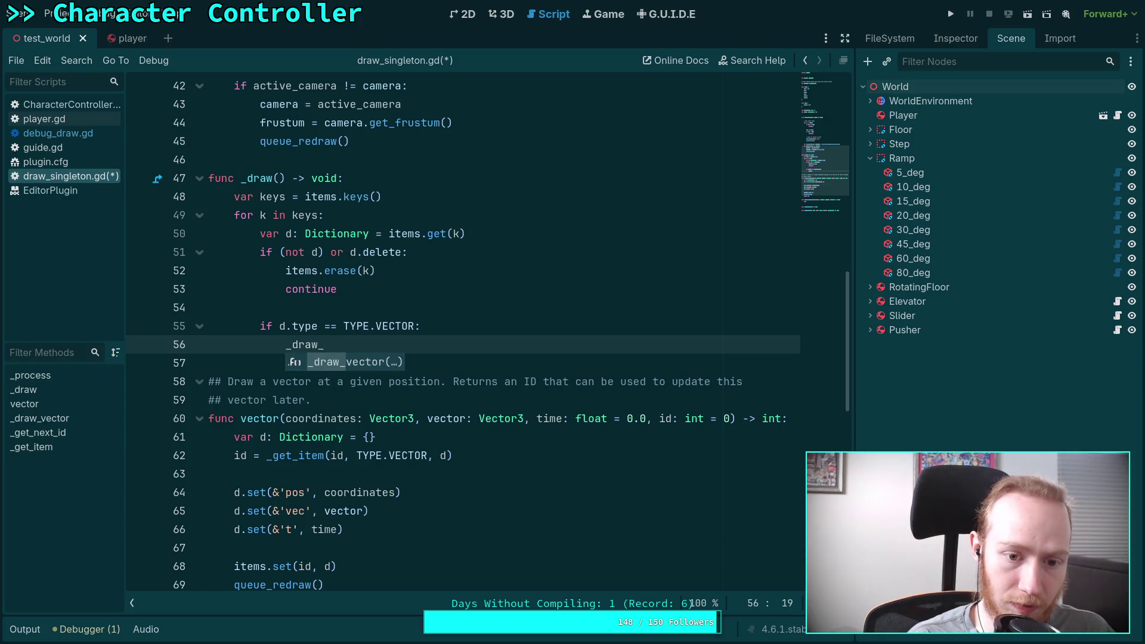
pyautogui.press('Return')
# Step: Declare 'var coords: Vector3 = d.get(&'pos')' above the call and begin a 'var vec' line
pyautogui.click(480, 326)
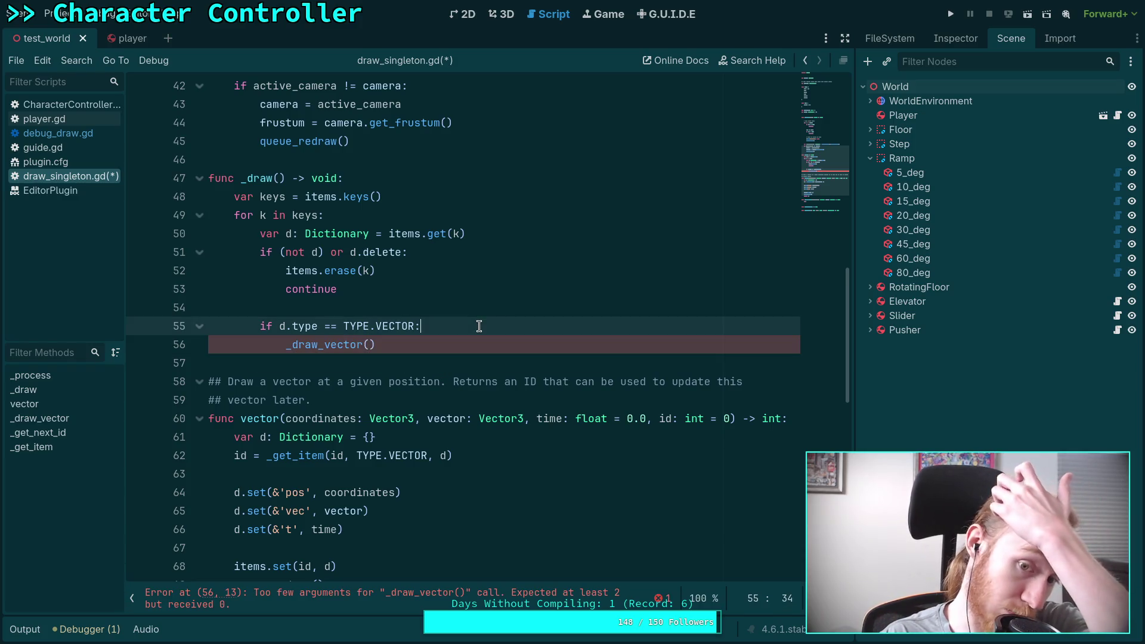
pyautogui.scroll(-1, 477, 333)
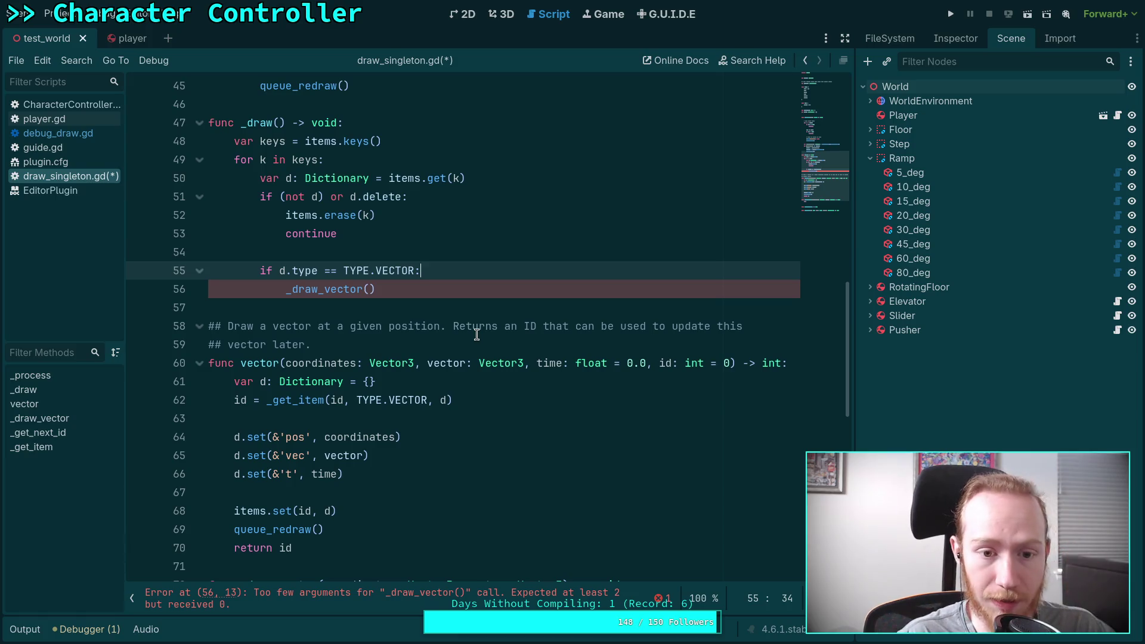
pyautogui.press('Return')
pyautogui.write('var c')
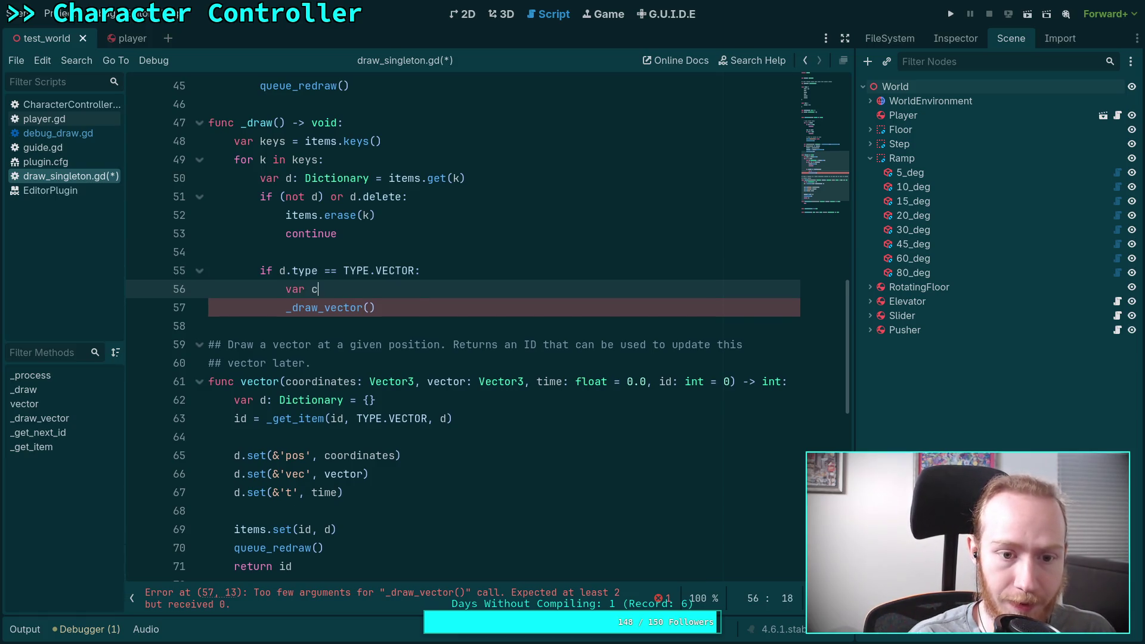
pyautogui.write('oords: Vec')
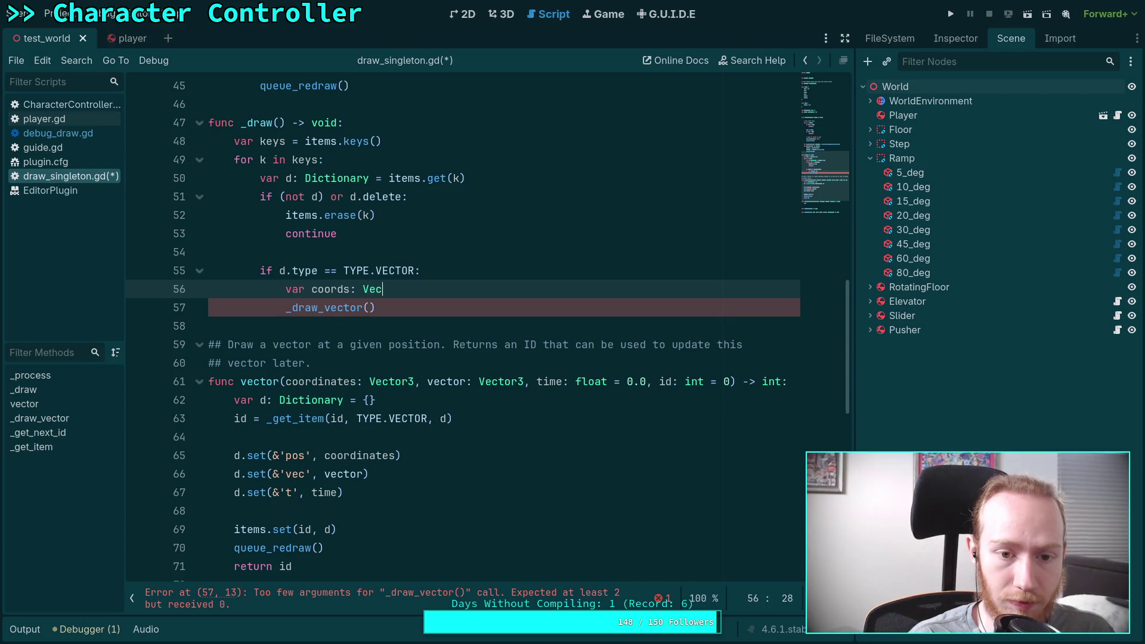
pyautogui.write('tor3 = d.get(')
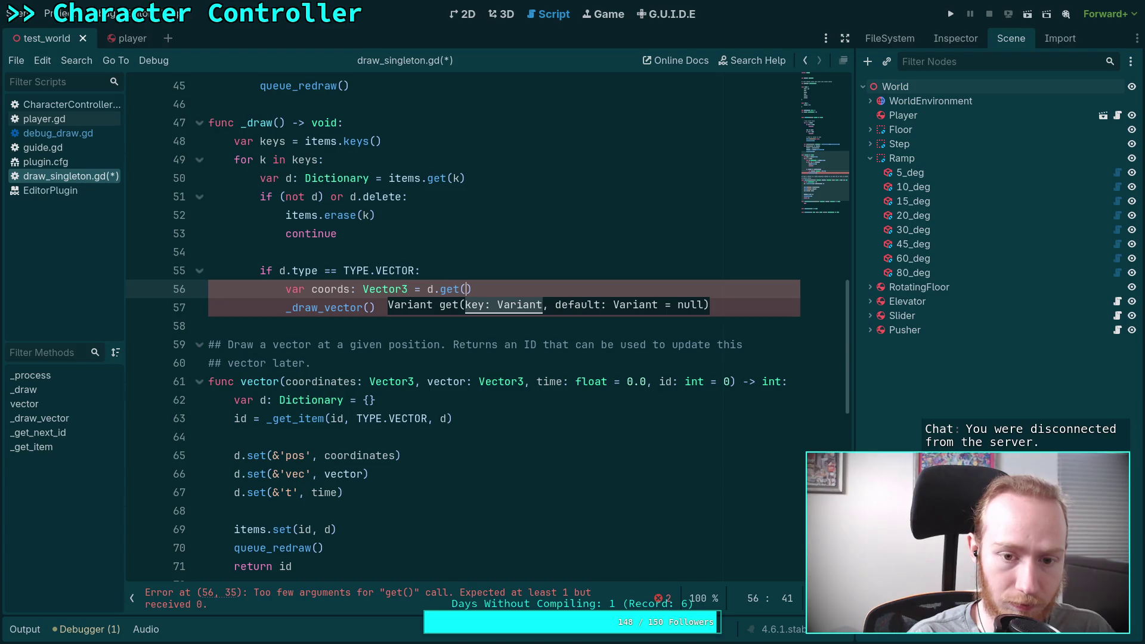
pyautogui.write("&'pos'")
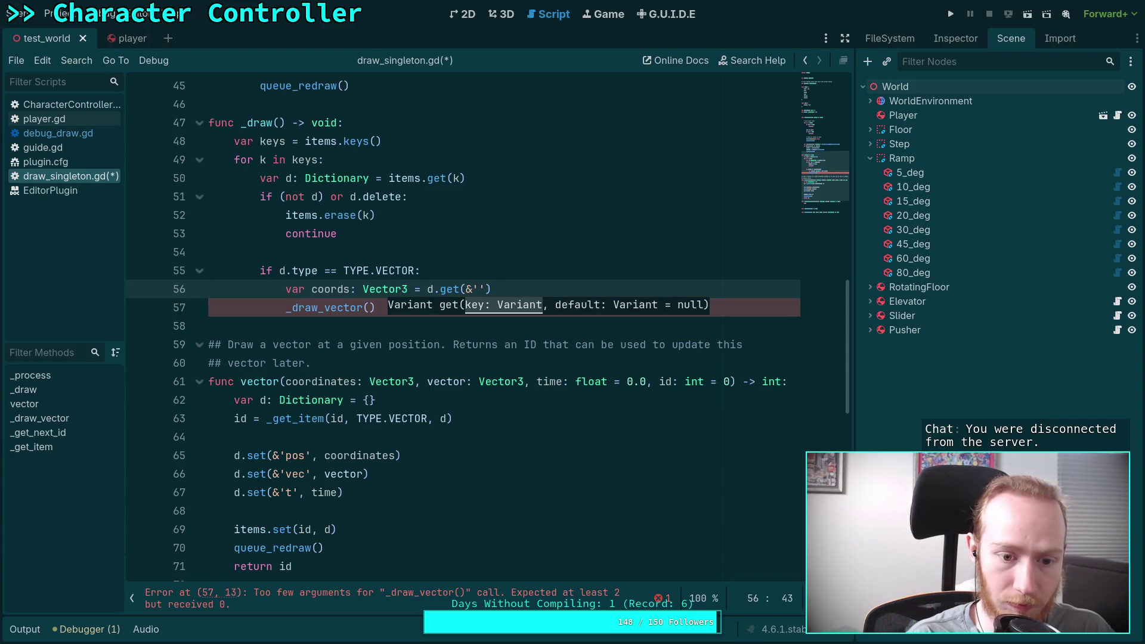
pyautogui.press('End')
pyautogui.press('Return')
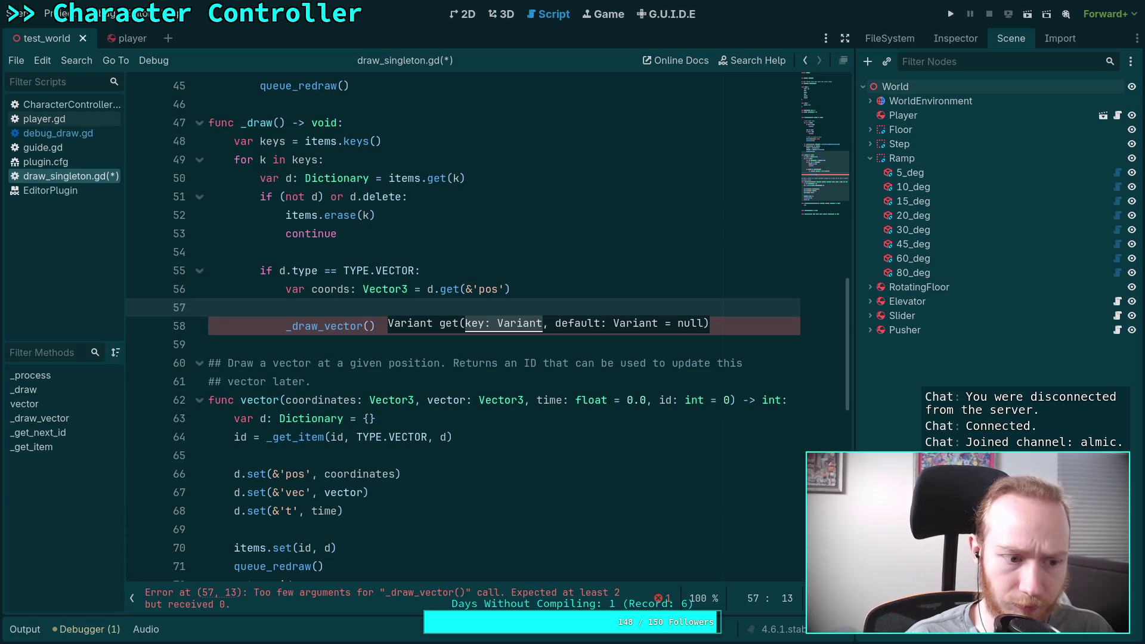
pyautogui.write('var ')
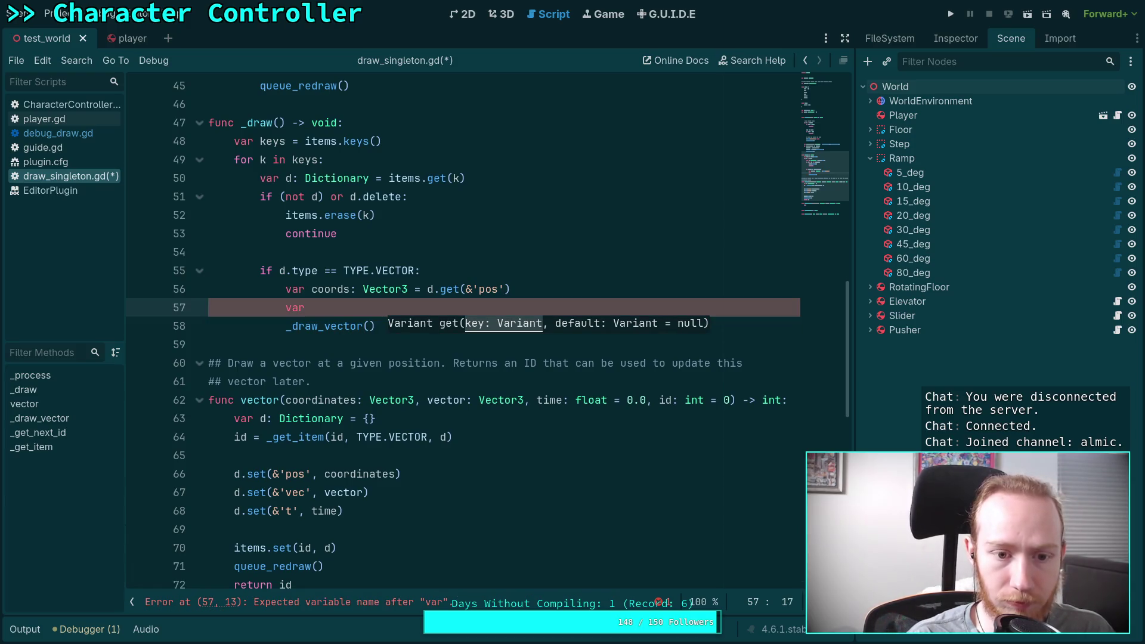
pyautogui.write('vec:')
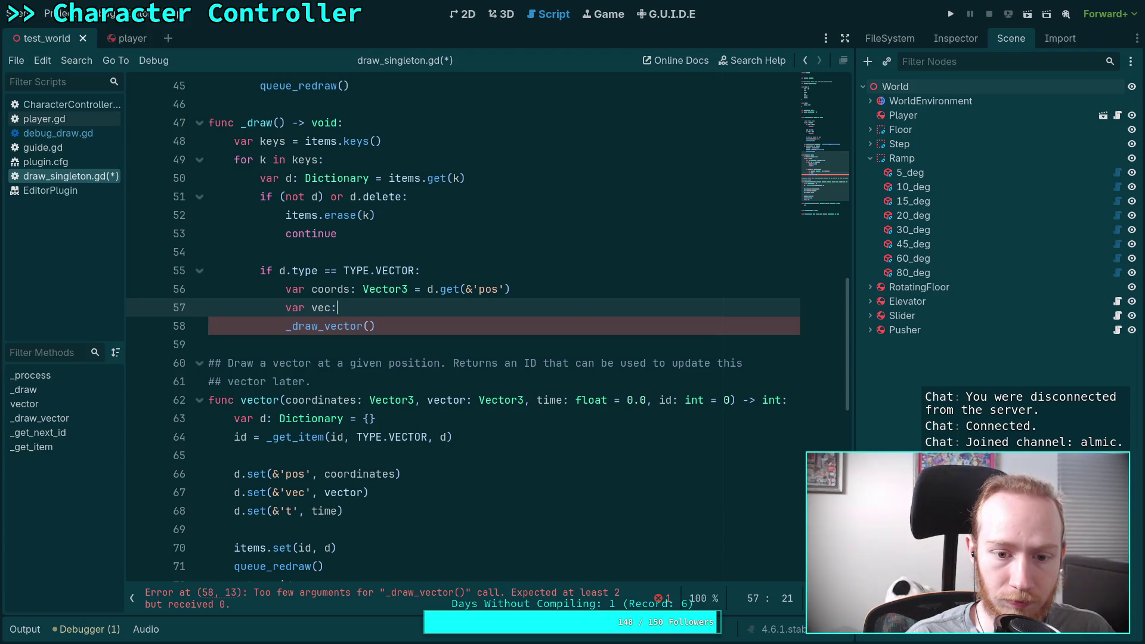
# Step: Rename the vector() parameter and its stored value to vec
pyautogui.click(456, 400)
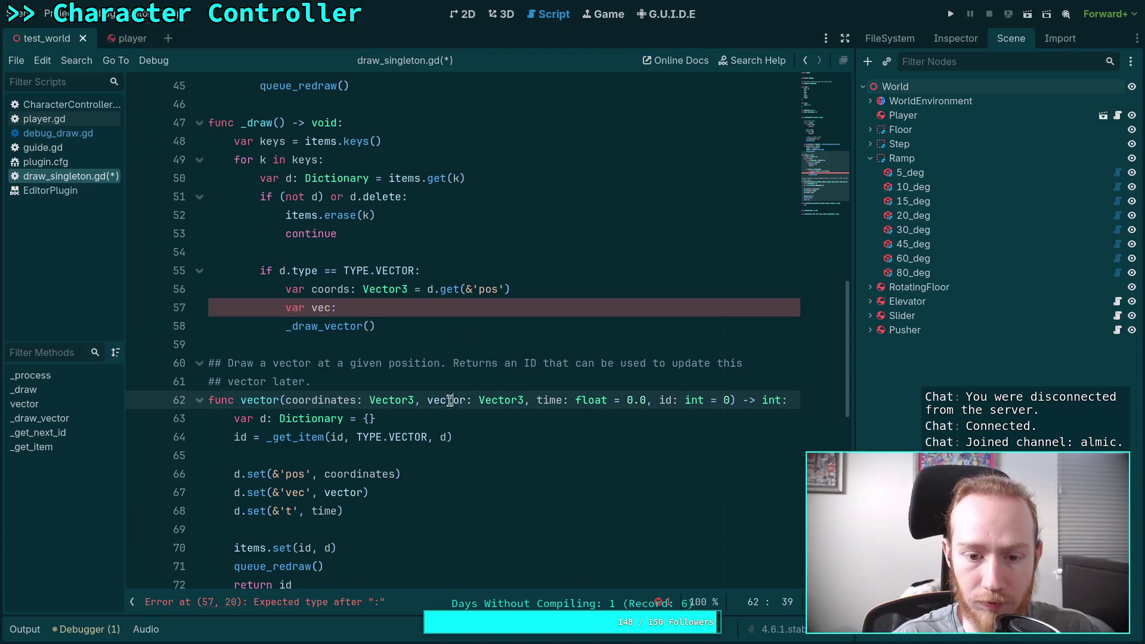
pyautogui.press('Delete')
pyautogui.press('Delete')
pyautogui.press('BackSpace')
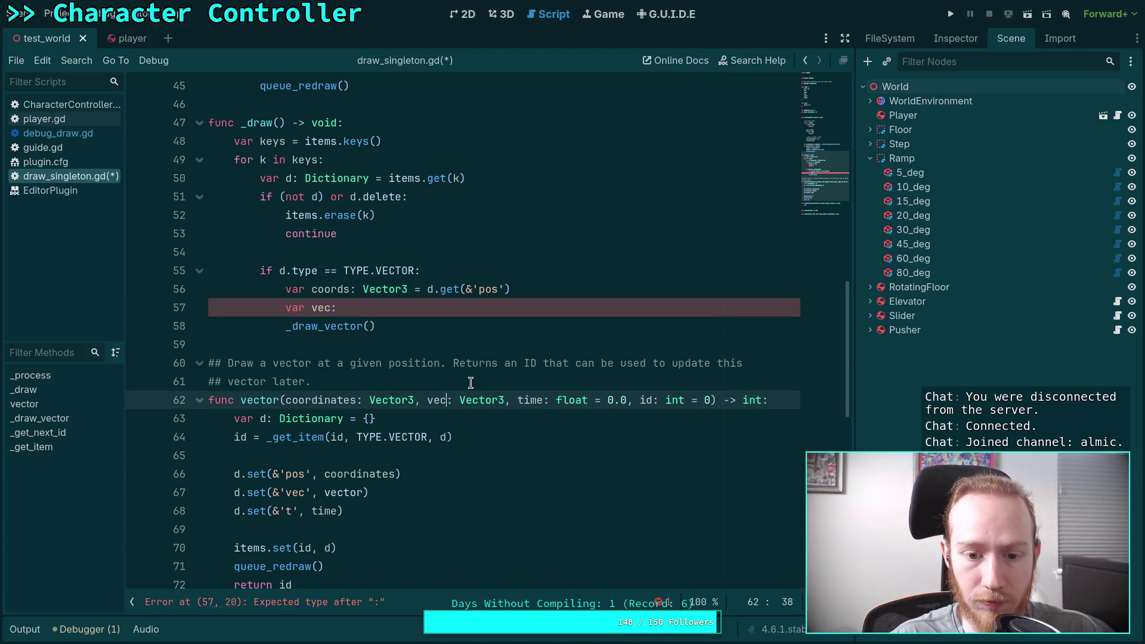
pyautogui.click(360, 493)
pyautogui.press('BackSpace')
pyautogui.press('BackSpace')
pyautogui.press('BackSpace')
pyautogui.scroll(-2, 411, 463)
pyautogui.scroll(3, 427, 452)
# Step: Finish 'var vec: Vector3 = d.get(&'vec')' and pass (coords, vec) to _draw_vector
pyautogui.click(409, 356)
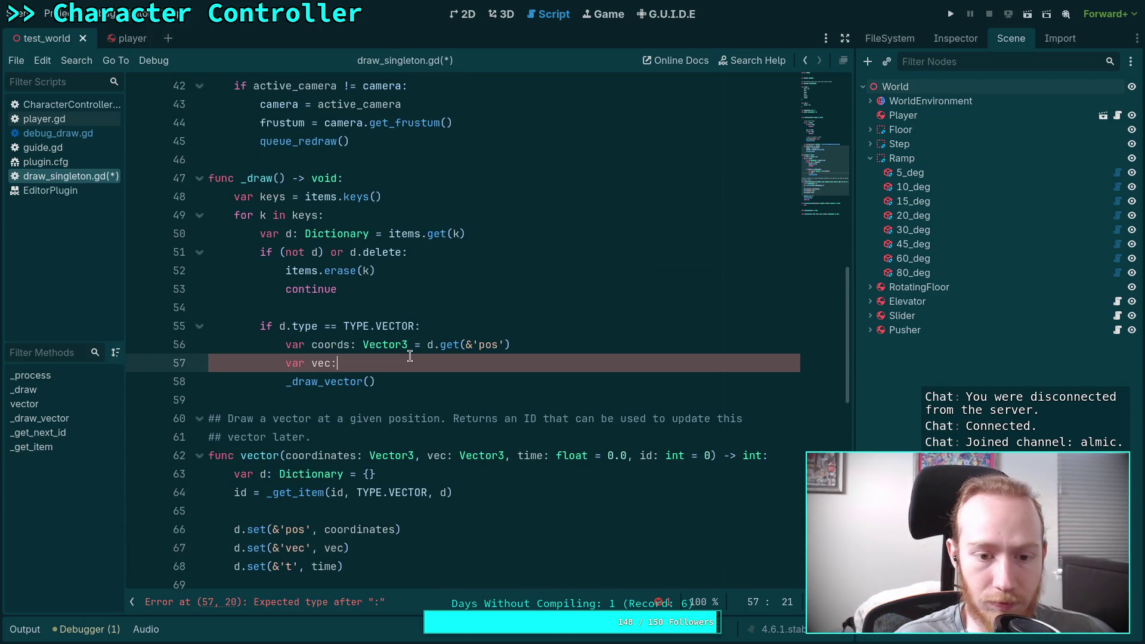
pyautogui.write(' Vector3 ')
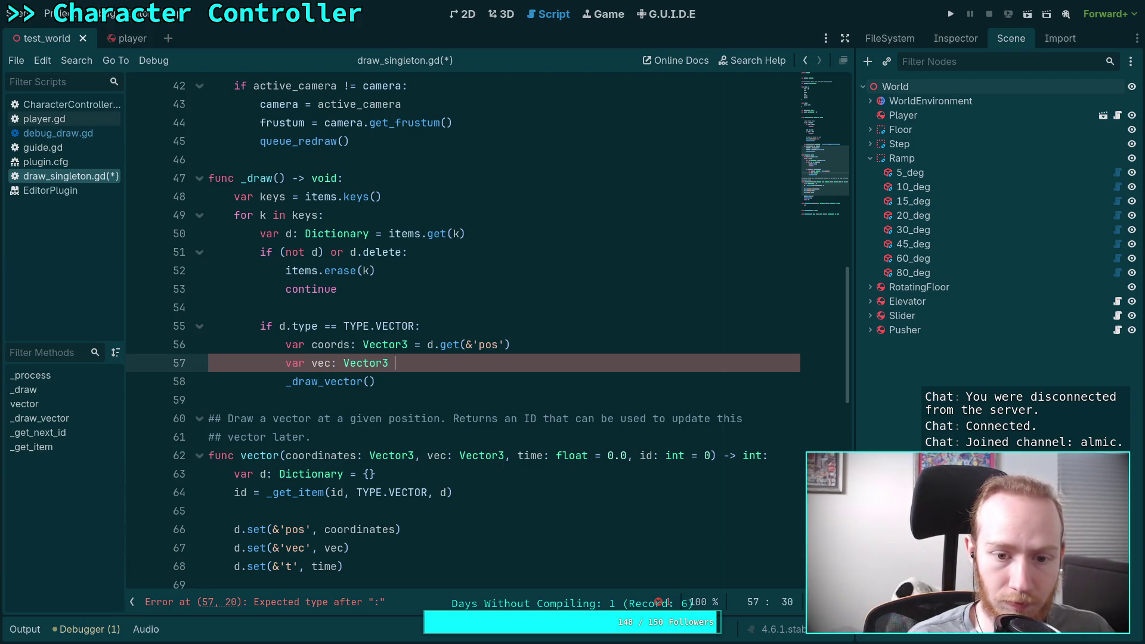
pyautogui.write('= d.get(&')
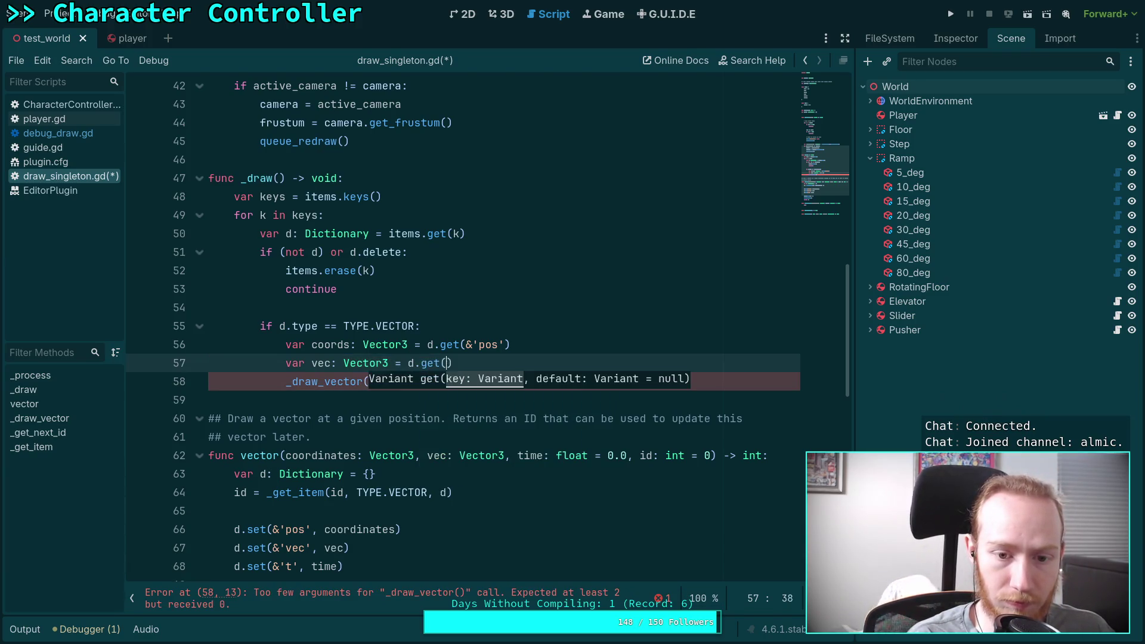
pyautogui.write("'vec')")
pyautogui.press('Return')
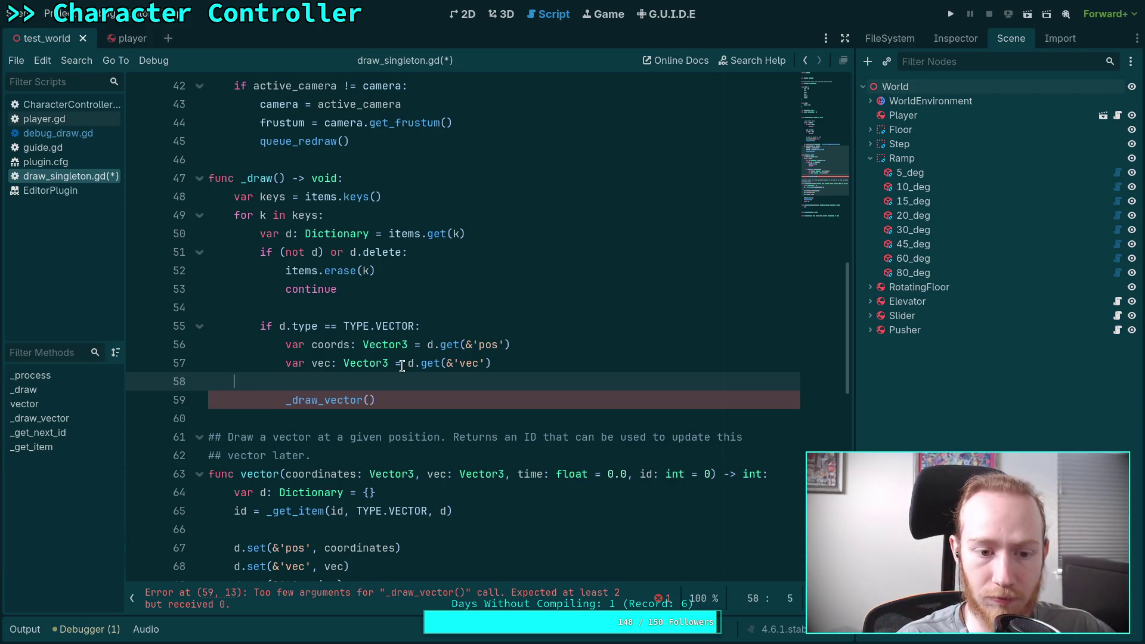
pyautogui.click(377, 400)
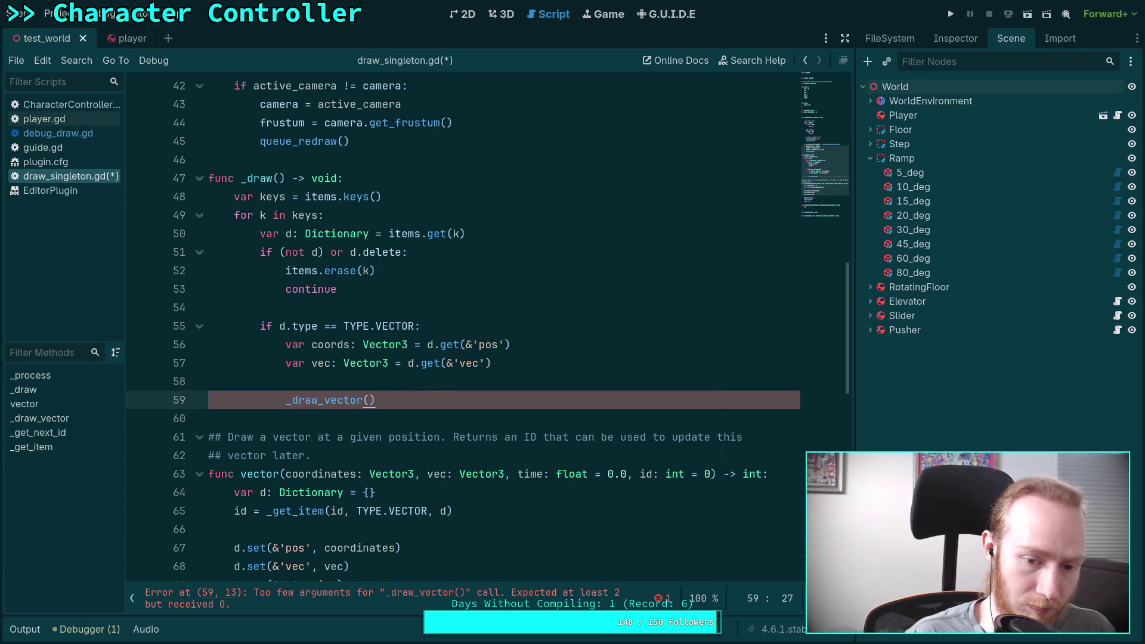
pyautogui.write('coords,')
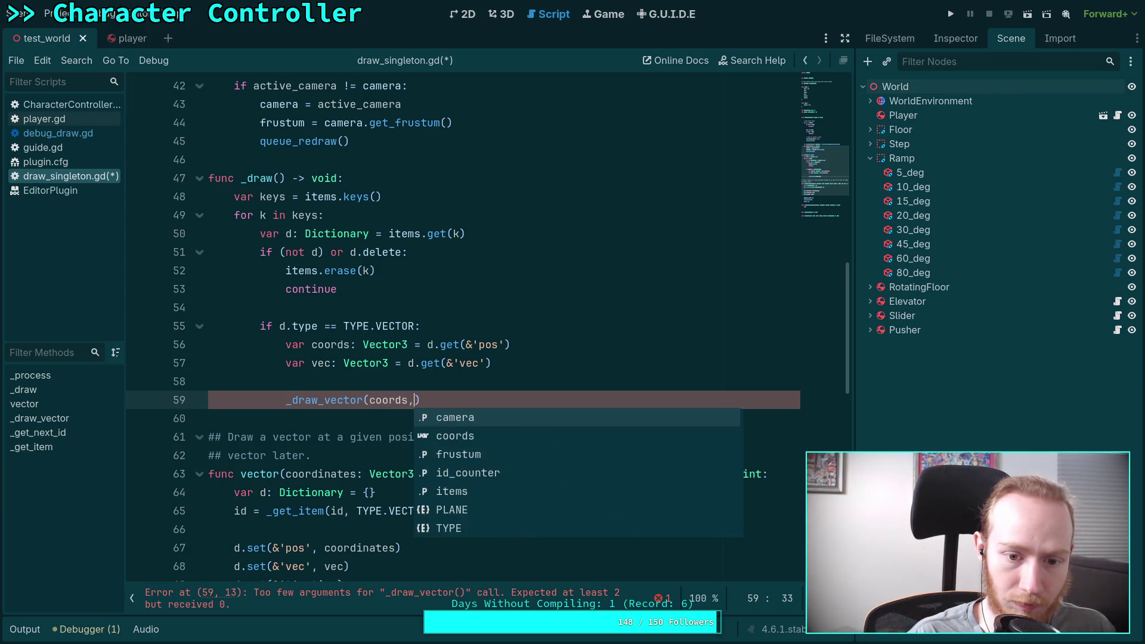
pyautogui.write(' vec)')
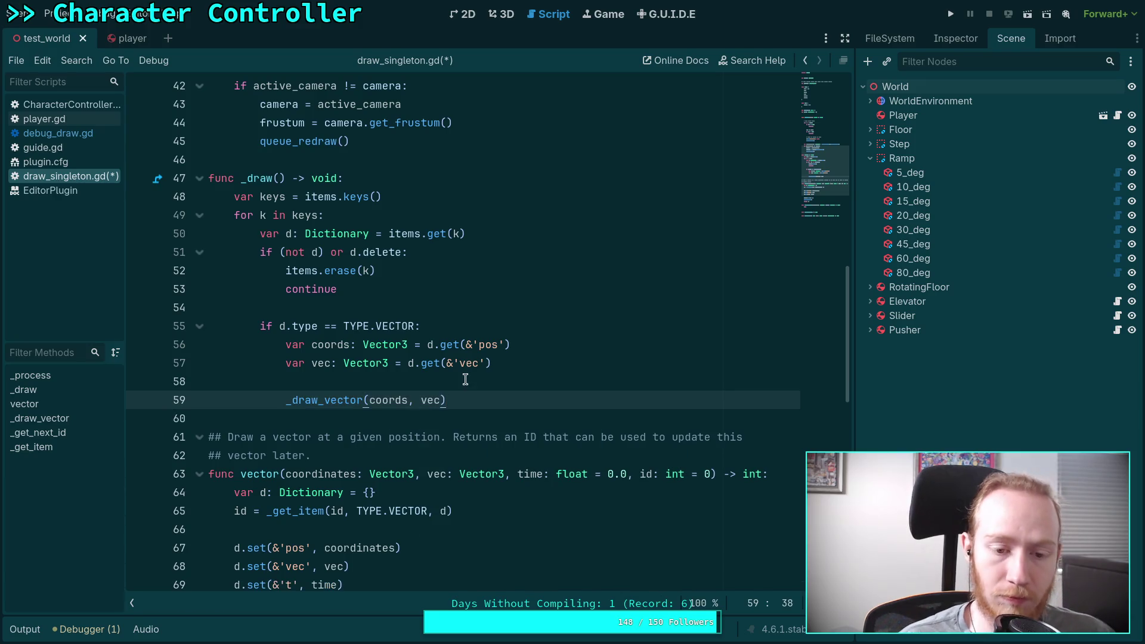
pyautogui.scroll(-2, 465, 379)
pyautogui.press('Return')
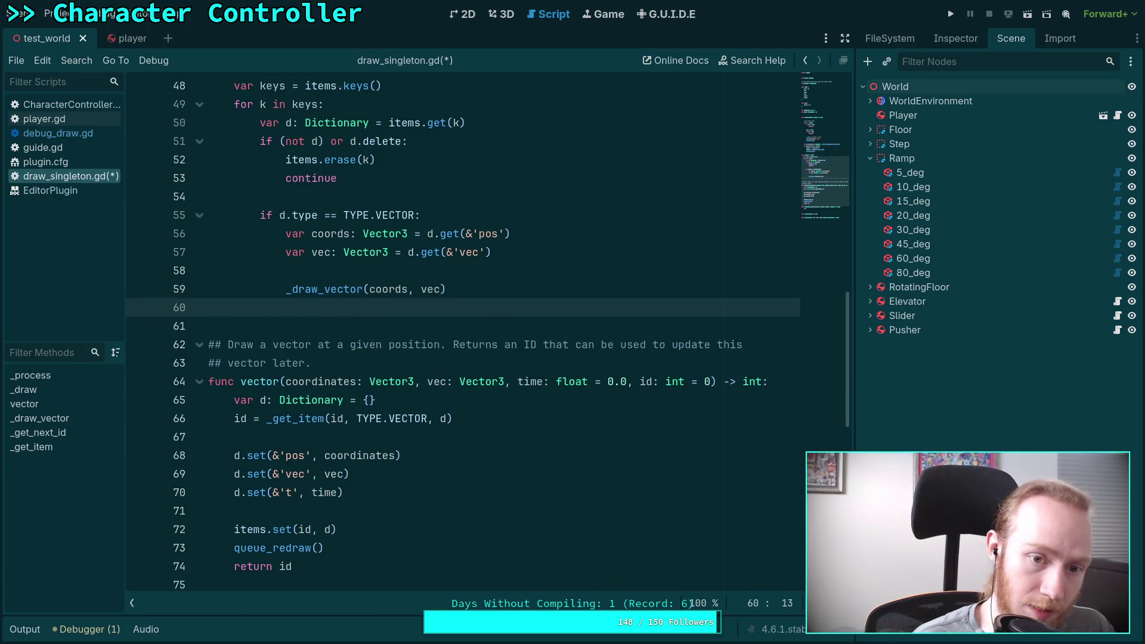
# Step: Add an else branch calling push_error with an 'Unknown type id' message formatted with % d.type
pyautogui.write('el')
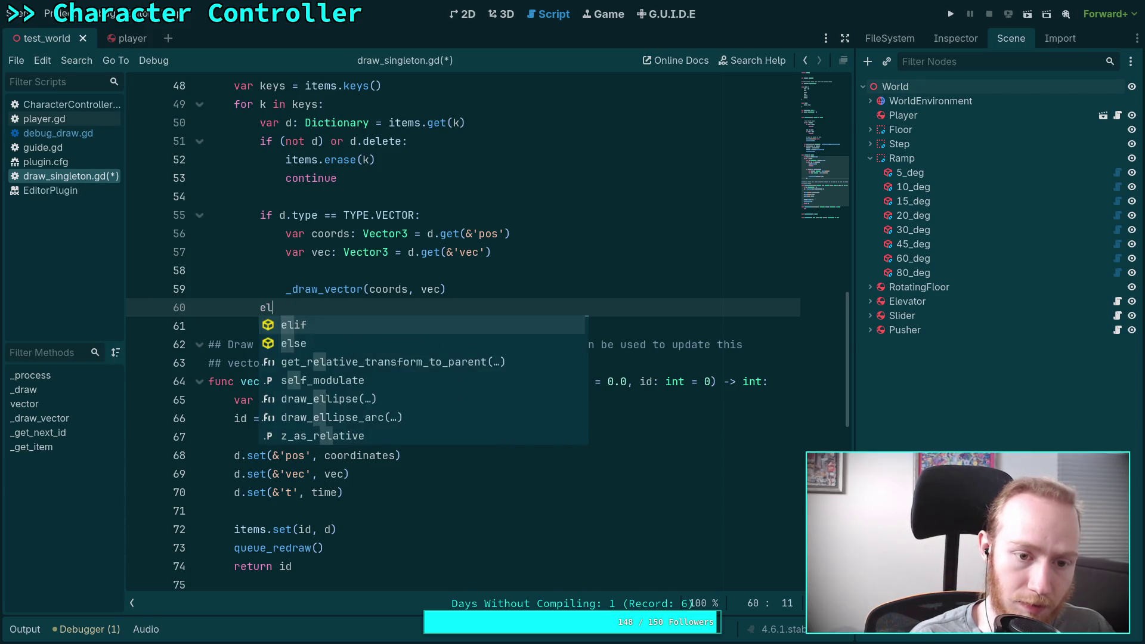
pyautogui.write('se:')
pyautogui.press('Return')
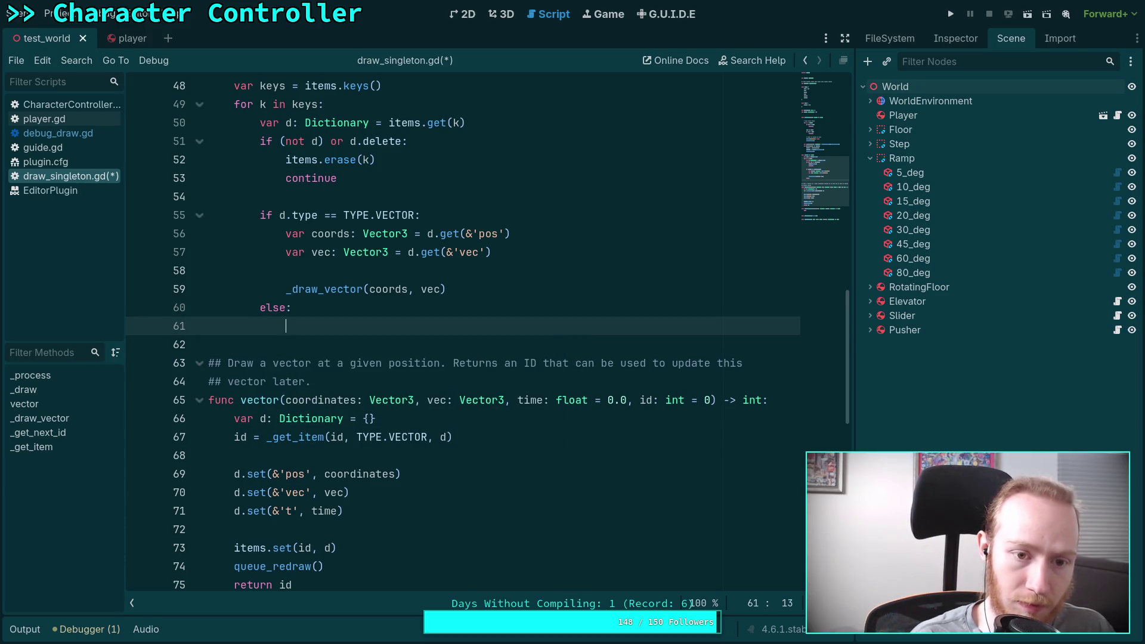
pyautogui.write('push_')
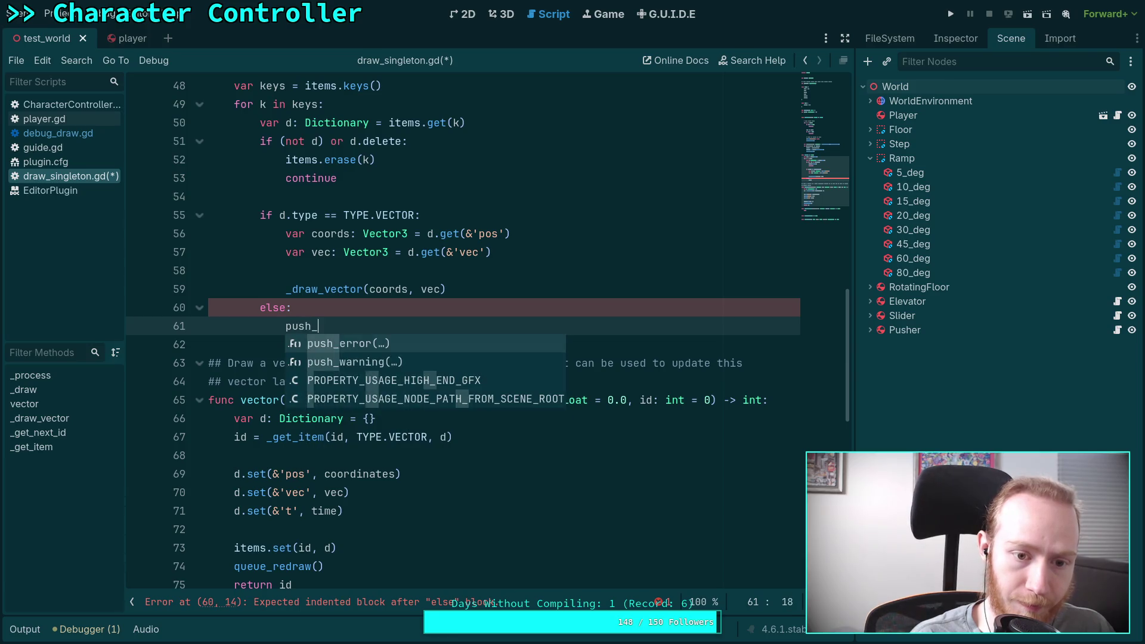
pyautogui.press('Return')
pyautogui.write('E')
pyautogui.press('BackSpace')
pyautogui.write('Unk')
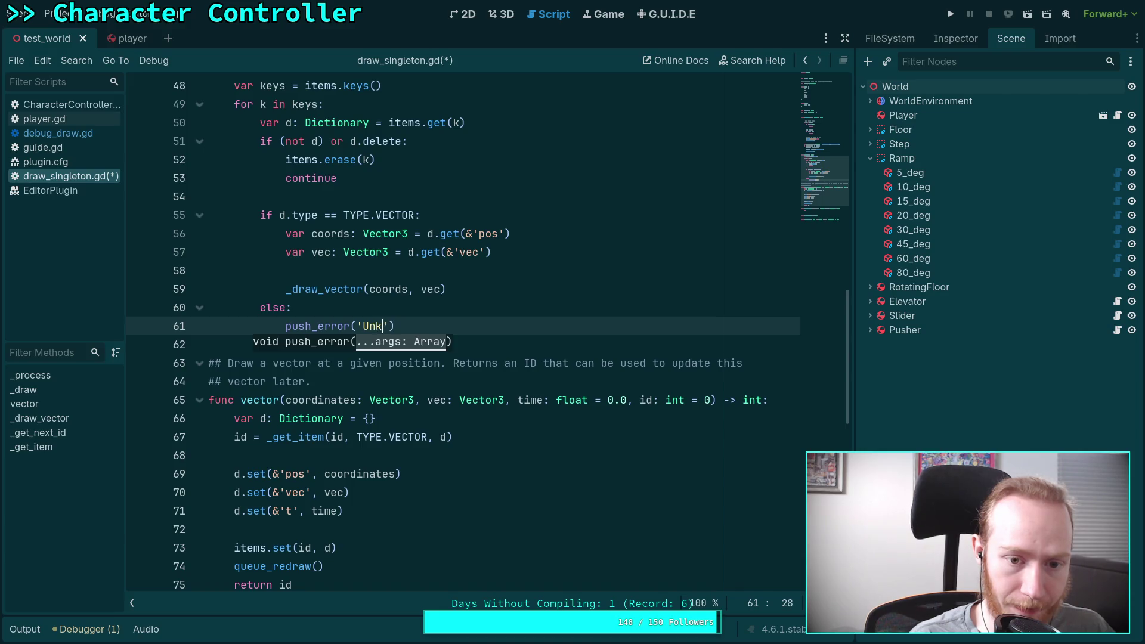
pyautogui.write('nown')
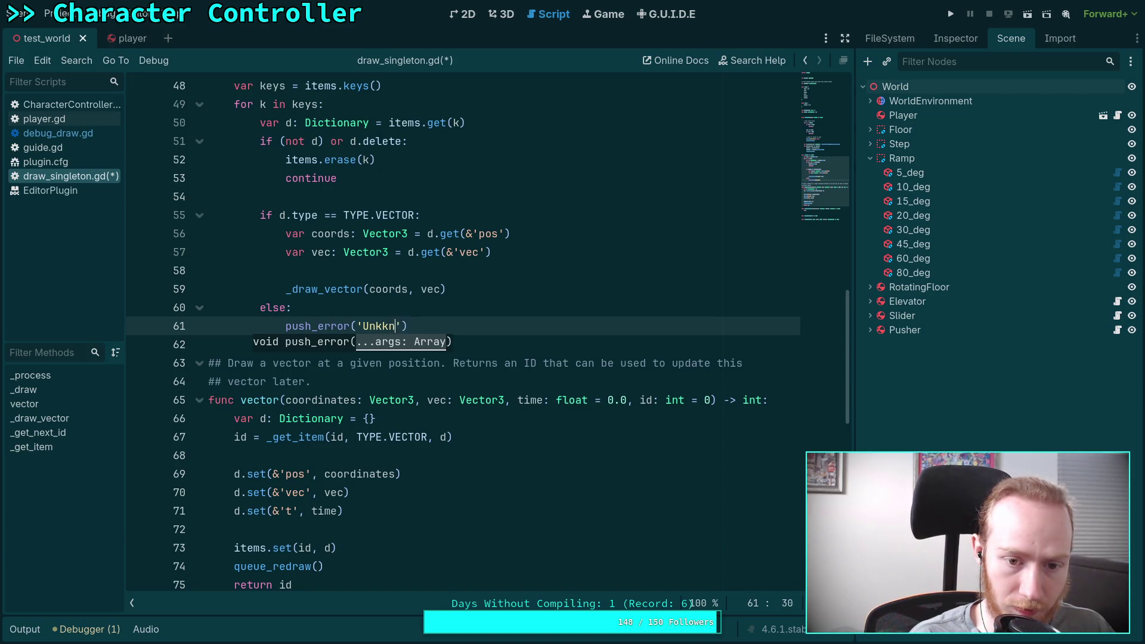
pyautogui.press('BackSpace')
pyautogui.press('BackSpace')
pyautogui.press('BackSpace')
pyautogui.write('nk')
pyautogui.press('BackSpace')
pyautogui.write('own ')
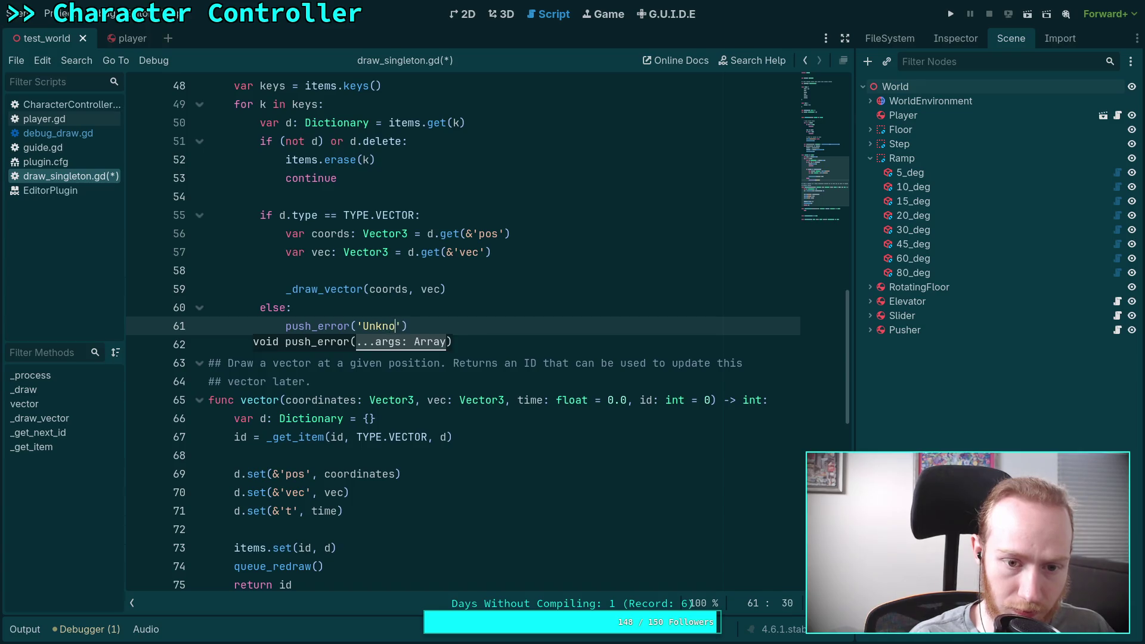
pyautogui.write('type ')
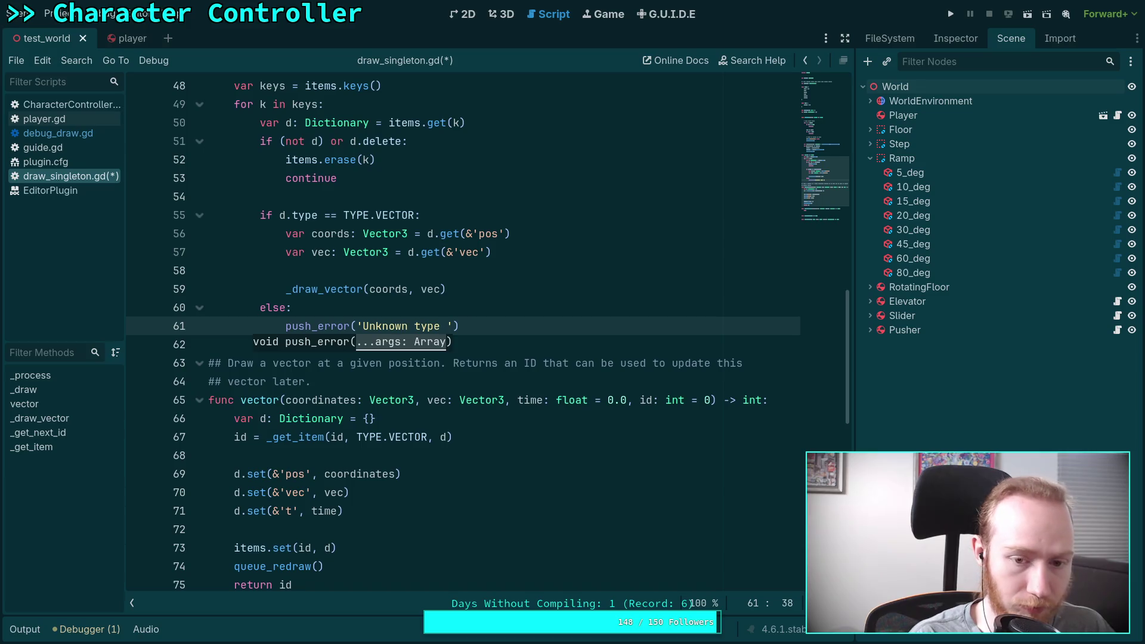
pyautogui.write('id')
pyautogui.press('BackSpace')
pyautogui.press('BackSpace')
pyautogui.write('id ')
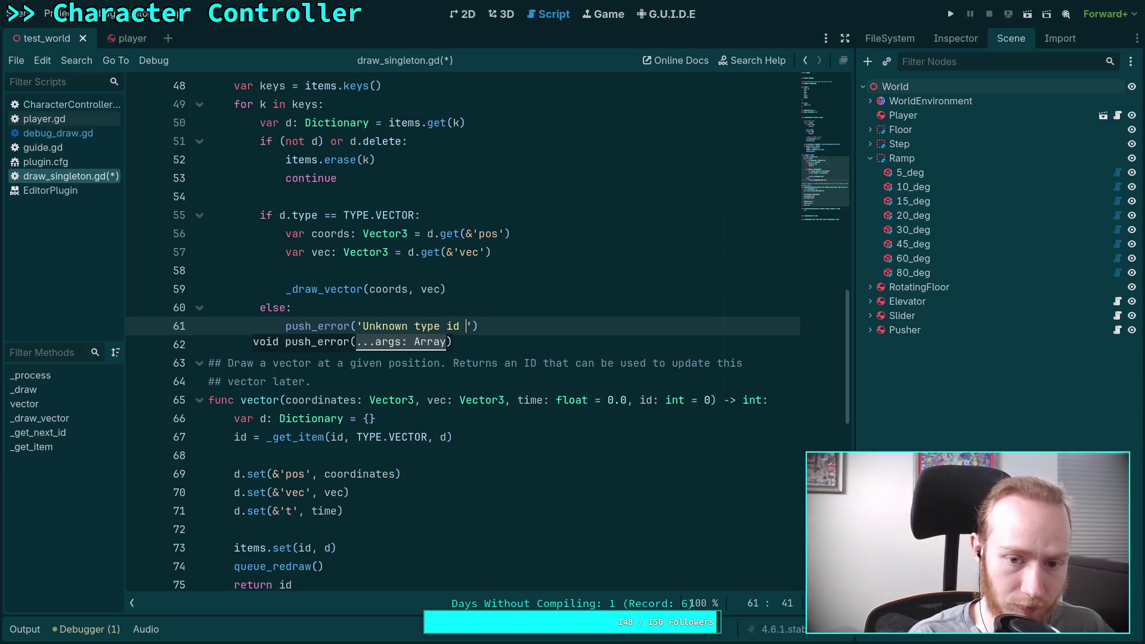
pyautogui.write('^')
pyautogui.press('BackSpace')
pyautogui.write('%d')
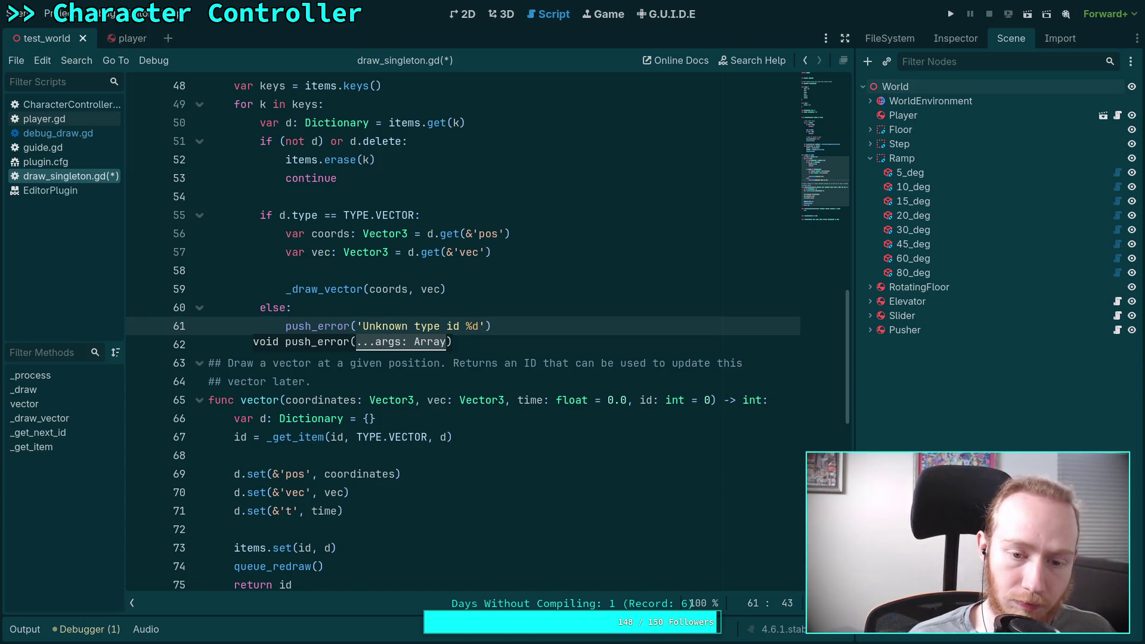
pyautogui.write('DebugDraw: ')
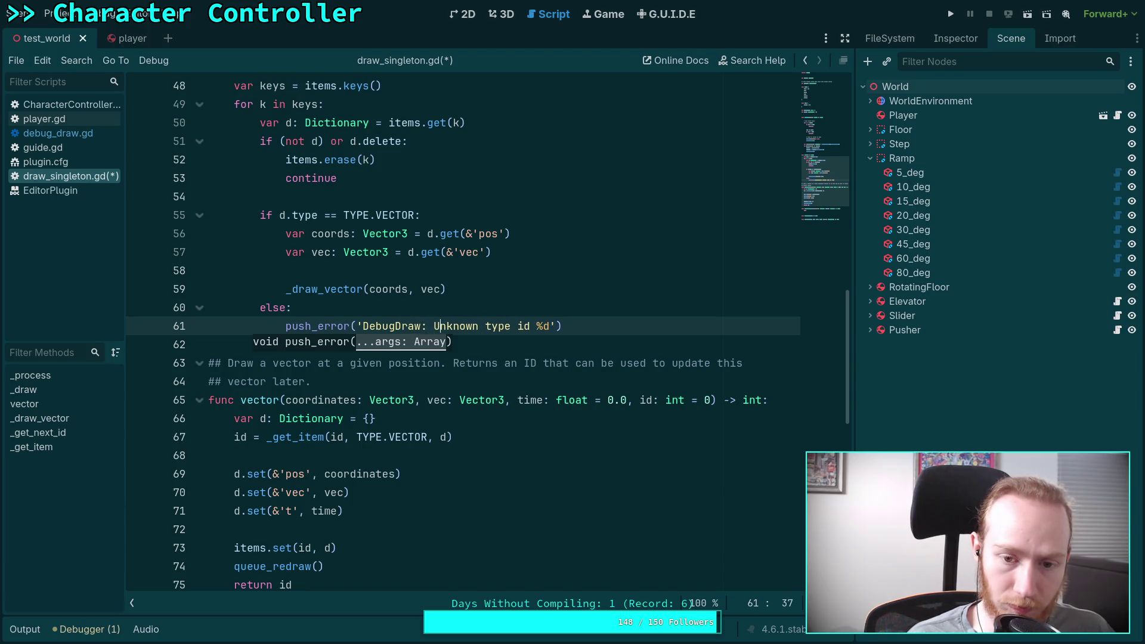
pyautogui.write('!')
pyautogui.write(' % d.type')
# Step: Add items.erase(k) after the error call and save the script
pyautogui.press('End')
pyautogui.press('Return')
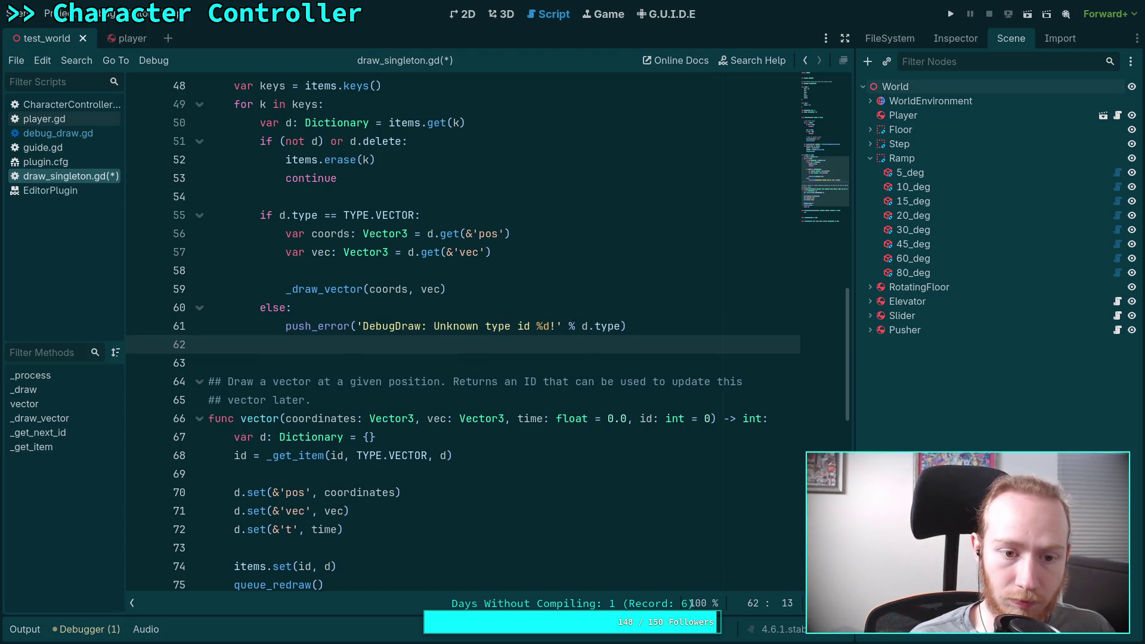
pyautogui.write('items.')
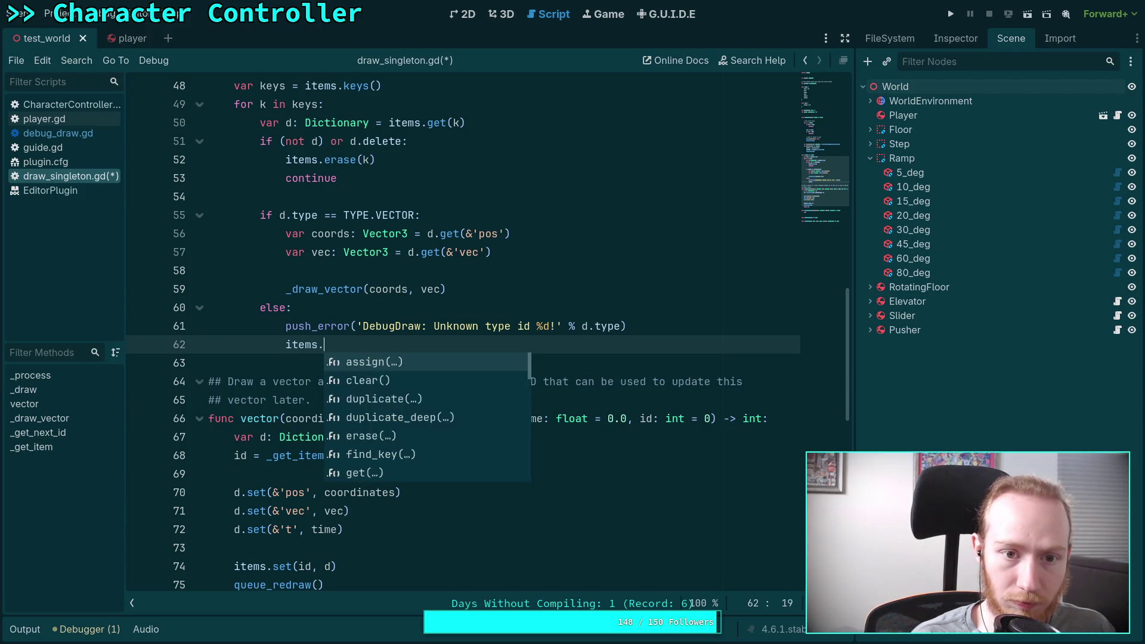
pyautogui.write('erase(k')
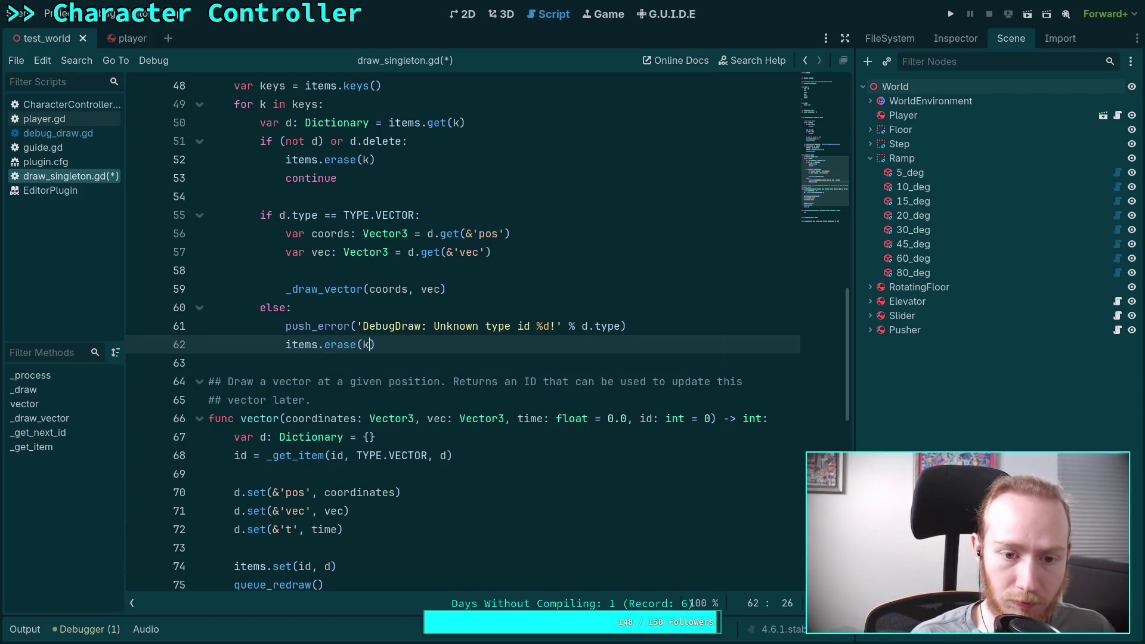
pyautogui.press('End')
pyautogui.press('Return')
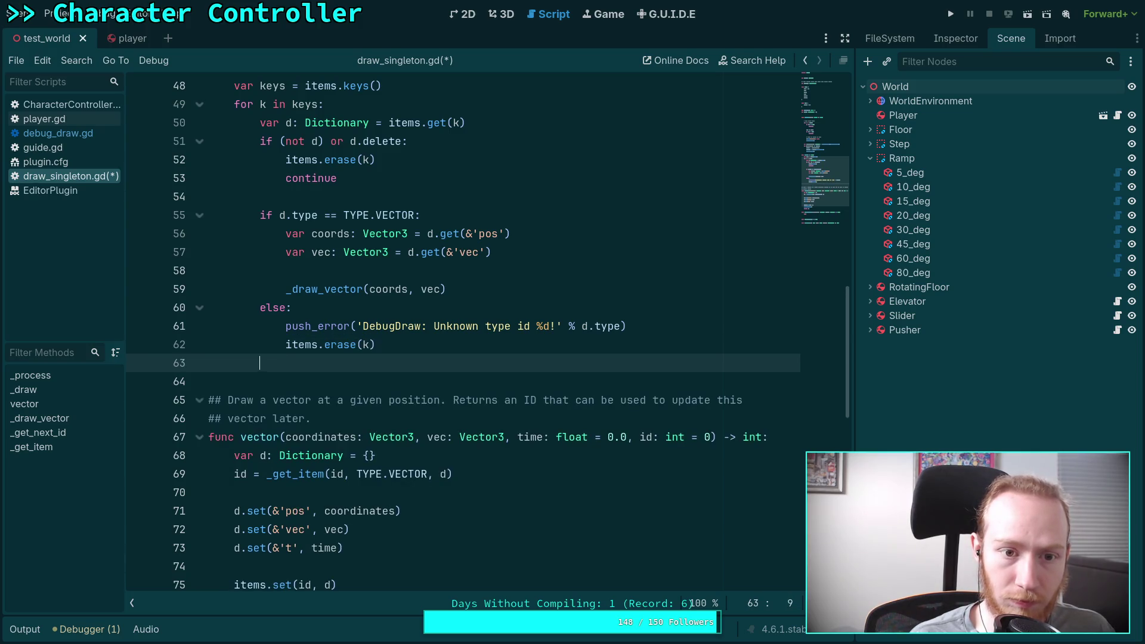
pyautogui.scroll(1, 462, 334)
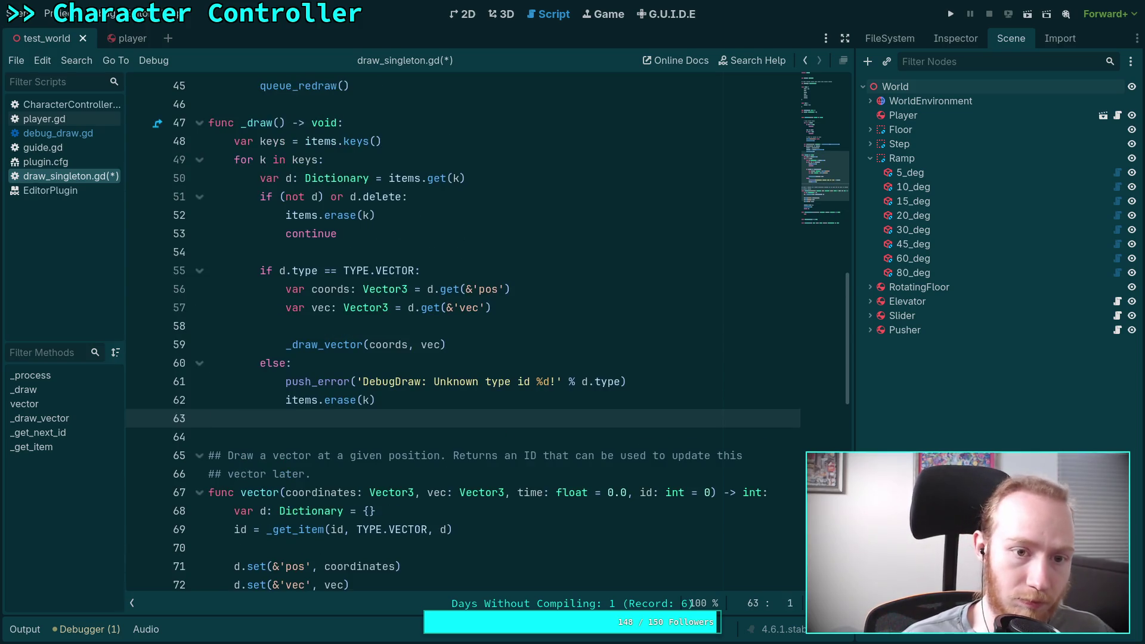
pyautogui.press('BackSpace')
pyautogui.hotkey('ctrl', 's')
pyautogui.press('Return')
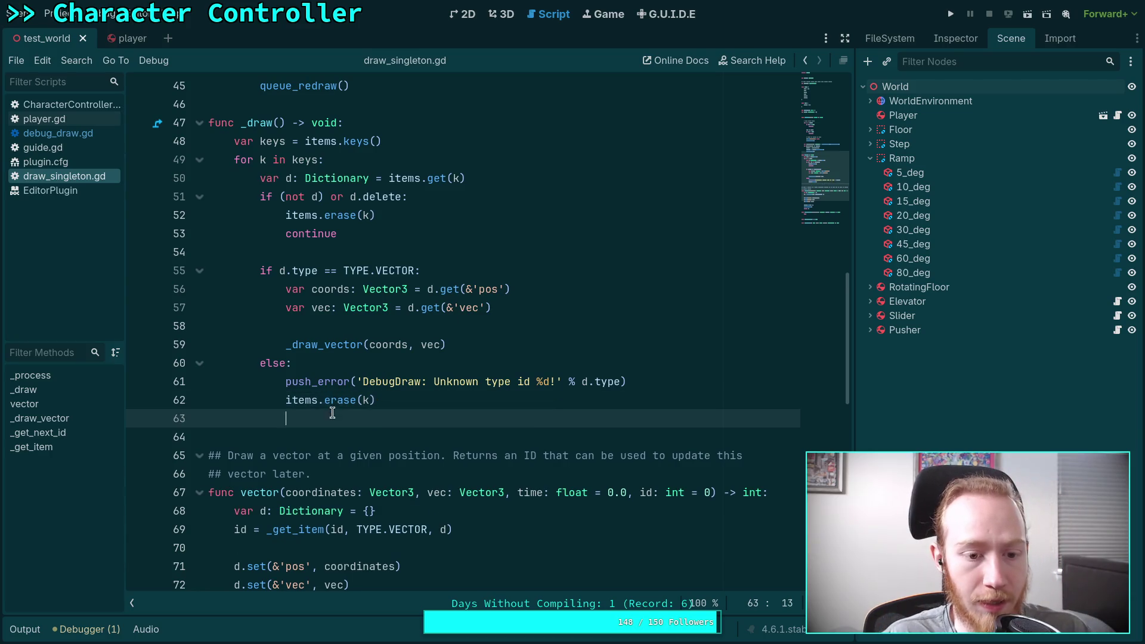
# Step: Scroll down to _draw_vector and select its pass placeholder
pyautogui.scroll(-4, 417, 411)
pyautogui.scroll(-3, 425, 412)
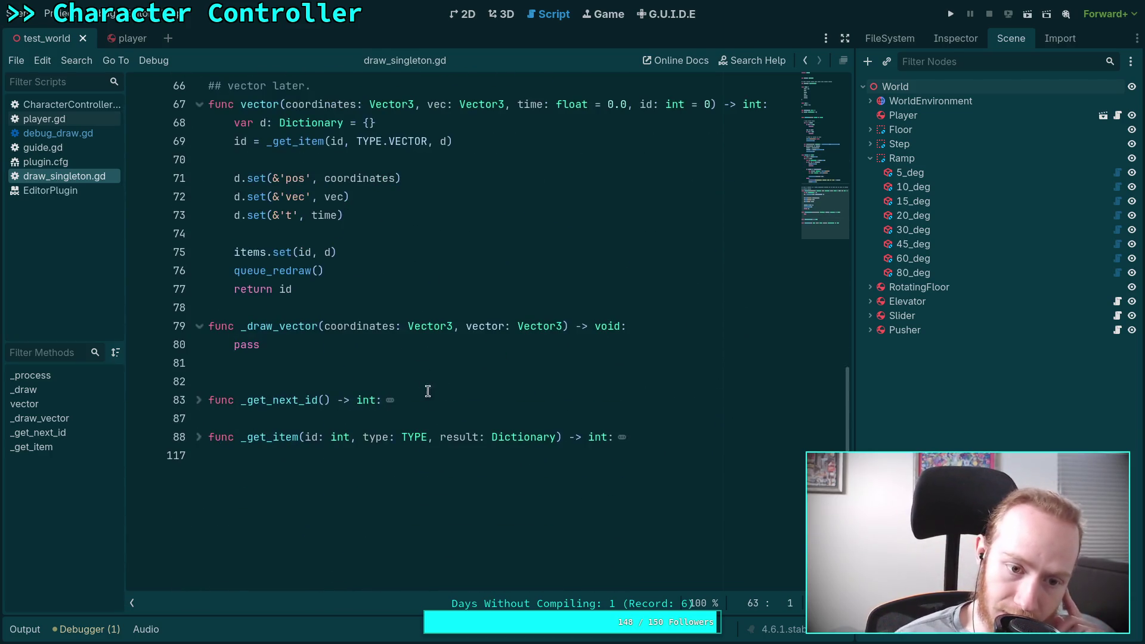
pyautogui.doubleClick(241, 345)
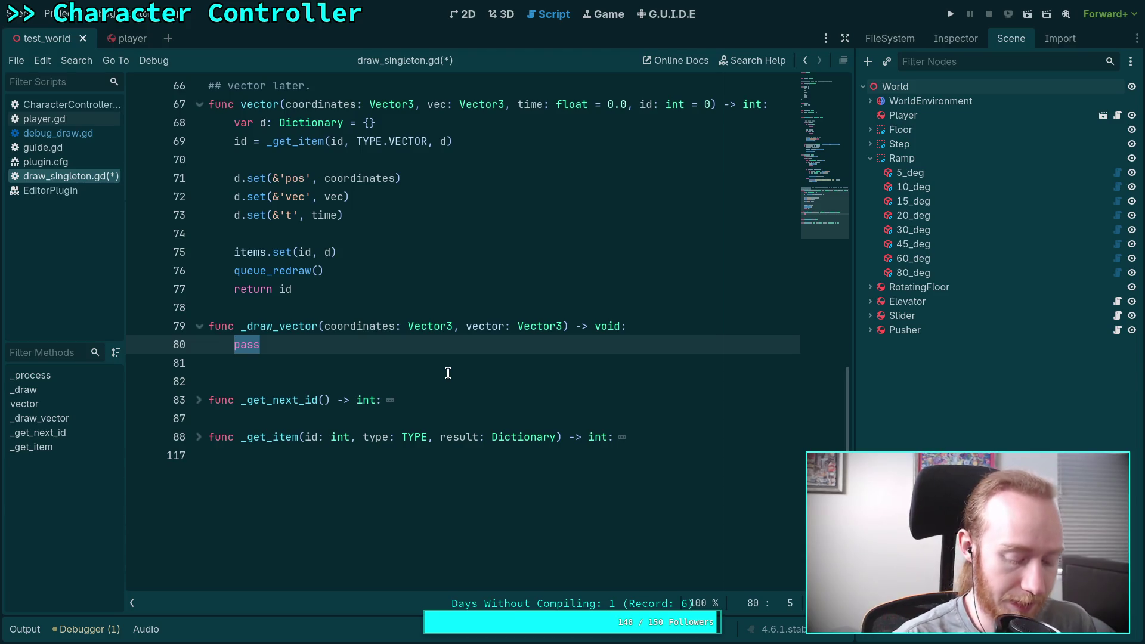
# Step: Replace pass with 'var segment: Vector4 =' and 'if not segment.is_finite(): return'
pyautogui.write('var segment')
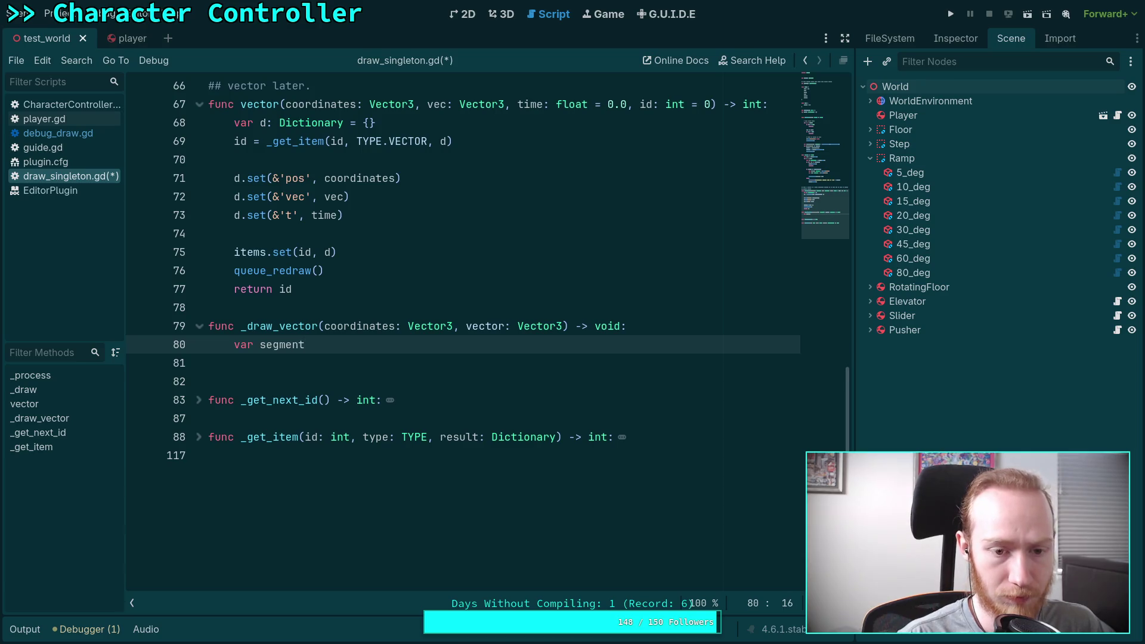
pyautogui.write(': Vec')
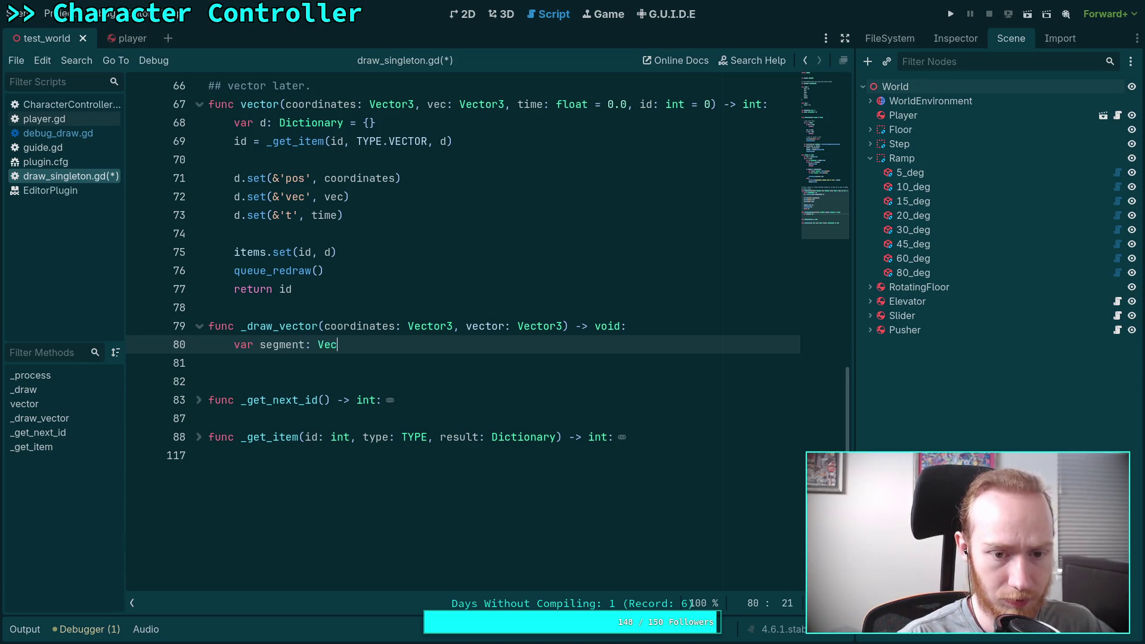
pyautogui.write('tor4 = _clamp_segment(pos, pos + vec')
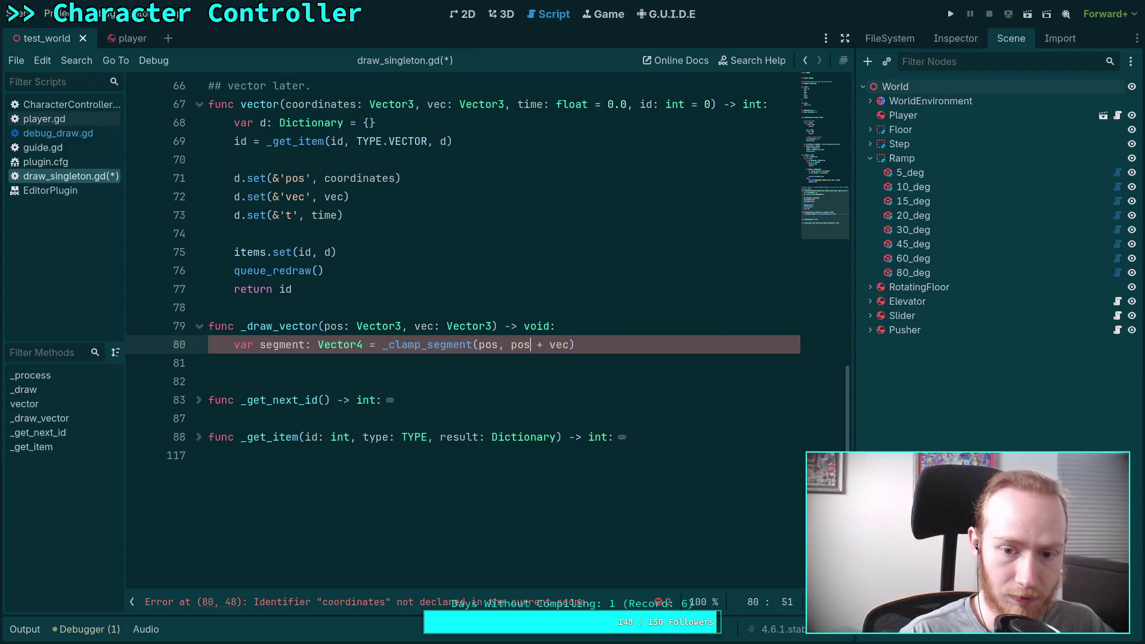
pyautogui.press('Return')
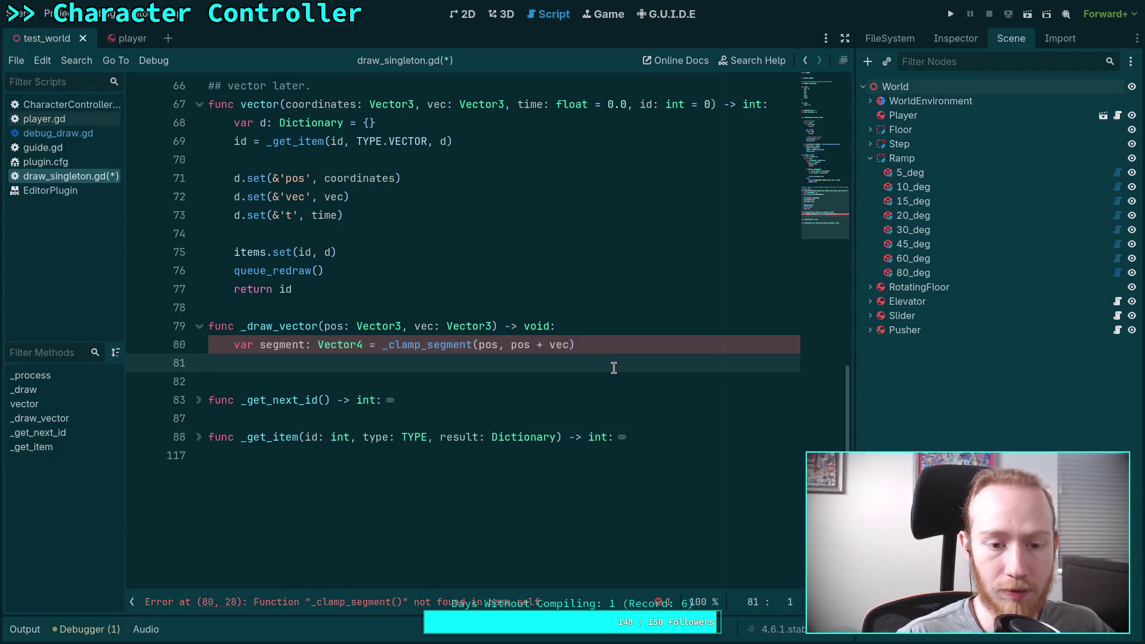
pyautogui.write('if se')
pyautogui.write('gment.')
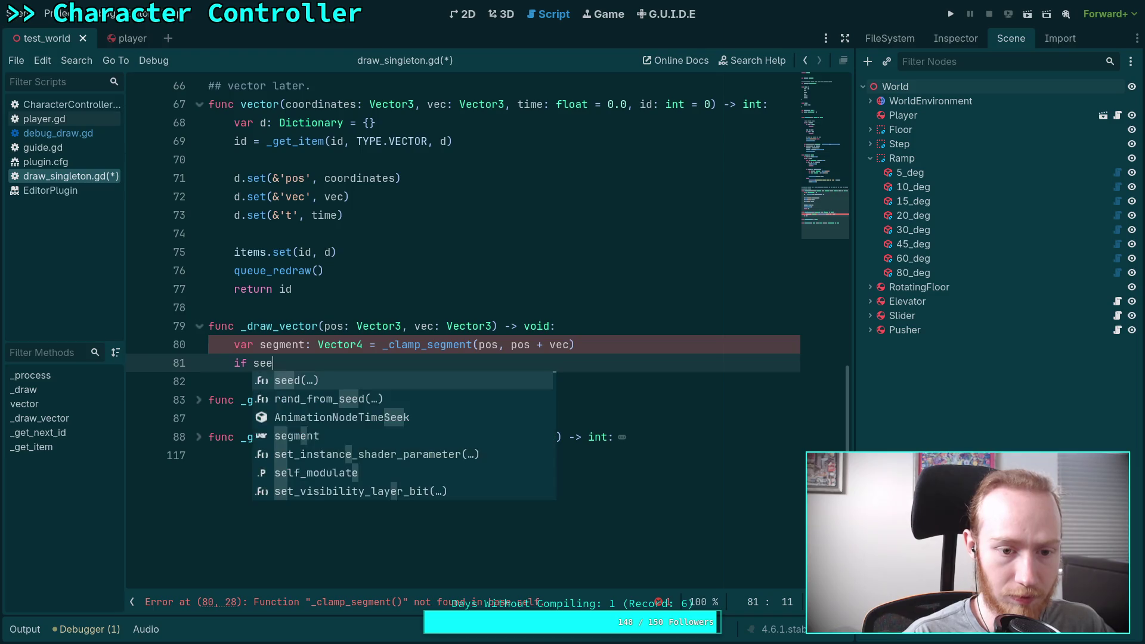
pyautogui.write('is_f')
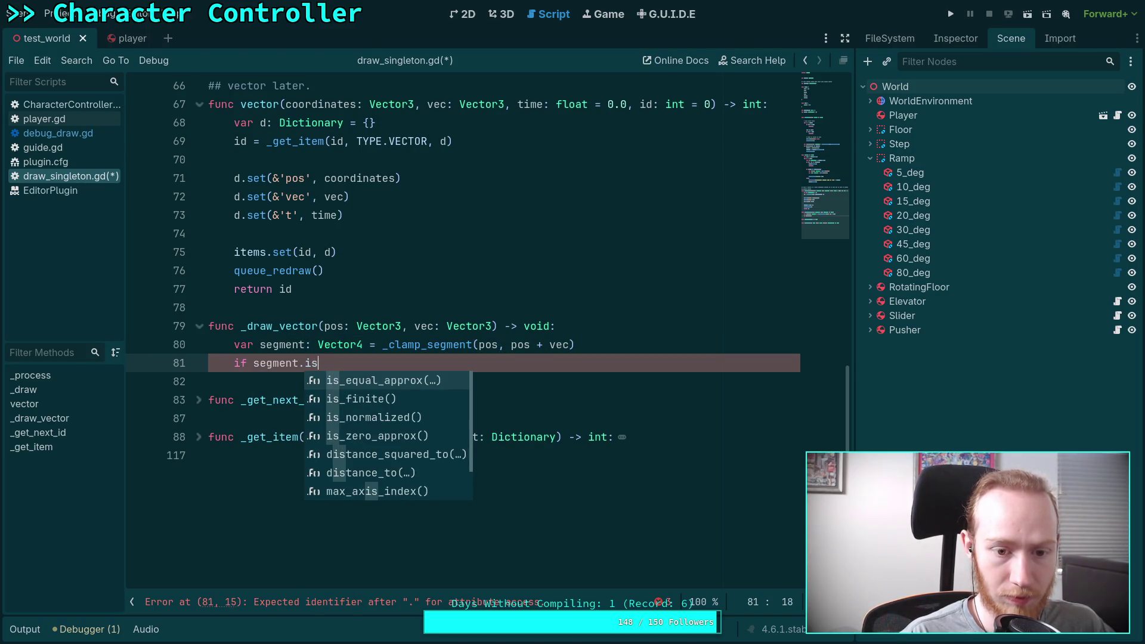
pyautogui.press('Return')
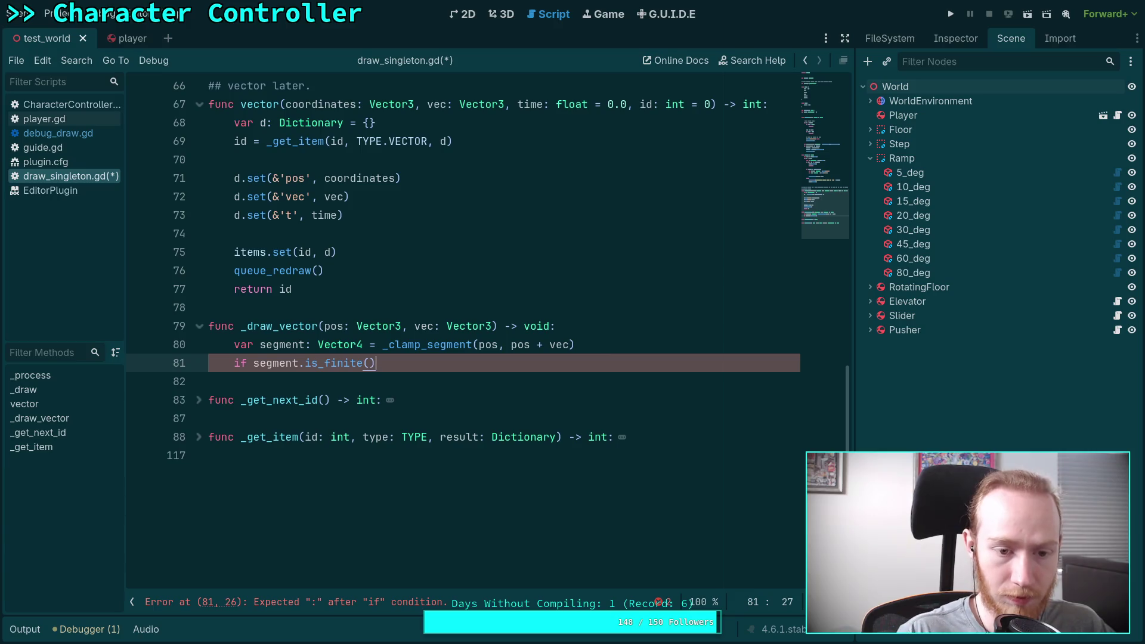
pyautogui.click(253, 363)
pyautogui.write('not')
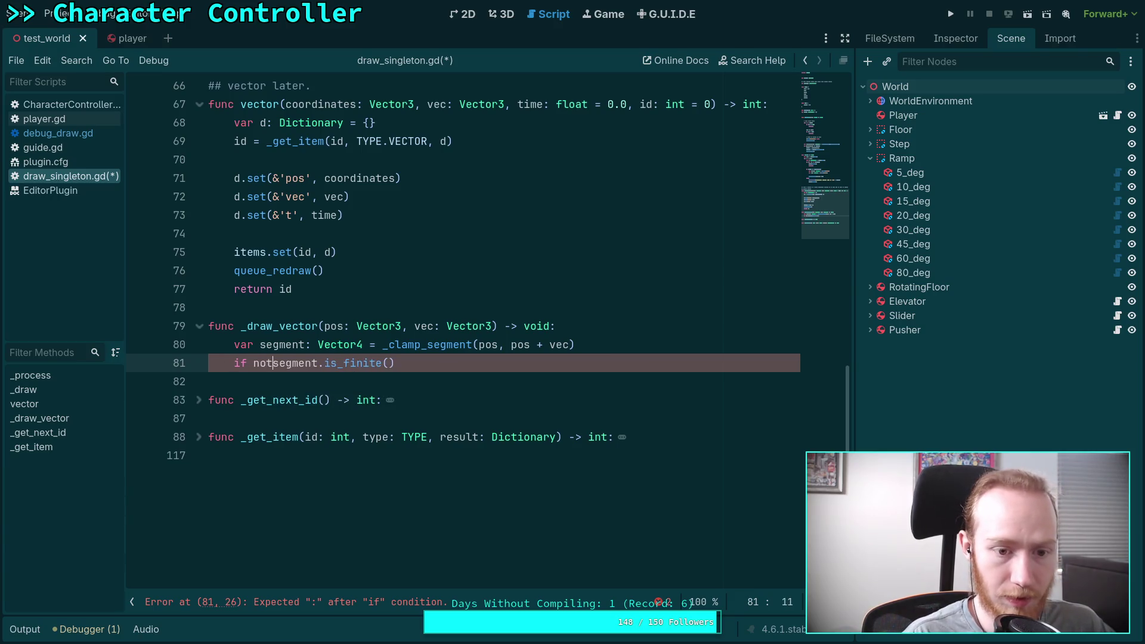
pyautogui.click(460, 360)
pyautogui.write(':')
pyautogui.press('Return')
pyautogui.write('return')
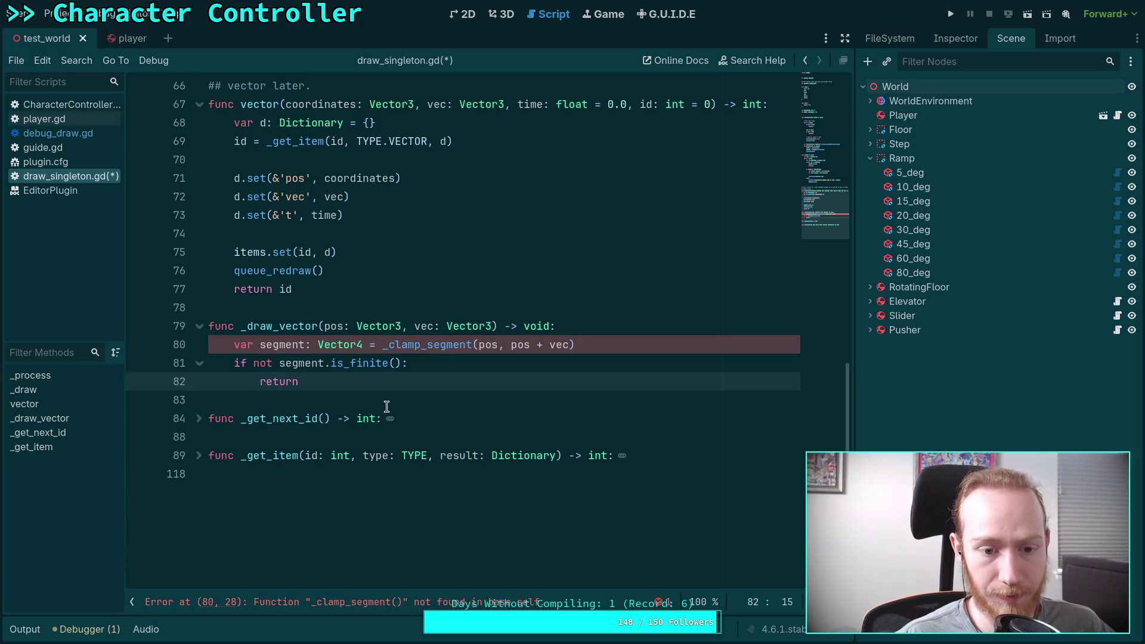
# Step: Add blank lines below _draw_vector and begin declaring func _clamp_segment(start: ...)
pyautogui.click(382, 402)
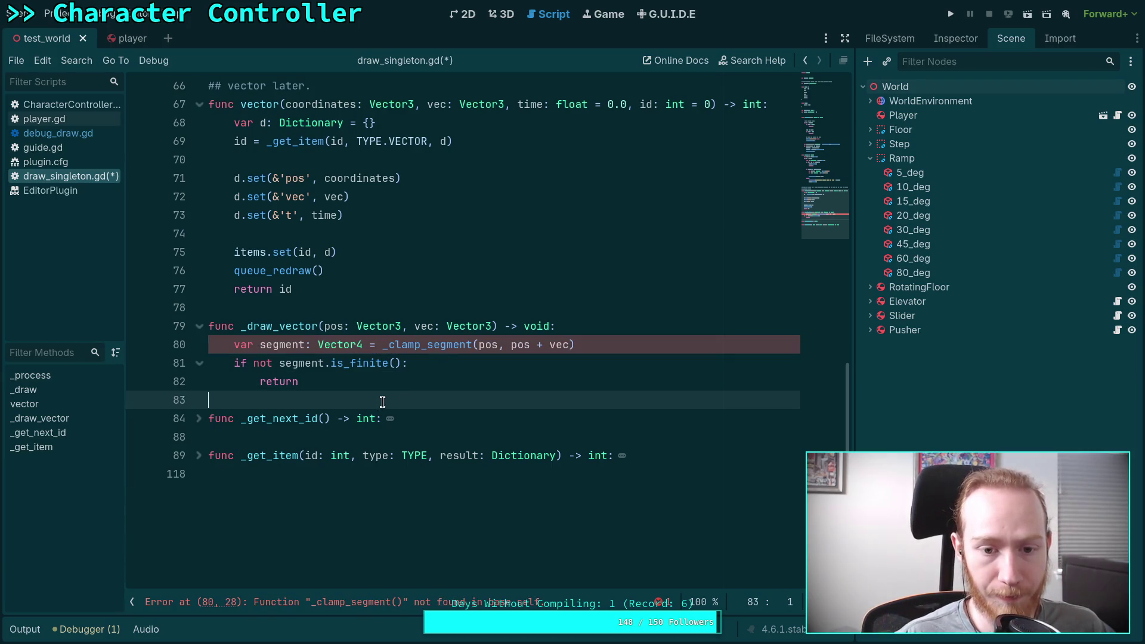
pyautogui.click(413, 472)
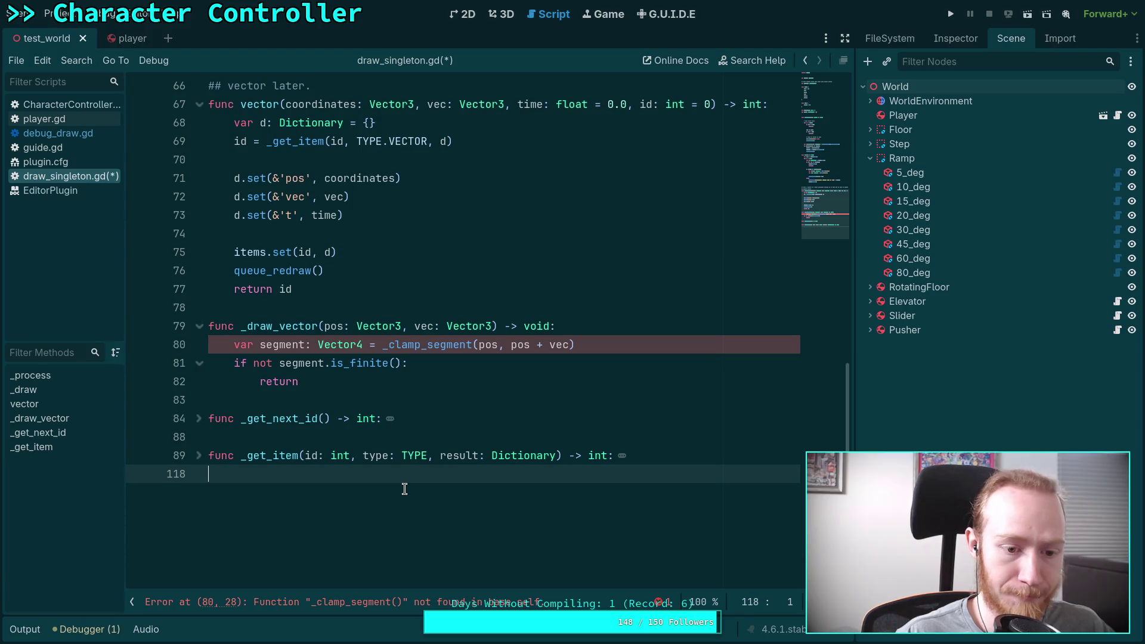
pyautogui.click(277, 399)
pyautogui.press('Return')
pyautogui.press('Return')
pyautogui.press('Up')
pyautogui.write('func _clamp')
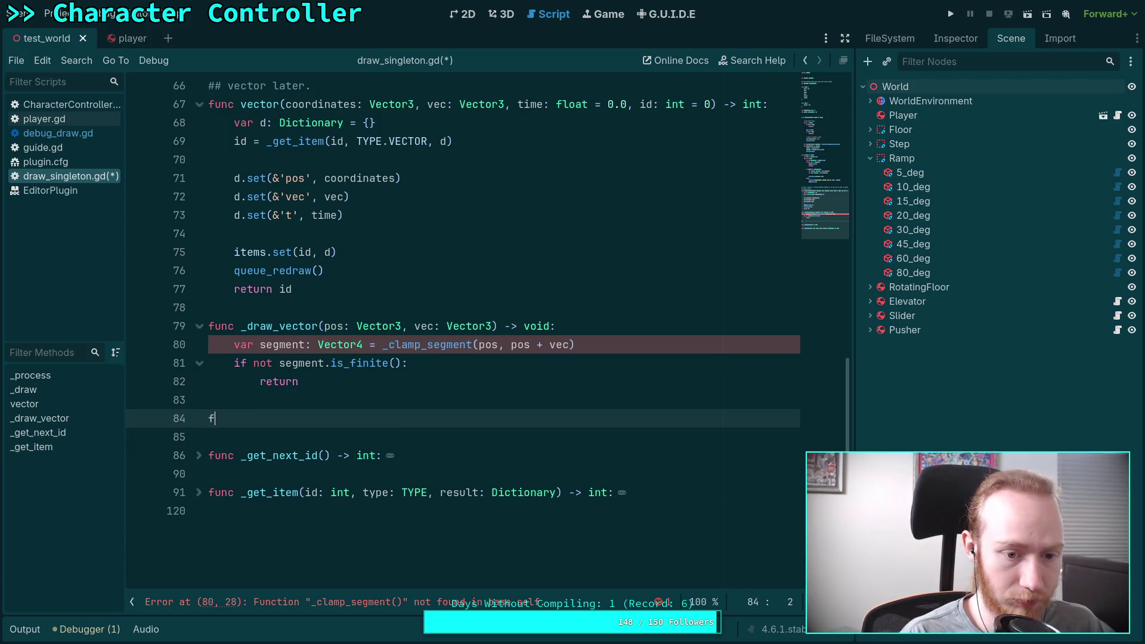
pyautogui.write('_segment(')
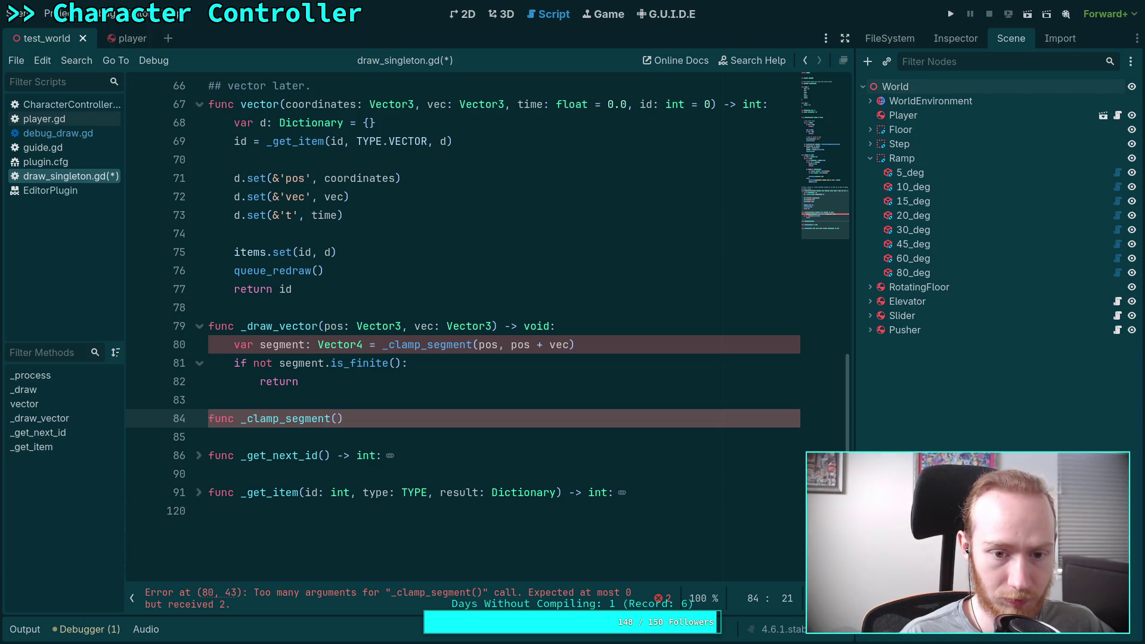
pyautogui.write('start: Vcet')
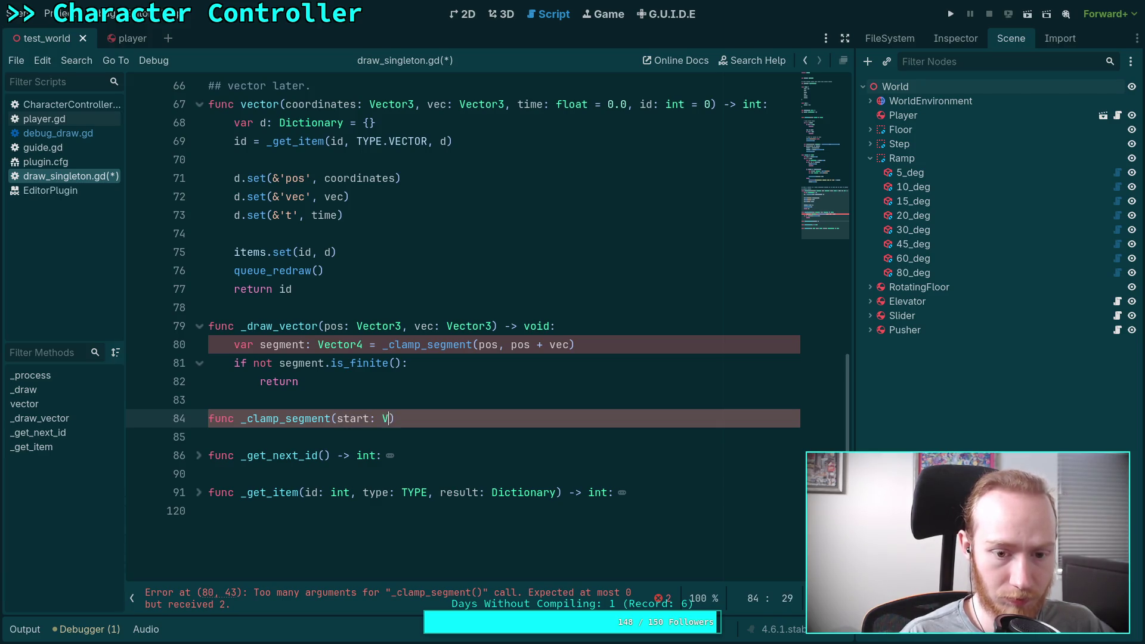
# Step: Complete the _clamp_segment(start: Vector3, end: Vector3) -> Vector4 signature and begin a ## comment above it
pyautogui.press('BackSpace')
pyautogui.press('BackSpace')
pyautogui.press('BackSpace')
pyautogui.write('ector3, ')
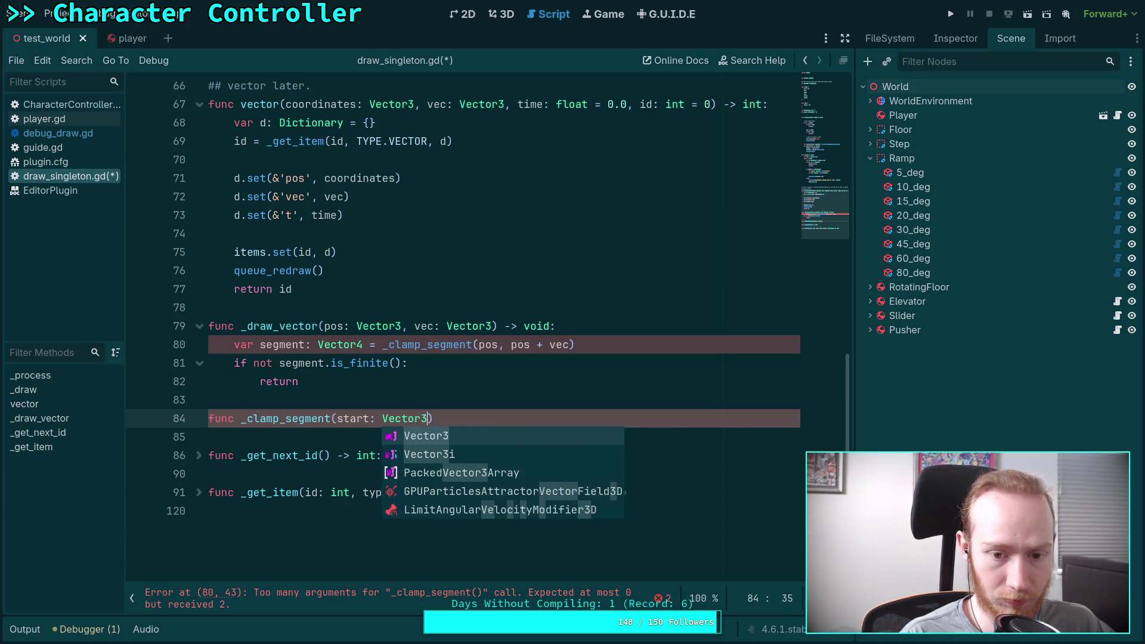
pyautogui.write('end: Vector3)')
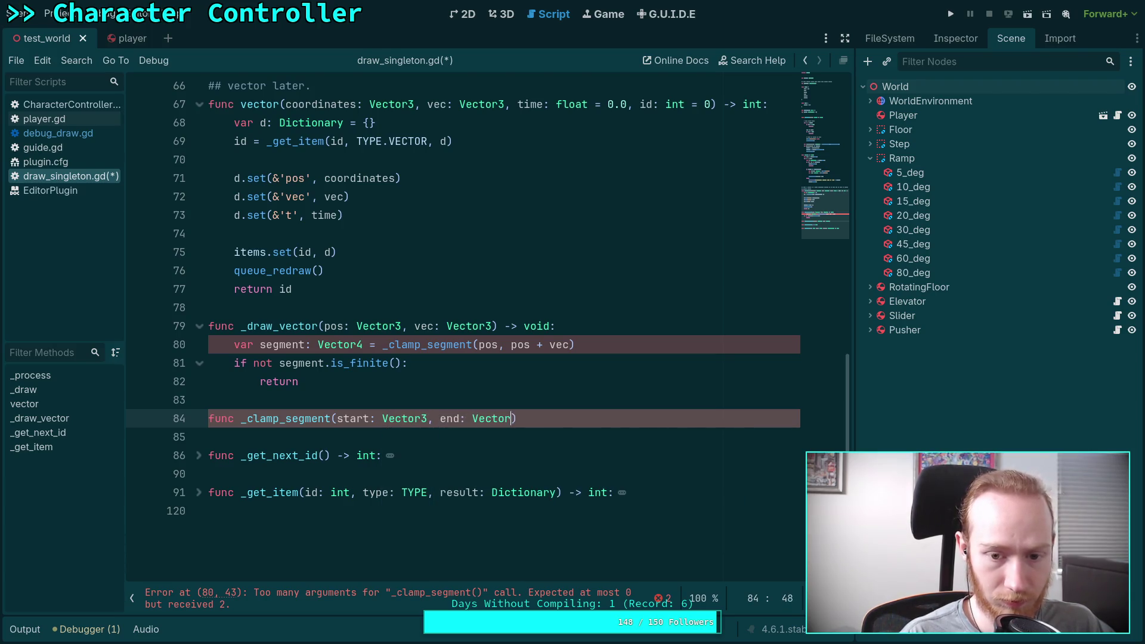
pyautogui.write(' -> ')
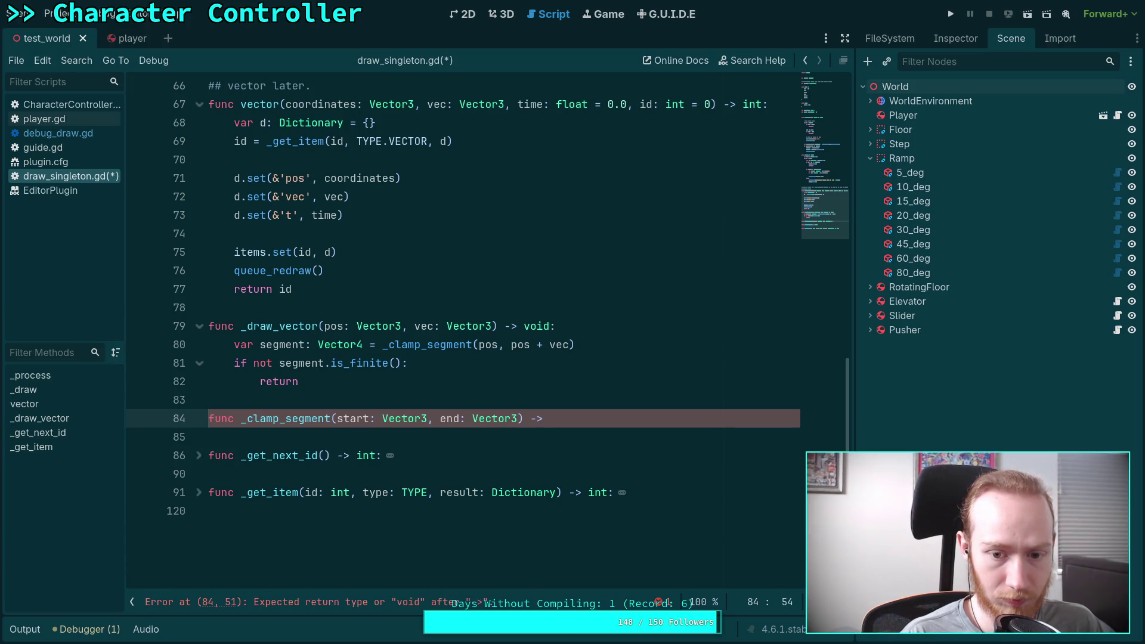
pyautogui.write('Vector4:')
pyautogui.press('Return')
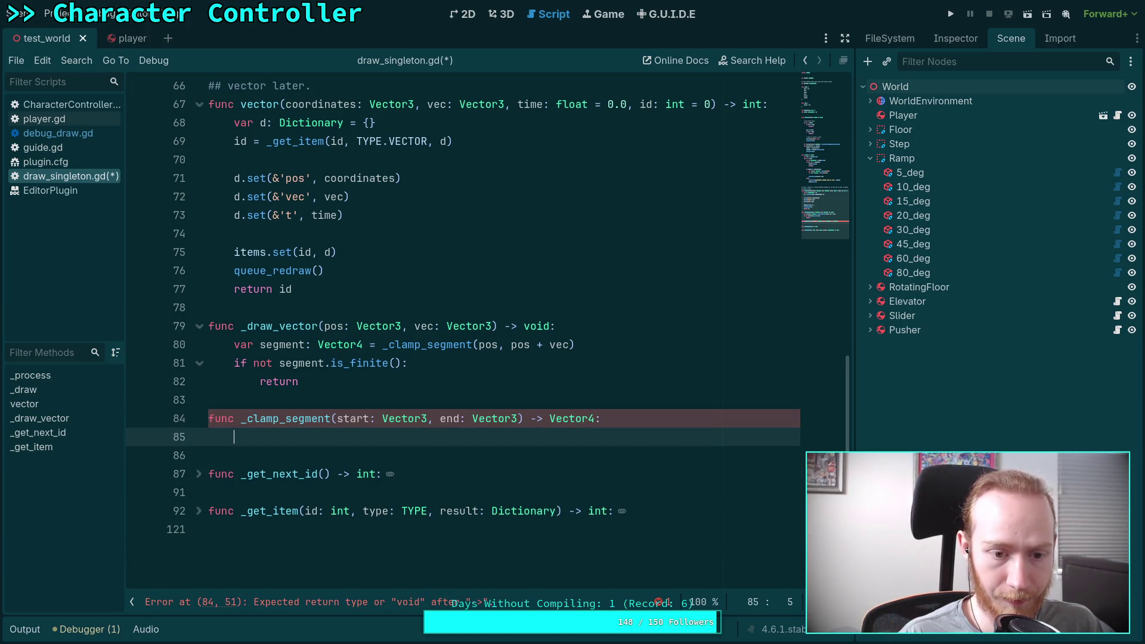
pyautogui.press('Up')
pyautogui.hotkey('ctrl', 'shift', 'Return')
pyautogui.write('#')
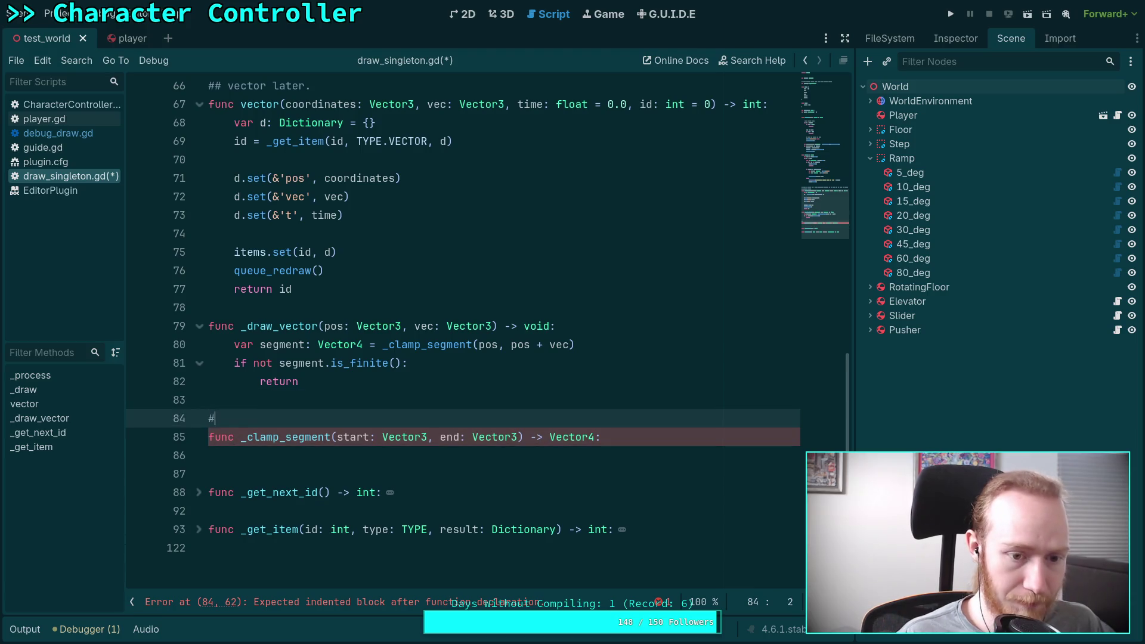
pyautogui.write('# Clams')
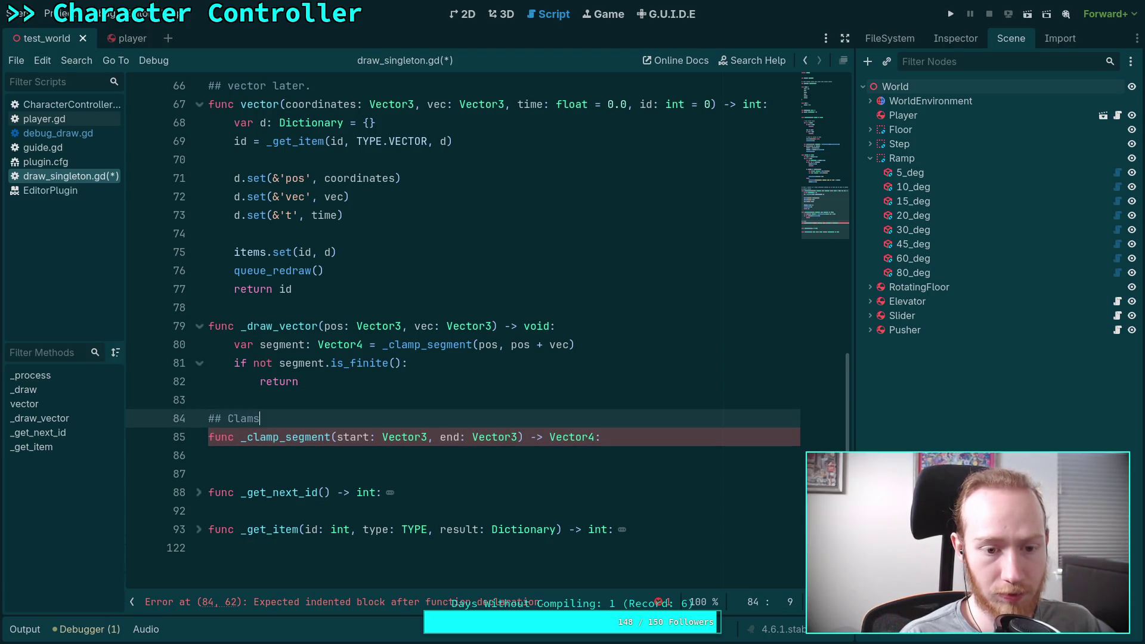
# Step: Write the first doc line: 'Clamps a segment in 3D world coordinates to screen space. Returns a vector'
pyautogui.press('BackSpace')
pyautogui.write('ps a segme')
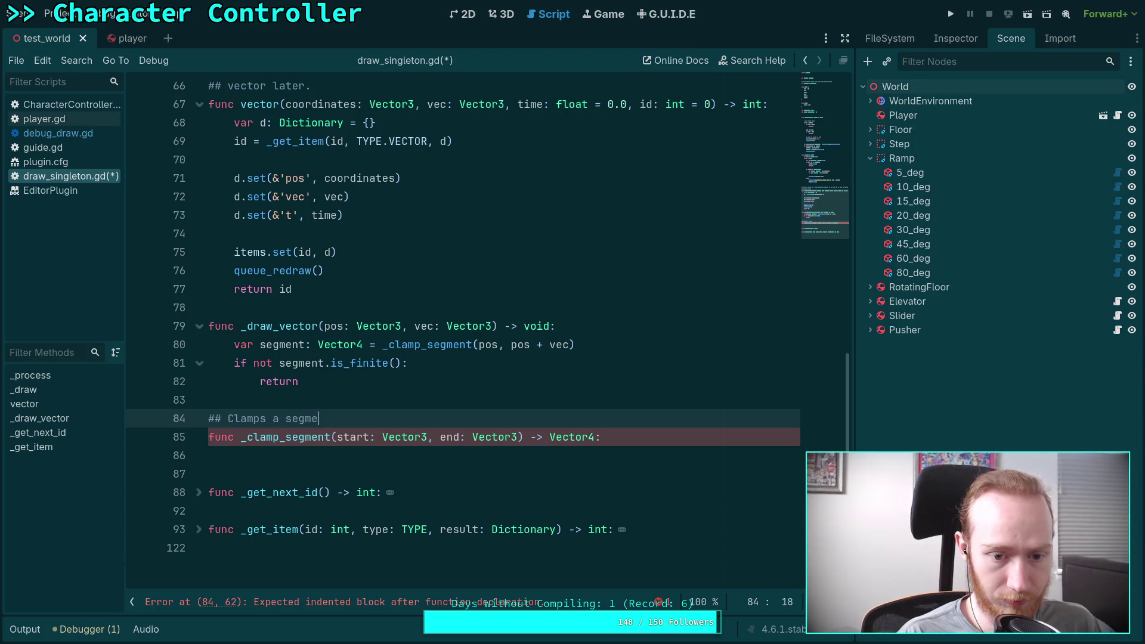
pyautogui.write('nt in 3D ')
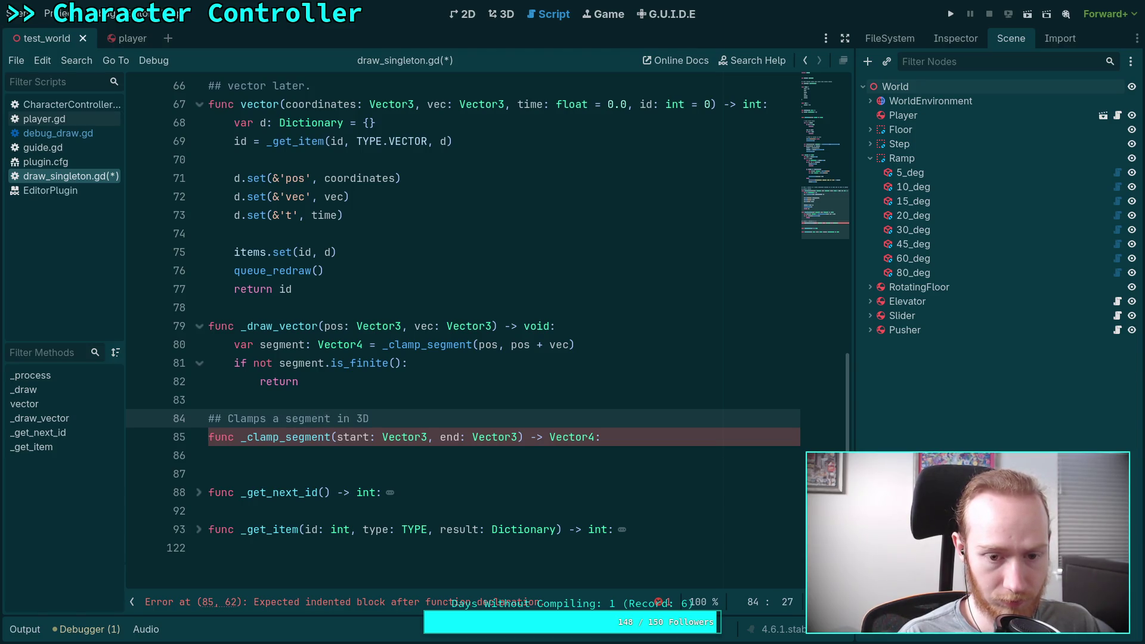
pyautogui.write('w')
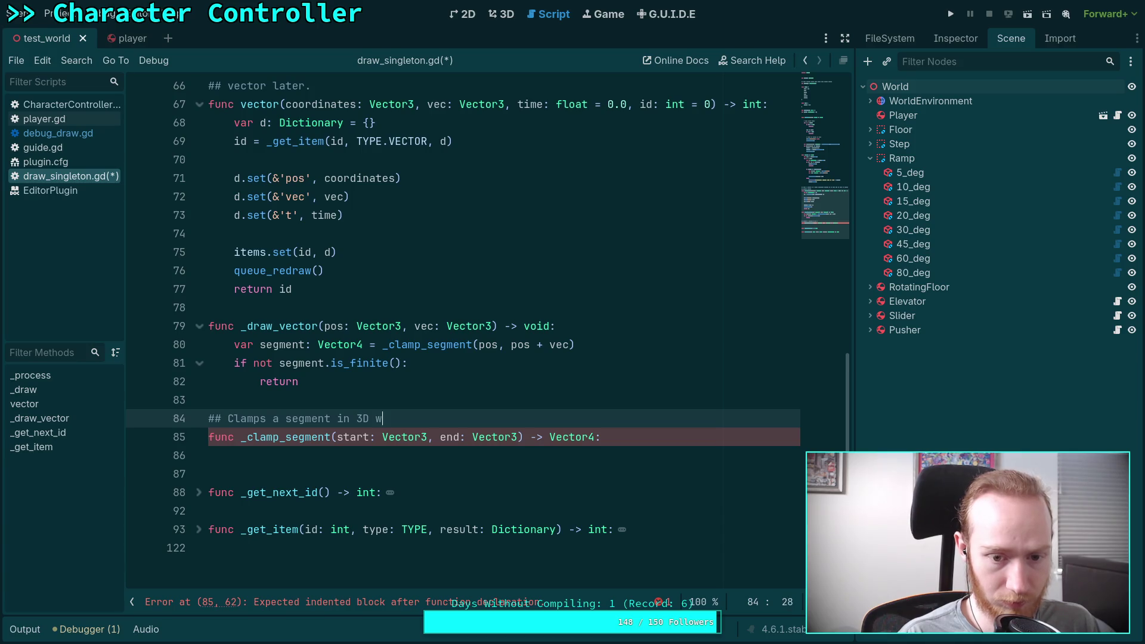
pyautogui.write('orld ')
pyautogui.write('corr')
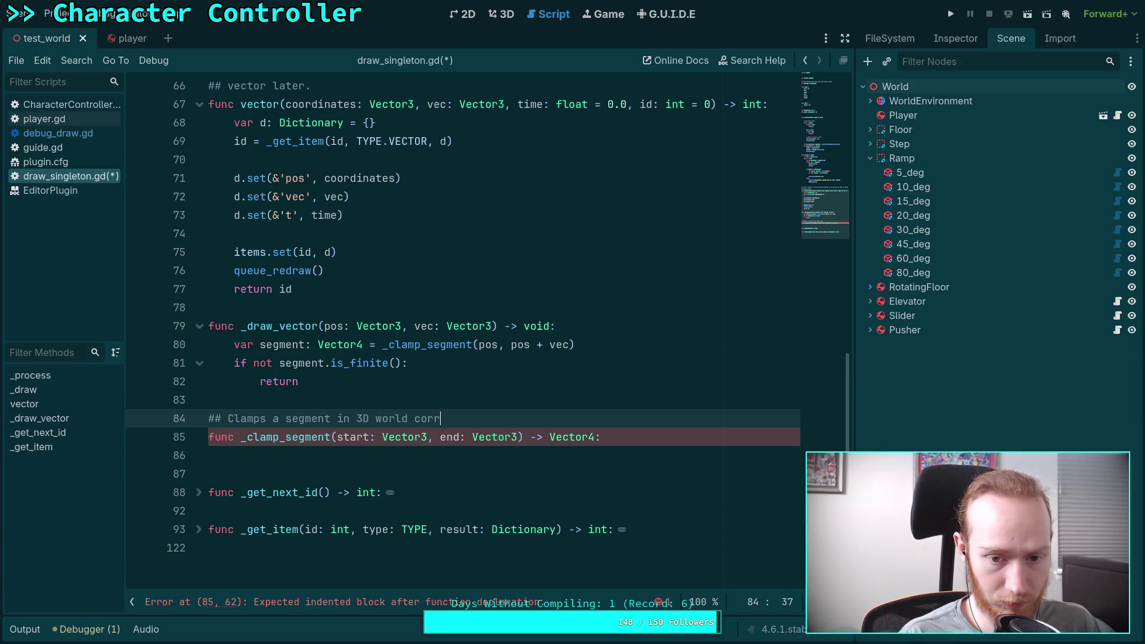
pyautogui.press('BackSpace')
pyautogui.press('BackSpace')
pyautogui.write('ordinates to')
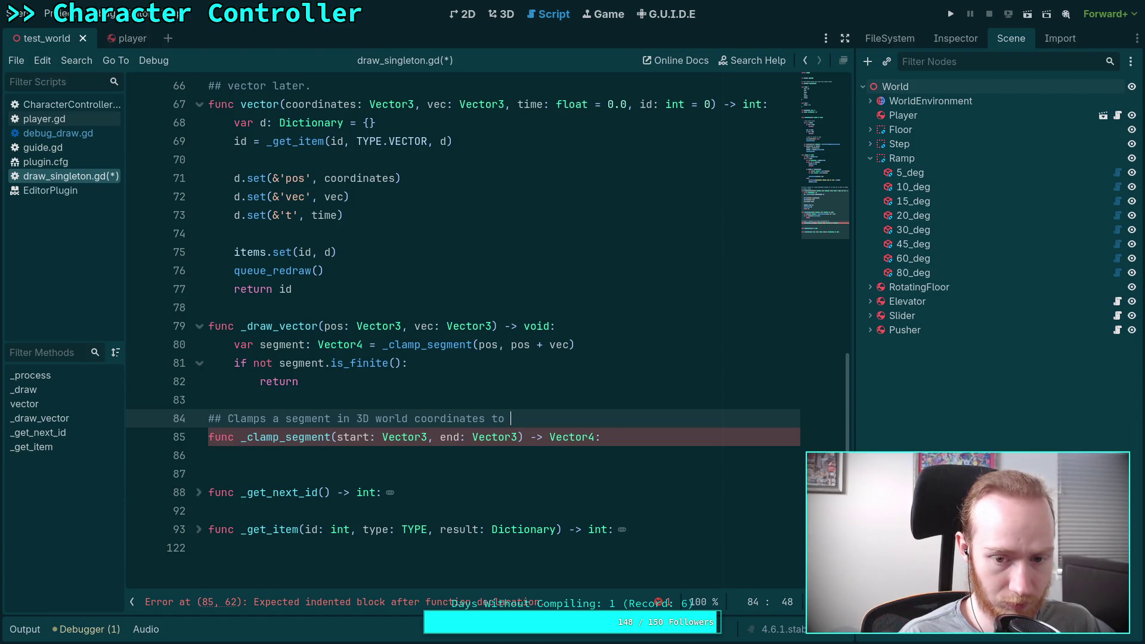
pyautogui.write('2D w')
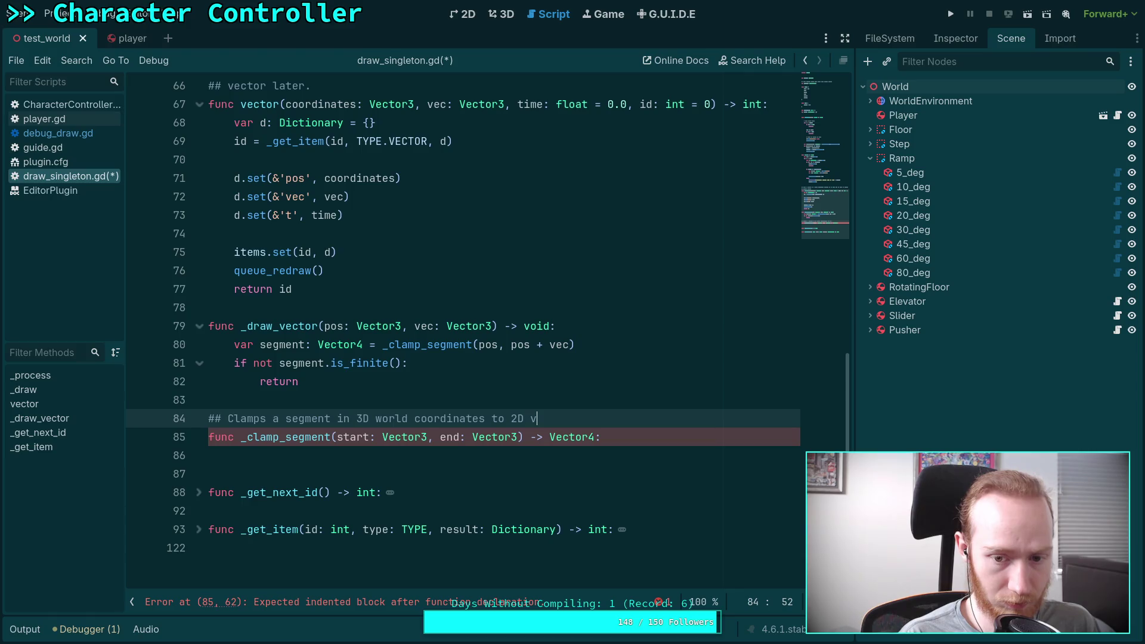
pyautogui.write('orld space')
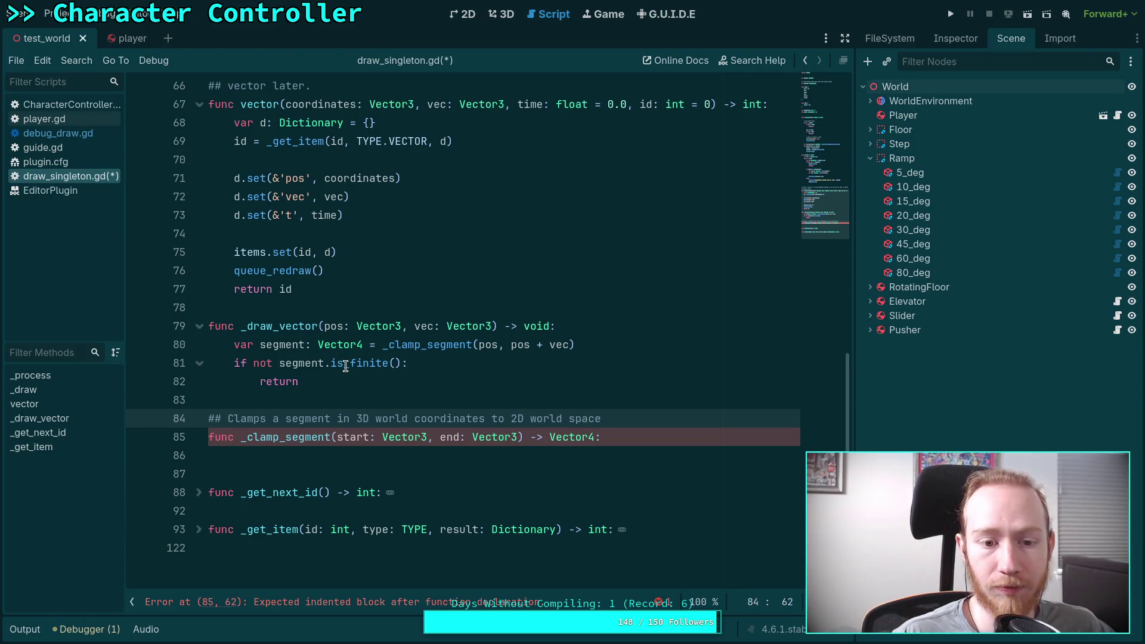
pyautogui.moveTo(318, 344); pyautogui.dragTo(362, 344)
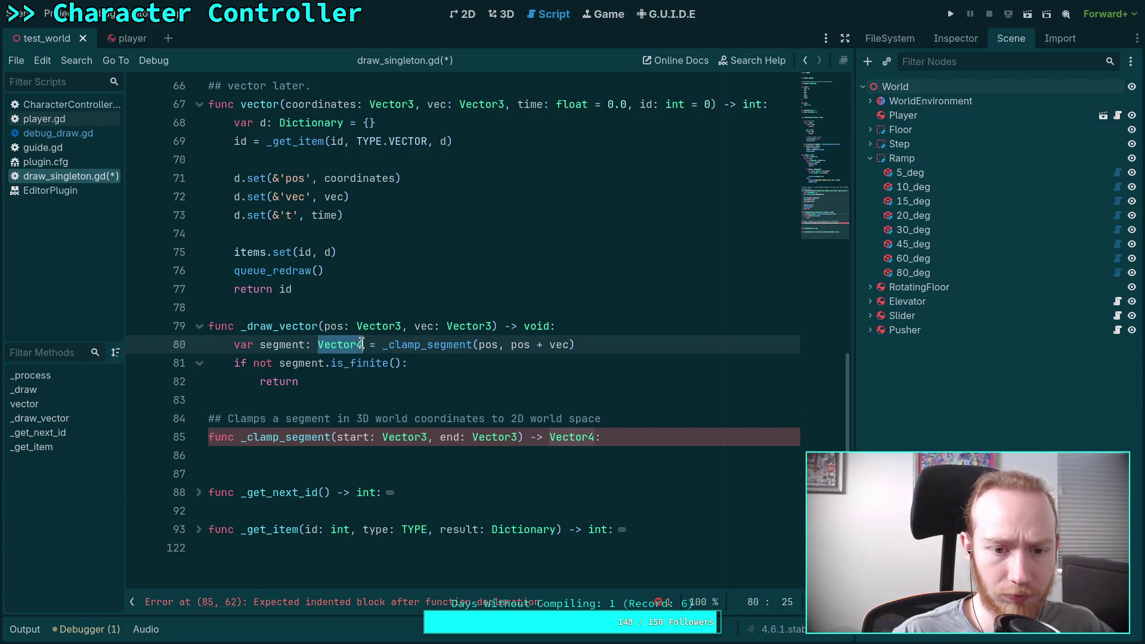
pyautogui.click(674, 418)
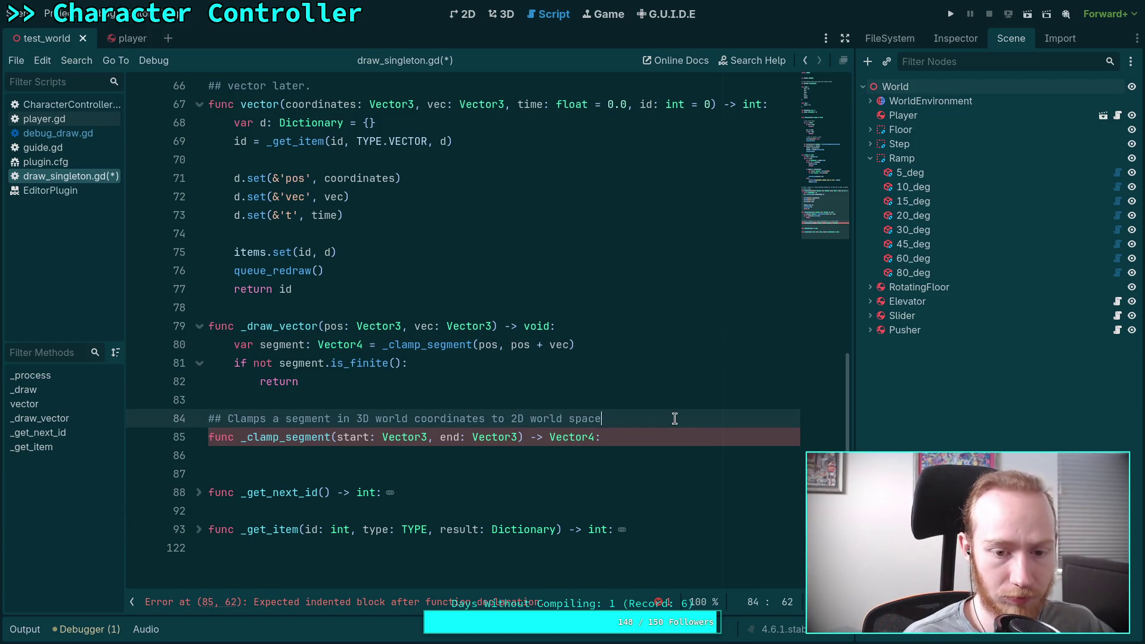
pyautogui.press('BackSpace')
pyautogui.press('BackSpace')
pyautogui.press('BackSpace')
pyautogui.write('screen space. ')
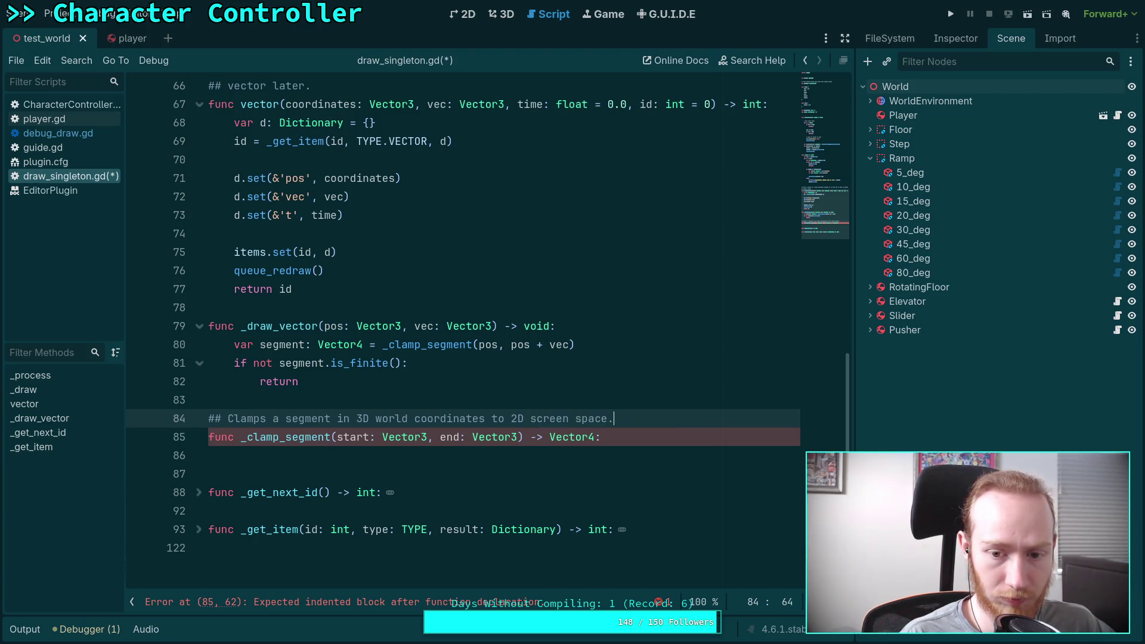
pyautogui.write('Return')
pyautogui.press('BackSpace')
pyautogui.write('s a')
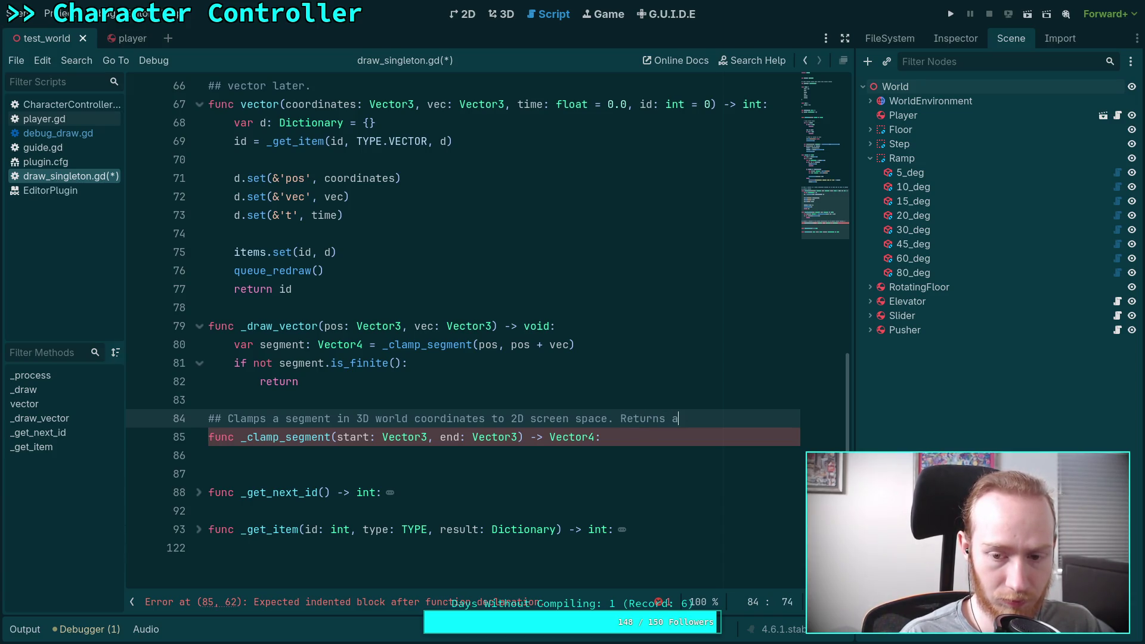
pyautogui.write(' vector')
# Step: Add a second doc line: 'x = INF if the segment does not intersect the frustum.'
pyautogui.press('Return')
pyautogui.write('## iw')
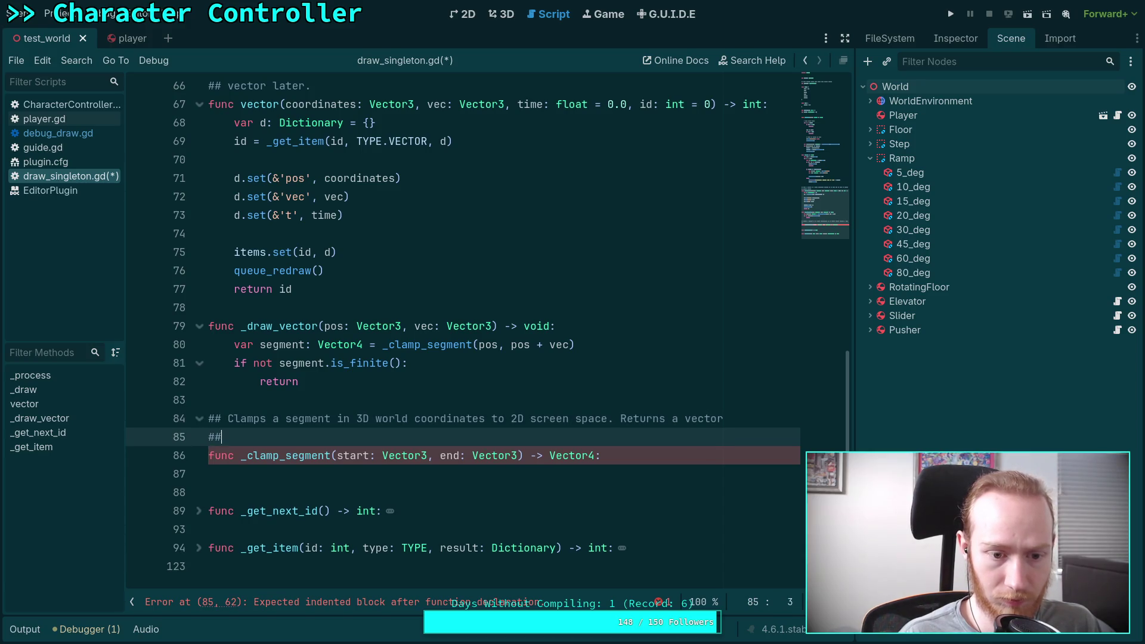
pyautogui.press('BackSpace')
pyautogui.press('BackSpace')
pyautogui.write('with')
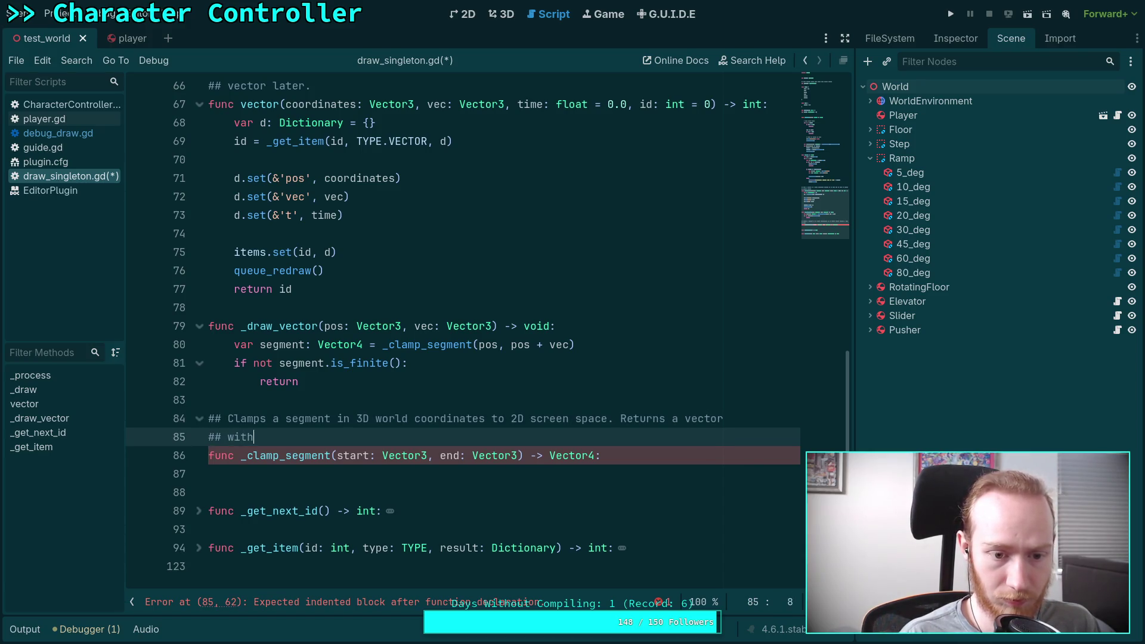
pyautogui.write(' infinite ')
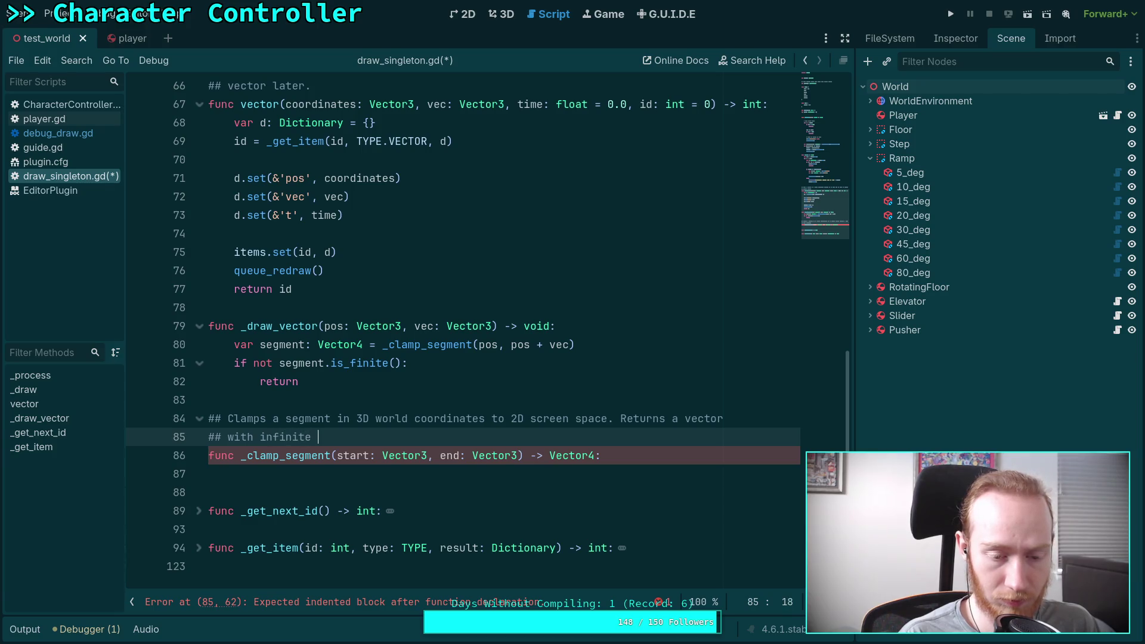
pyautogui.write('values if')
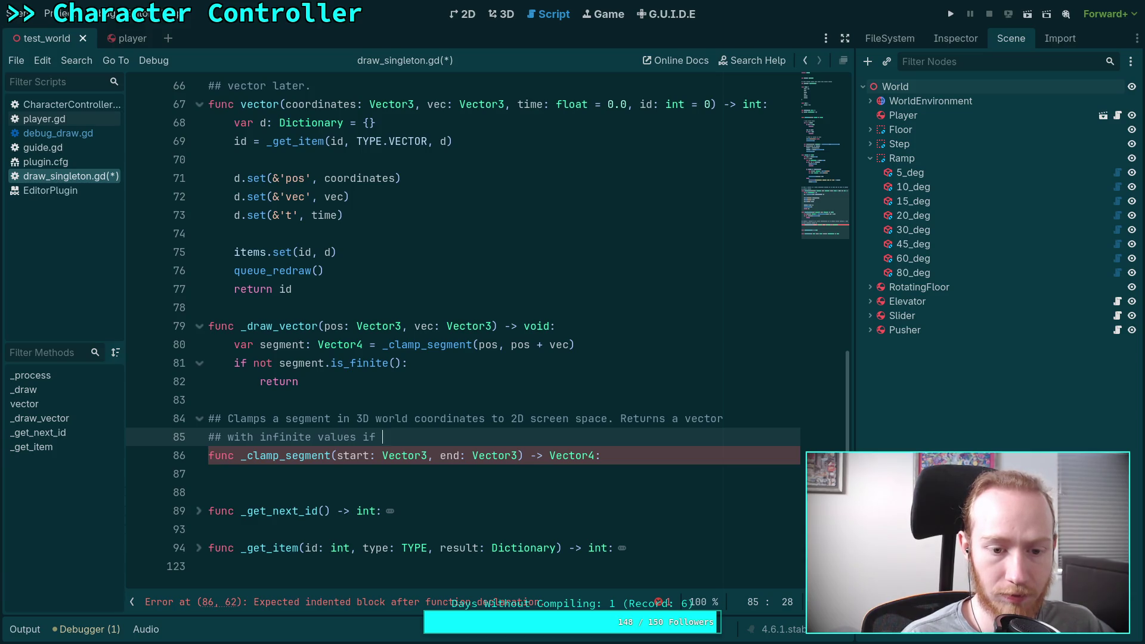
pyautogui.press('BackSpace')
pyautogui.press('BackSpace')
pyautogui.press('BackSpace')
pyautogui.write('in the k')
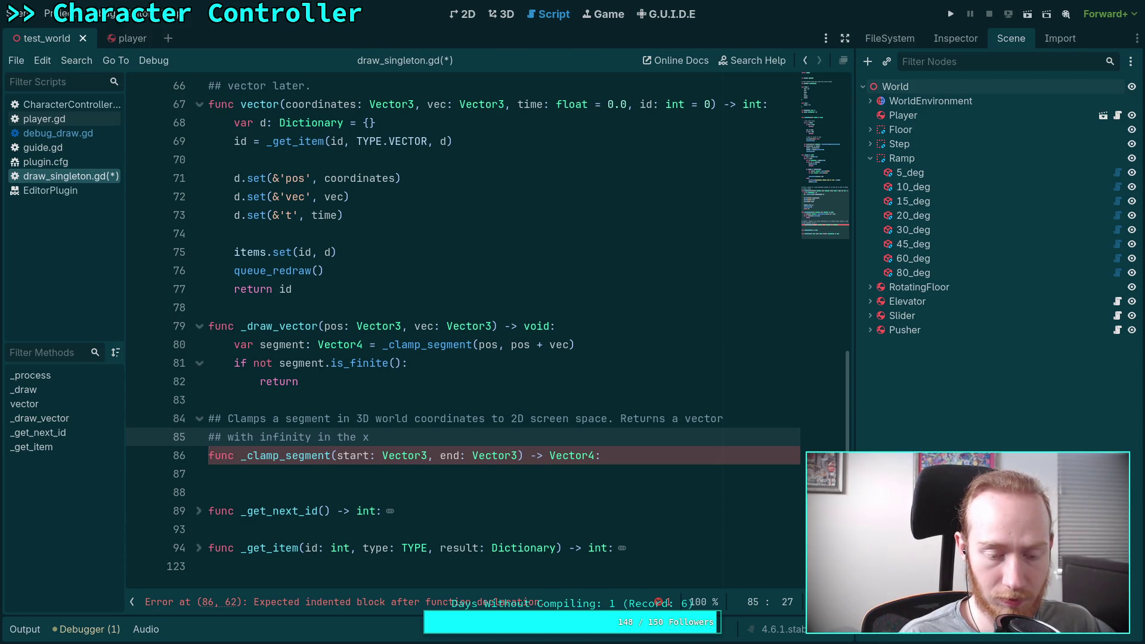
pyautogui.press('BackSpace')
pyautogui.press('BackSpace')
pyautogui.press('BackSpace')
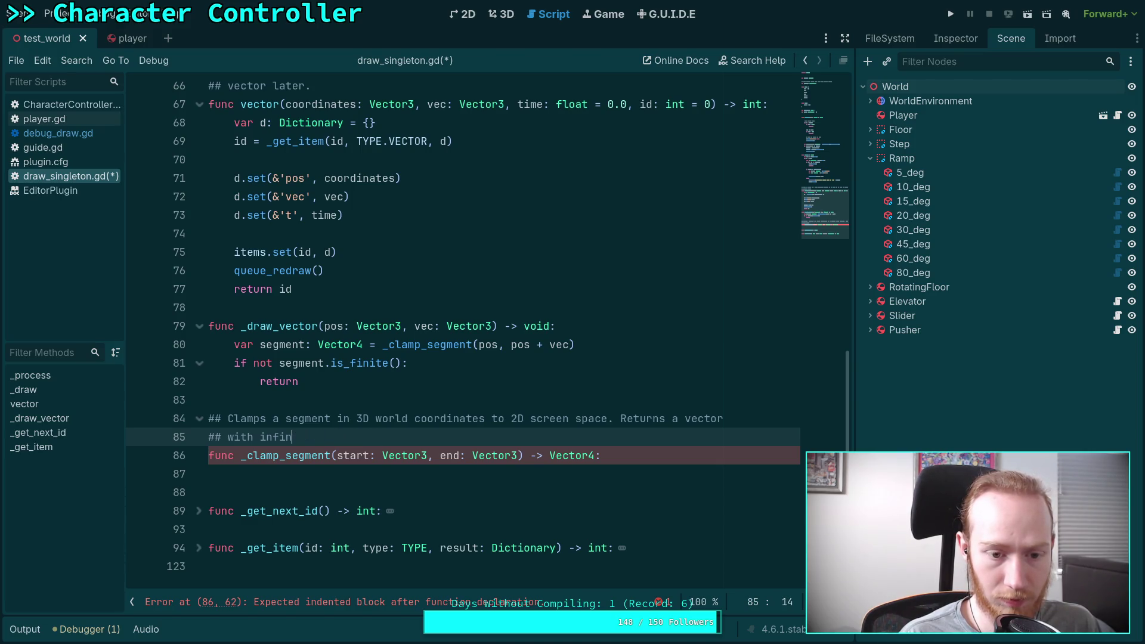
pyautogui.press('BackSpace')
pyautogui.press('BackSpace')
pyautogui.write('x = in')
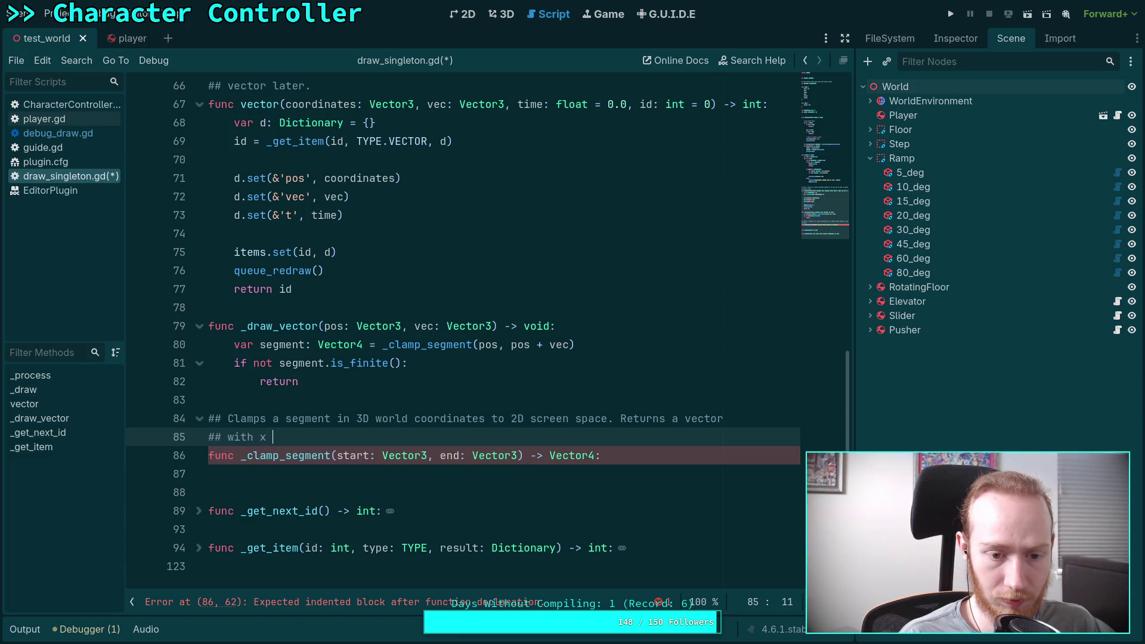
pyautogui.press('BackSpace')
pyautogui.press('BackSpace')
pyautogui.write('INF ')
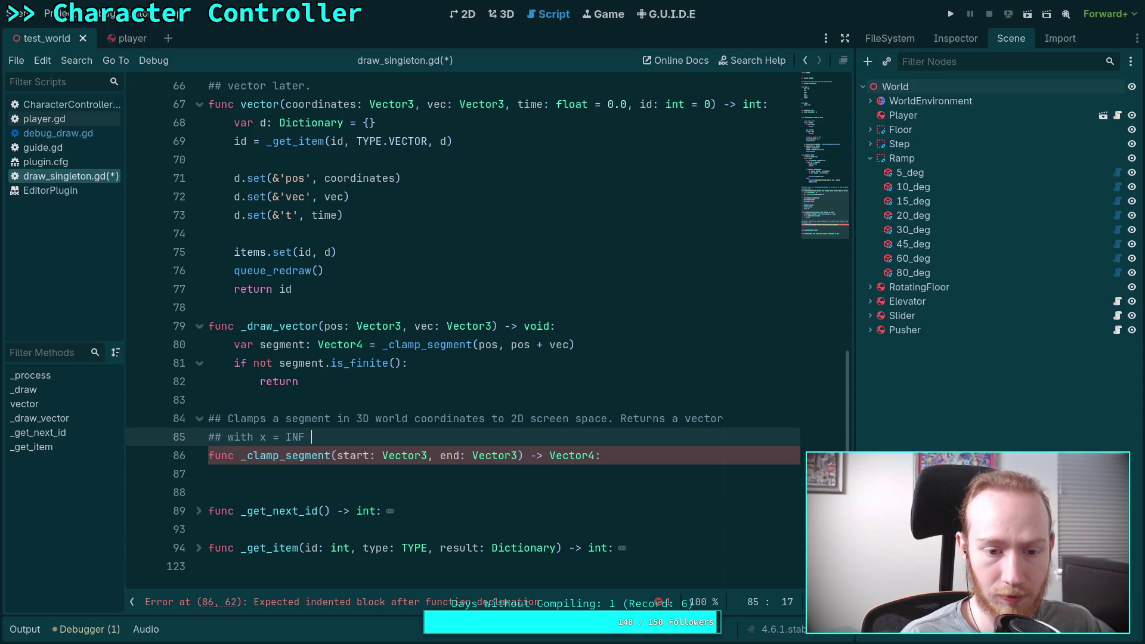
pyautogui.write('if the ')
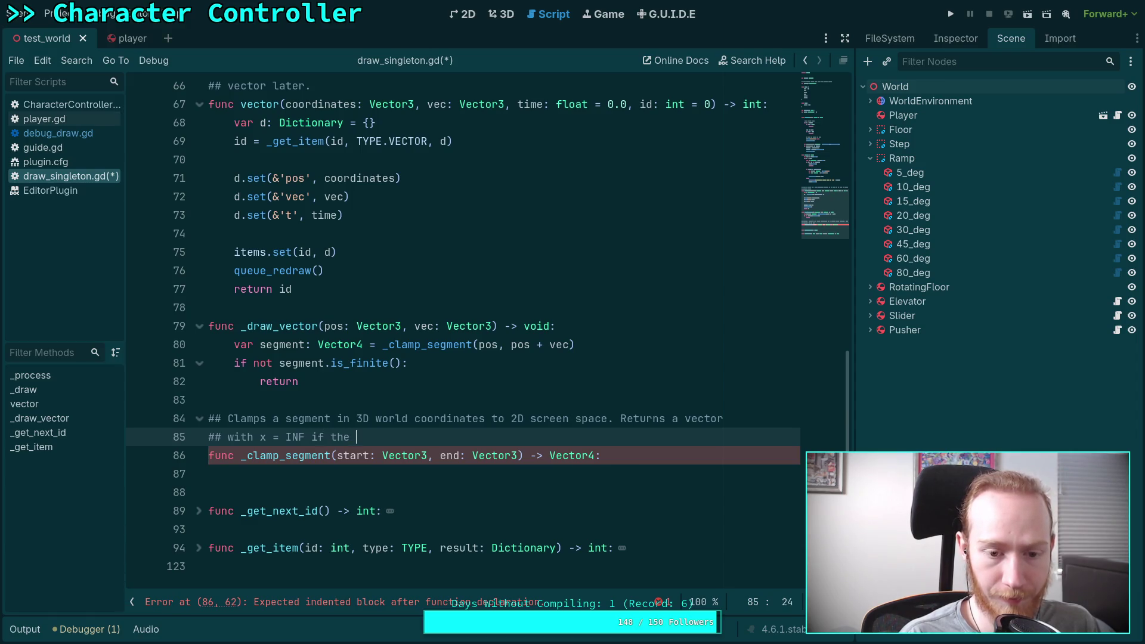
pyautogui.write('segment would n')
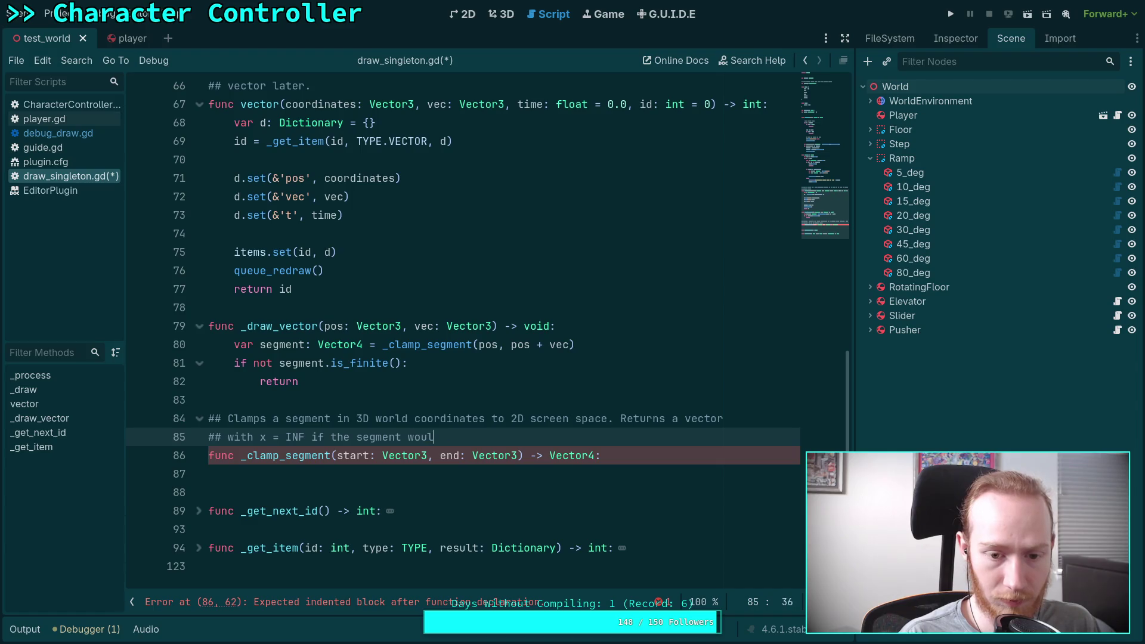
pyautogui.press('BackSpace')
pyautogui.press('BackSpace')
pyautogui.press('BackSpace')
pyautogui.write('does not intersec')
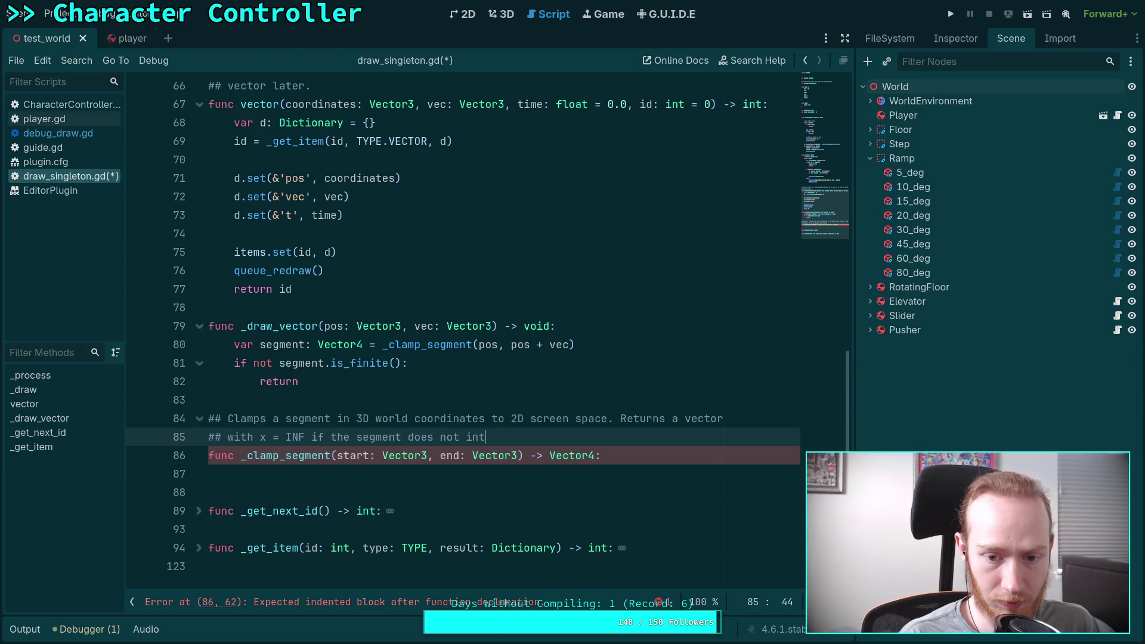
pyautogui.write('t the fr')
pyautogui.write('ustum.')
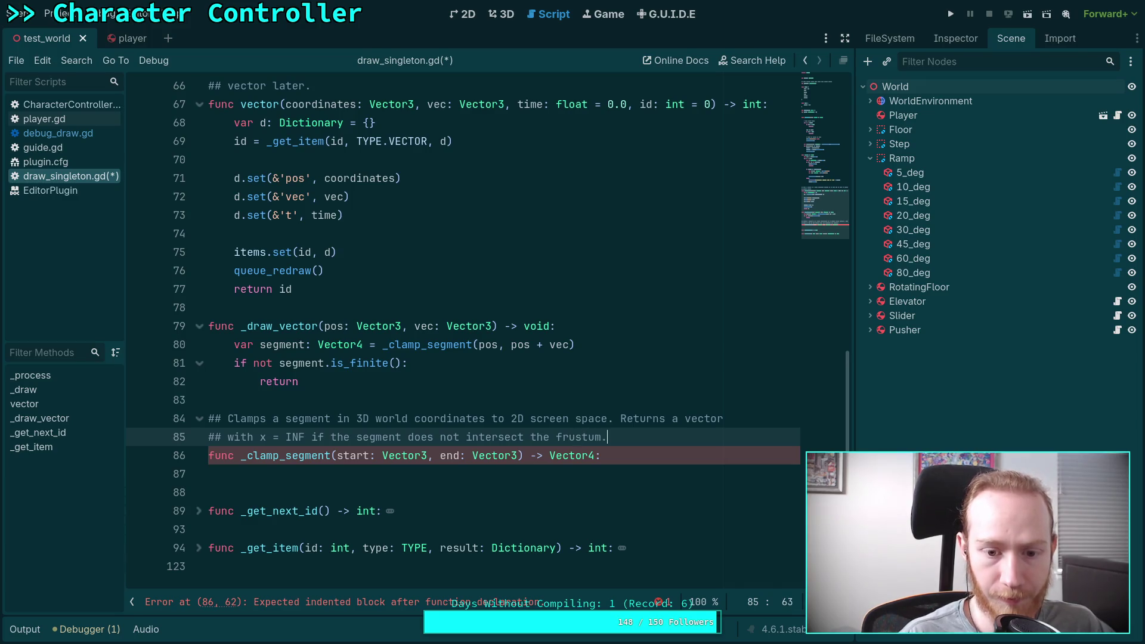
pyautogui.click(551, 469)
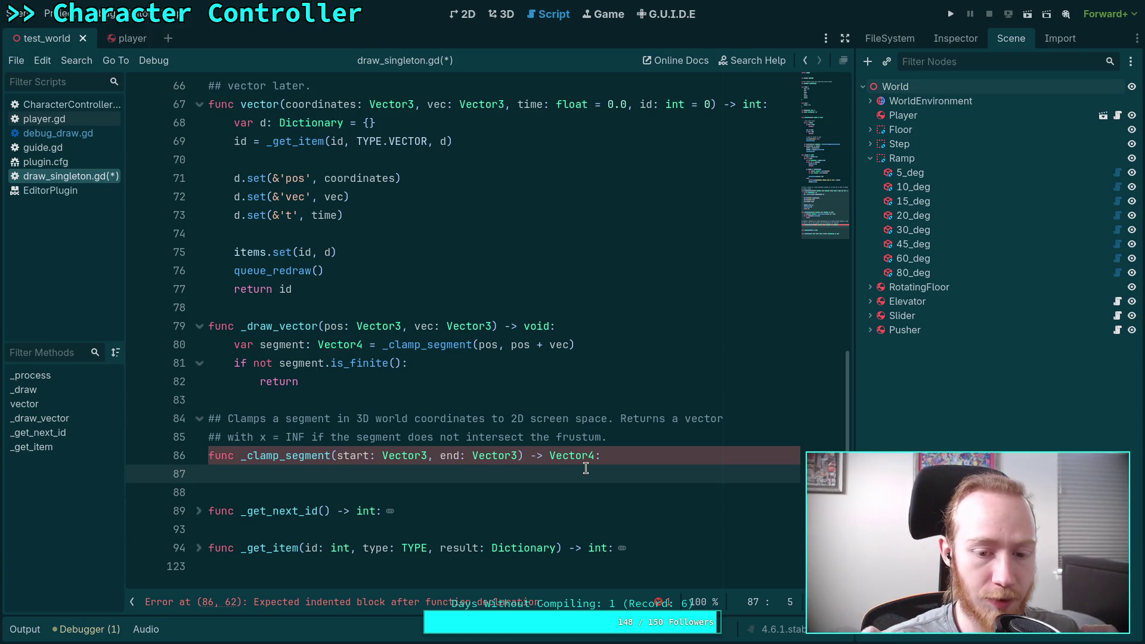
pyautogui.scroll(-2, 579, 456)
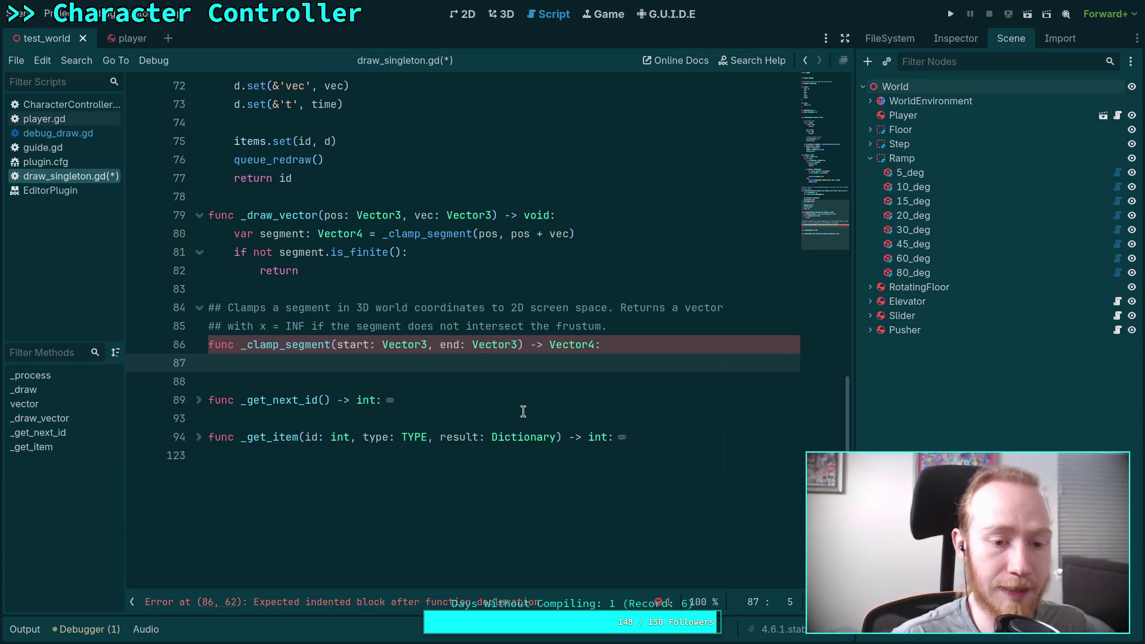
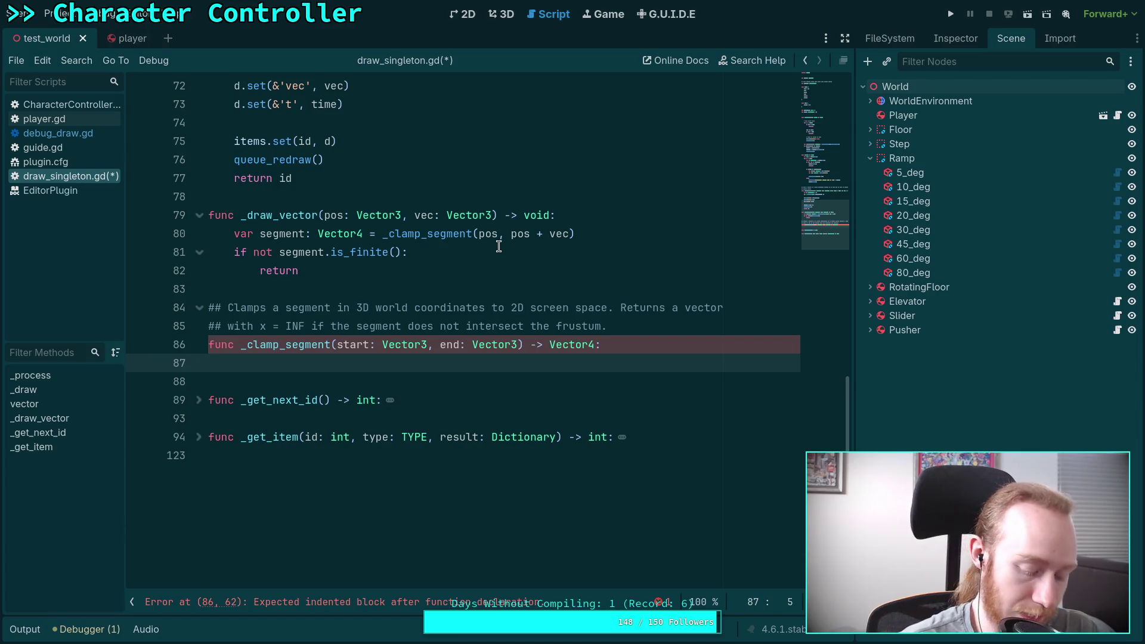
# Step: Leave Godot for an empty workspace and launch Krita from the rofi launcher
pyautogui.hotkey('alt', 'Tab')
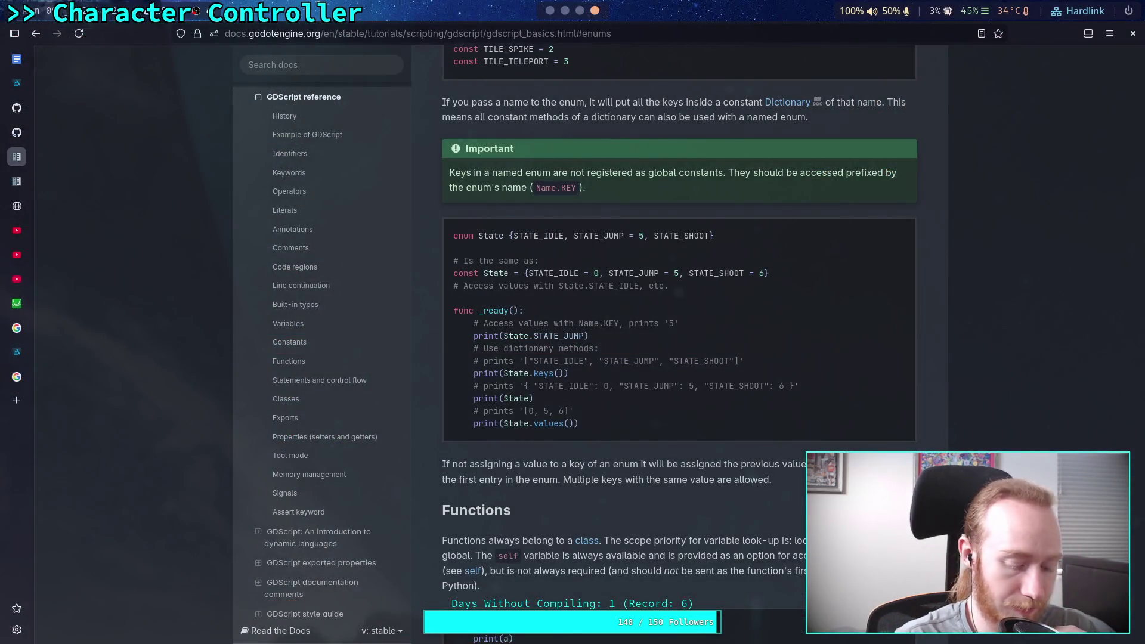
pyautogui.press('super+5')
pyautogui.press('super+d')
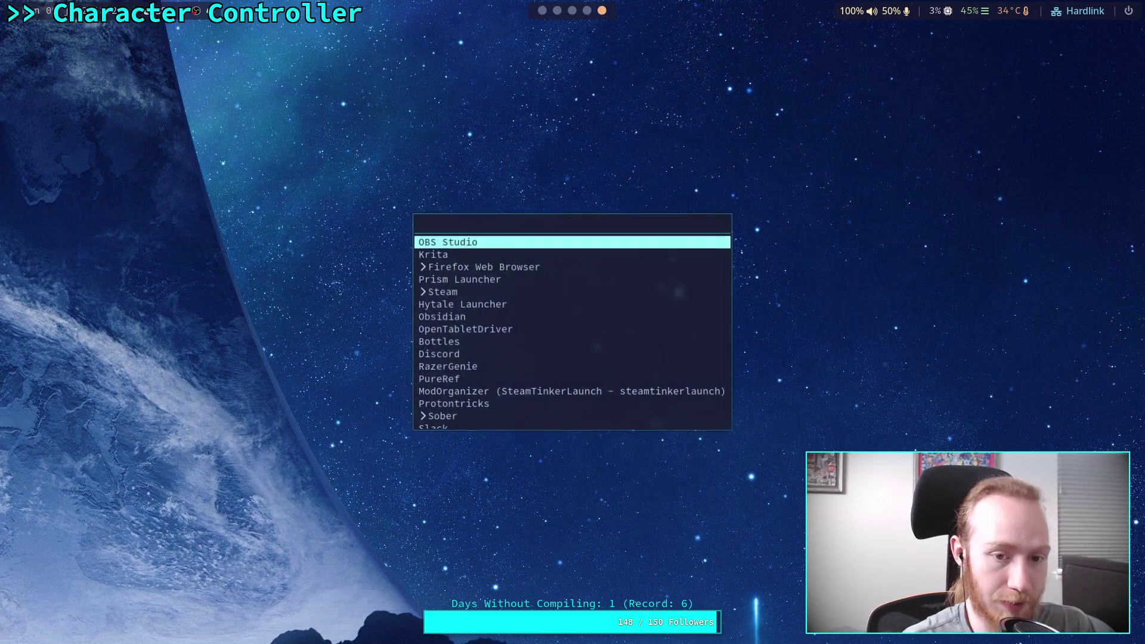
pyautogui.press('Down')
pyautogui.press('Return')
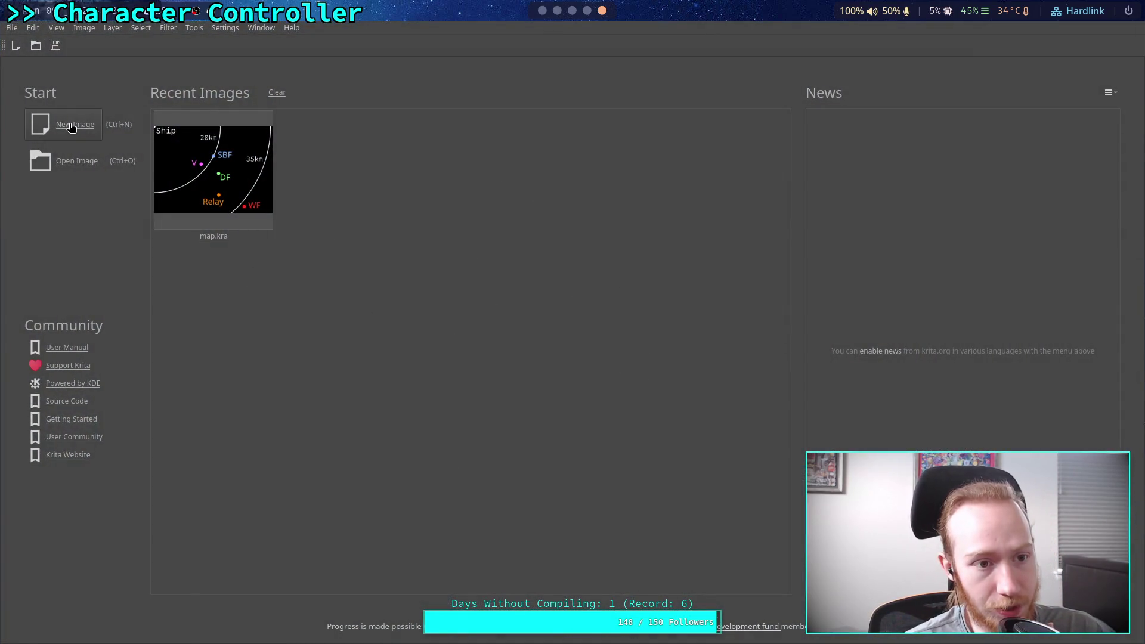
# Step: Create a new 1024×1024 canvas and set the Line tool's brush size to 2 px
pyautogui.click(71, 129)
pyautogui.click(662, 460)
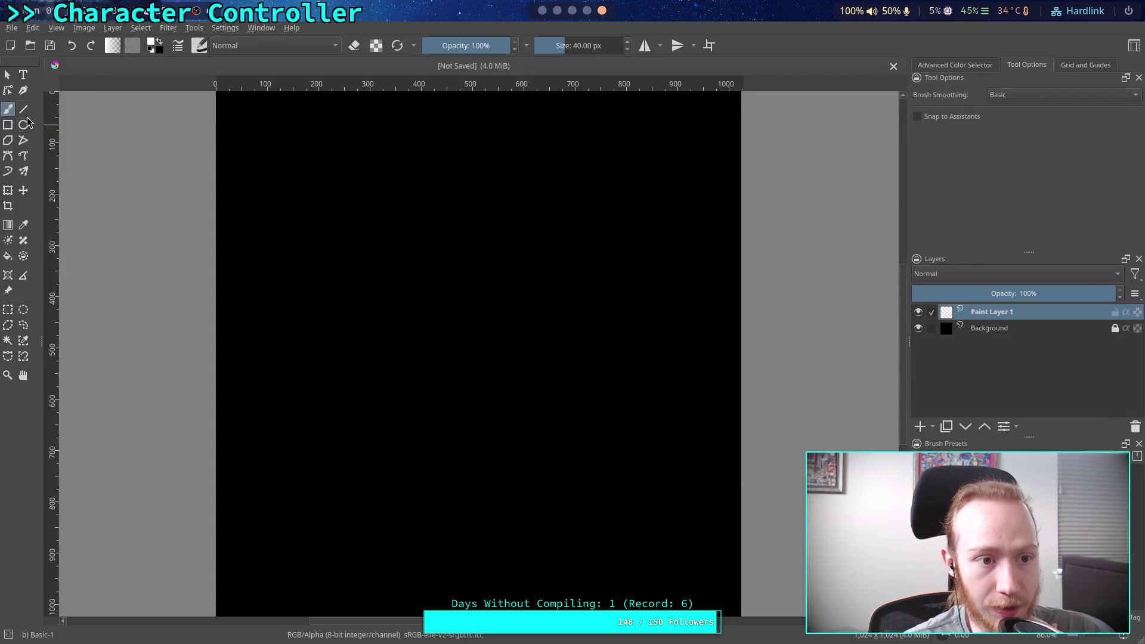
pyautogui.click(24, 109)
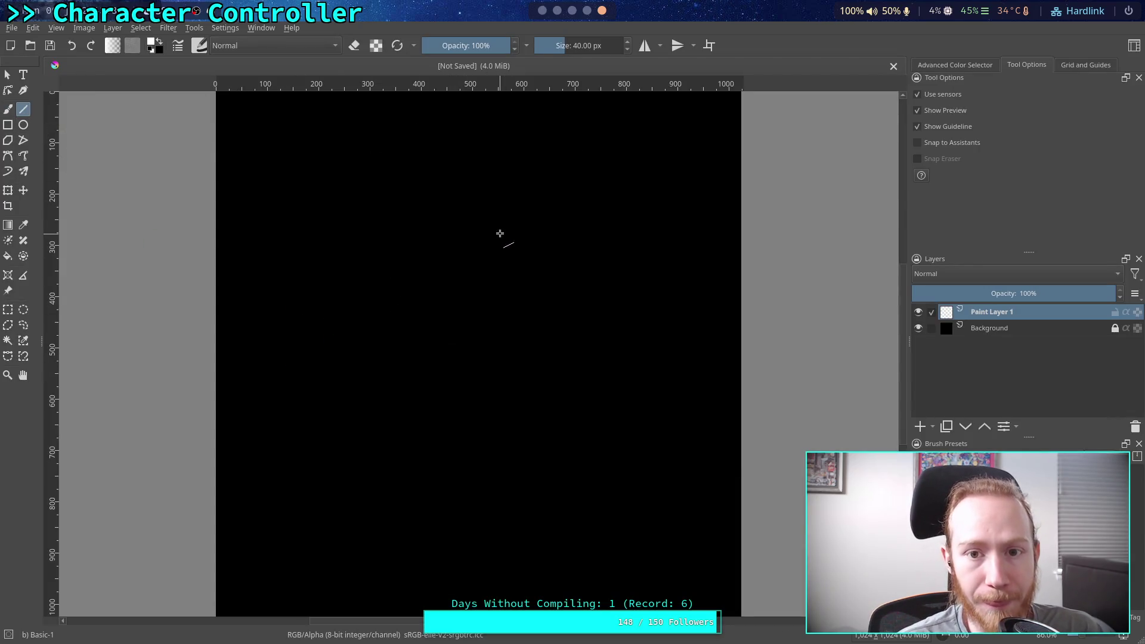
pyautogui.rightClick(499, 233)
pyautogui.click(665, 180)
pyautogui.write('2')
pyautogui.press('Return')
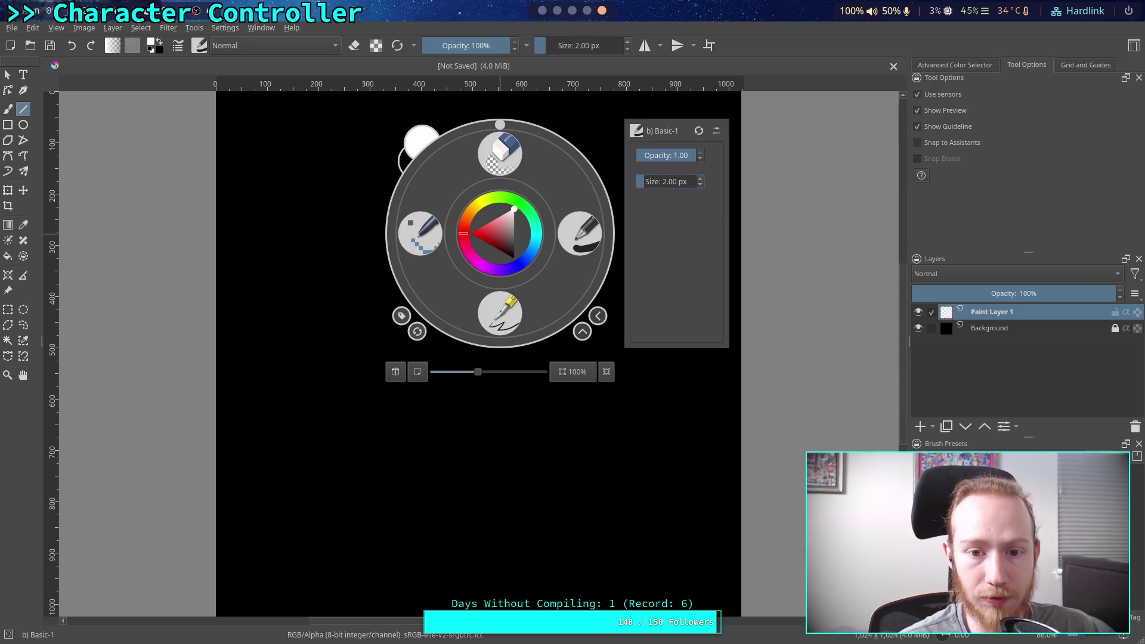
pyautogui.click(858, 245)
# Step: Draw two horizontal and two vertical white lines dividing the canvas into a 3×3 grid
pyautogui.moveTo(266, 428); pyautogui.dragTo(658, 428)
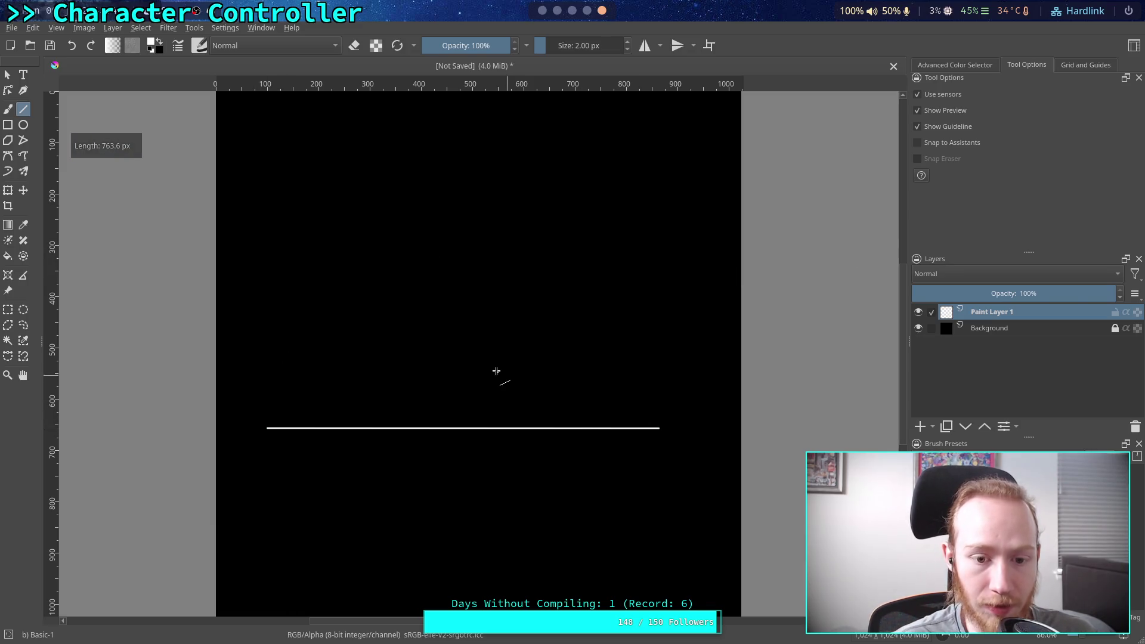
pyautogui.hotkey('ctrl', 'z')
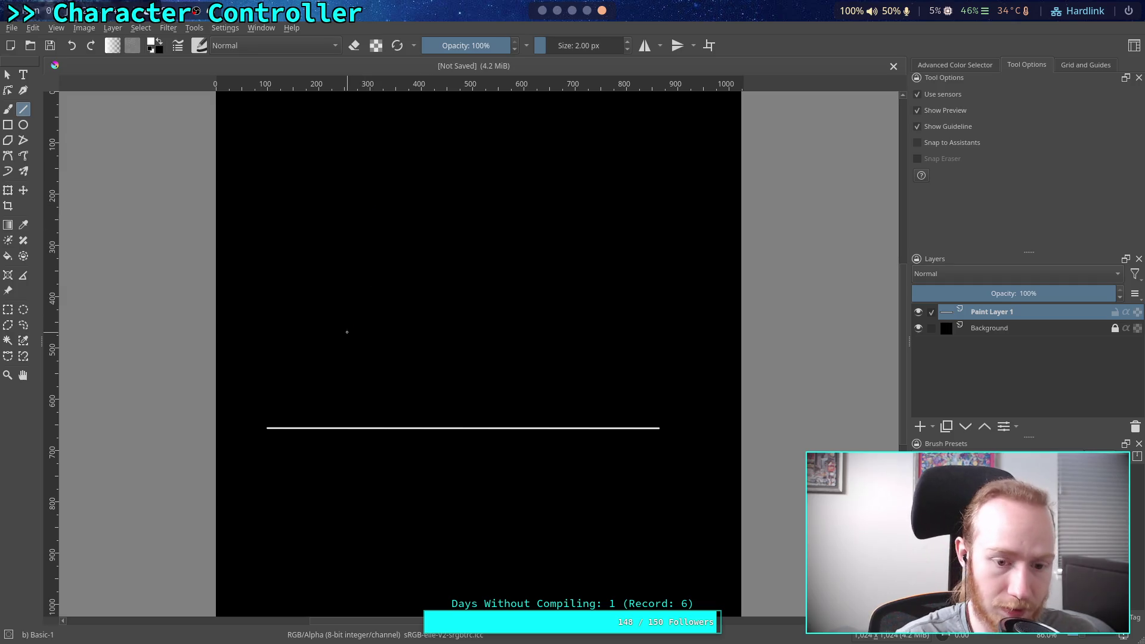
pyautogui.moveTo(173, 475); pyautogui.dragTo(802, 476)
pyautogui.moveTo(181, 209)
pyautogui.mouseDown()
pyautogui.moveTo(590, 242)
pyautogui.moveTo(799, 210)
pyautogui.mouseUp()
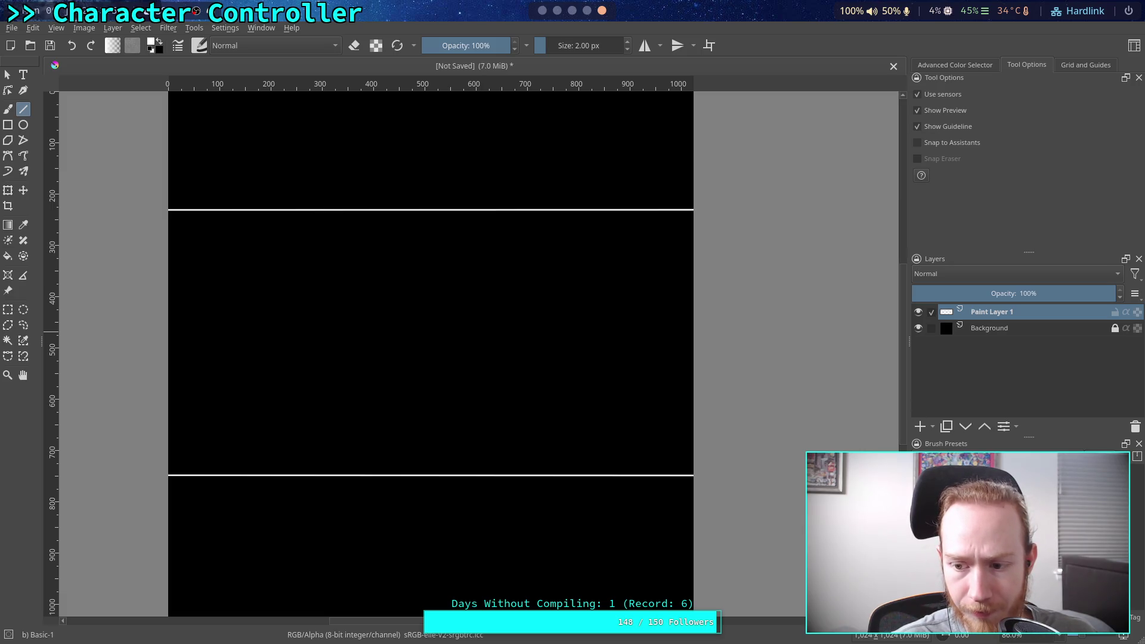
pyautogui.press('2')
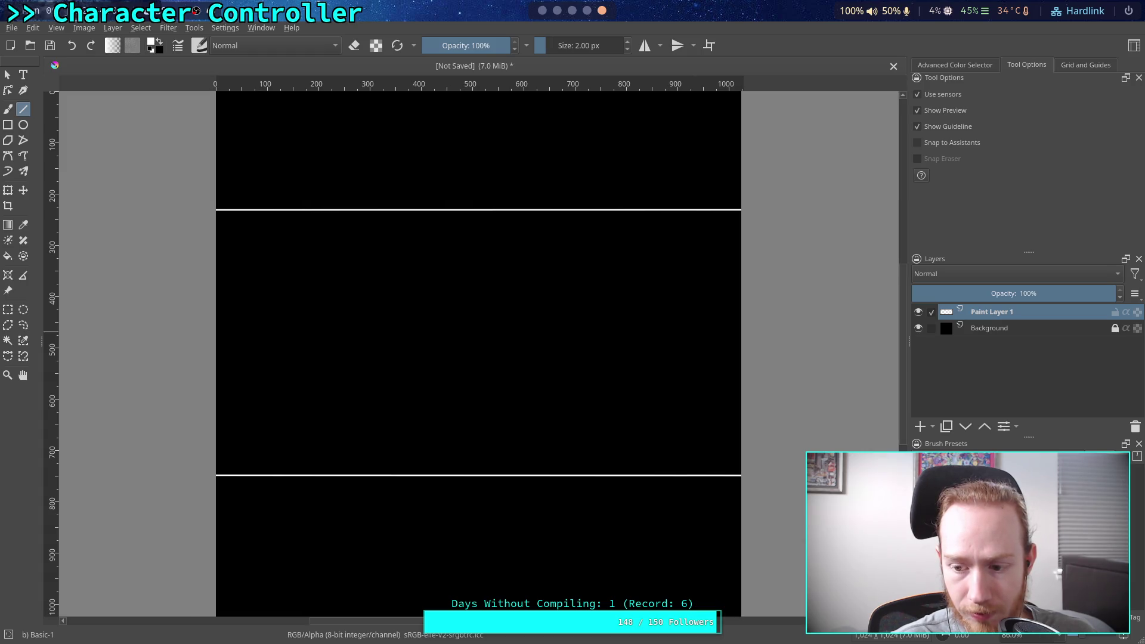
pyautogui.press('-')
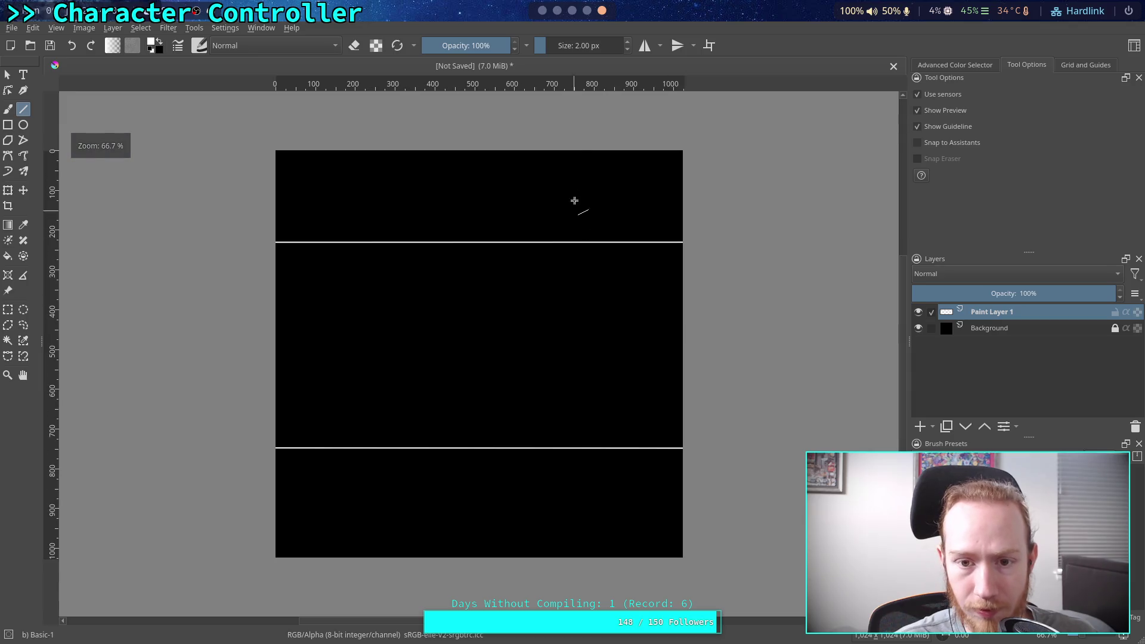
pyautogui.moveTo(580, 129); pyautogui.dragTo(580, 587)
pyautogui.moveTo(356, 129)
pyautogui.mouseDown()
pyautogui.moveTo(397, 511)
pyautogui.moveTo(382, 602)
pyautogui.moveTo(376, 595)
pyautogui.mouseUp()
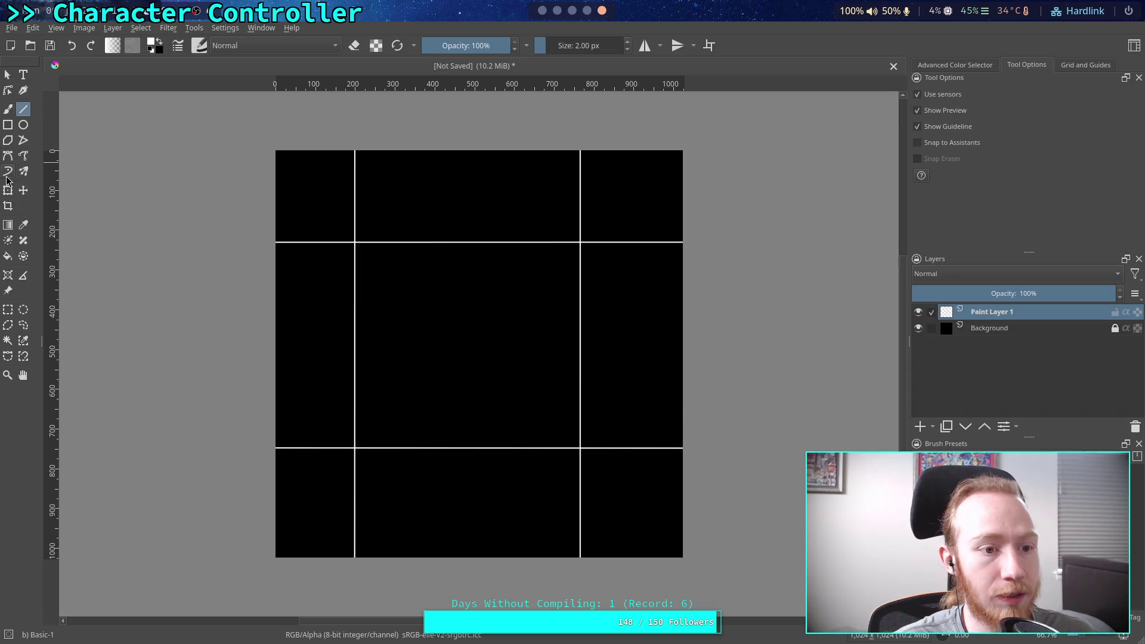
# Step: Fill the centre grid cell with a darkened Lineart Green
pyautogui.click(9, 257)
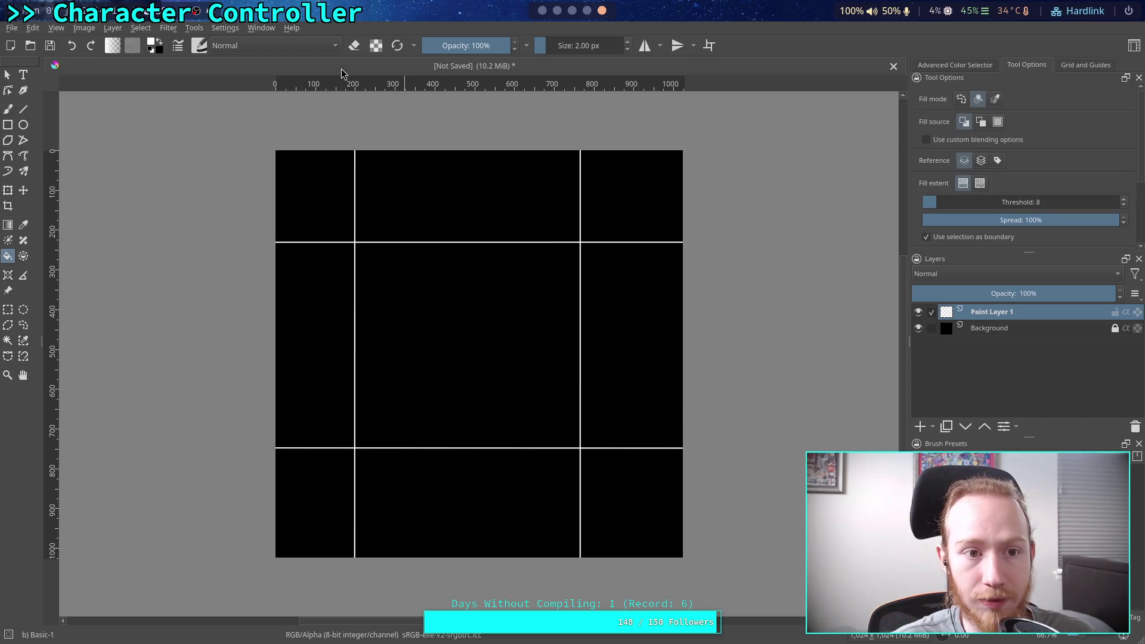
pyautogui.click(157, 46)
pyautogui.click(602, 178)
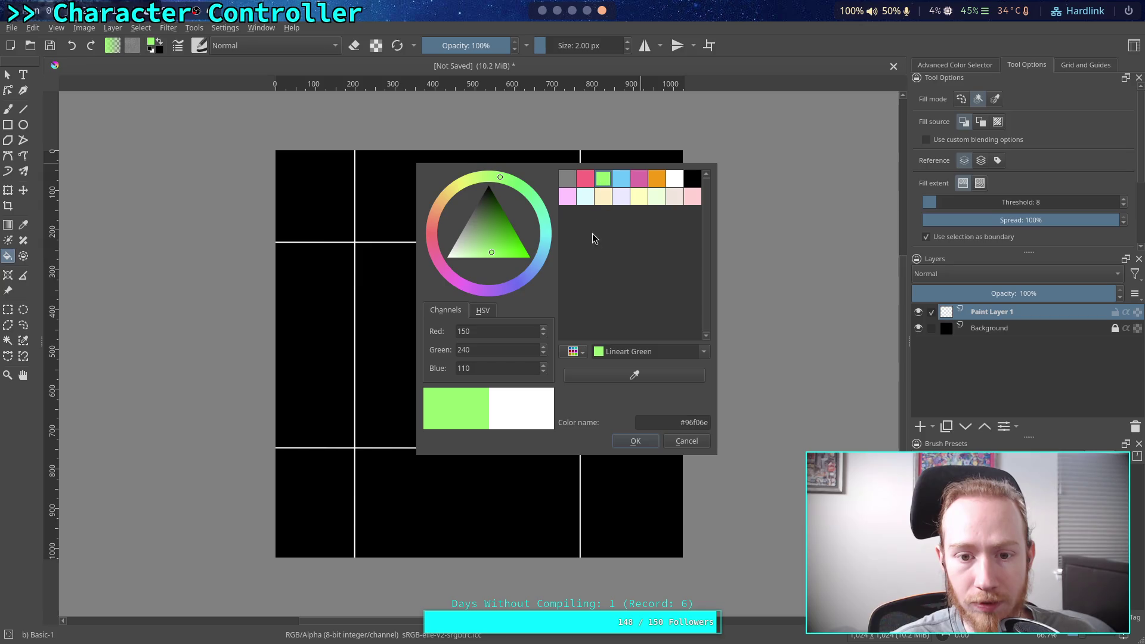
pyautogui.moveTo(499, 217)
pyautogui.mouseDown()
pyautogui.moveTo(516, 203)
pyautogui.moveTo(493, 212)
pyautogui.mouseUp()
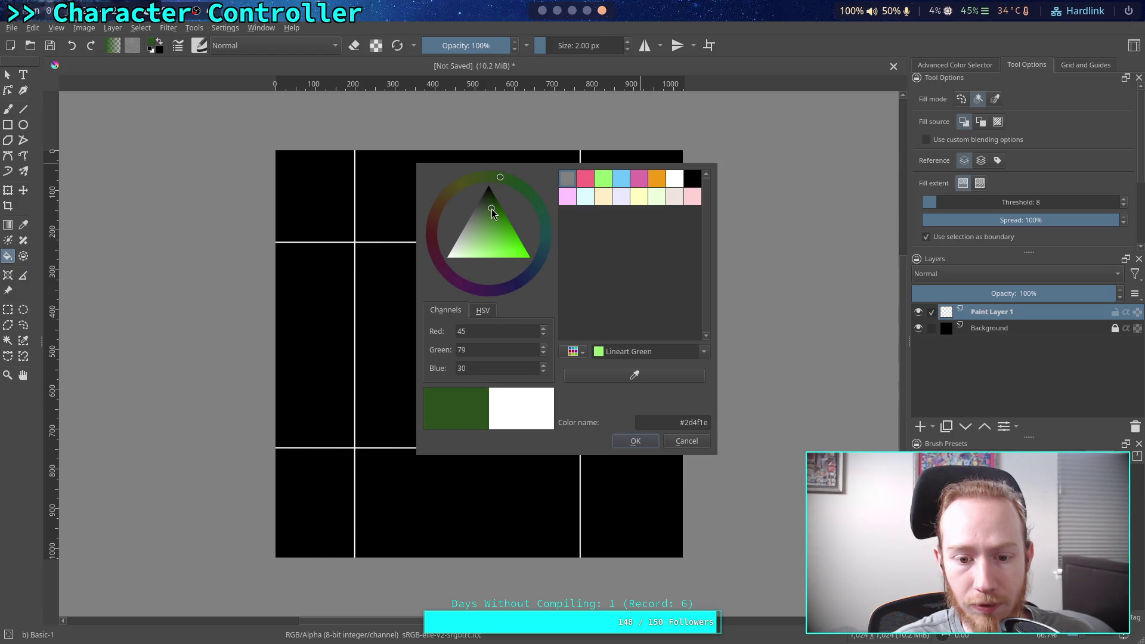
pyautogui.click(626, 442)
pyautogui.click(452, 367)
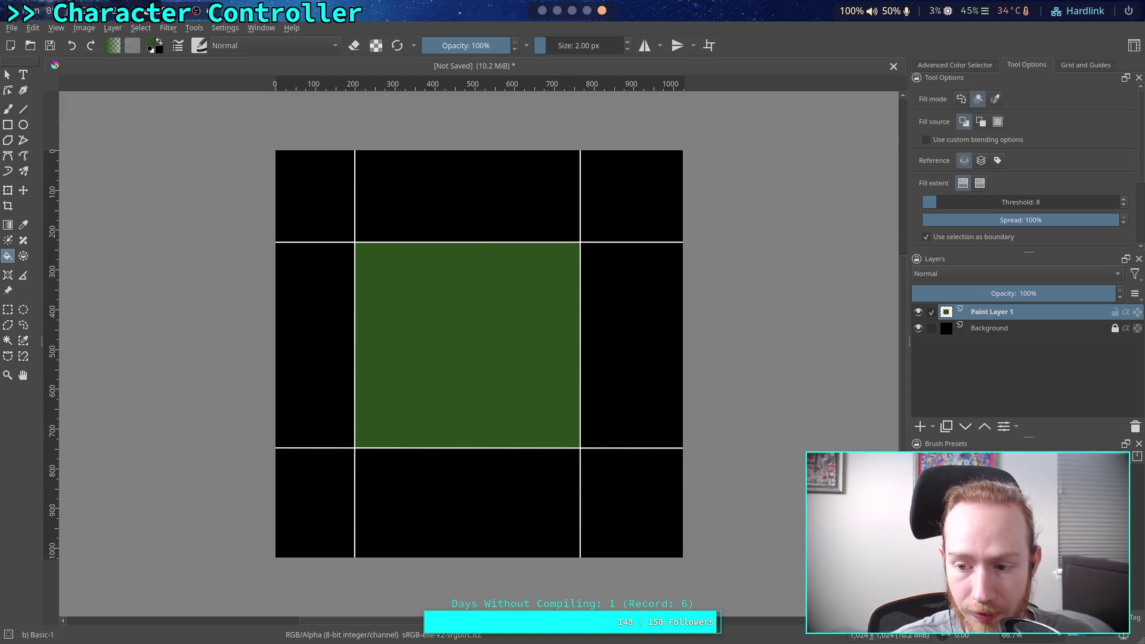
# Step: Draw a diagonal line through the lower-right cells
pyautogui.scroll(2, 1109, 635)
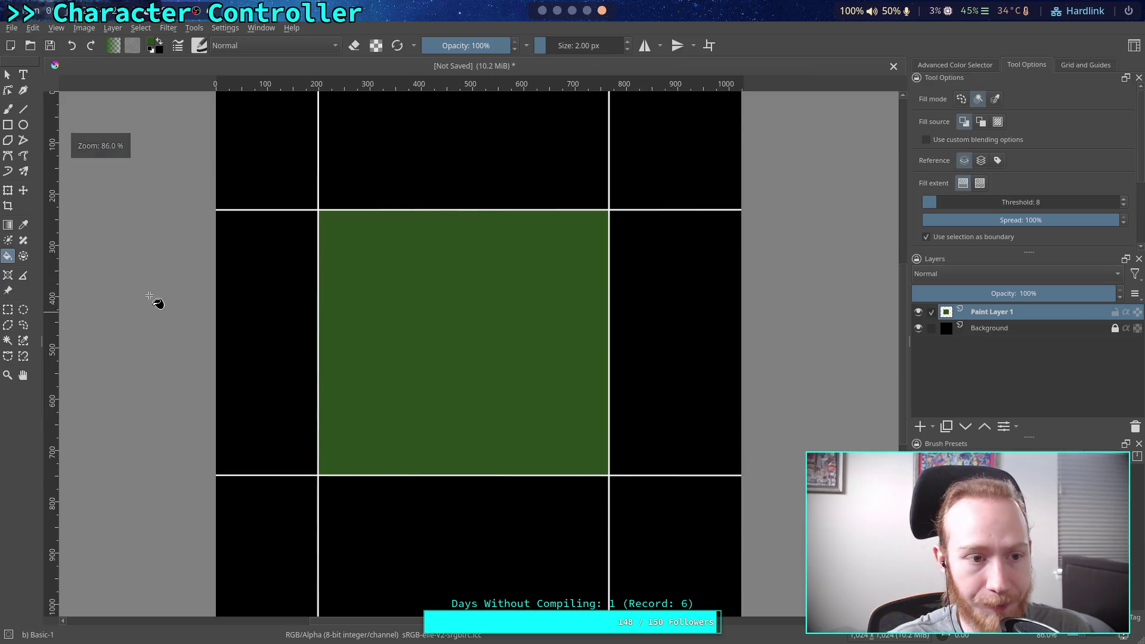
pyautogui.press('v')
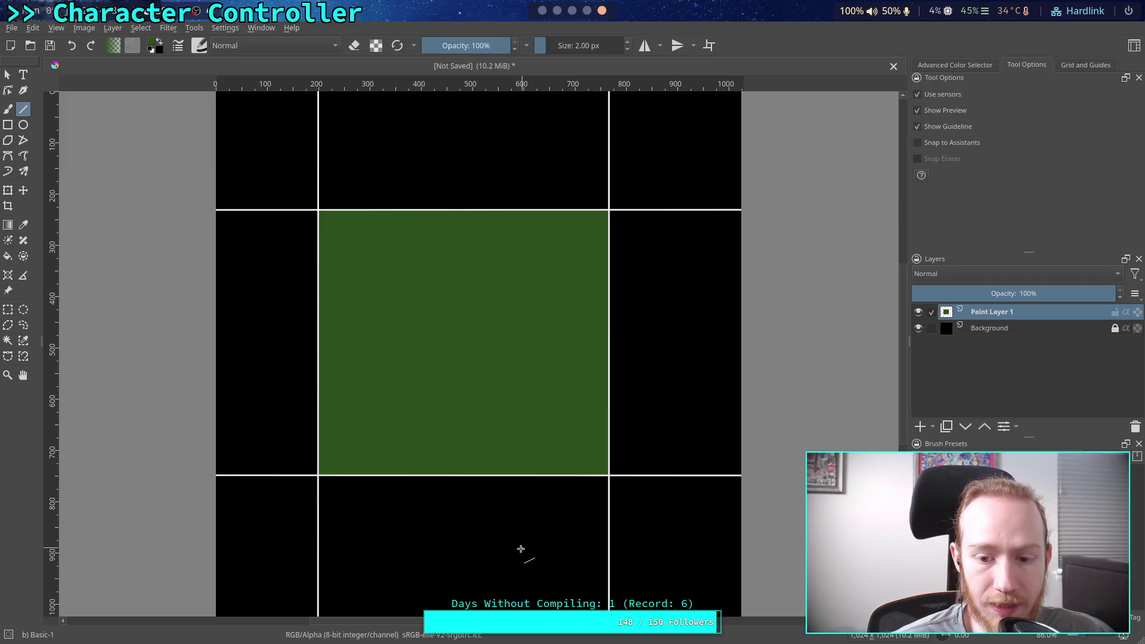
pyautogui.moveTo(542, 575); pyautogui.dragTo(698, 430)
# Step: Undo the green line and set the paint colour to light blue
pyautogui.hotkey('ctrl', 'z')
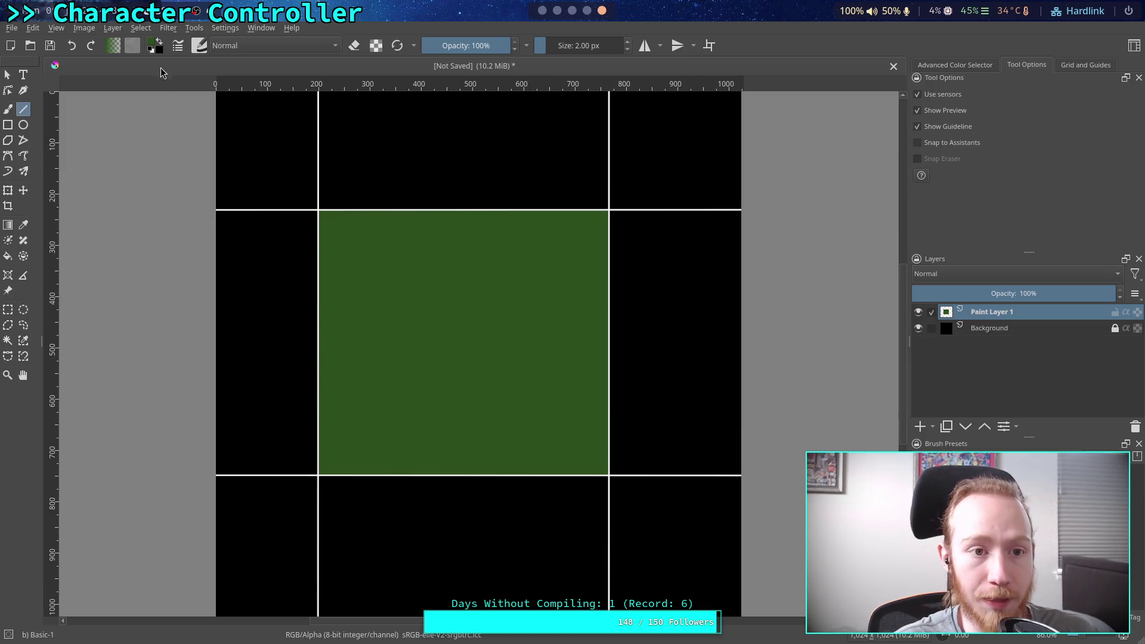
pyautogui.click(154, 48)
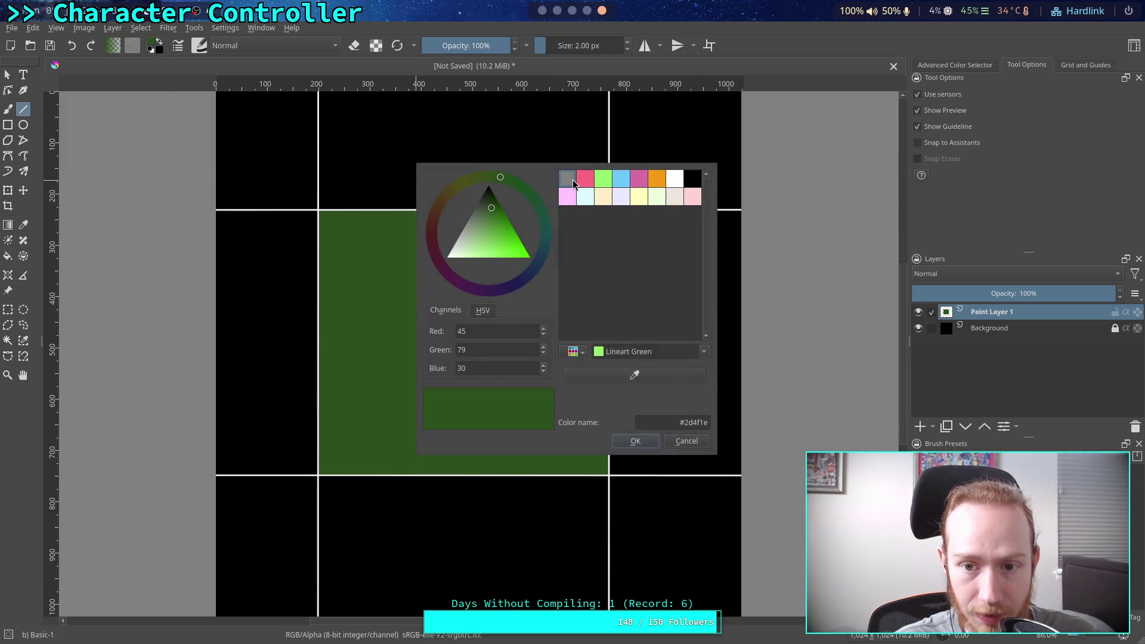
pyautogui.click(574, 181)
pyautogui.click(585, 179)
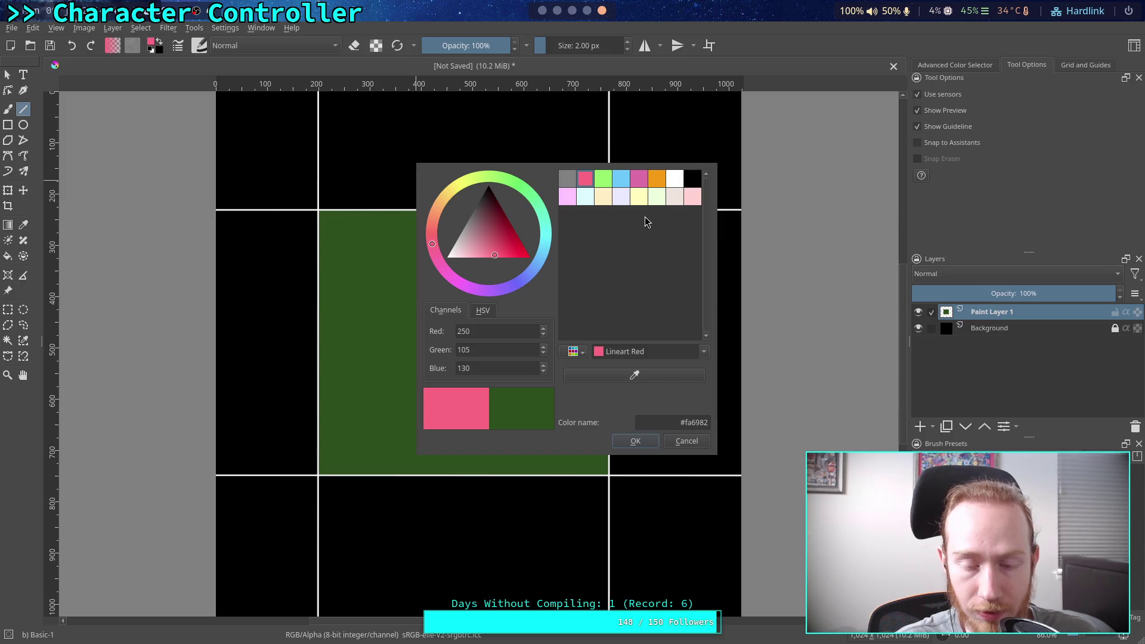
pyautogui.click(621, 179)
pyautogui.click(635, 441)
# Step: On a new Paint Layer 2, draw a light-blue diagonal line and circle its grid crossings
pyautogui.moveTo(572, 582)
pyautogui.mouseDown()
pyautogui.moveTo(715, 403)
pyautogui.moveTo(708, 412)
pyautogui.moveTo(707, 381)
pyautogui.mouseUp()
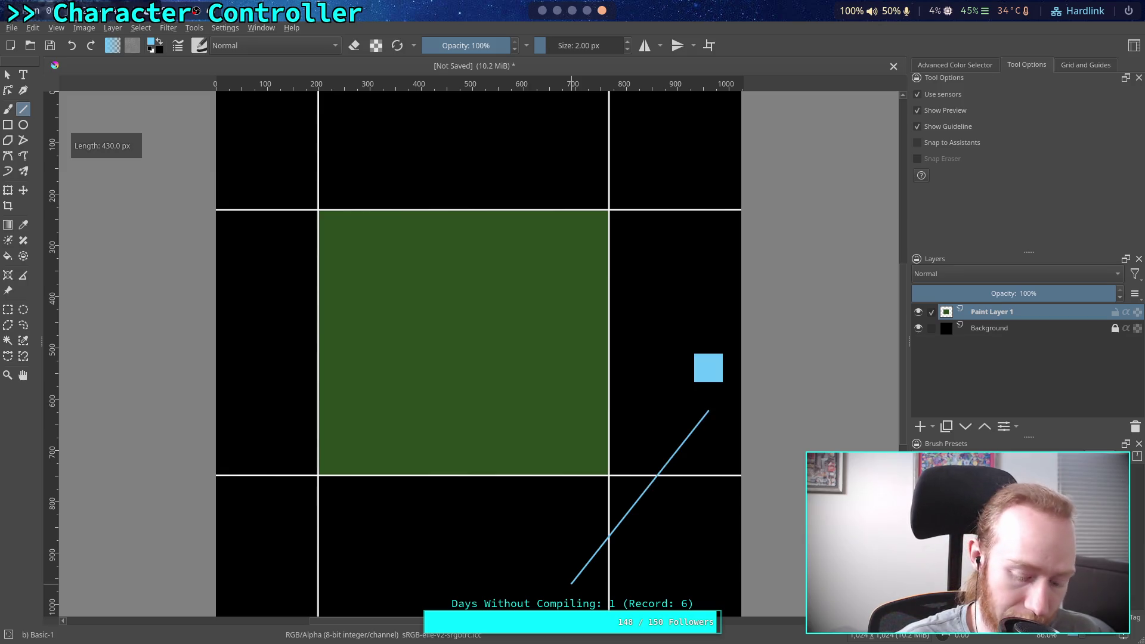
pyautogui.hotkey('ctrl', 'z')
pyautogui.click(920, 427)
pyautogui.moveTo(582, 565)
pyautogui.mouseDown()
pyautogui.moveTo(716, 403)
pyautogui.moveTo(710, 433)
pyautogui.mouseUp()
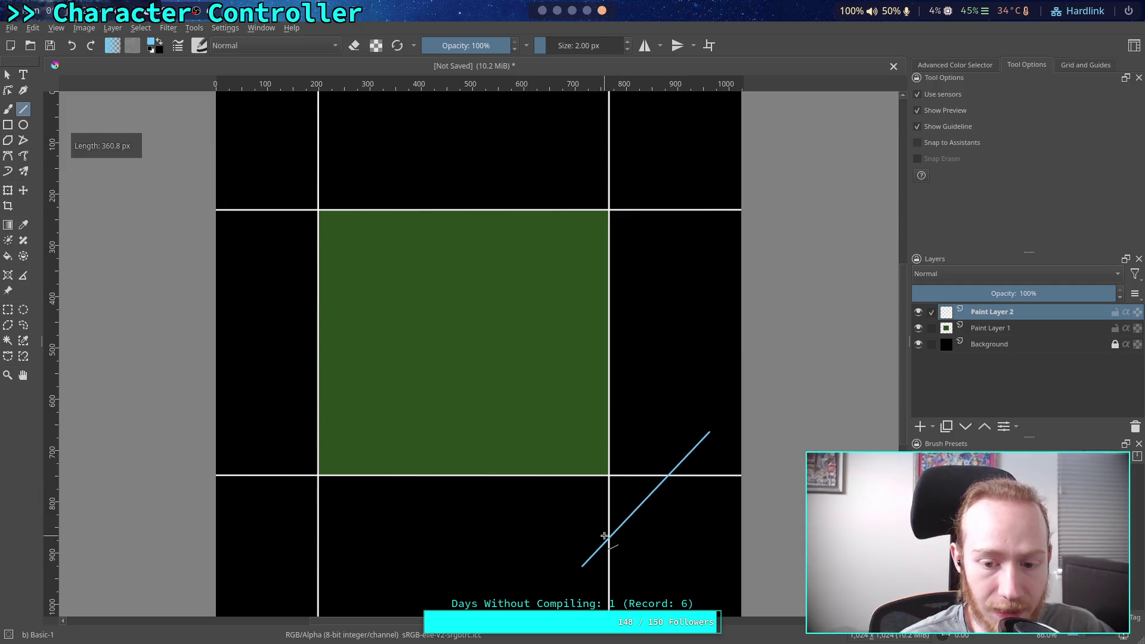
pyautogui.click(23, 125)
pyautogui.moveTo(600, 528); pyautogui.dragTo(617, 549)
pyautogui.moveTo(656, 467); pyautogui.dragTo(678, 488)
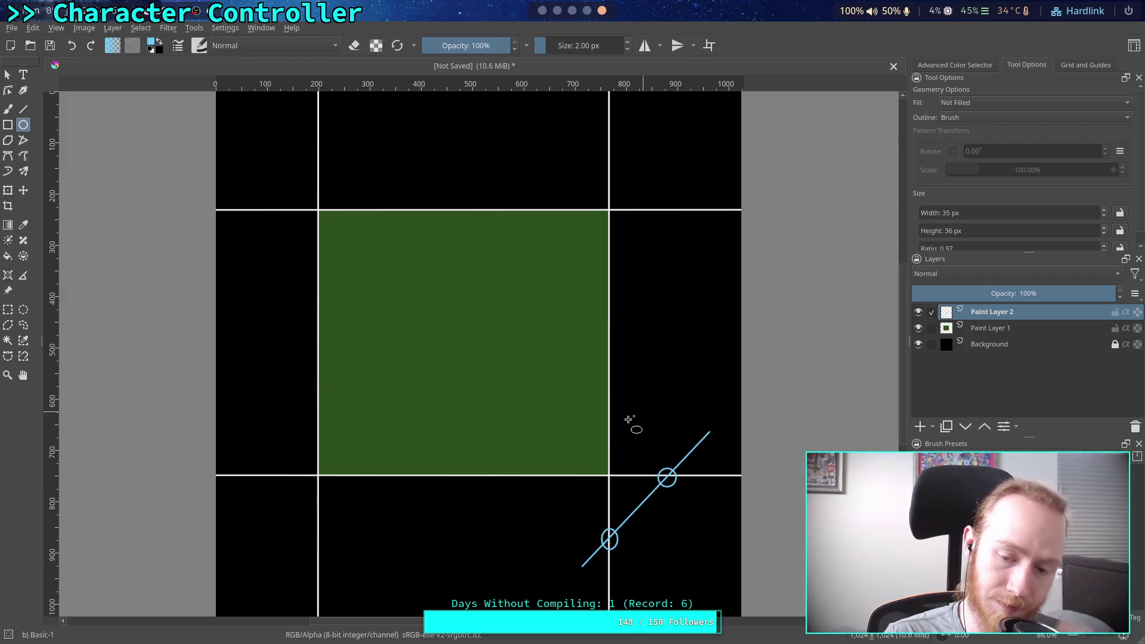
pyautogui.hotkey('ctrl', 'z')
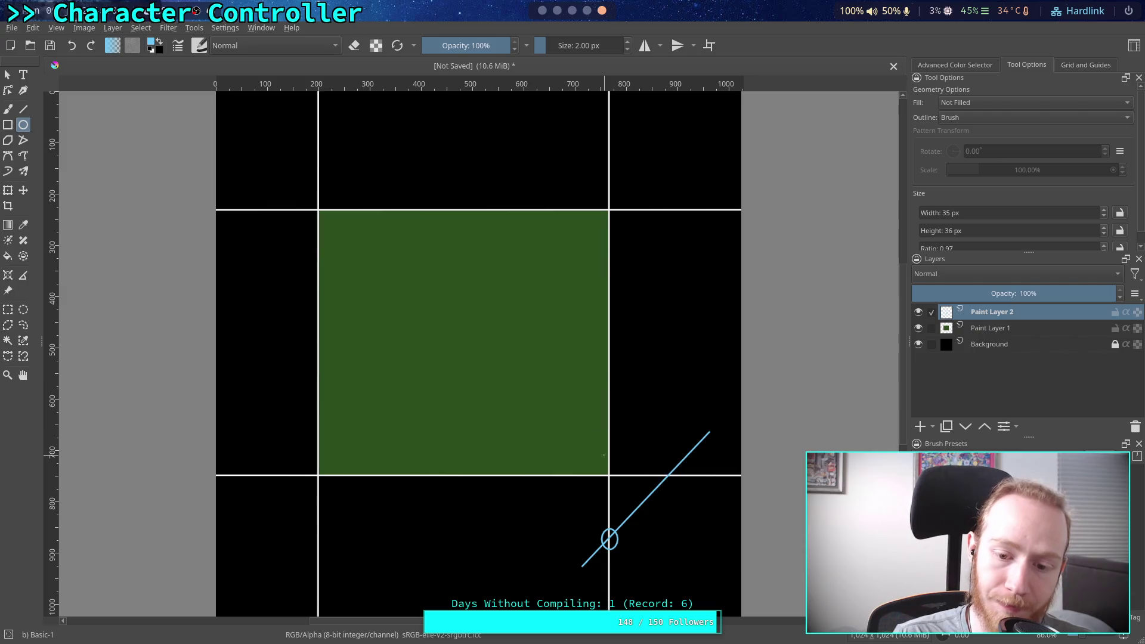
# Step: Draw a blue line into the green cell and circle its two grid crossings
pyautogui.hotkey('ctrl', 'z')
pyautogui.hotkey('ctrl', 'z')
pyautogui.click(23, 109)
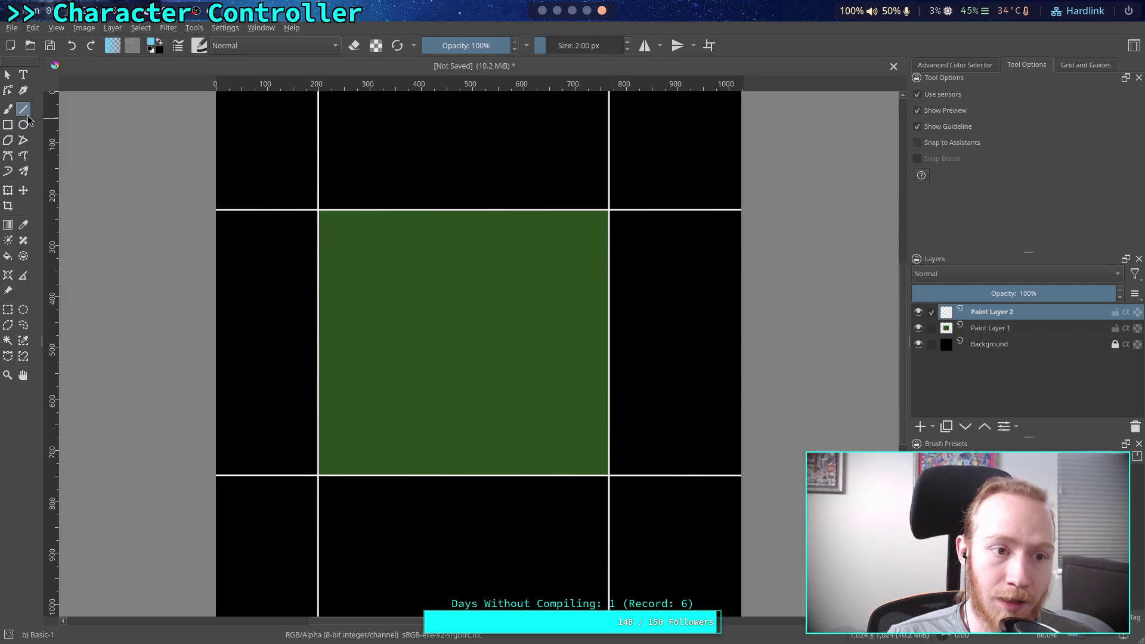
pyautogui.moveTo(524, 510)
pyautogui.mouseDown()
pyautogui.moveTo(660, 412)
pyautogui.moveTo(657, 379)
pyautogui.mouseUp()
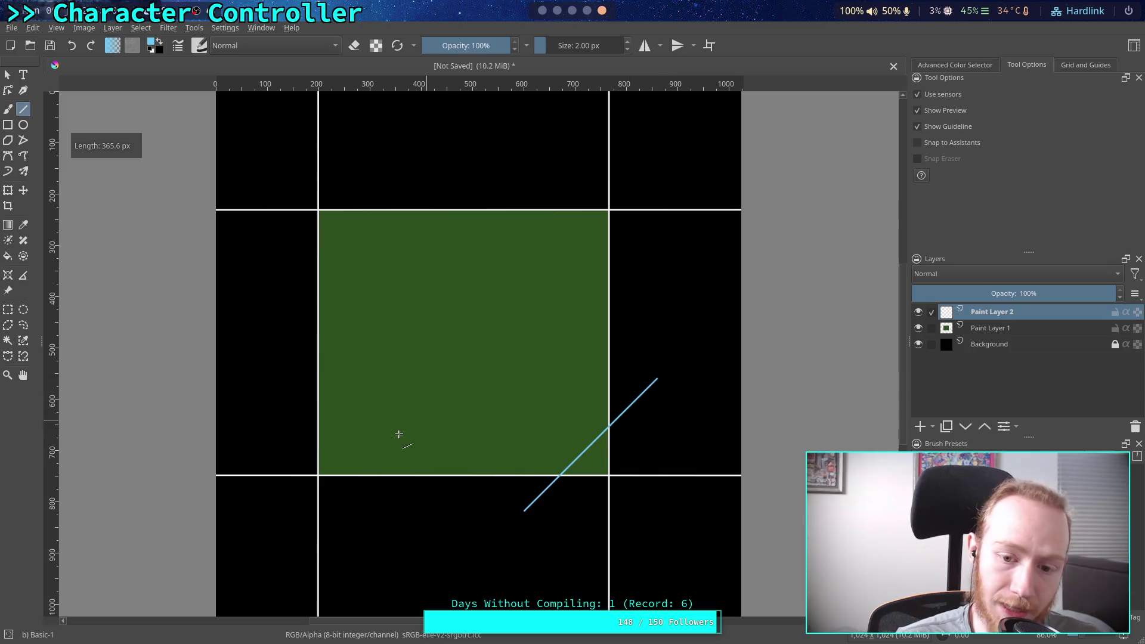
pyautogui.click(23, 125)
pyautogui.moveTo(546, 466); pyautogui.dragTo(573, 484)
pyautogui.moveTo(600, 413); pyautogui.dragTo(618, 436)
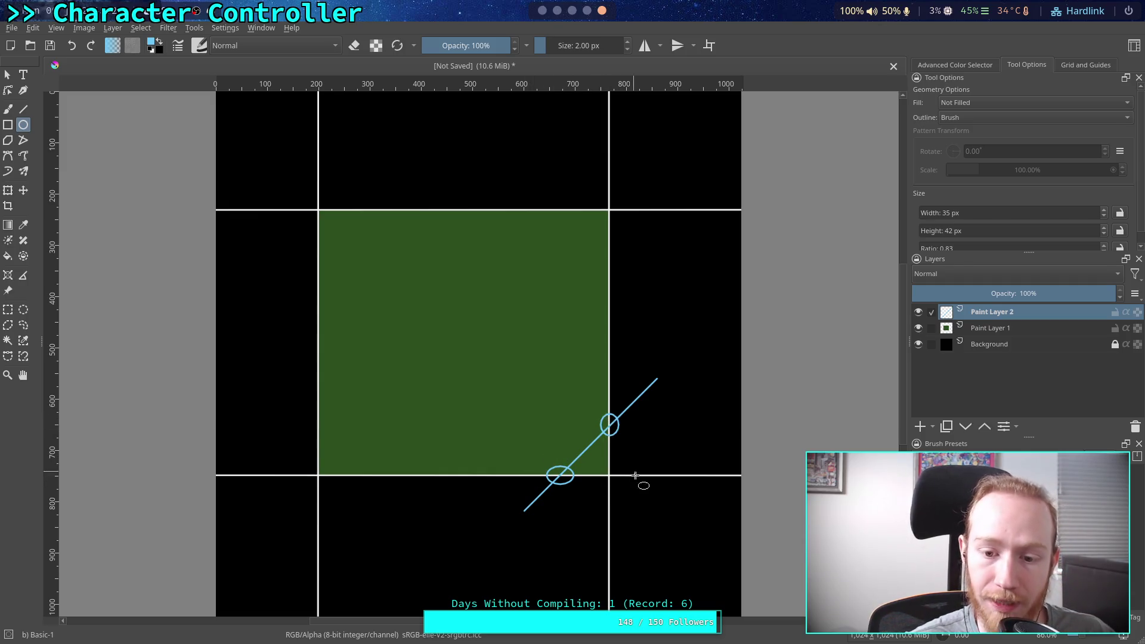
# Step: Mark a lower diagonal line's crossings, remove it, and trace the square's left edge with an ellipse
pyautogui.click(25, 111)
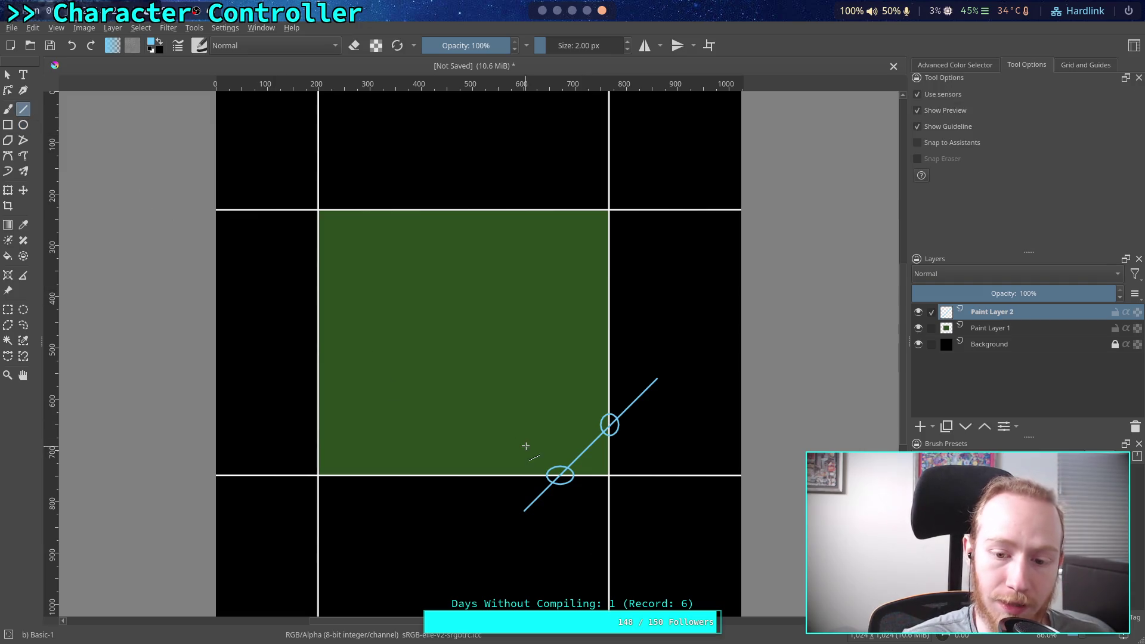
pyautogui.moveTo(584, 552)
pyautogui.mouseDown()
pyautogui.moveTo(707, 452)
pyautogui.moveTo(691, 452)
pyautogui.mouseUp()
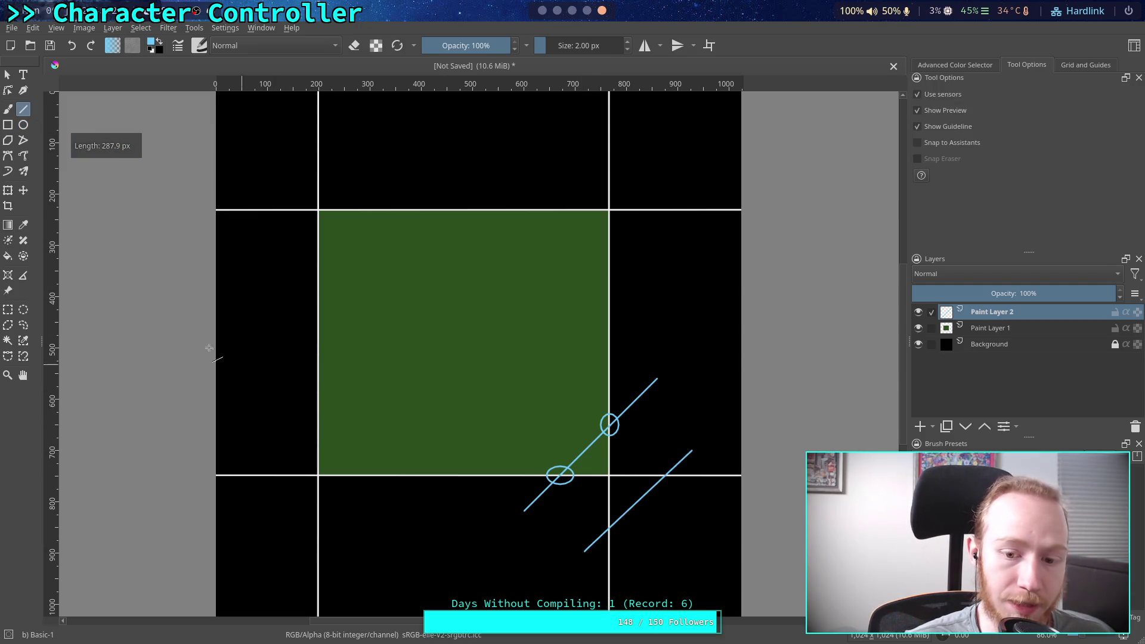
pyautogui.click(22, 124)
pyautogui.moveTo(600, 520); pyautogui.dragTo(620, 540)
pyautogui.moveTo(654, 468); pyautogui.dragTo(678, 486)
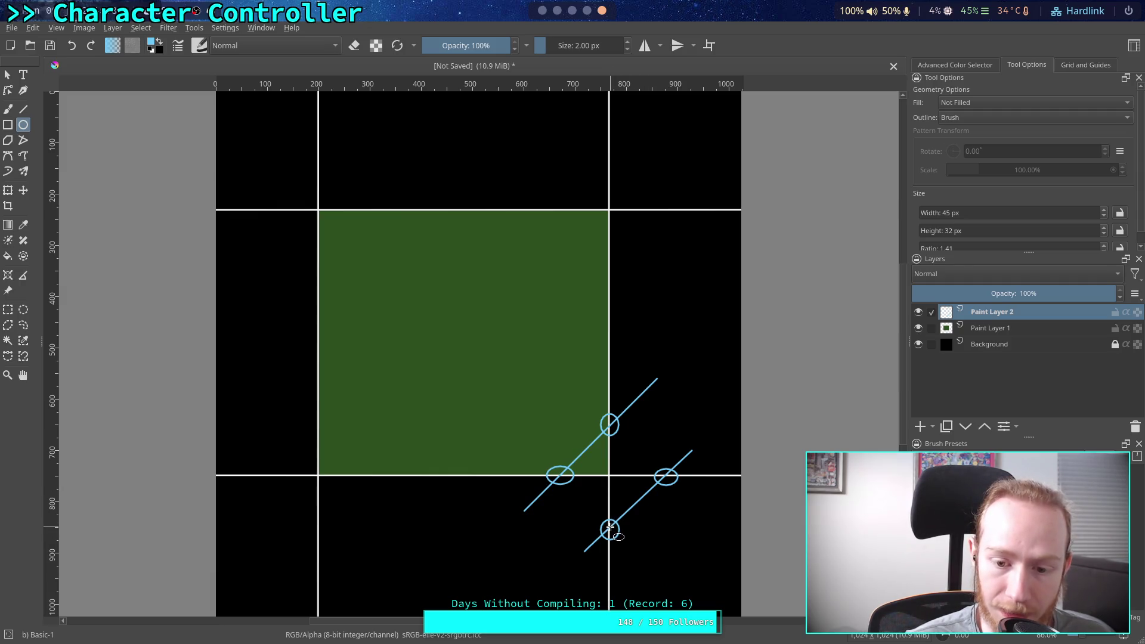
pyautogui.moveTo(549, 476); pyautogui.dragTo(548, 535)
pyautogui.hotkey('ctrl', 'z')
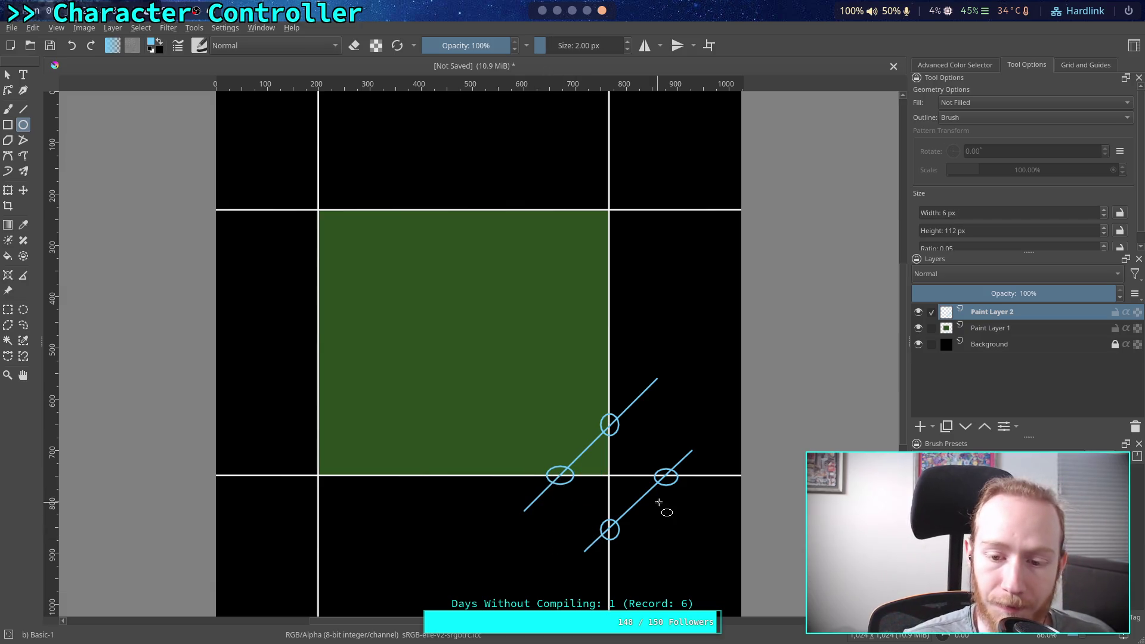
pyautogui.moveTo(607, 471); pyautogui.dragTo(669, 473)
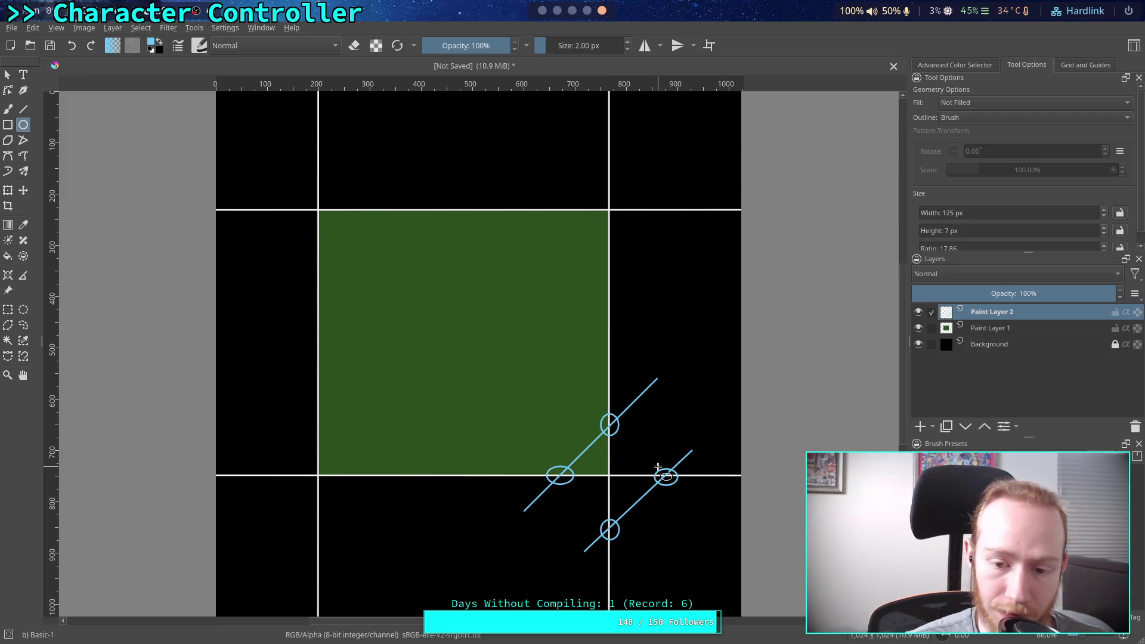
pyautogui.hotkey('ctrl', 'z')
pyautogui.hotkey('ctrl', 'z')
pyautogui.hotkey('ctrl', 'z')
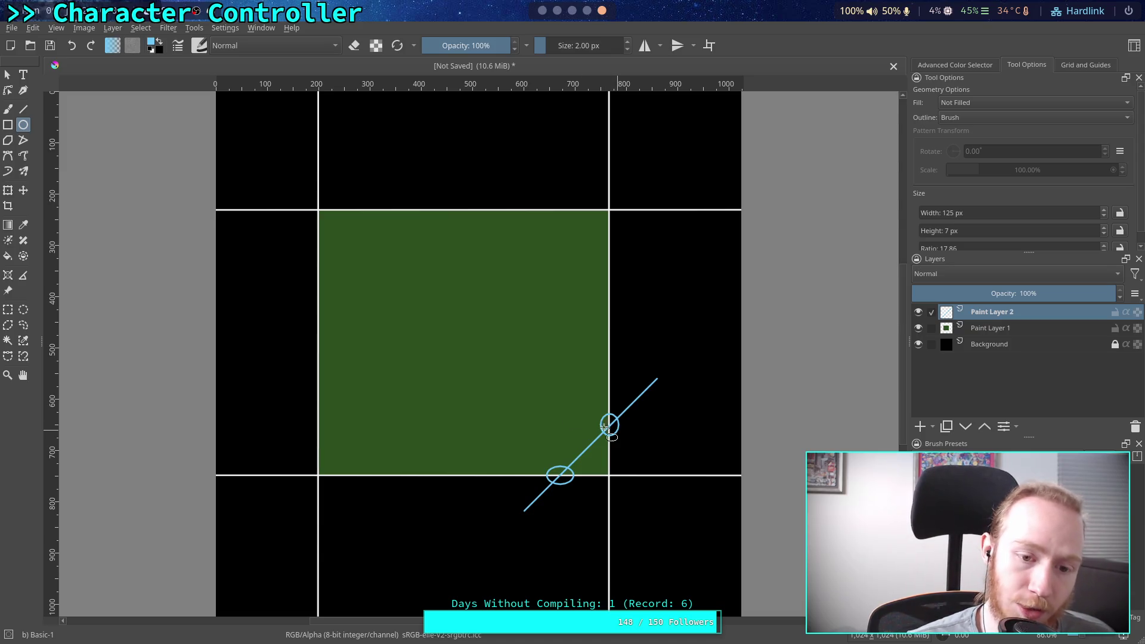
pyautogui.moveTo(305, 229); pyautogui.dragTo(332, 458)
# Step: Redraw a tall ellipse along the square's left edge, circle a crossing, then undo them
pyautogui.hotkey('ctrl', 'z')
pyautogui.hotkey('ctrl', 'z')
pyautogui.hotkey('ctrl', 'z')
pyautogui.moveTo(309, 207)
pyautogui.mouseDown()
pyautogui.moveTo(340, 459)
pyautogui.moveTo(329, 474)
pyautogui.moveTo(621, 466)
pyautogui.mouseUp()
pyautogui.moveTo(546, 465); pyautogui.dragTo(575, 487)
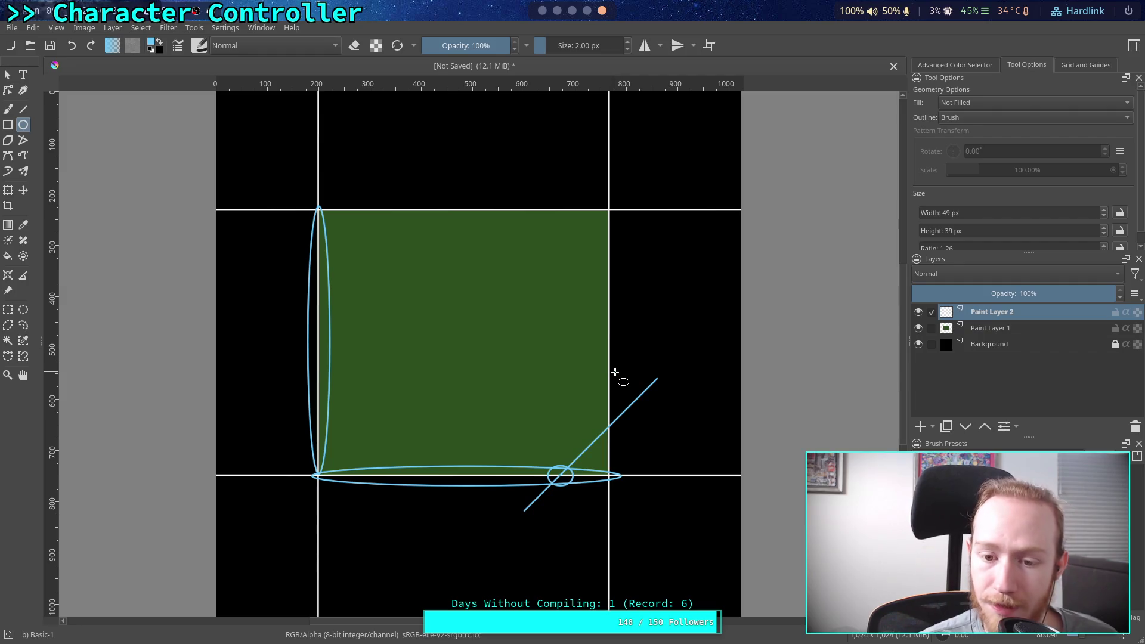
pyautogui.hotkey('ctrl', 'z')
pyautogui.hotkey('ctrl', 'z')
pyautogui.hotkey('ctrl', 'z')
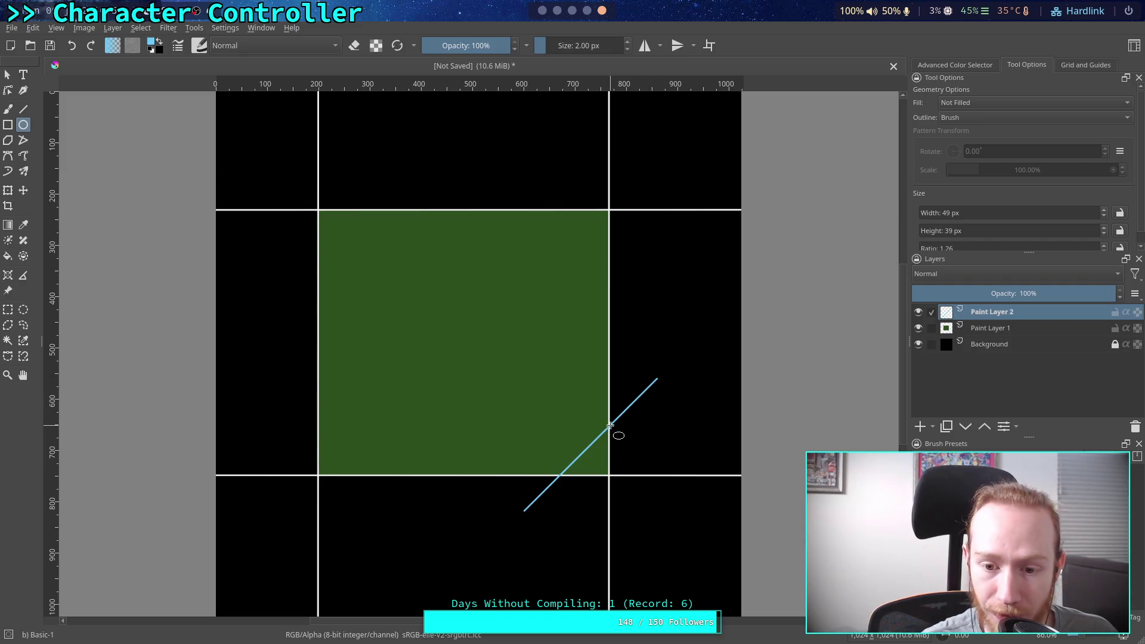
# Step: Clear the old line and circles, then draw a line past the square's bottom-right corner
pyautogui.moveTo(604, 422); pyautogui.dragTo(617, 439)
pyautogui.moveTo(553, 470); pyautogui.dragTo(567, 480)
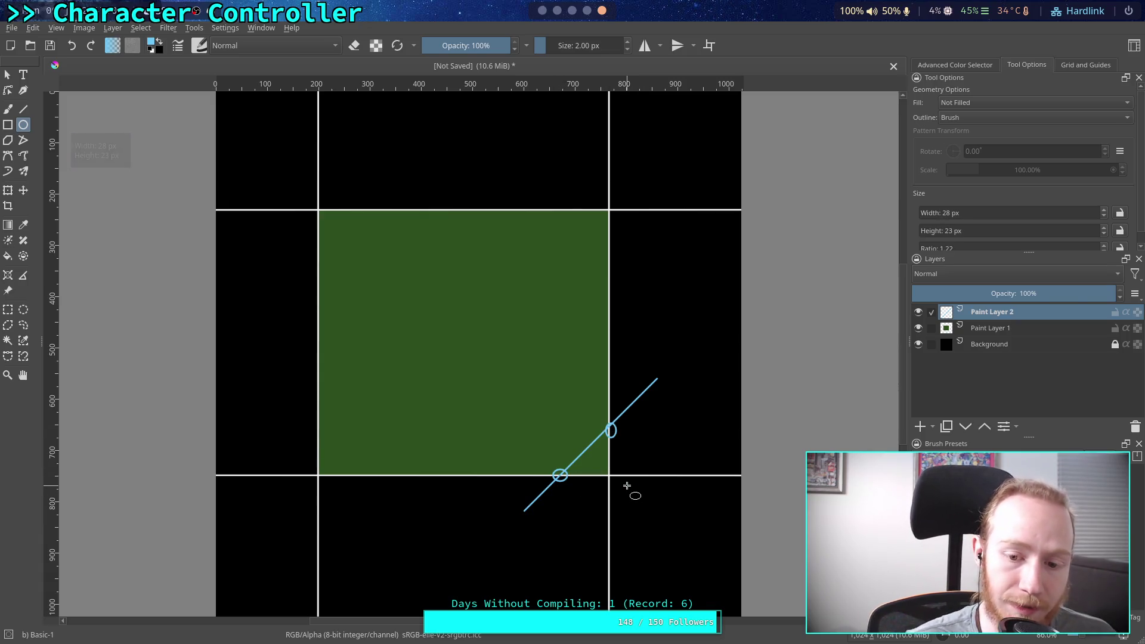
pyautogui.hotkey('ctrl', 'z')
pyautogui.hotkey('ctrl', 'z')
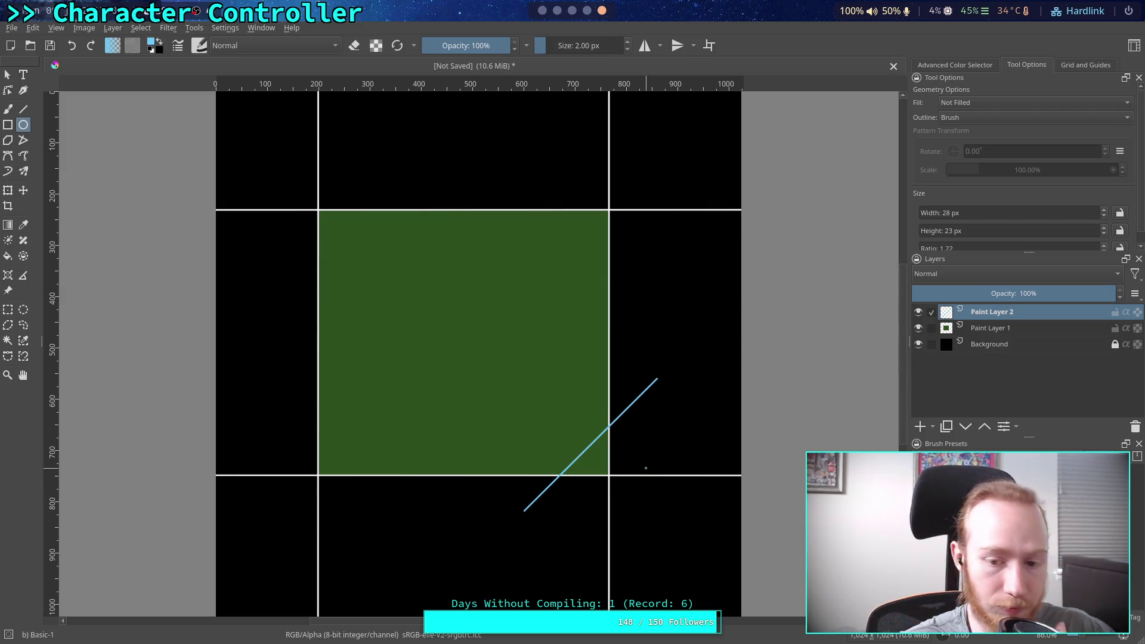
pyautogui.hotkey('ctrl', 'z')
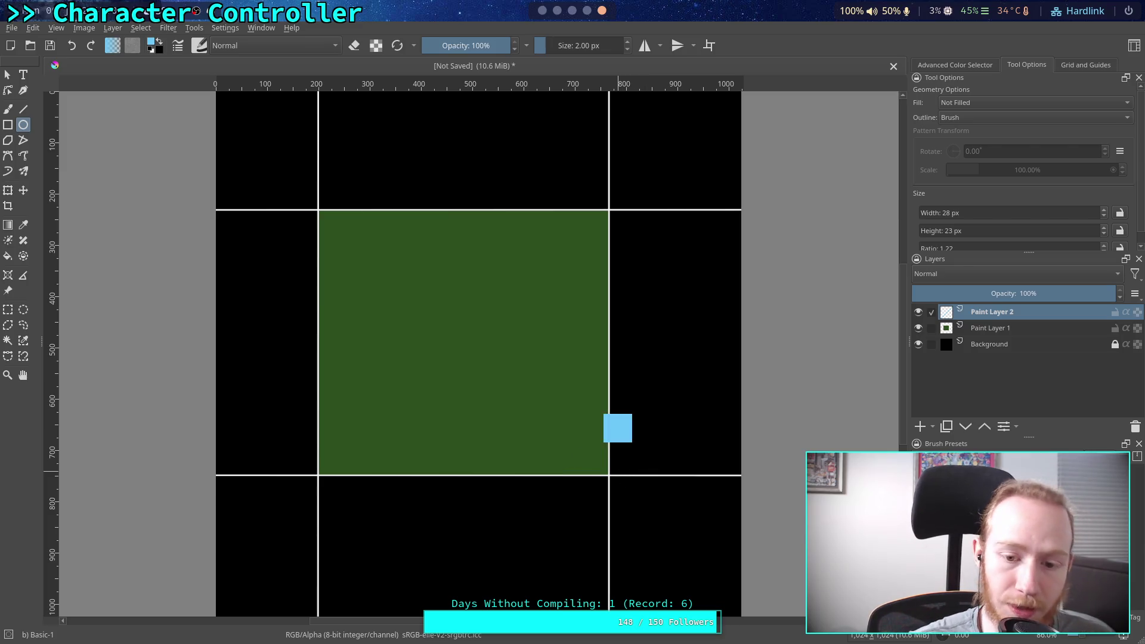
pyautogui.press('v')
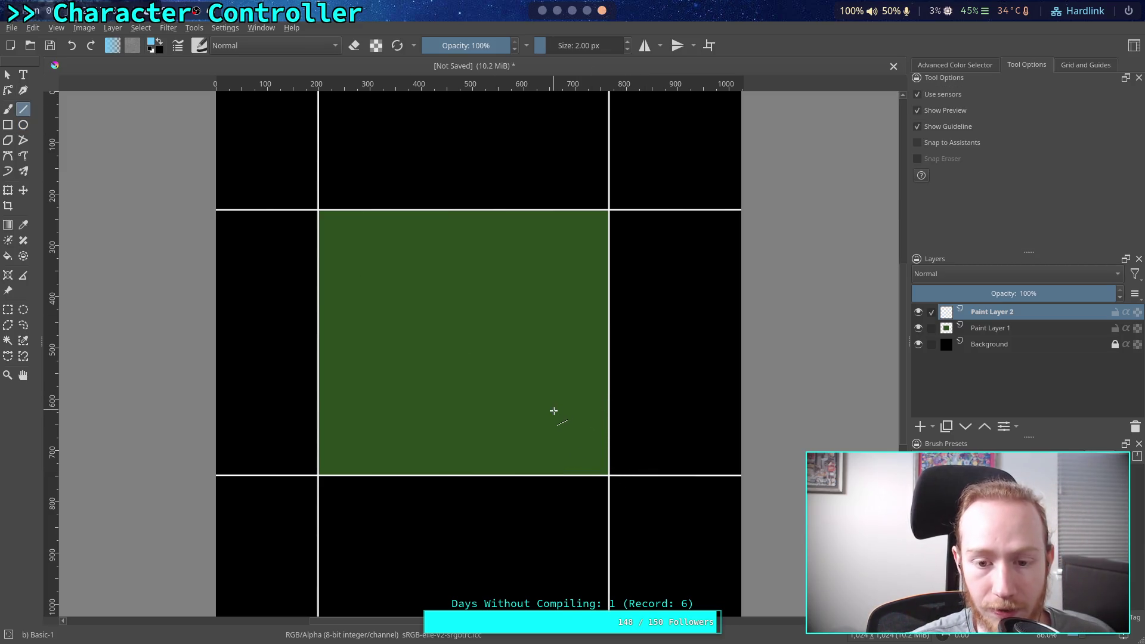
pyautogui.moveTo(529, 406); pyautogui.dragTo(654, 512)
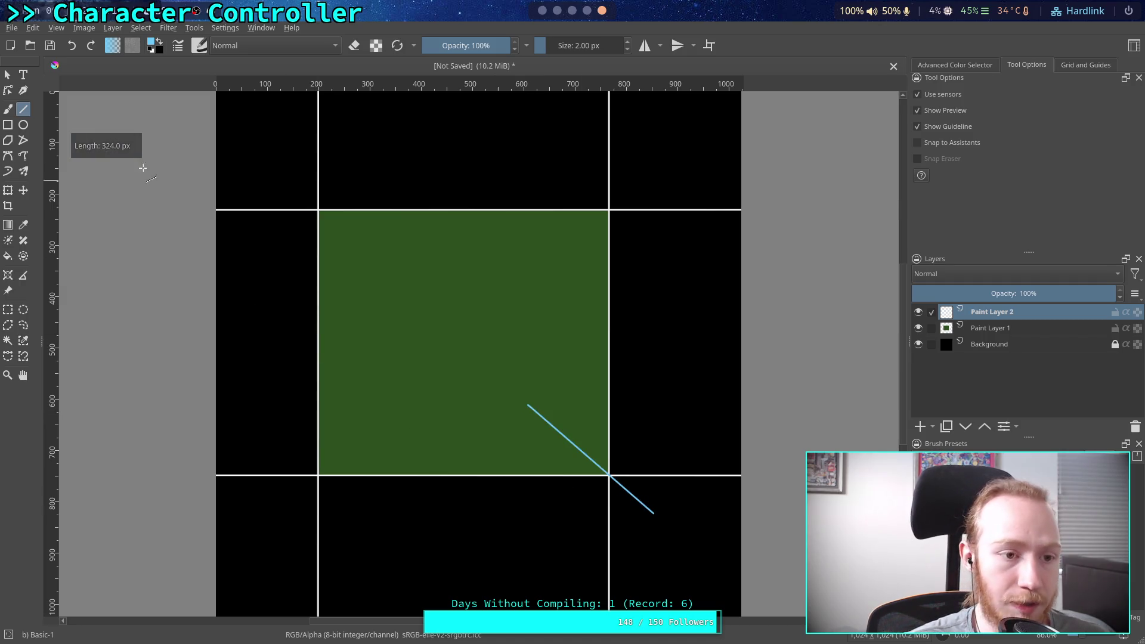
pyautogui.press('e')
pyautogui.moveTo(514, 390); pyautogui.dragTo(540, 421)
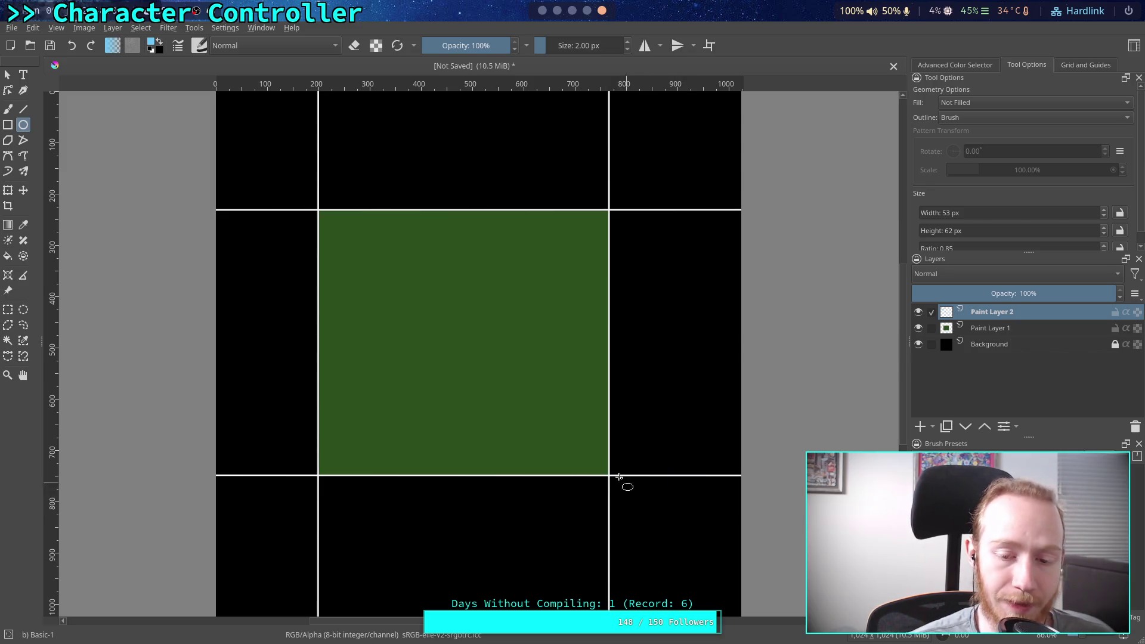
pyautogui.click(28, 124)
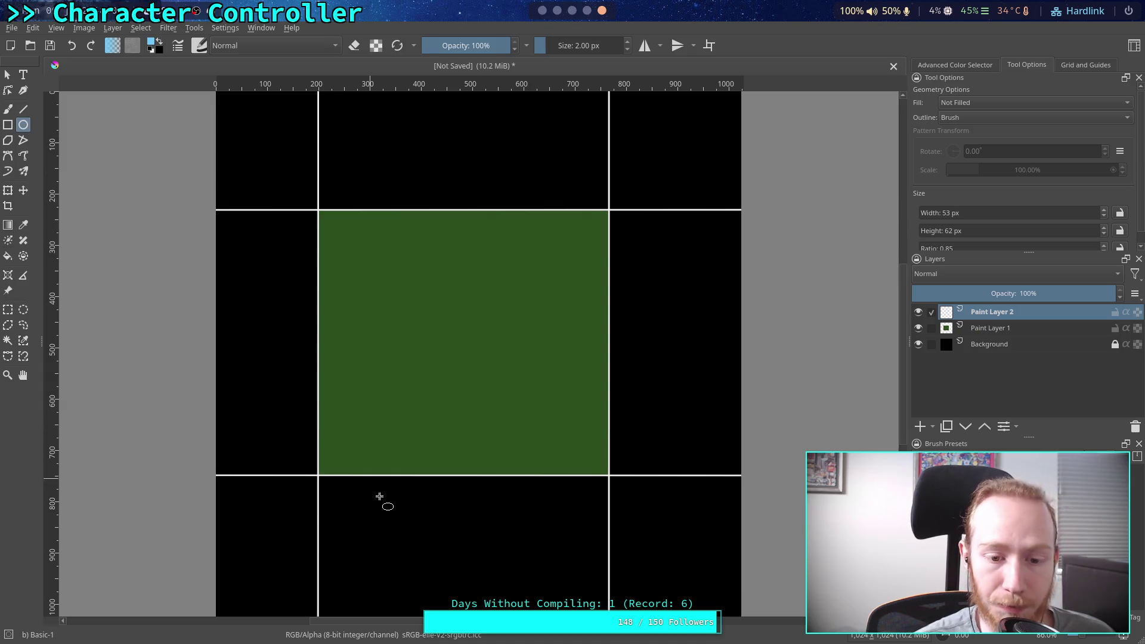
pyautogui.moveTo(258, 575); pyautogui.dragTo(272, 591)
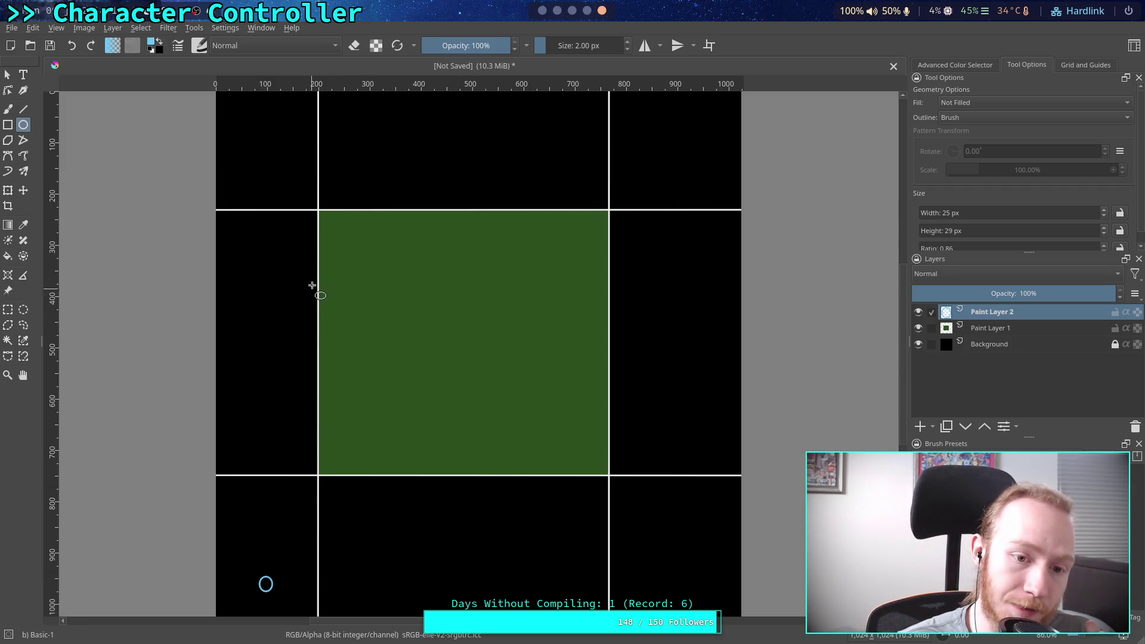
pyautogui.moveTo(318, 209)
pyautogui.mouseDown()
pyautogui.moveTo(332, 483)
pyautogui.moveTo(327, 475)
pyautogui.moveTo(480, 466)
pyautogui.moveTo(620, 475)
pyautogui.mouseUp()
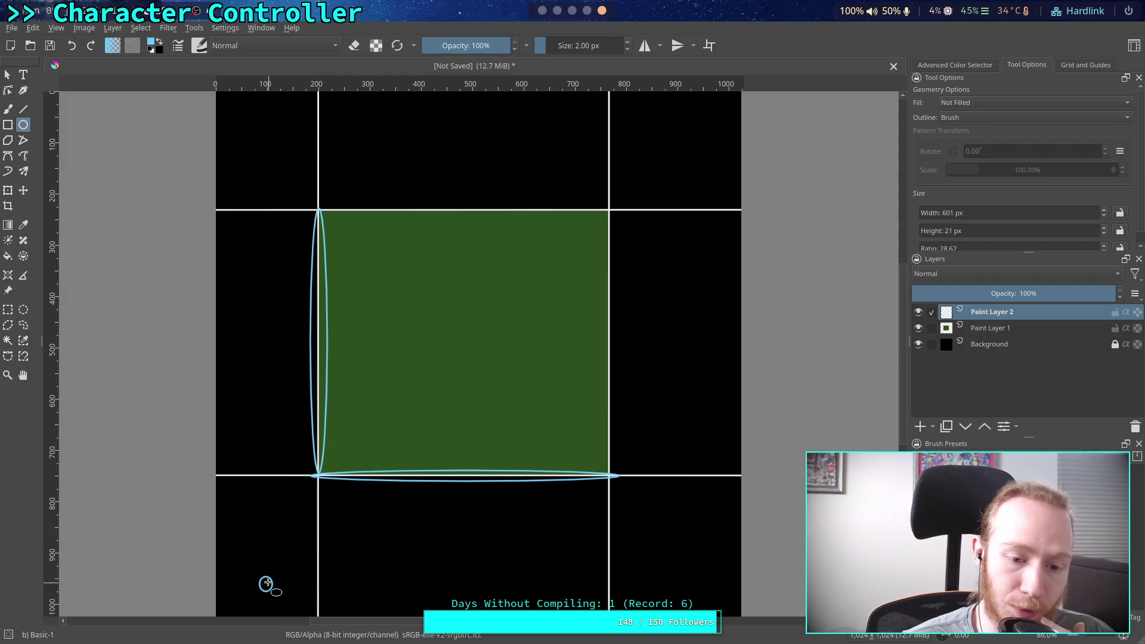
pyautogui.moveTo(265, 581)
pyautogui.mouseDown()
pyautogui.moveTo(265, 477)
pyautogui.moveTo(325, 483)
pyautogui.mouseUp()
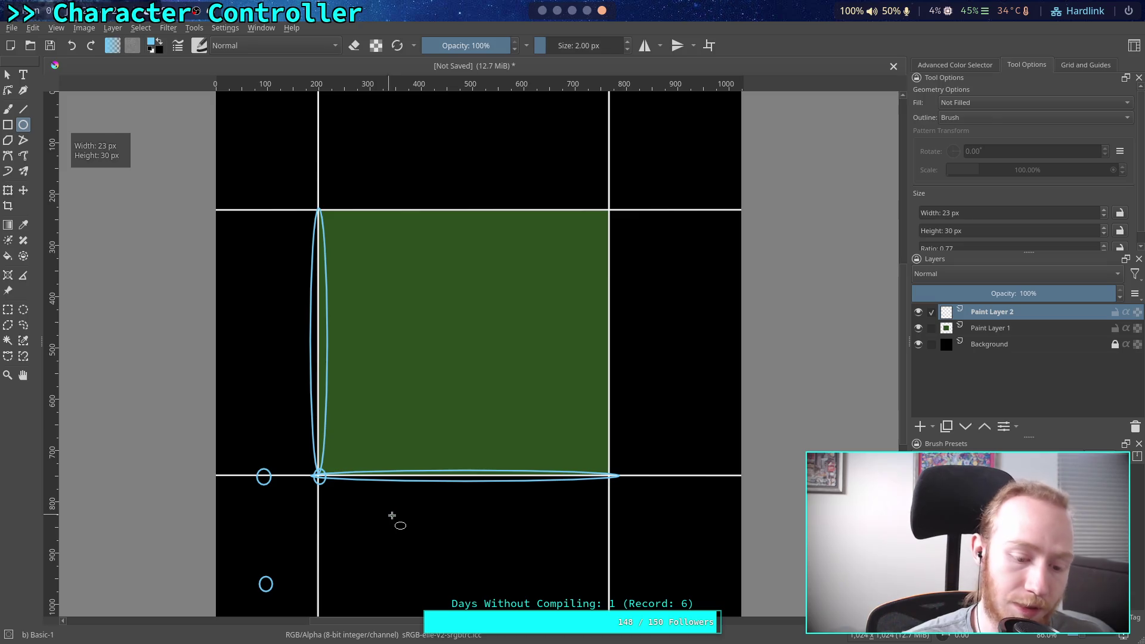
pyautogui.hotkey('ctrl', 'z')
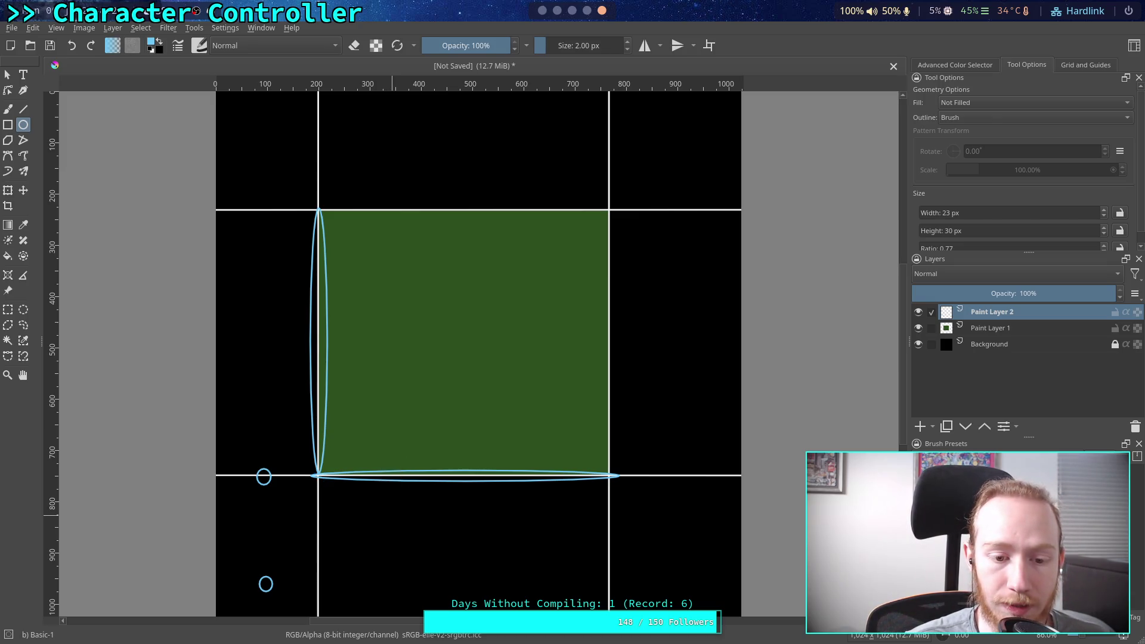
pyautogui.hotkey('ctrl', 'z')
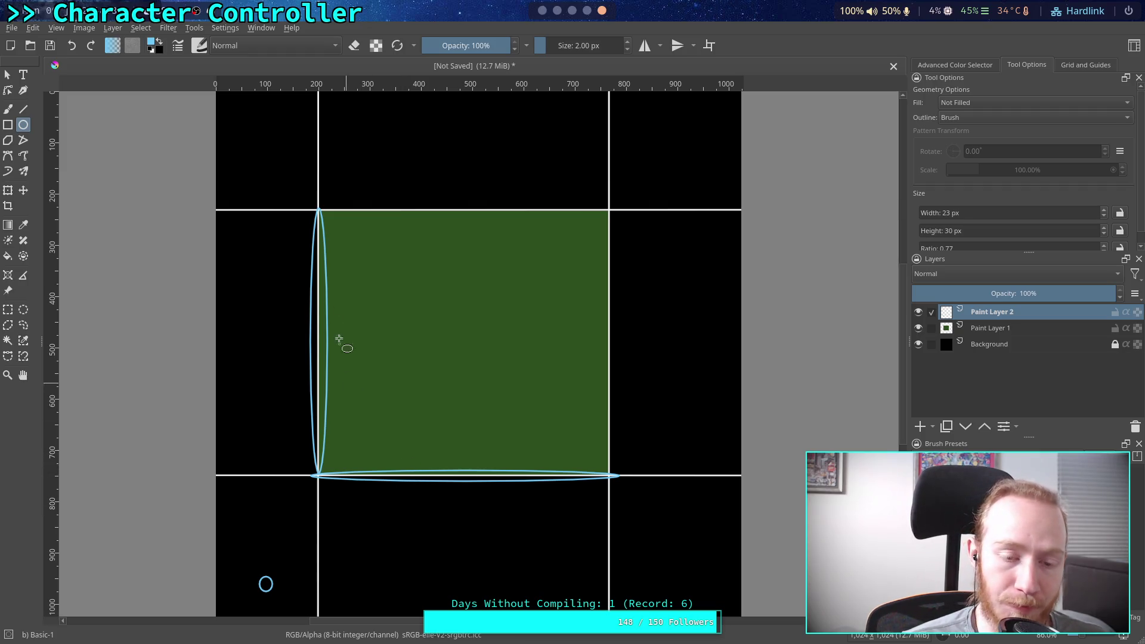
pyautogui.moveTo(316, 208)
pyautogui.mouseDown()
pyautogui.moveTo(567, 460)
pyautogui.moveTo(609, 481)
pyautogui.mouseUp()
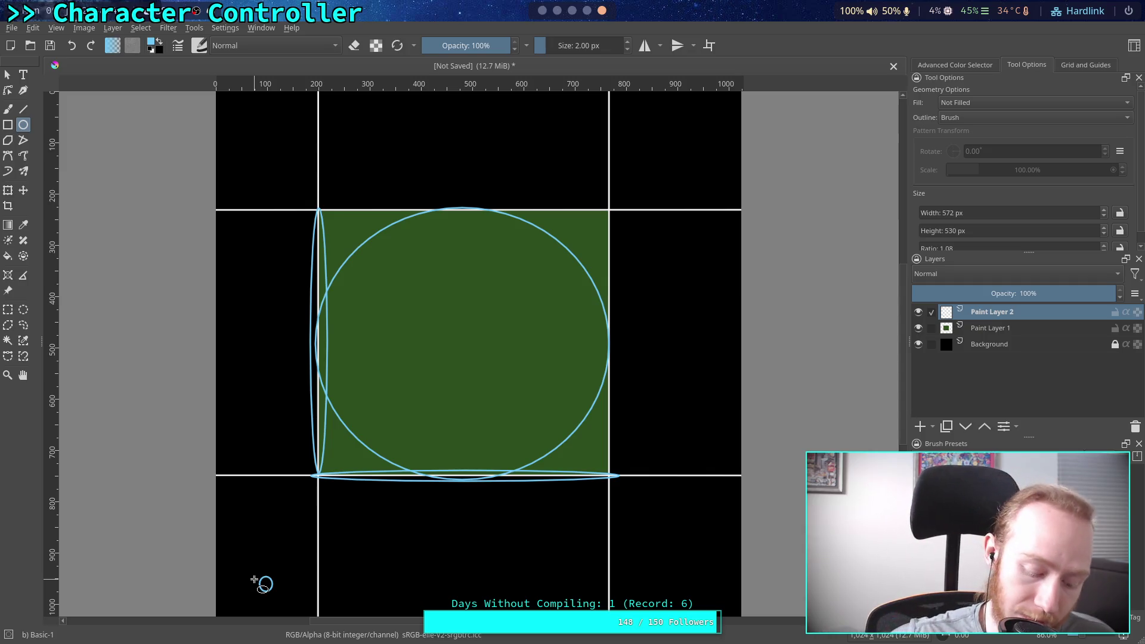
pyautogui.press('ctrl')
pyautogui.hotkey('ctrl', 'z')
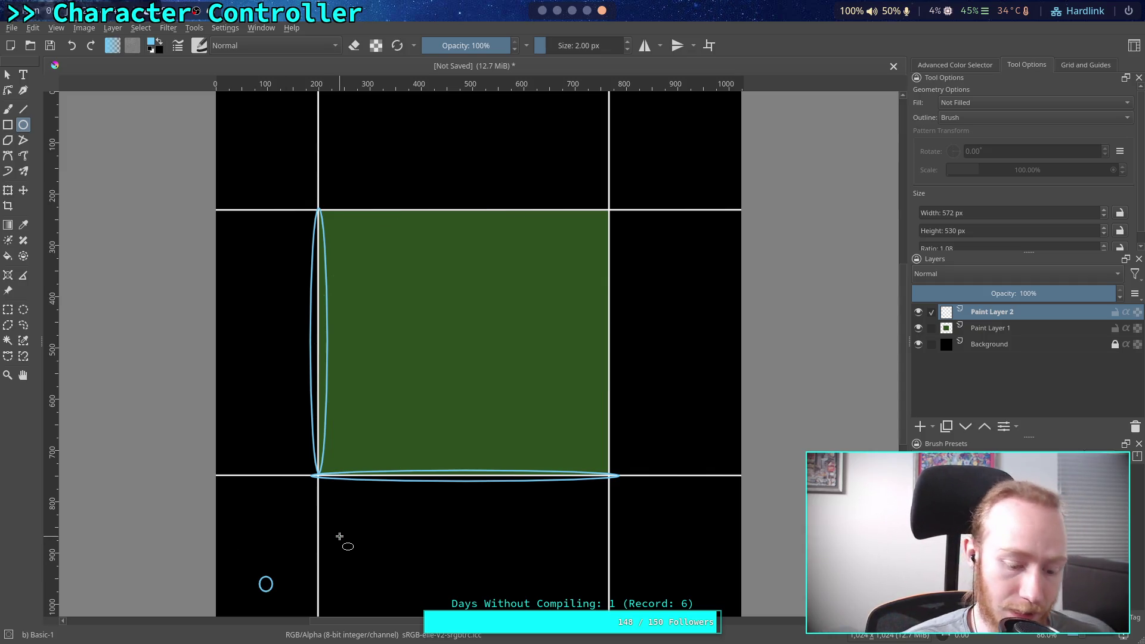
pyautogui.hotkey('ctrl', 'z')
pyautogui.hotkey('ctrl', 'z')
pyautogui.hotkey('ctrl', 'z')
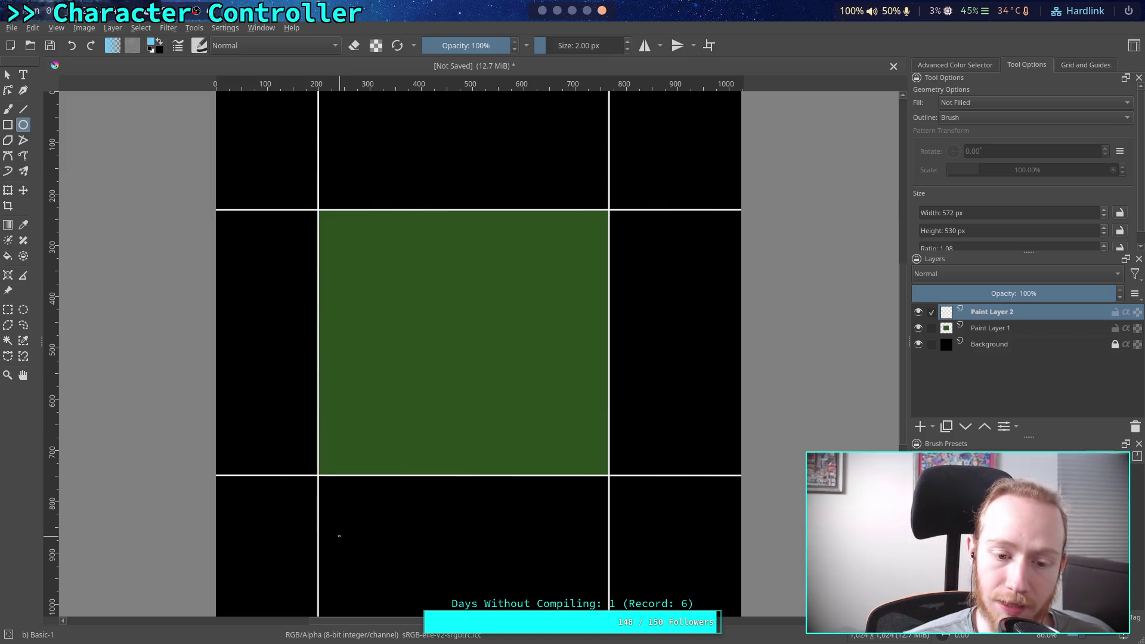
# Step: Try small circles inside the green square, the right cell, and its bottom-right corner
pyautogui.moveTo(422, 309); pyautogui.dragTo(437, 326)
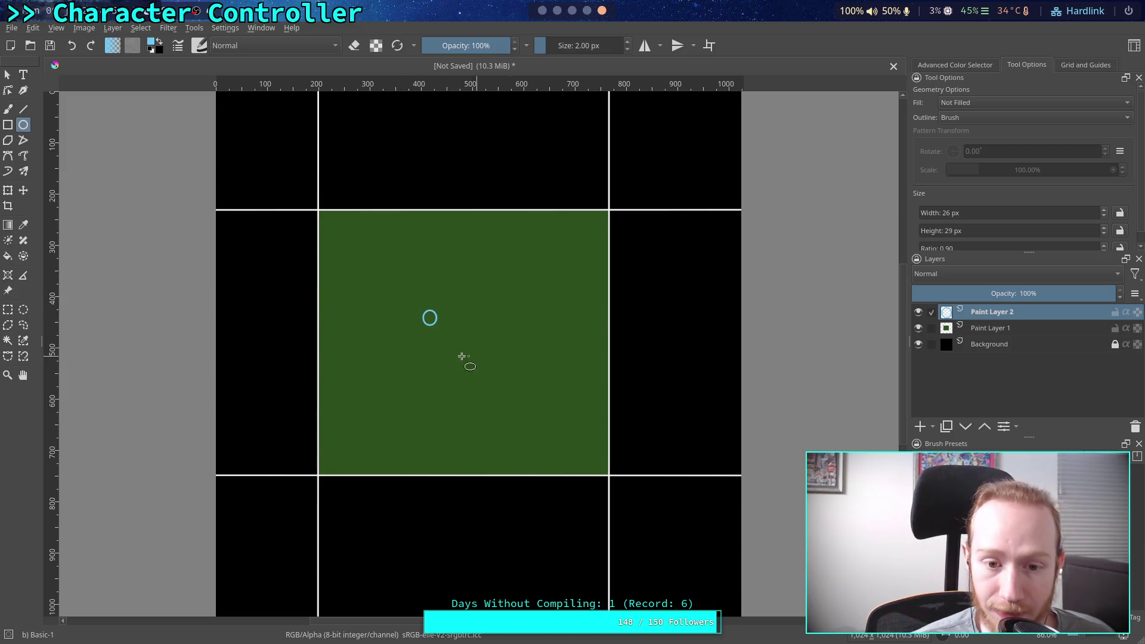
pyautogui.hotkey('ctrl', 'z')
pyautogui.moveTo(678, 334); pyautogui.dragTo(694, 349)
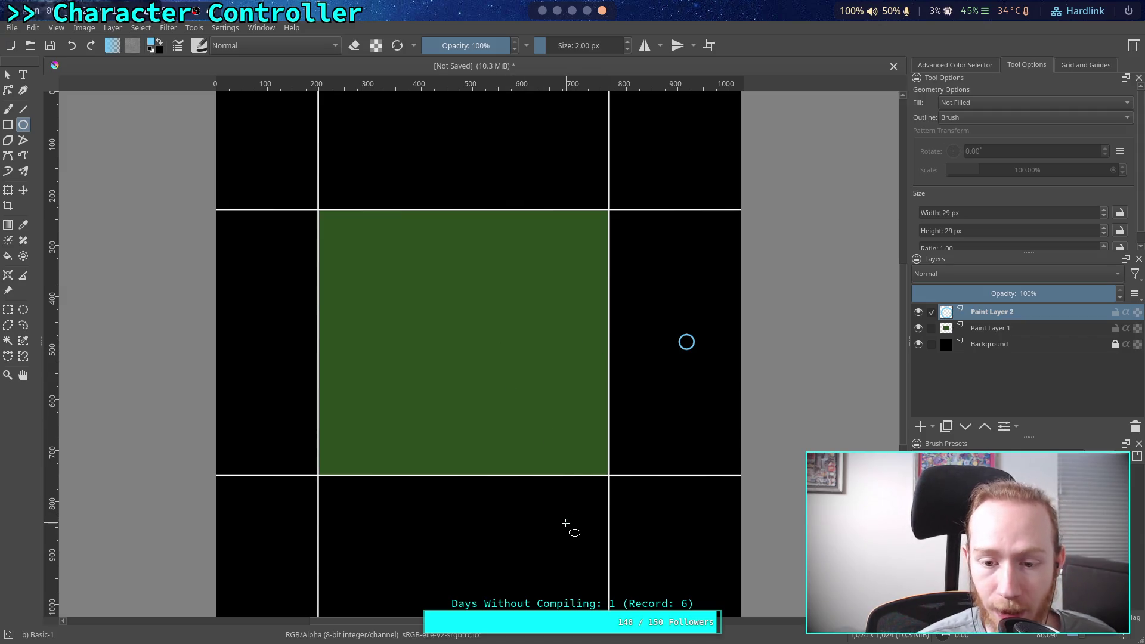
pyautogui.moveTo(601, 468); pyautogui.dragTo(618, 487)
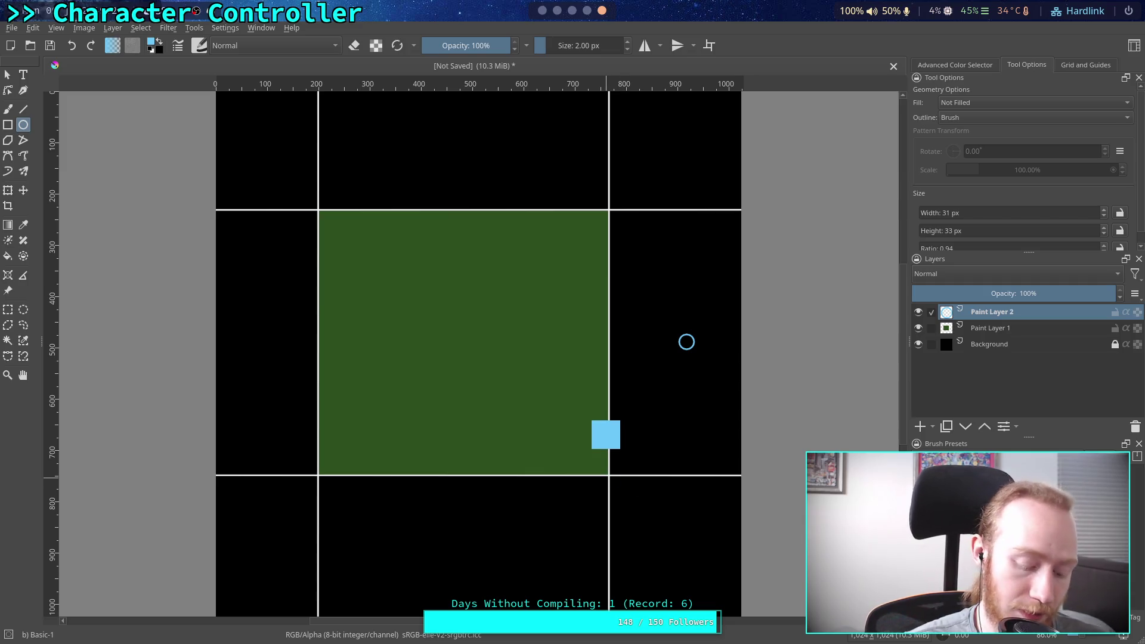
# Step: Draw a diagonal line from below the square to the right cell, circling its ends and crossings
pyautogui.press('v')
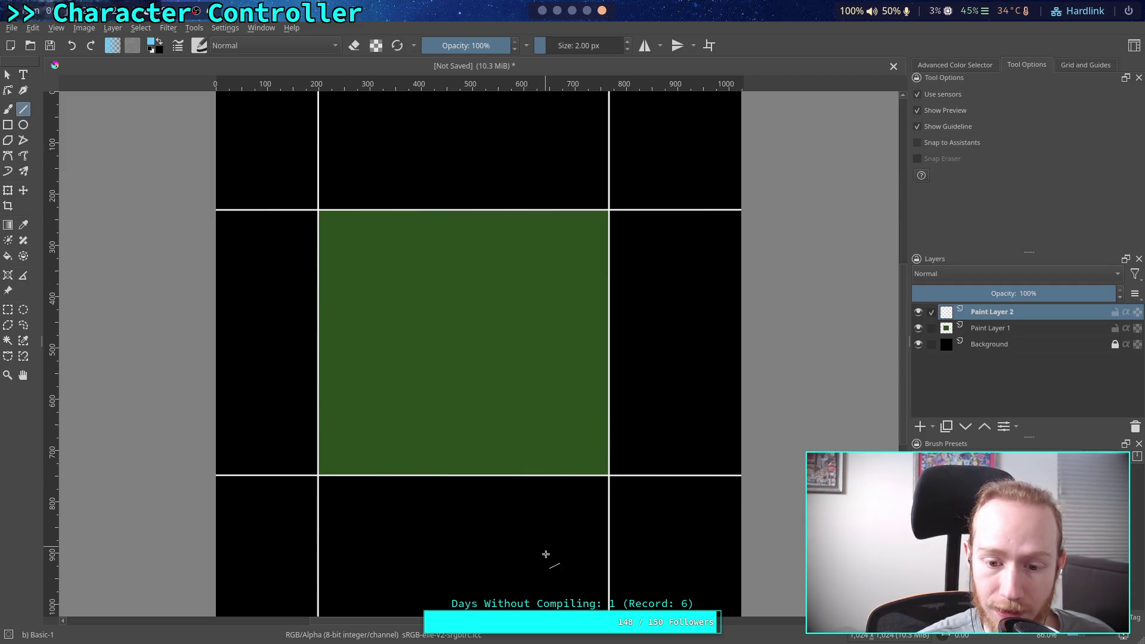
pyautogui.moveTo(563, 581); pyautogui.dragTo(723, 428)
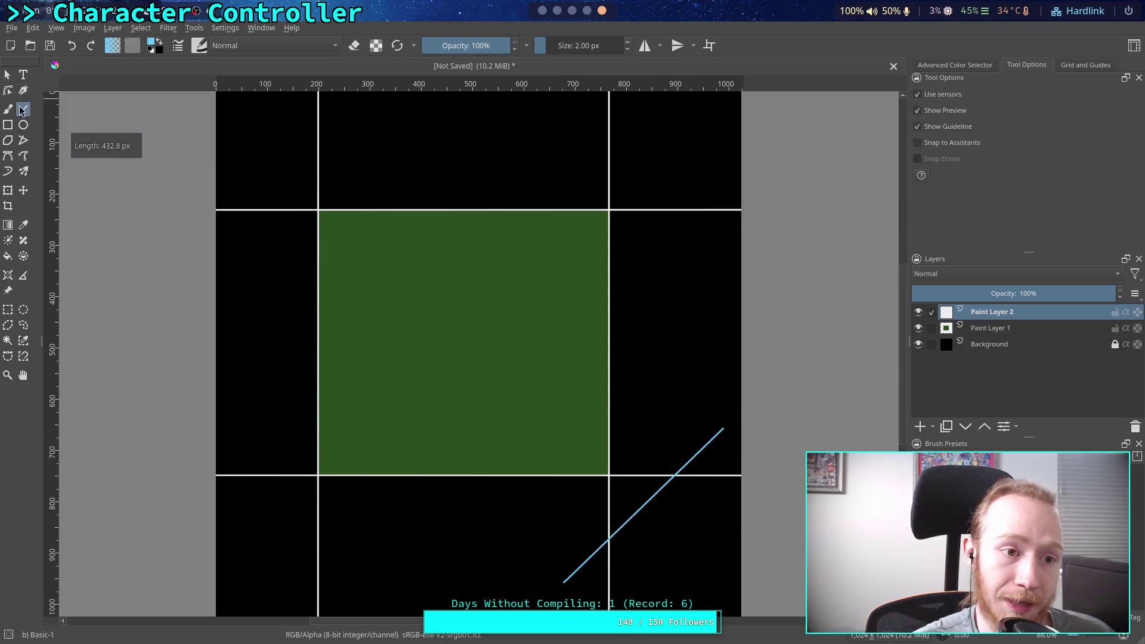
pyautogui.click(24, 124)
pyautogui.moveTo(551, 570); pyautogui.dragTo(576, 595)
pyautogui.moveTo(713, 418); pyautogui.dragTo(731, 439)
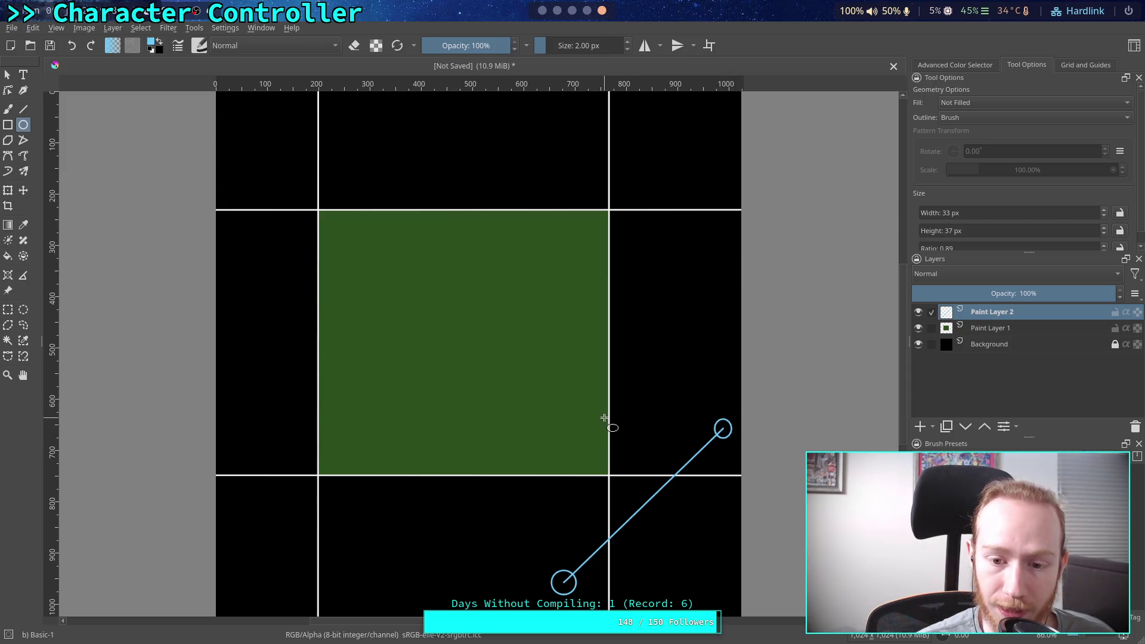
pyautogui.moveTo(604, 415); pyautogui.dragTo(617, 434)
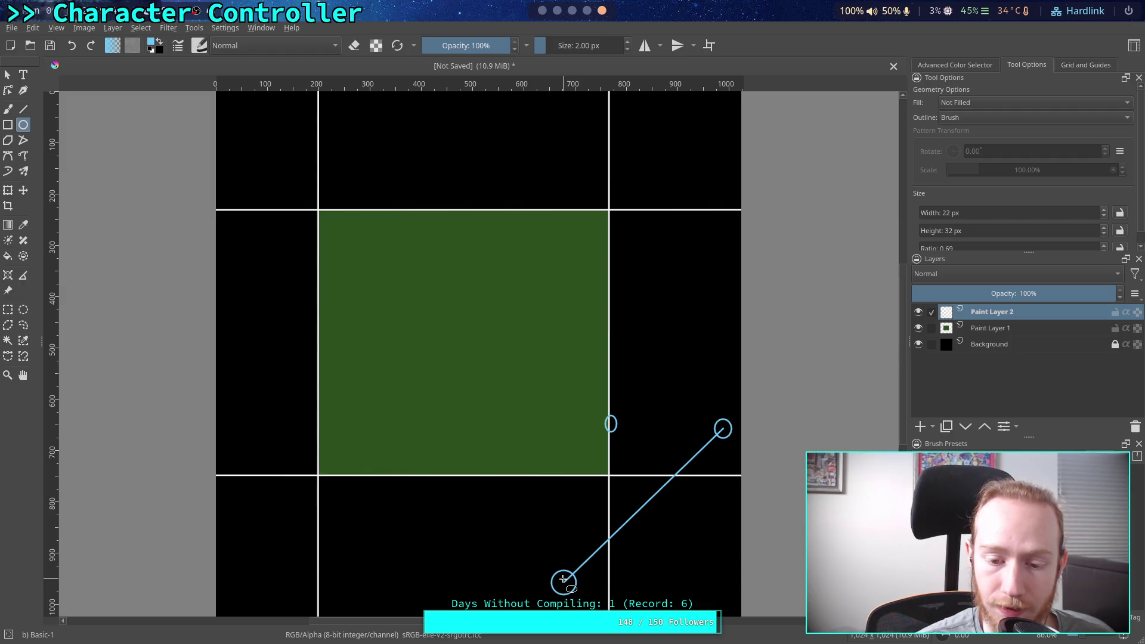
pyautogui.moveTo(549, 467); pyautogui.dragTo(567, 483)
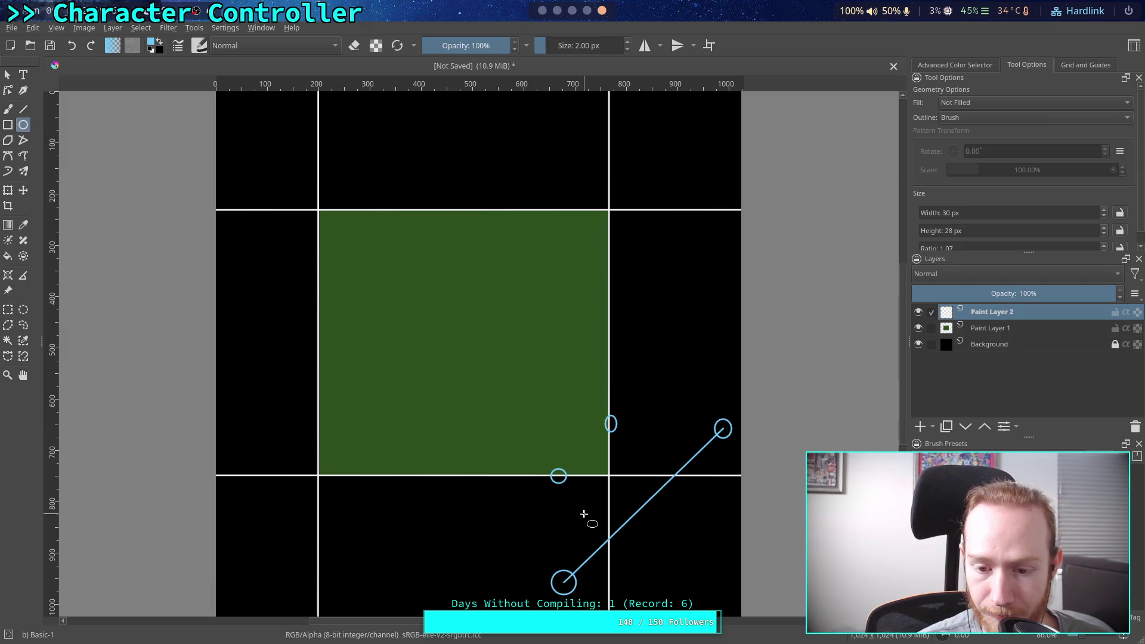
pyautogui.hotkey('ctrl', 'z')
pyautogui.hotkey('ctrl', 'z')
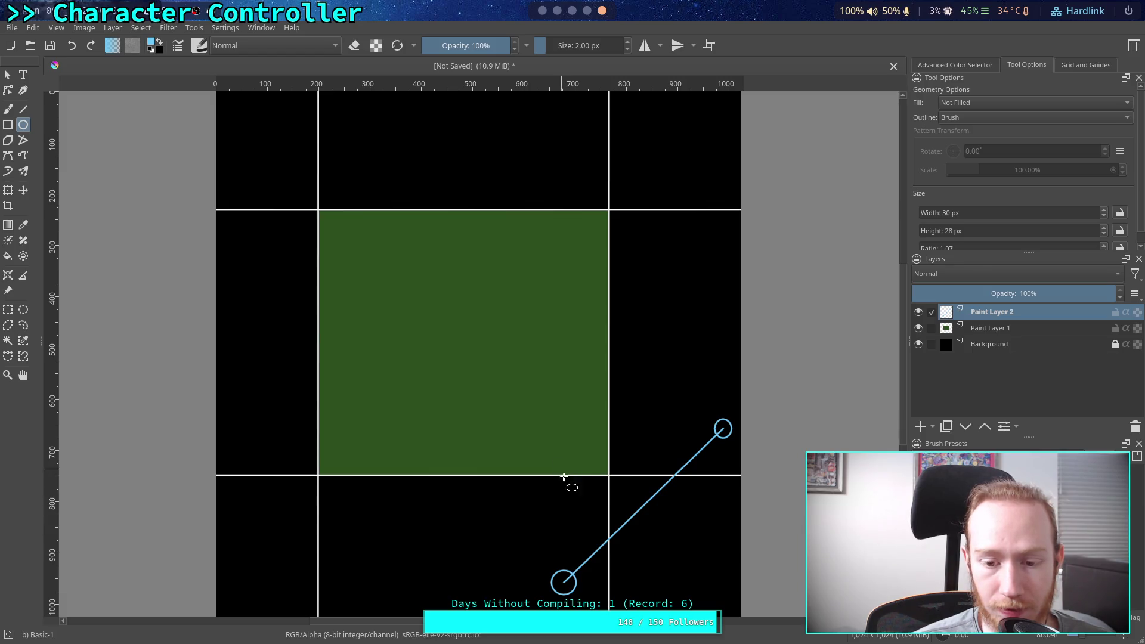
# Step: Clear the line and circles, then draw circles at the square's centre and below it
pyautogui.click(569, 455)
pyautogui.hotkey('ctrl', 'z')
pyautogui.hotkey('ctrl', 'z')
pyautogui.moveTo(455, 359); pyautogui.dragTo(474, 378)
pyautogui.moveTo(568, 590); pyautogui.dragTo(586, 572)
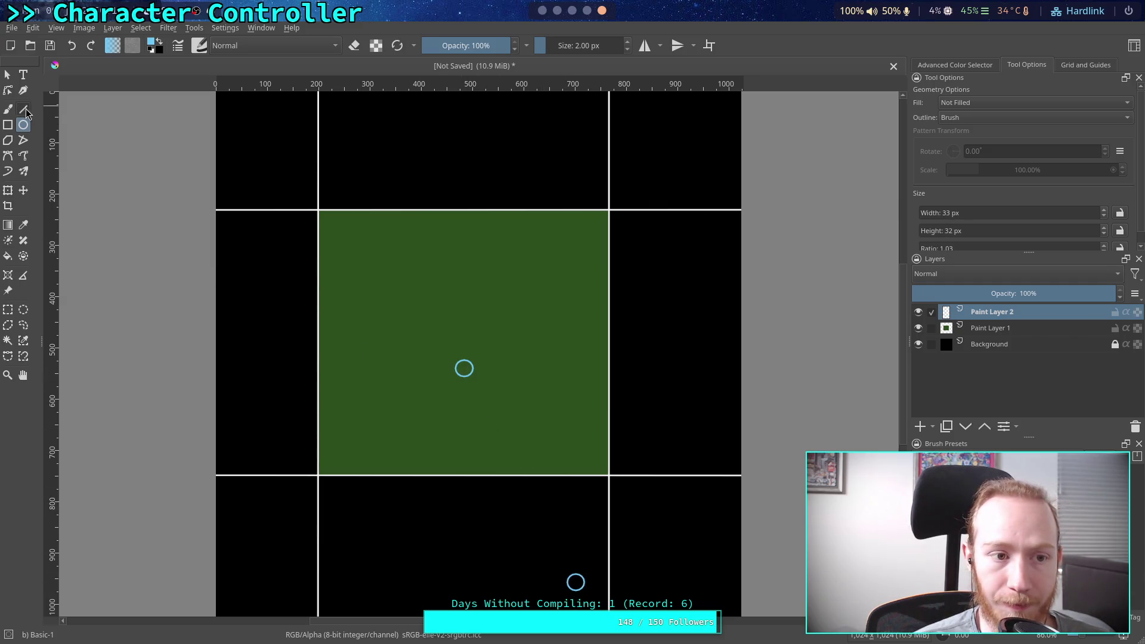
pyautogui.click(24, 110)
pyautogui.moveTo(463, 369); pyautogui.dragTo(575, 581)
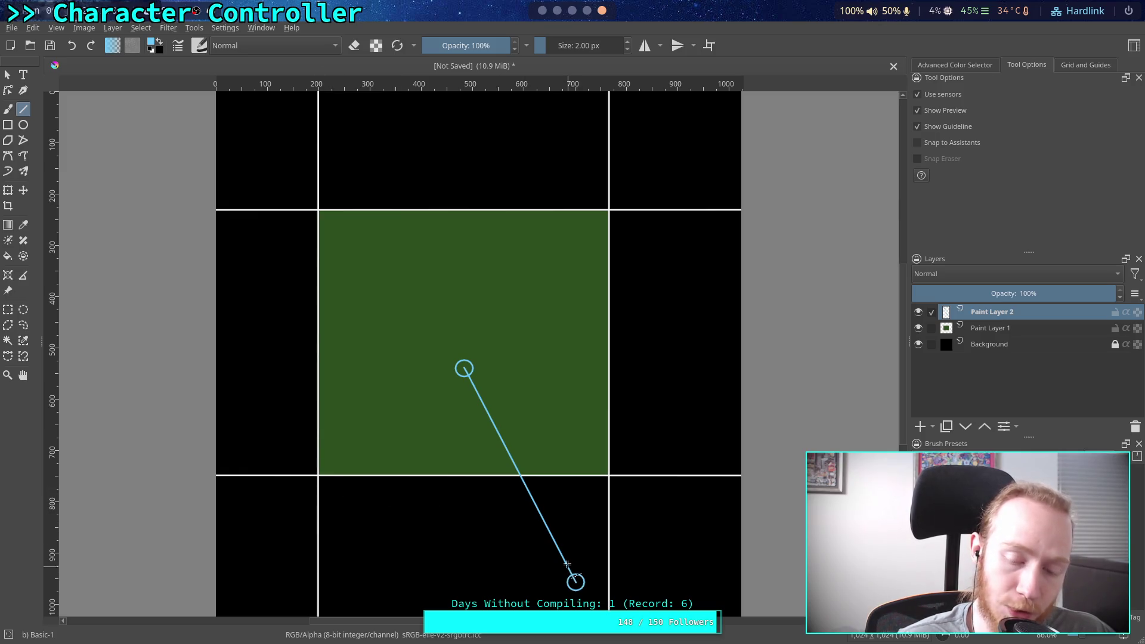
pyautogui.moveTo(511, 466)
pyautogui.mouseDown()
pyautogui.moveTo(531, 488)
pyautogui.moveTo(543, 480)
pyautogui.mouseUp()
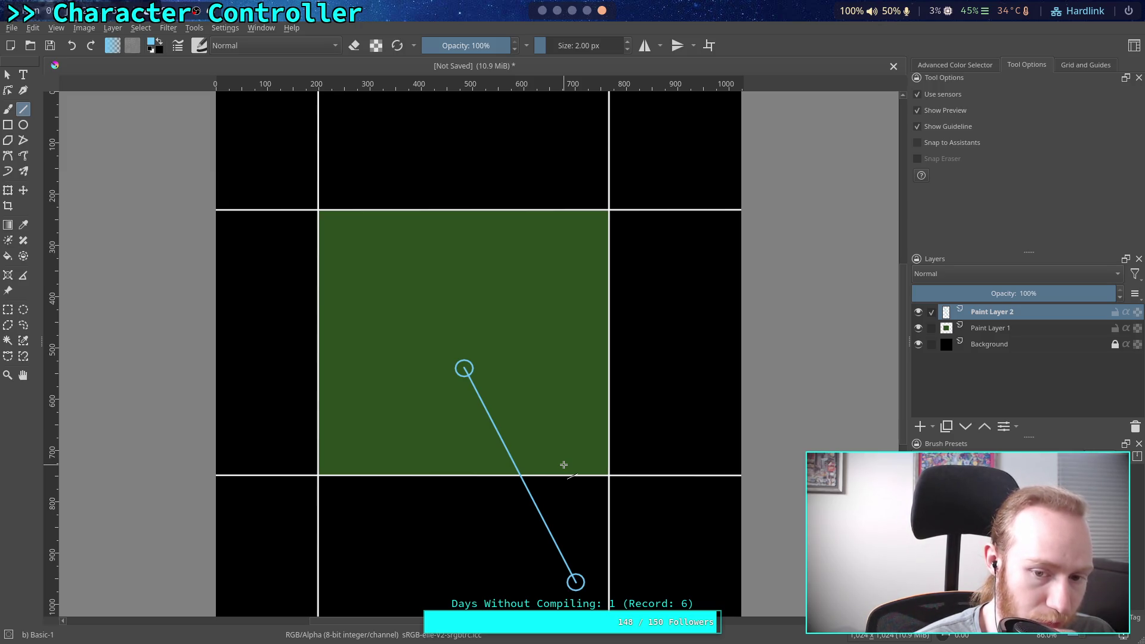
pyautogui.press('ctrl')
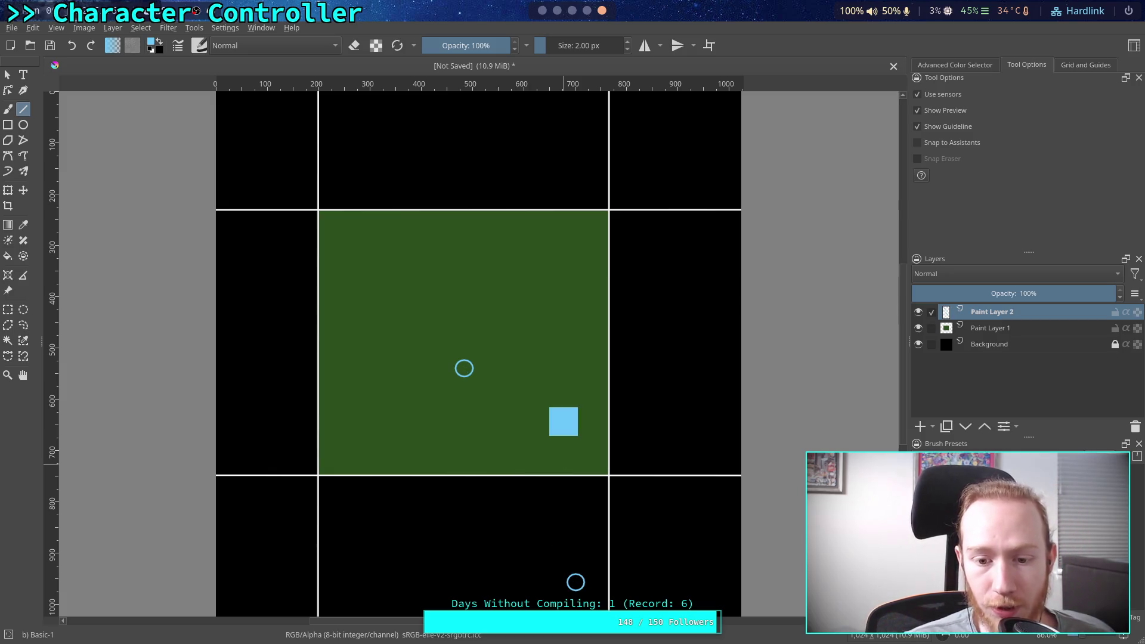
pyautogui.hotkey('shift', 'Delete')
# Step: Undo the old grid diagram and set the drawing colour to white
pyautogui.hotkey('ctrl', 'z')
pyautogui.hotkey('ctrl', 'z')
pyautogui.hotkey('ctrl', 'z')
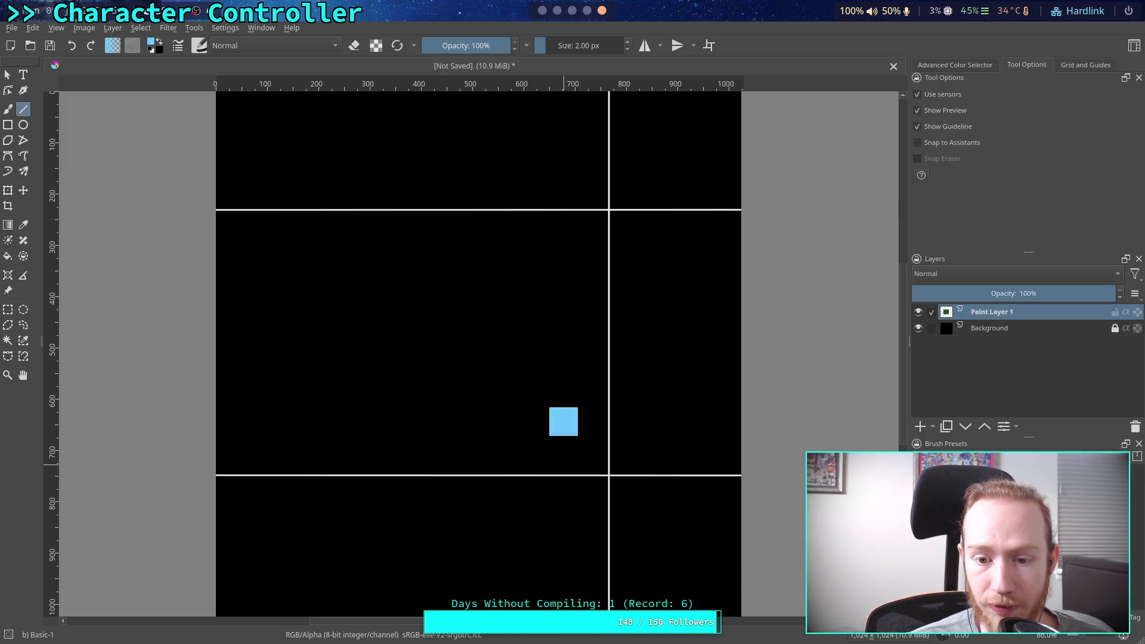
pyautogui.hotkey('ctrl', 'z')
pyautogui.hotkey('ctrl', 'z')
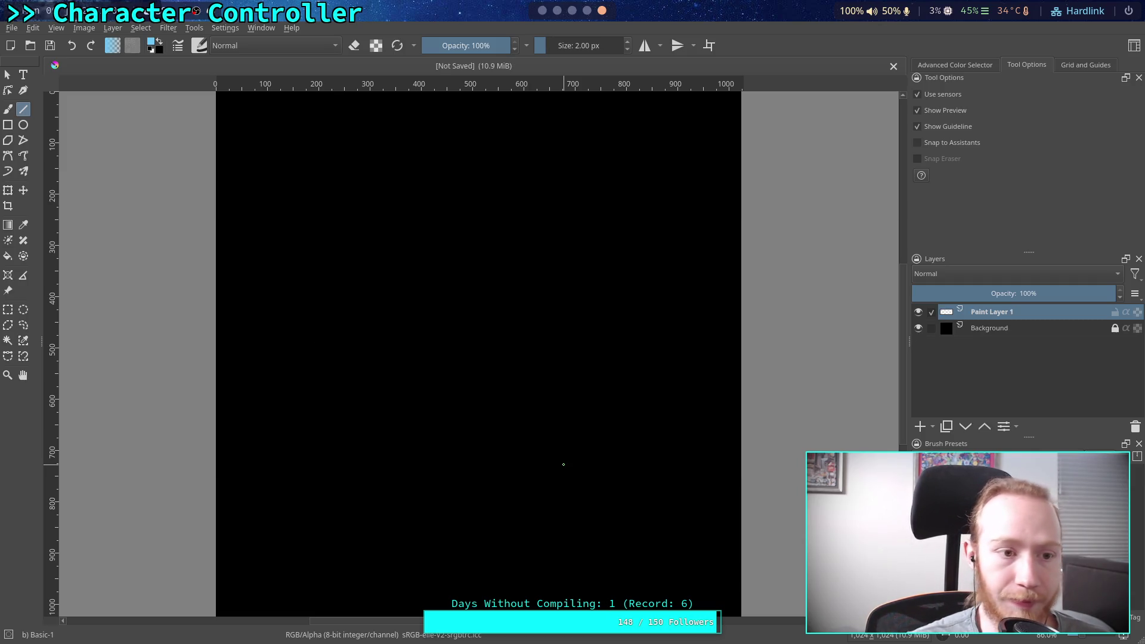
pyautogui.hotkey('ctrl', 'z')
pyautogui.click(158, 41)
pyautogui.click(153, 46)
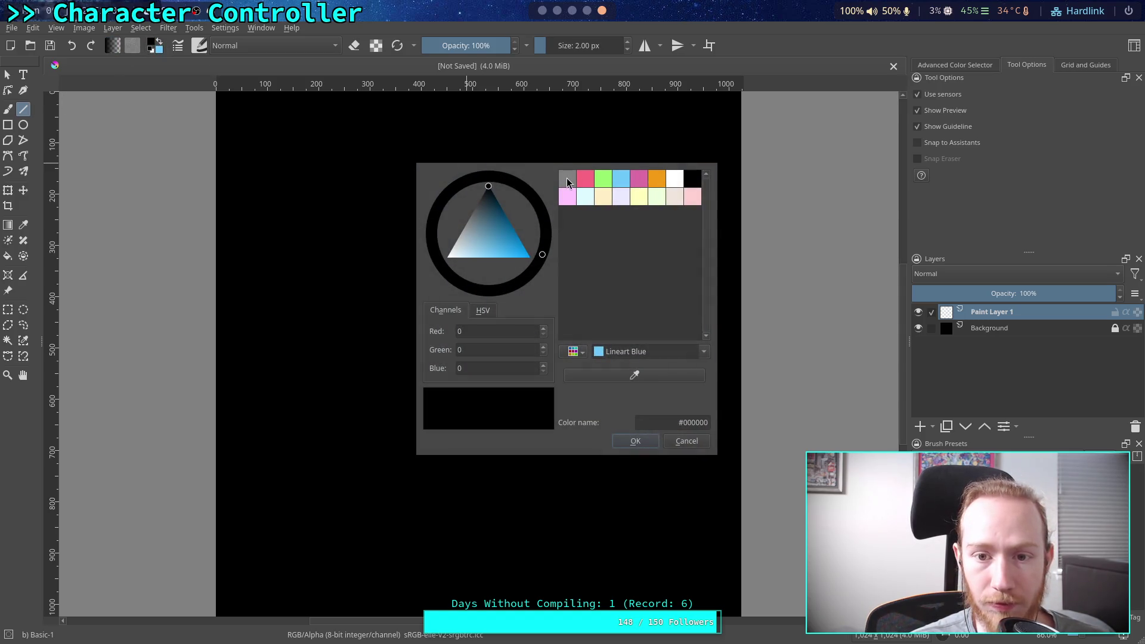
pyautogui.click(674, 179)
pyautogui.click(637, 442)
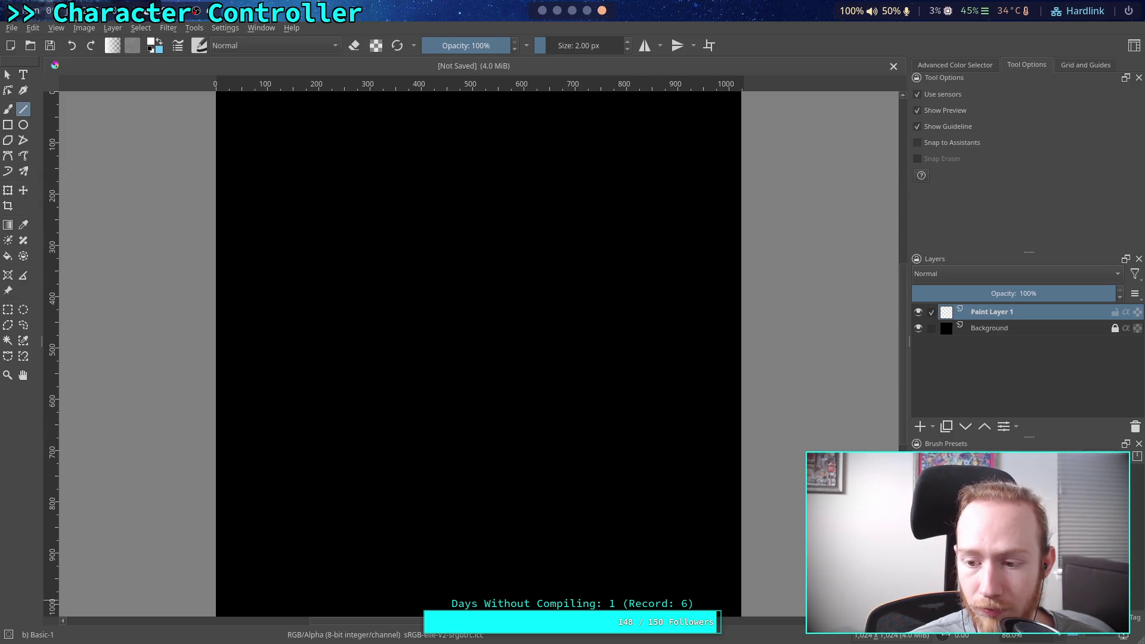
pyautogui.press('-')
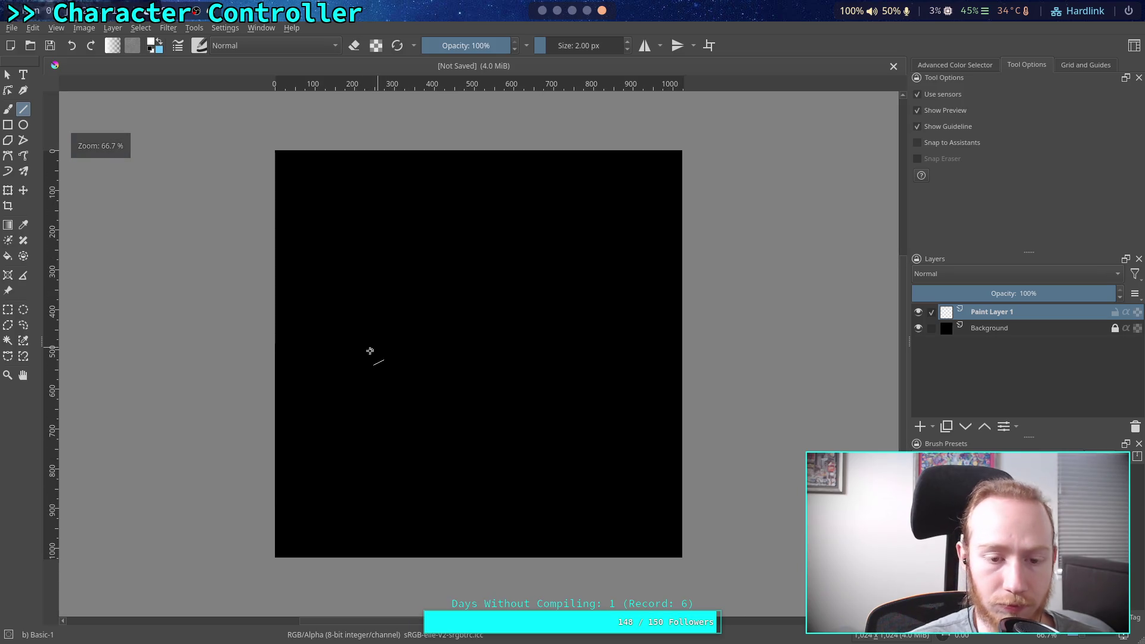
# Step: Draw four slanted white lines crossing to enclose a tilted quadrilateral
pyautogui.moveTo(242, 467)
pyautogui.mouseDown()
pyautogui.moveTo(708, 358)
pyautogui.moveTo(734, 372)
pyautogui.mouseUp()
pyautogui.moveTo(204, 174)
pyautogui.mouseDown()
pyautogui.moveTo(659, 330)
pyautogui.moveTo(766, 325)
pyautogui.mouseUp()
pyautogui.hotkey('ctrl', 'z')
pyautogui.hotkey('ctrl', 'shift', 'z')
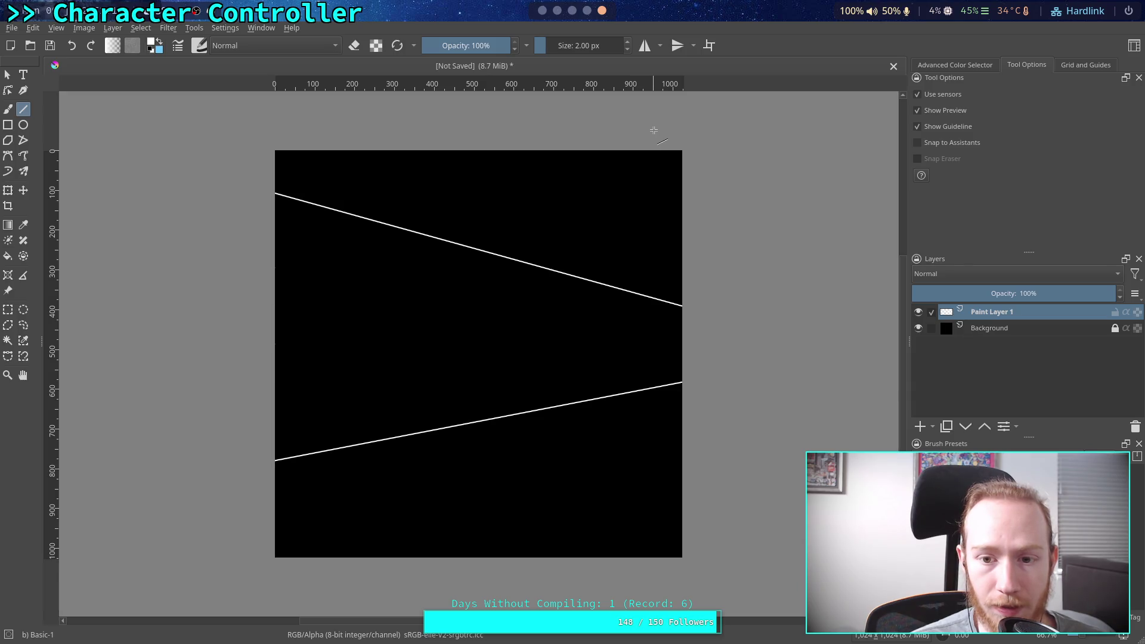
pyautogui.moveTo(673, 129)
pyautogui.mouseDown()
pyautogui.moveTo(607, 598)
pyautogui.moveTo(624, 598)
pyautogui.mouseUp()
pyautogui.moveTo(425, 126); pyautogui.dragTo(254, 580)
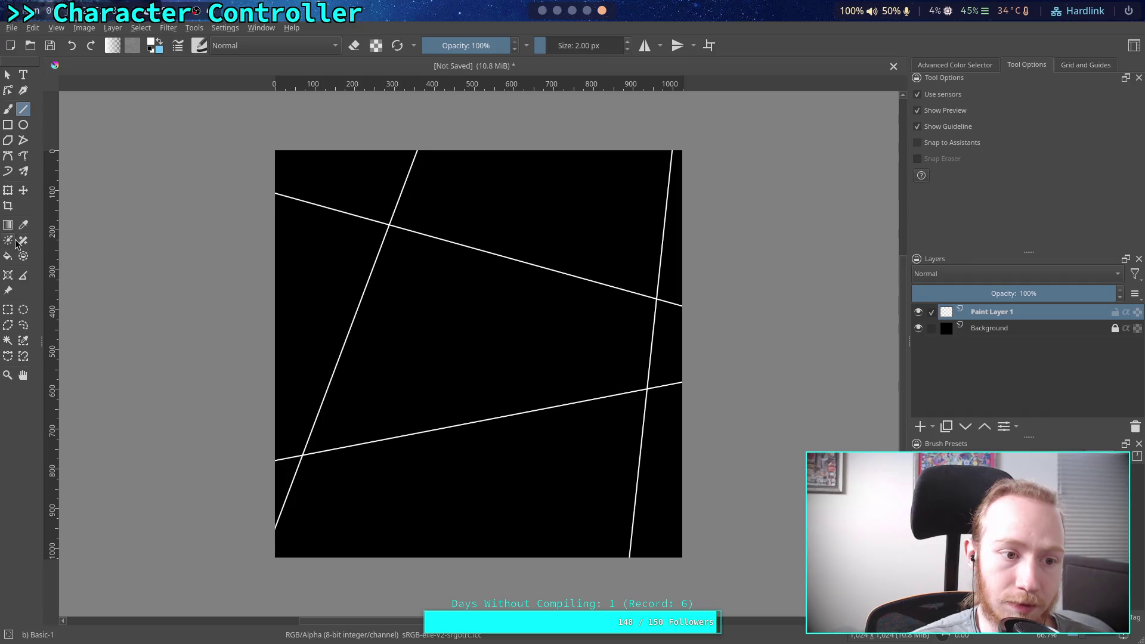
pyautogui.click(7, 258)
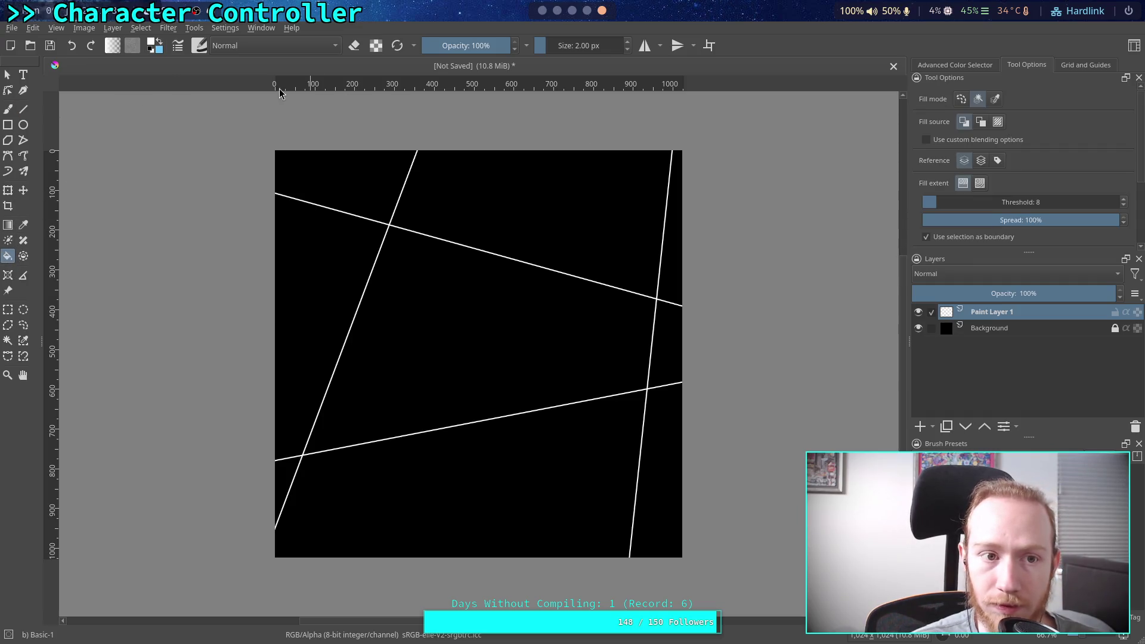
# Step: Fill the central quadrilateral with dark green from the Advanced Color Selector
pyautogui.click(152, 43)
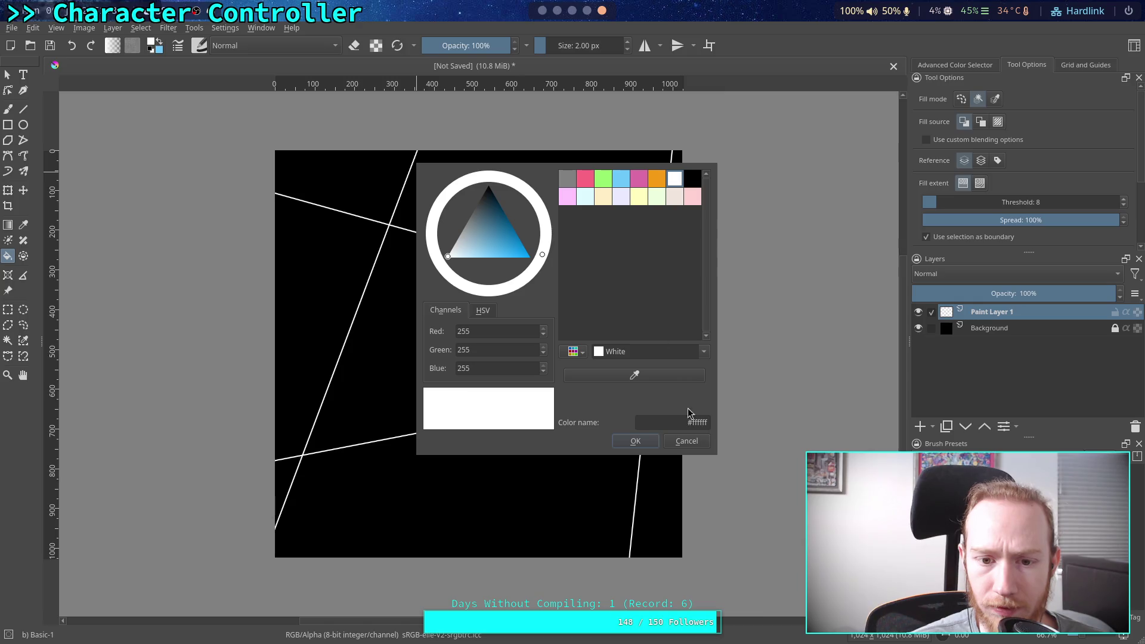
pyautogui.click(685, 440)
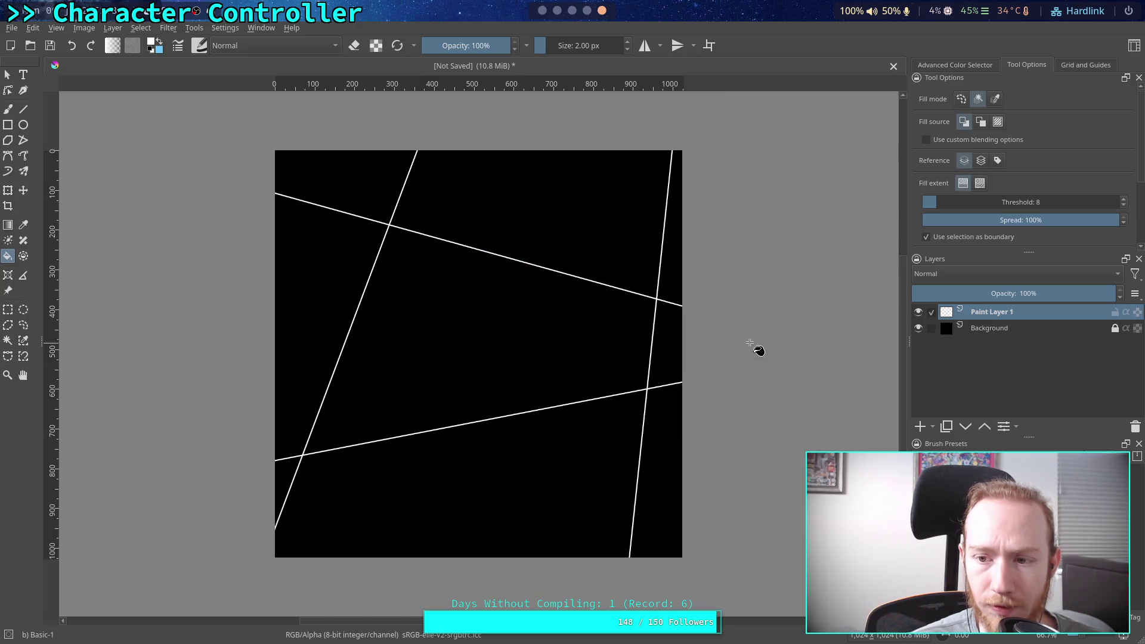
pyautogui.click(992, 67)
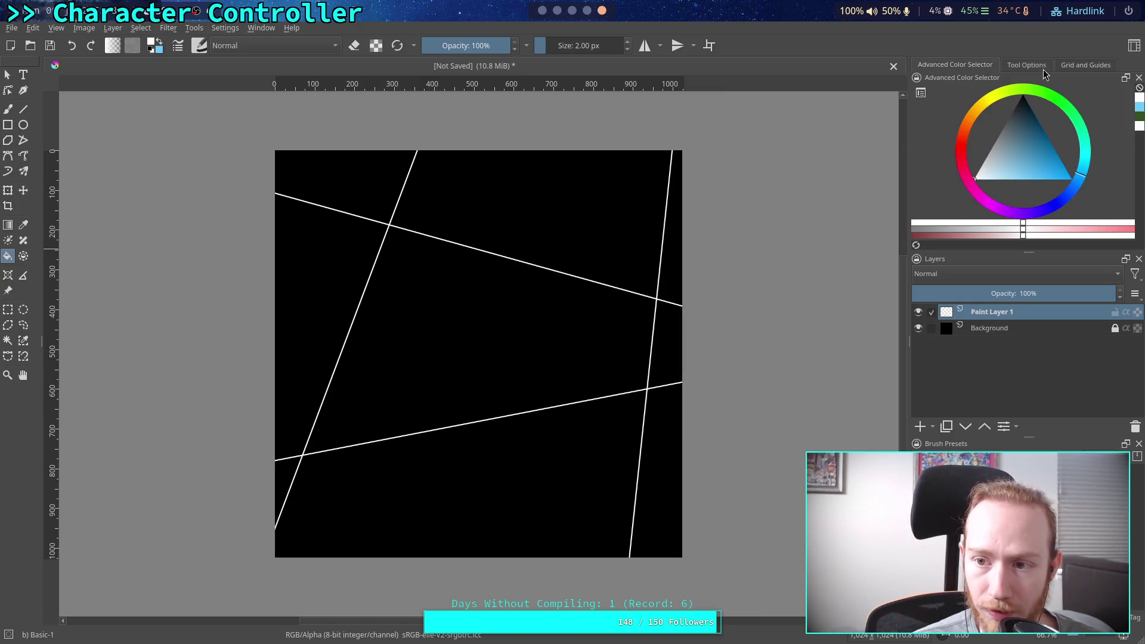
pyautogui.click(1138, 123)
pyautogui.click(506, 306)
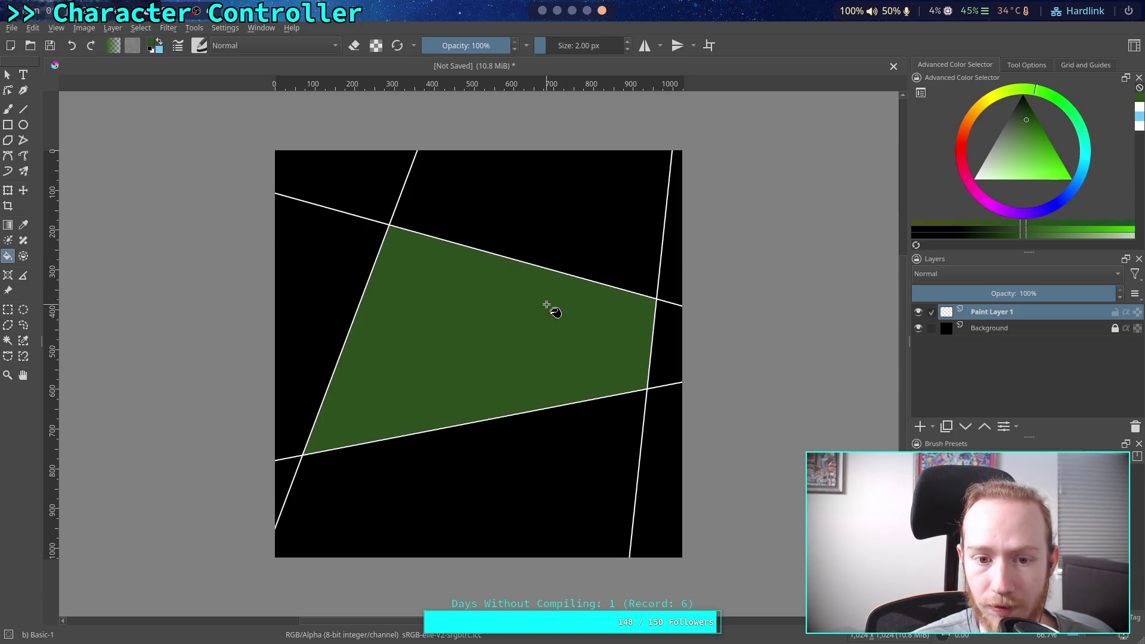
# Step: Add an empty Paint Layer 2 and restore the light-blue colour for drawing circles
pyautogui.click(919, 426)
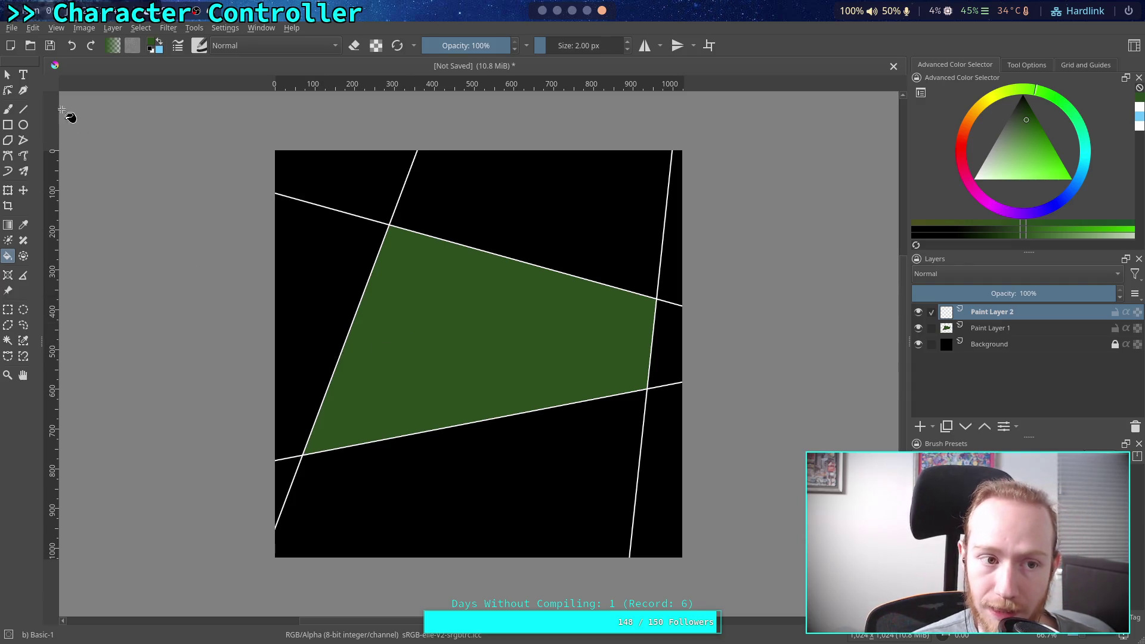
pyautogui.click(23, 109)
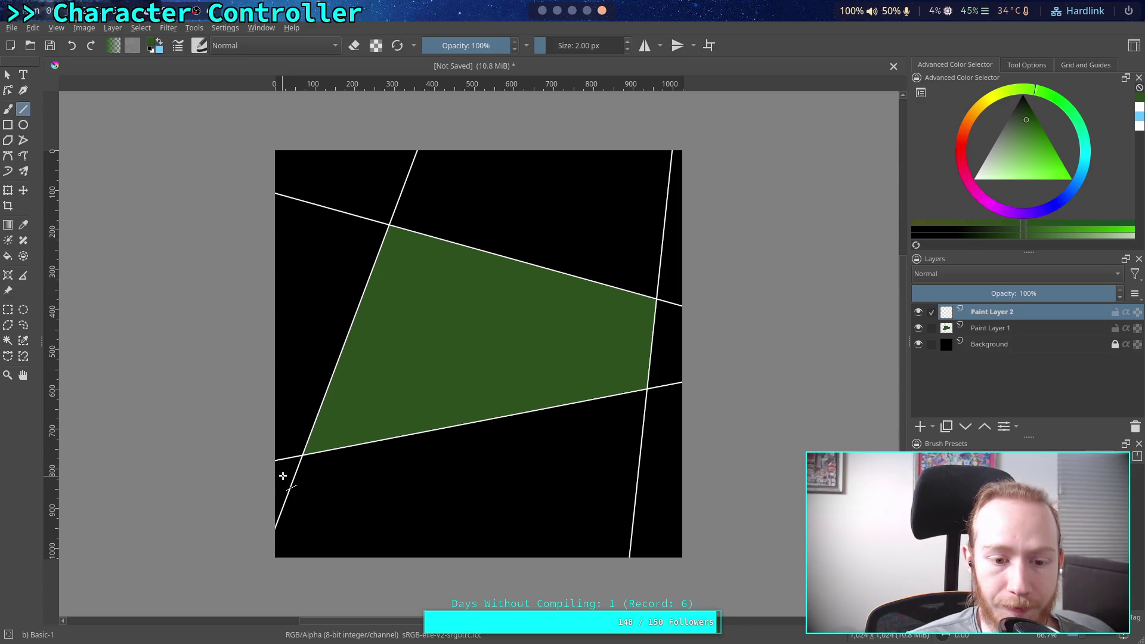
pyautogui.click(159, 39)
pyautogui.click(23, 124)
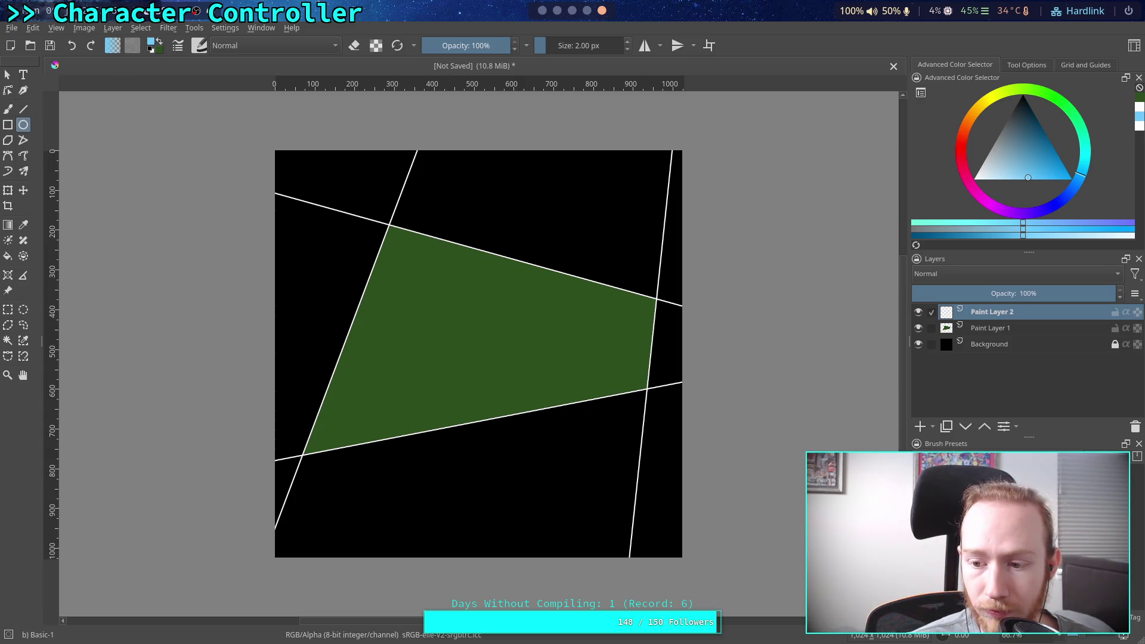
pyautogui.press('+')
pyautogui.moveTo(254, 506); pyautogui.dragTo(272, 529)
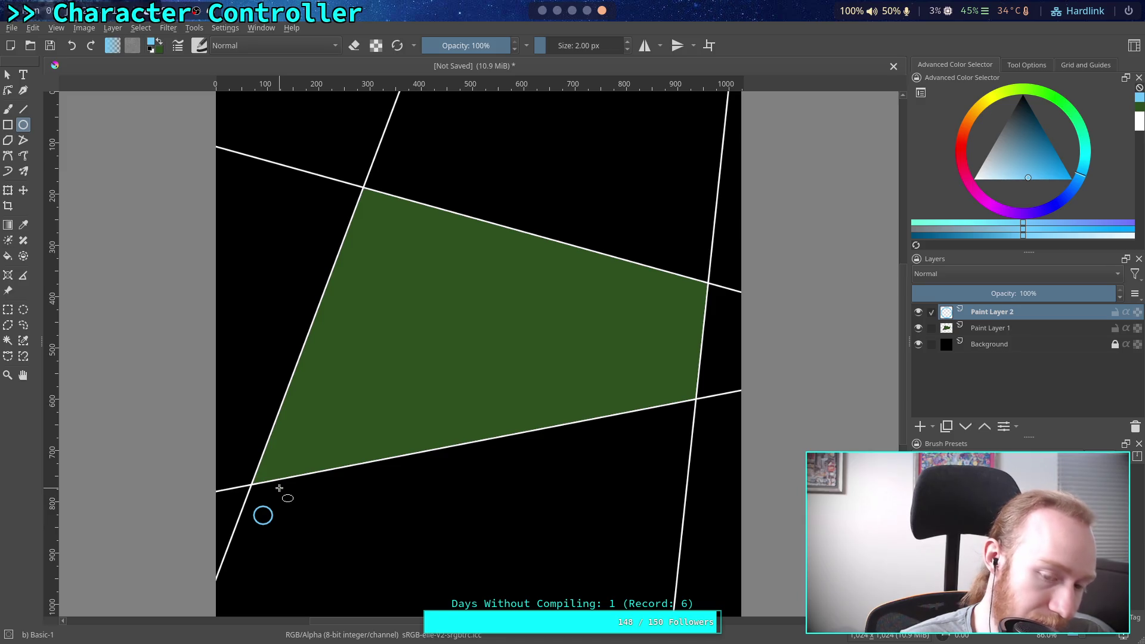
pyautogui.moveTo(412, 314); pyautogui.dragTo(427, 327)
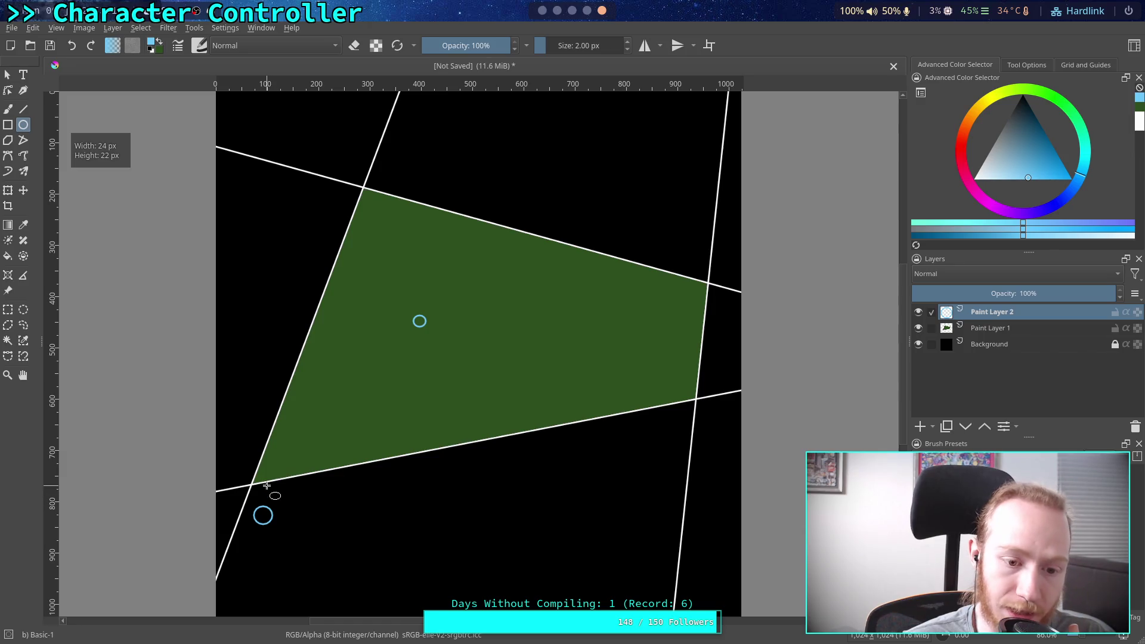
pyautogui.moveTo(273, 478); pyautogui.dragTo(279, 483)
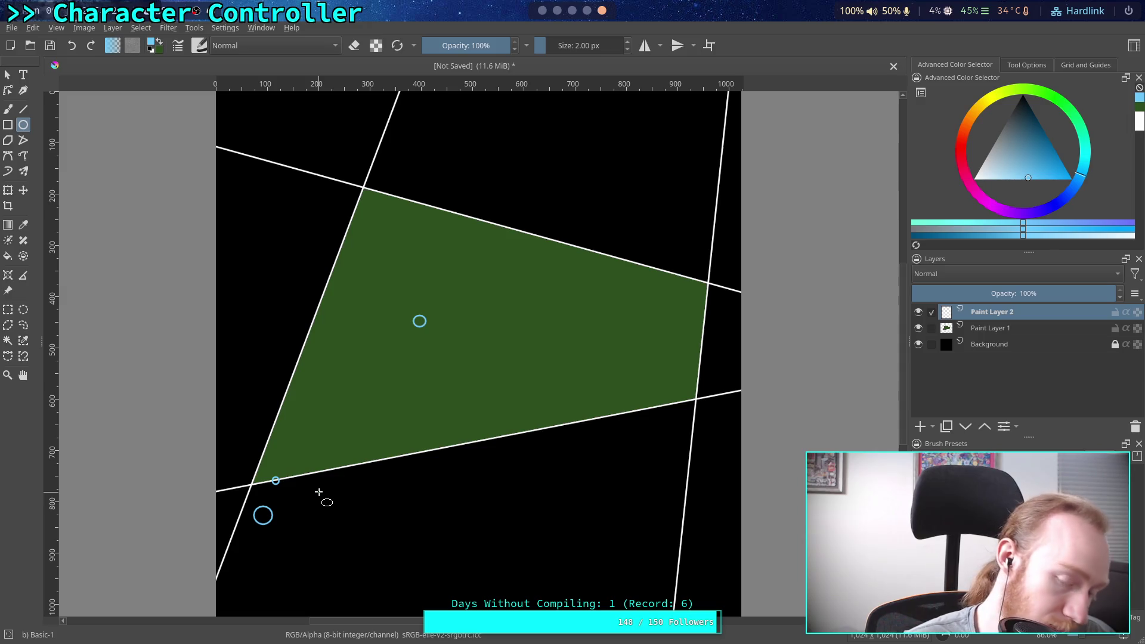
pyautogui.hotkey('ctrl', 'z')
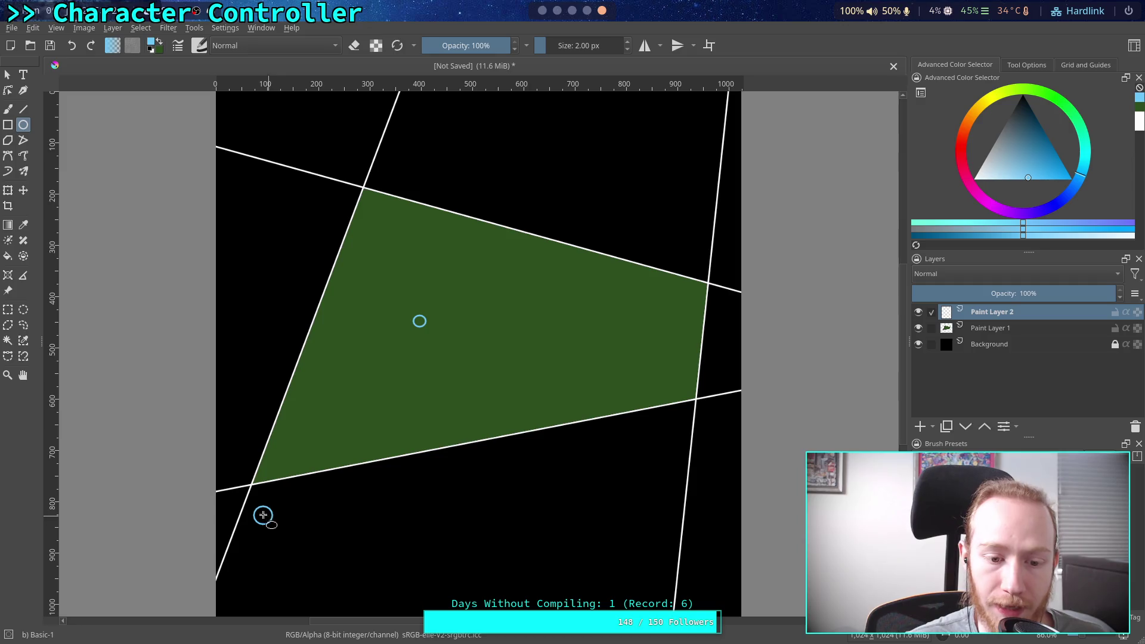
pyautogui.click(24, 113)
pyautogui.moveTo(263, 515); pyautogui.dragTo(420, 320)
pyautogui.click(24, 125)
pyautogui.moveTo(285, 467); pyautogui.dragTo(303, 485)
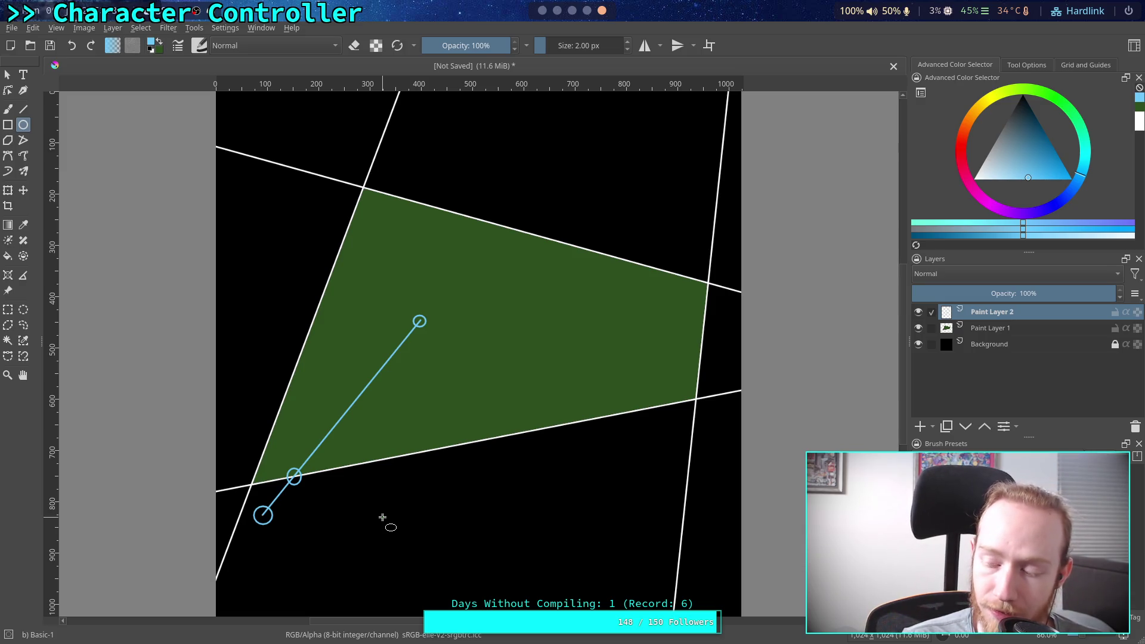
pyautogui.hotkey('ctrl', 'z')
pyautogui.hotkey('ctrl', 'z')
pyautogui.hotkey('ctrl', 'z')
pyautogui.hotkey('ctrl', 'z')
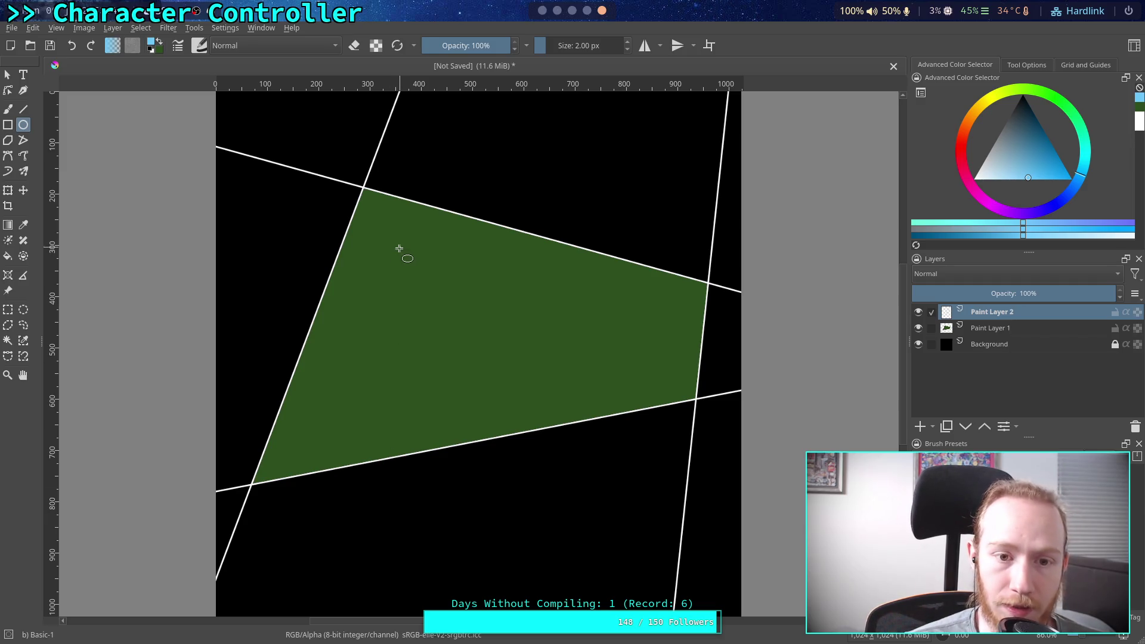
# Step: Draw a circle above the green area and try lines from it into the quadrilateral
pyautogui.moveTo(362, 130); pyautogui.dragTo(376, 144)
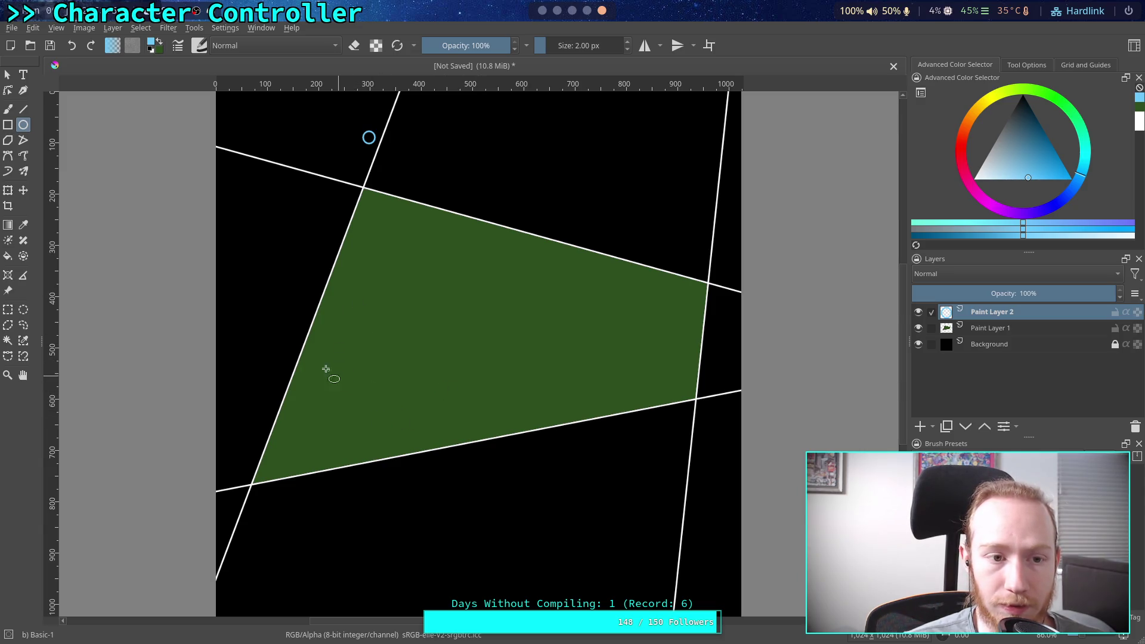
pyautogui.press('v')
pyautogui.moveTo(369, 137)
pyautogui.mouseDown()
pyautogui.moveTo(375, 339)
pyautogui.moveTo(342, 365)
pyautogui.moveTo(352, 355)
pyautogui.mouseUp()
pyautogui.press('F7')
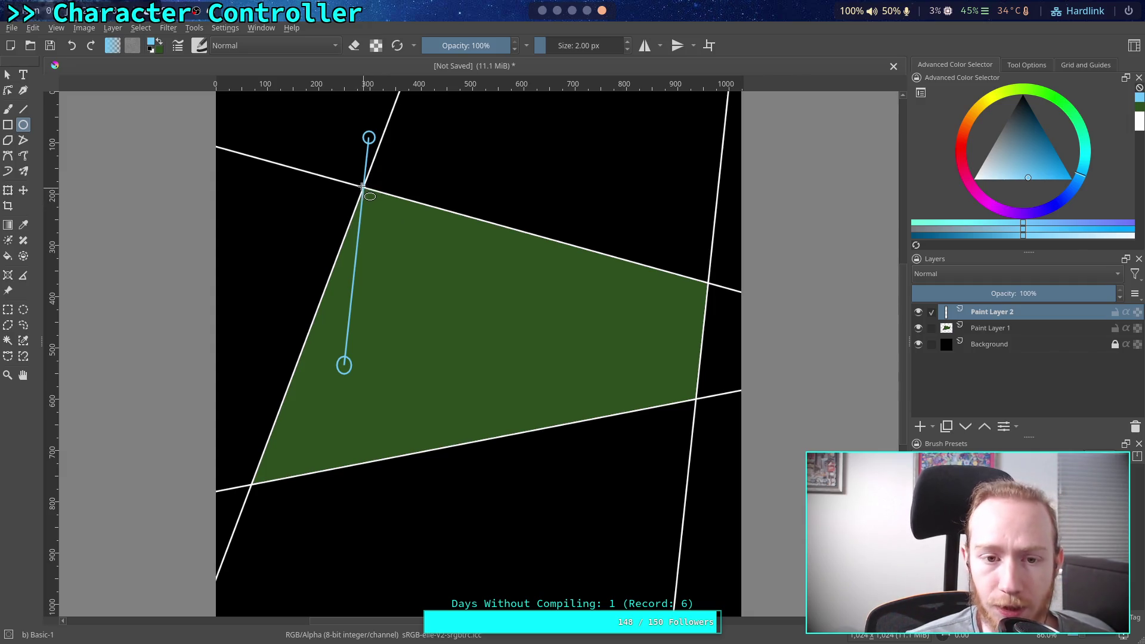
pyautogui.moveTo(353, 178); pyautogui.dragTo(373, 198)
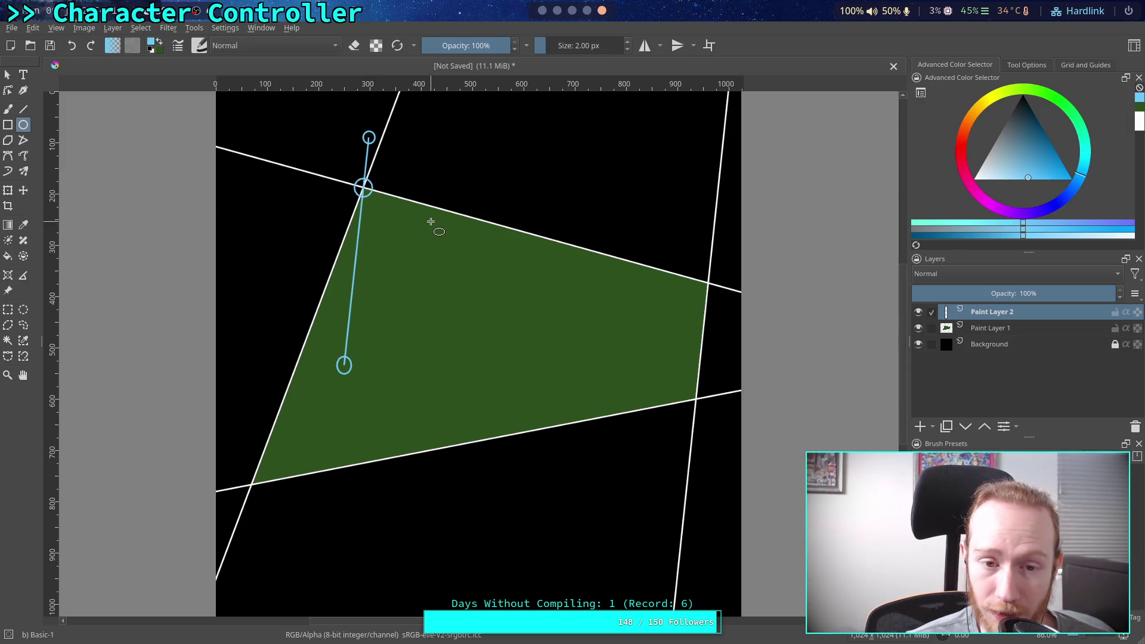
pyautogui.hotkey('ctrl', 'z')
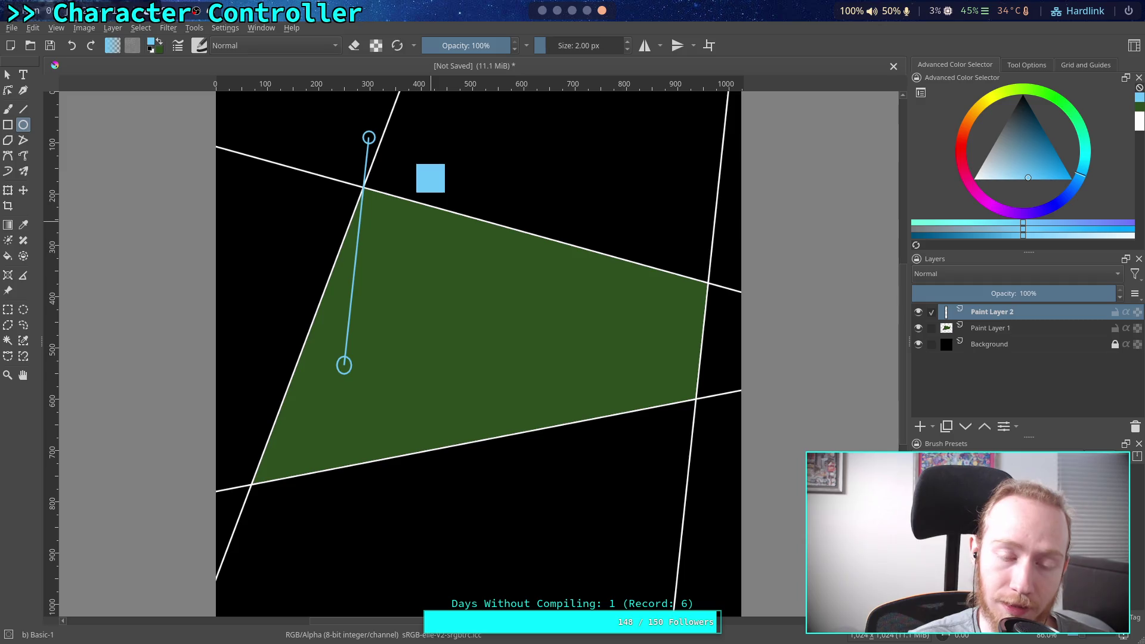
pyautogui.click(23, 109)
pyautogui.moveTo(368, 137); pyautogui.dragTo(405, 345)
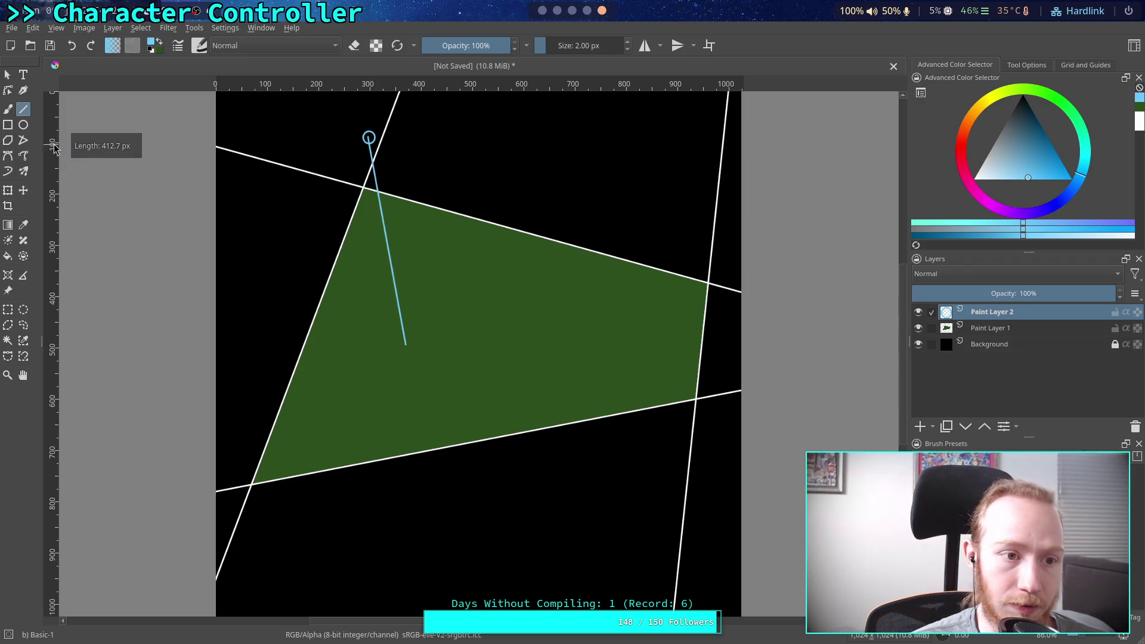
pyautogui.click(24, 125)
pyautogui.hotkey('ctrl', 'z')
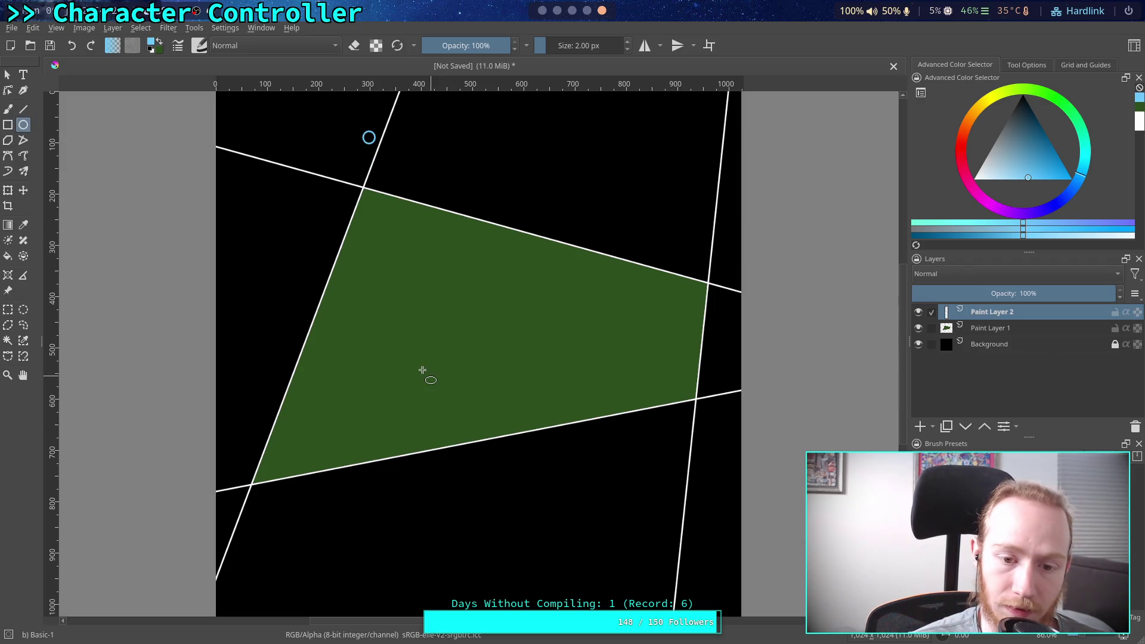
# Step: Add an inner circle, connect it to the top circle, and circle both boundary crossings
pyautogui.moveTo(424, 362); pyautogui.dragTo(440, 376)
pyautogui.click(23, 109)
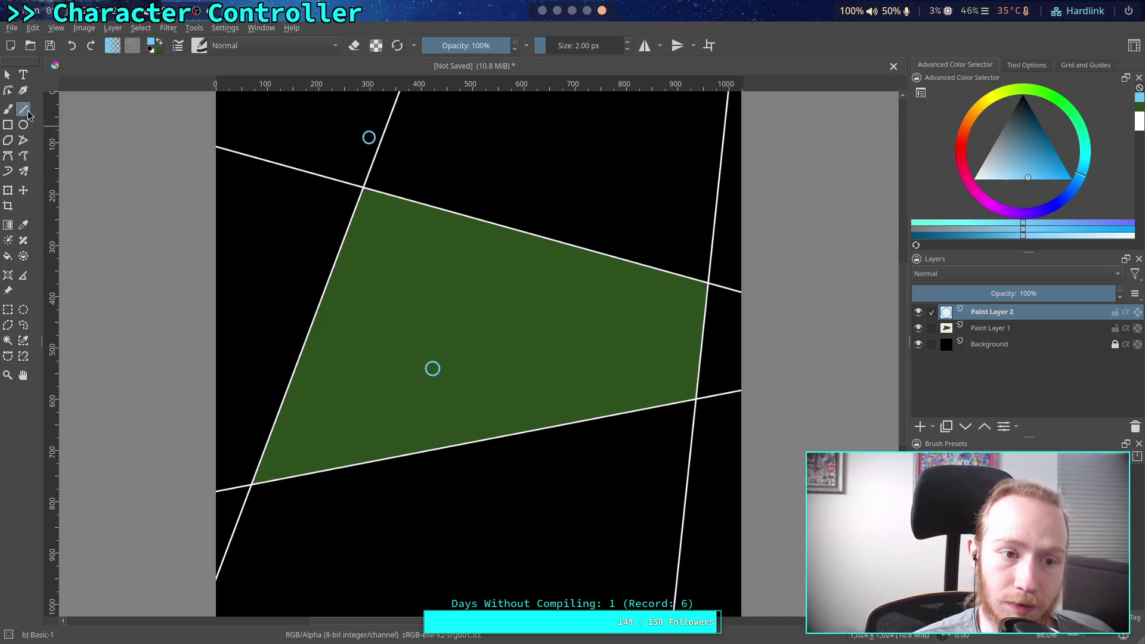
pyautogui.moveTo(369, 137)
pyautogui.mouseDown()
pyautogui.moveTo(448, 381)
pyautogui.moveTo(432, 369)
pyautogui.mouseUp()
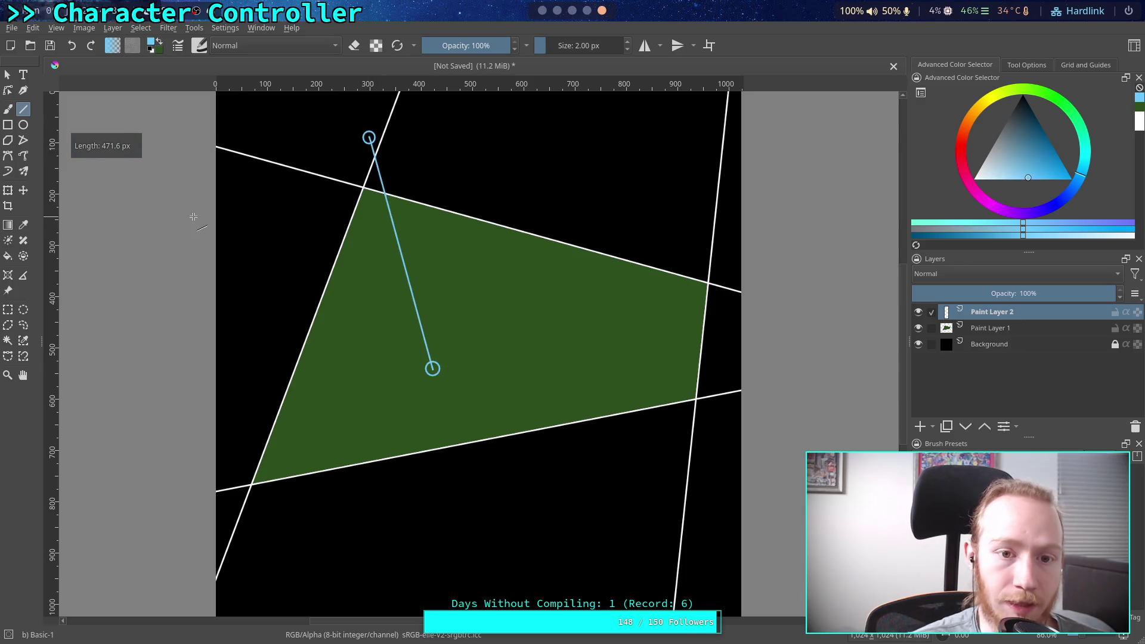
pyautogui.click(23, 123)
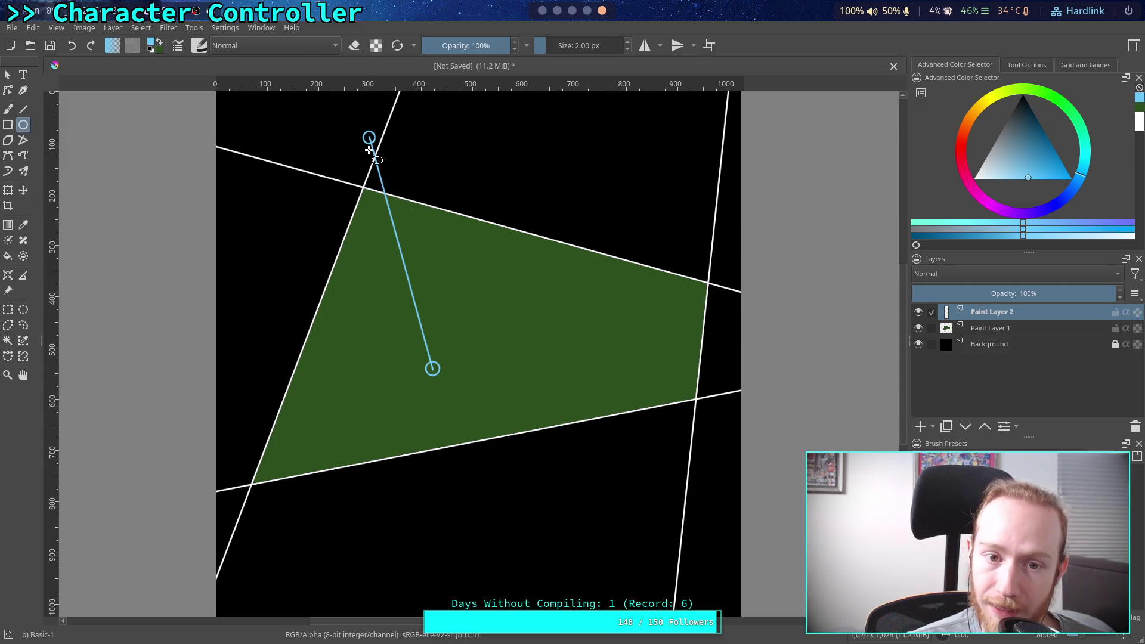
pyautogui.moveTo(366, 147); pyautogui.dragTo(382, 167)
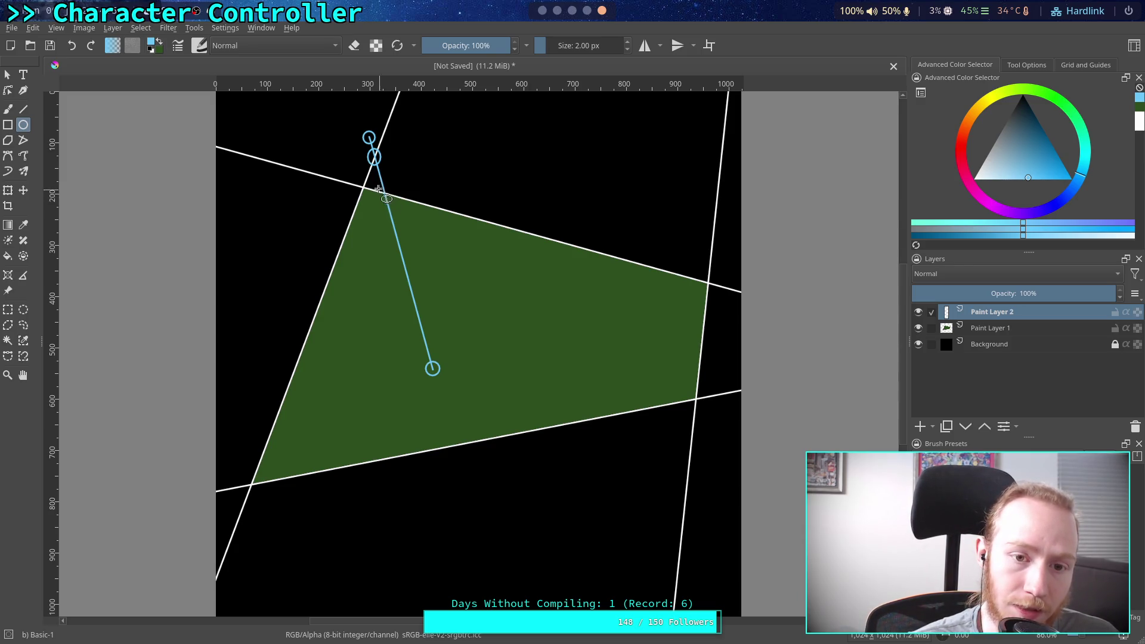
pyautogui.moveTo(377, 184); pyautogui.dragTo(391, 205)
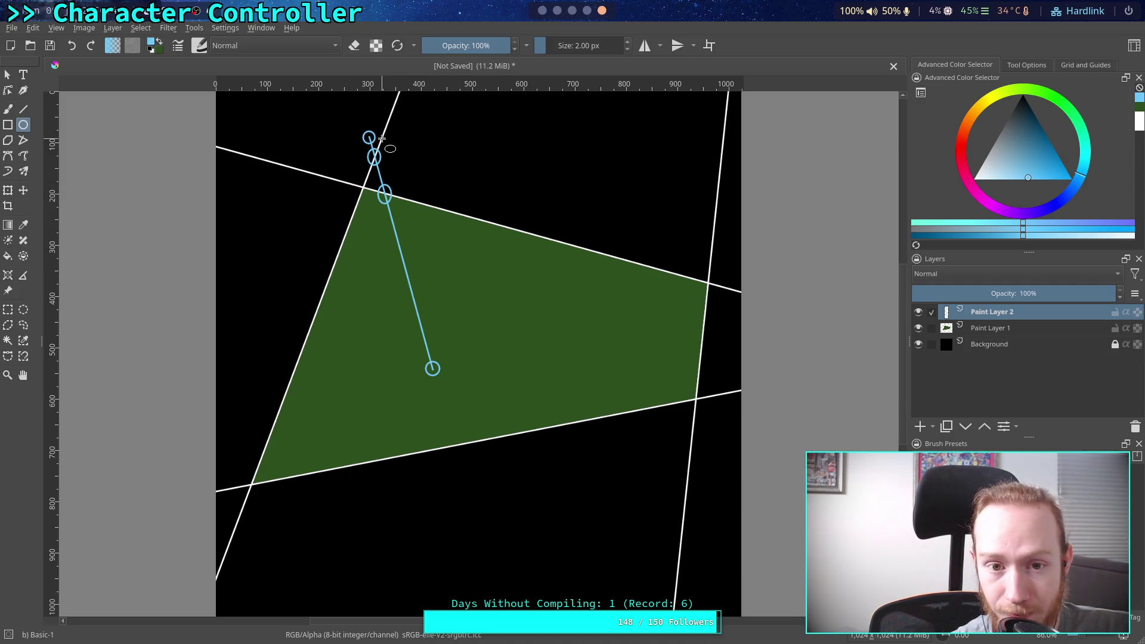
# Step: Undo the oversized ellipse in Krita and switch back to draw_singleton.gd in Godot
pyautogui.moveTo(414, 101); pyautogui.dragTo(365, 185)
pyautogui.hotkey('ctrl', 'z')
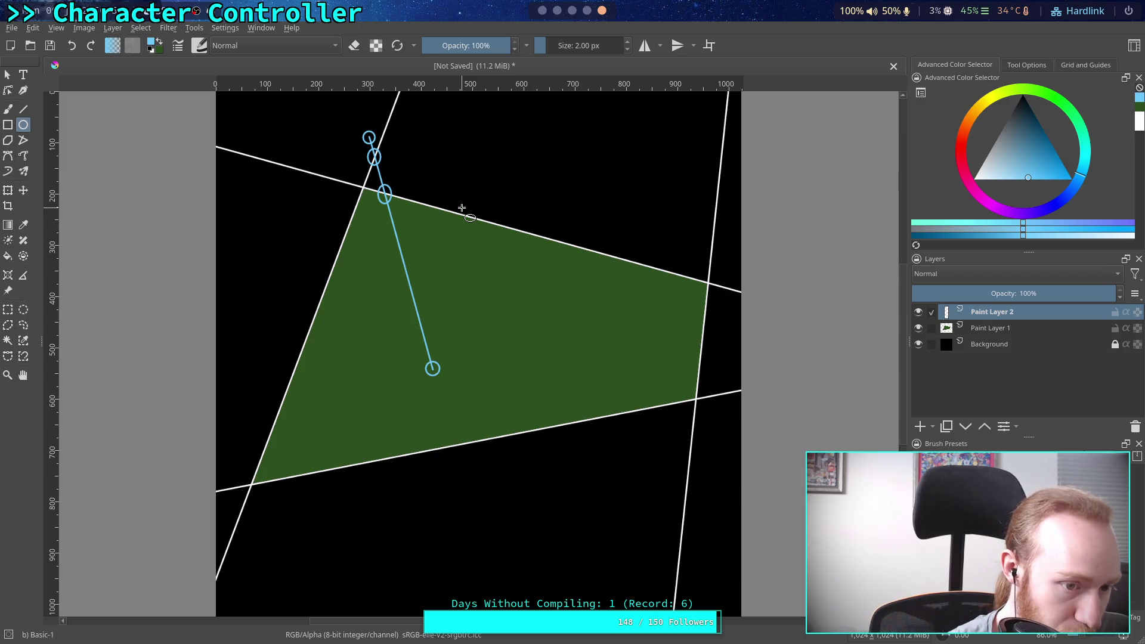
pyautogui.hotkey('alt', 'Tab')
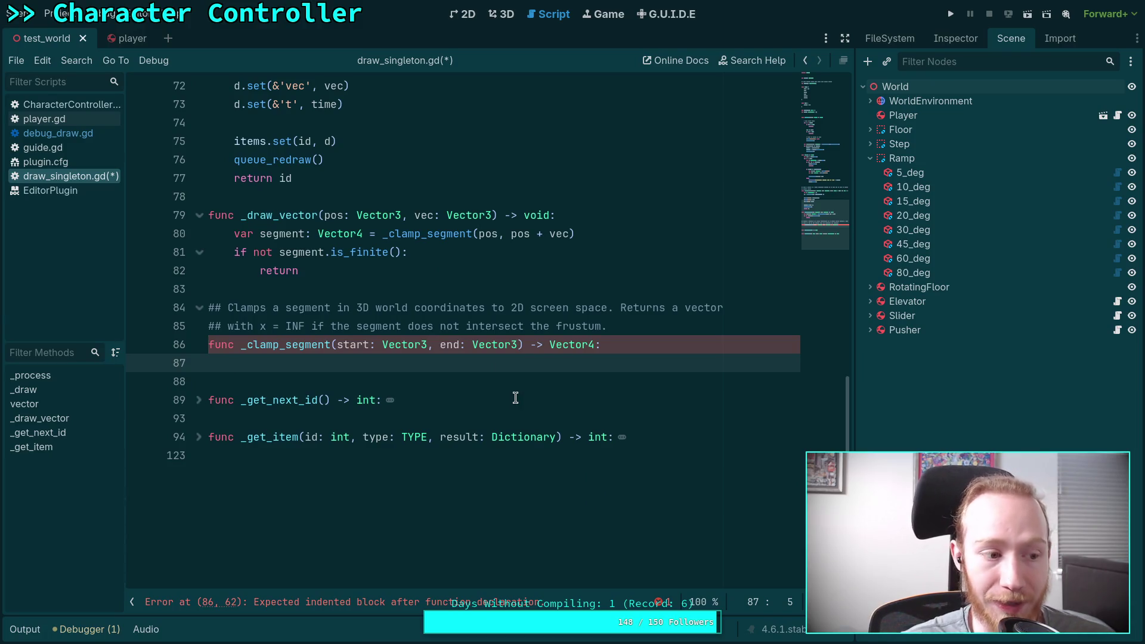
# Step: Add blank lines under the _clamp_segment signature, review the PLANE enum, then return to line 87
pyautogui.press('Return')
pyautogui.press('Return')
pyautogui.press('Up')
pyautogui.press('Up')
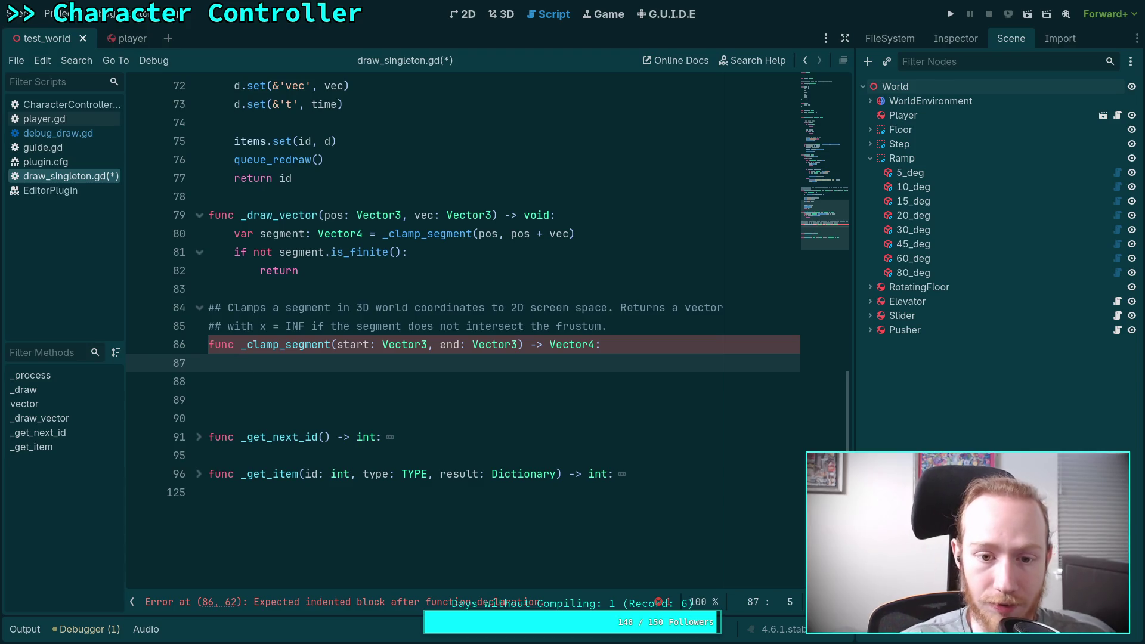
pyautogui.scroll(15, 486, 370)
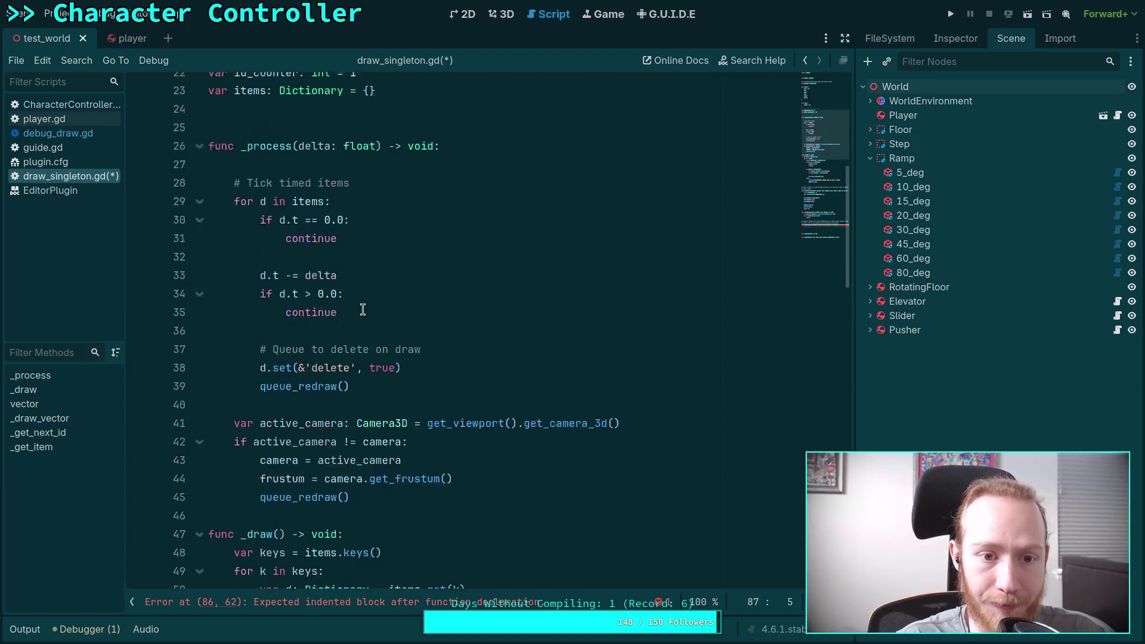
pyautogui.scroll(5, 364, 309)
pyautogui.moveTo(274, 197); pyautogui.dragTo(232, 105)
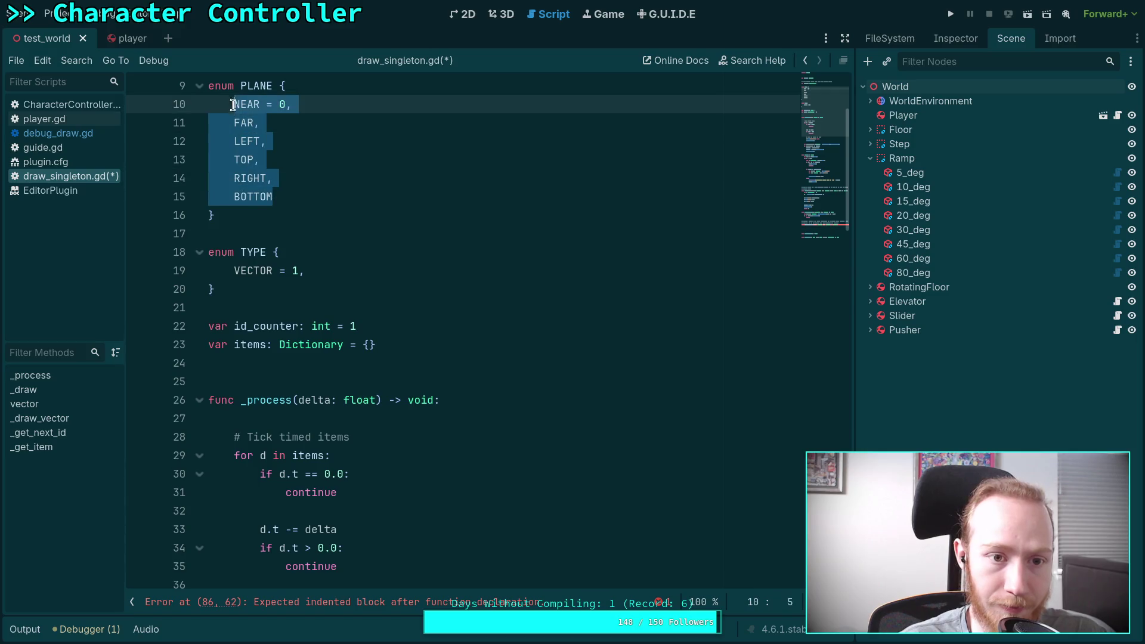
pyautogui.click(310, 105)
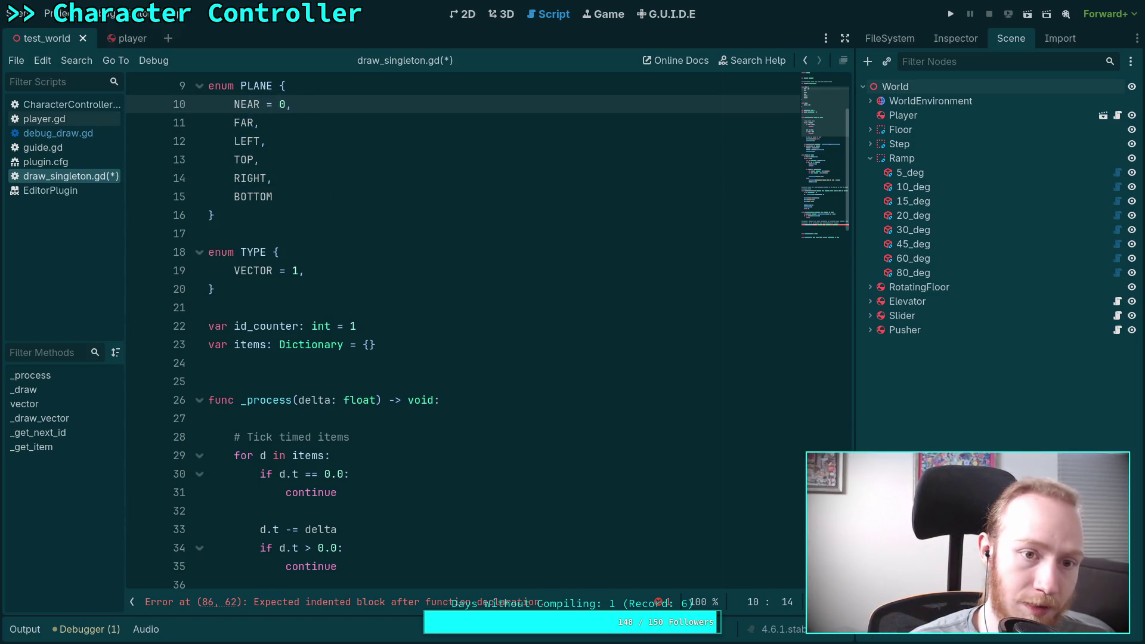
pyautogui.scroll(2, 313, 107)
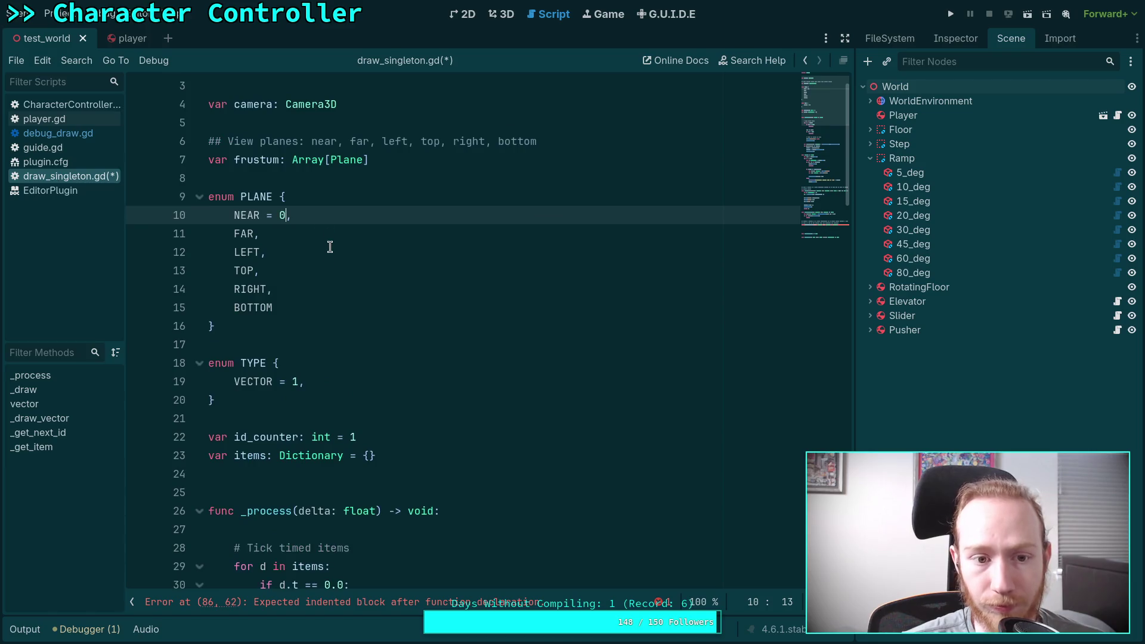
pyautogui.scroll(-5, 355, 276)
pyautogui.scroll(-15, 355, 276)
pyautogui.click(378, 419)
# Step: Add the comment '# Collect each points frustum info' as the function body's first line
pyautogui.press('Return')
pyautogui.write('# Collect')
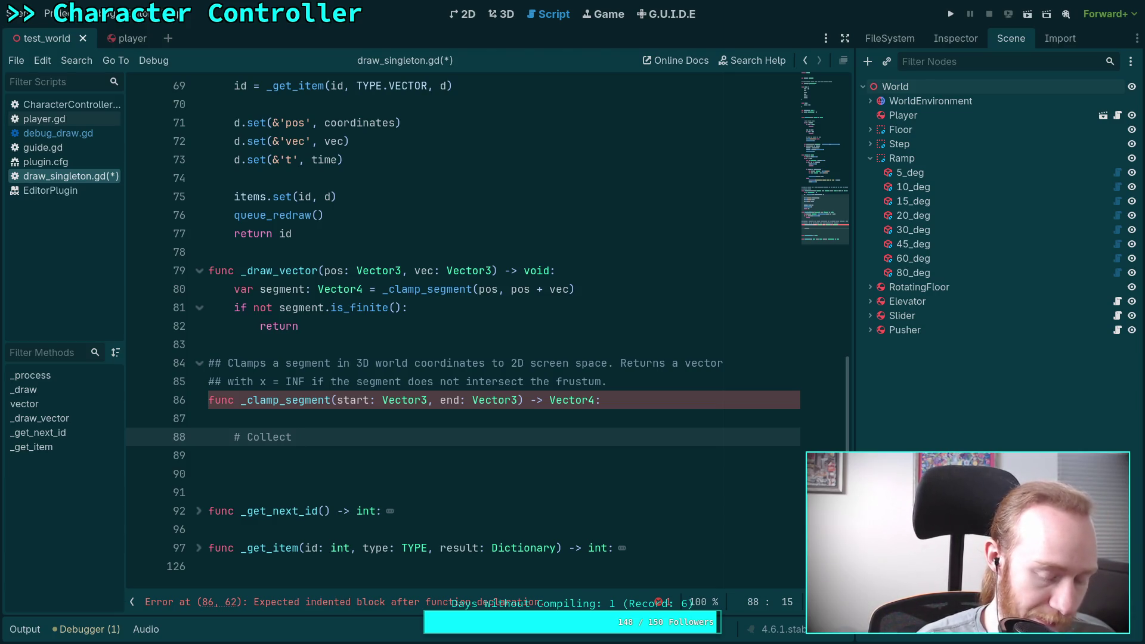
pyautogui.write('each points ')
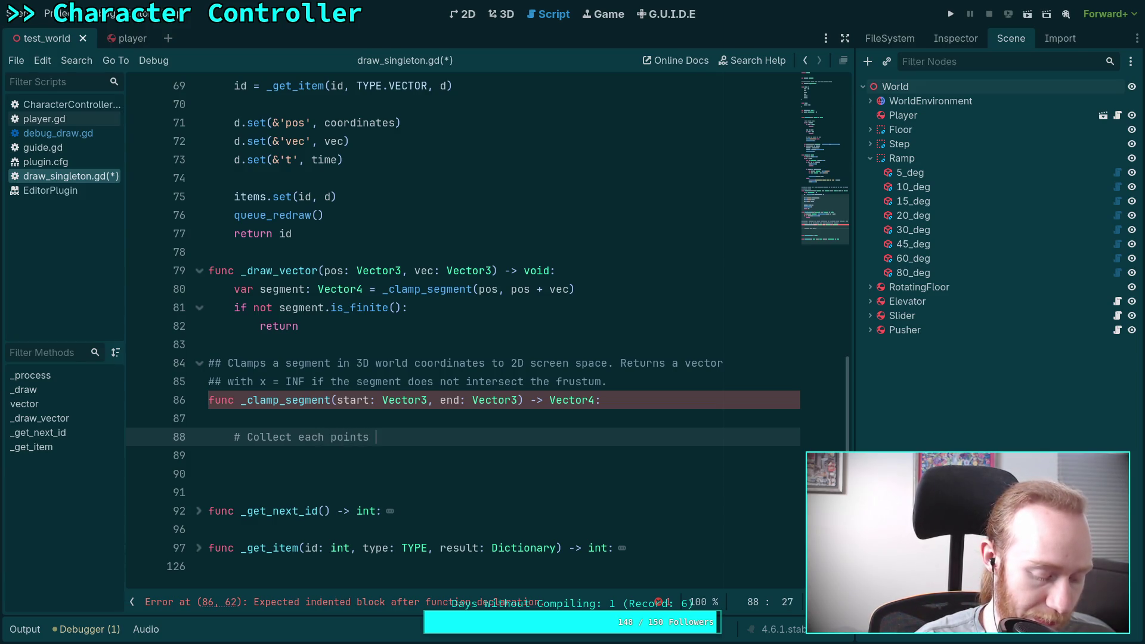
pyautogui.write('grus')
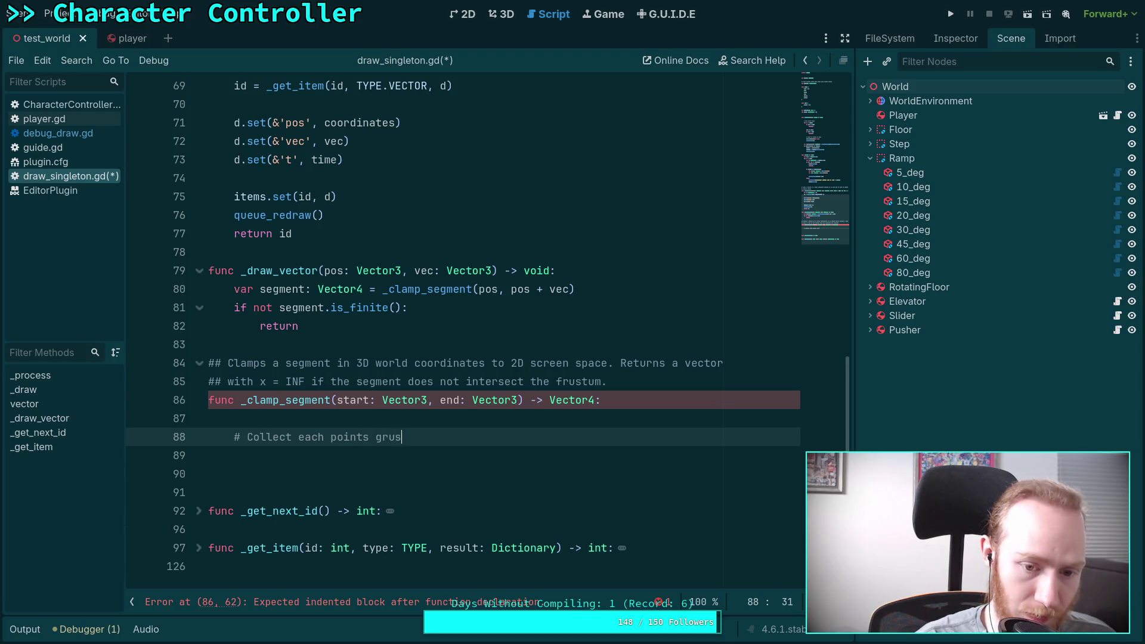
pyautogui.press('BackSpace')
pyautogui.press('BackSpace')
pyautogui.press('BackSpace')
pyautogui.press('BackSpace')
pyautogui.write('frustum ')
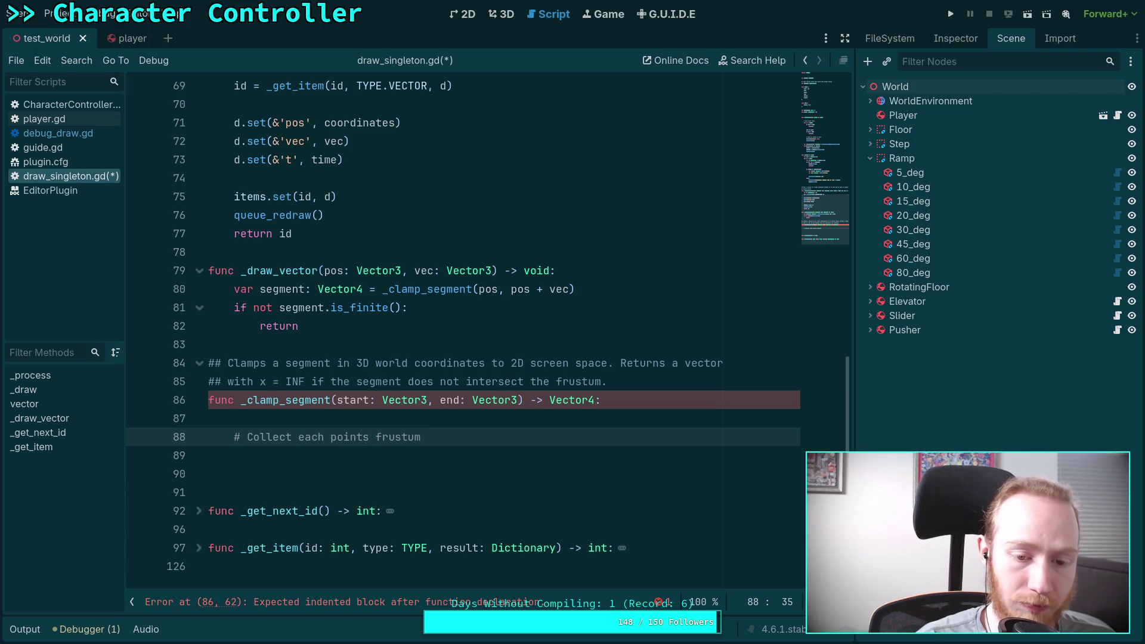
pyautogui.write('info')
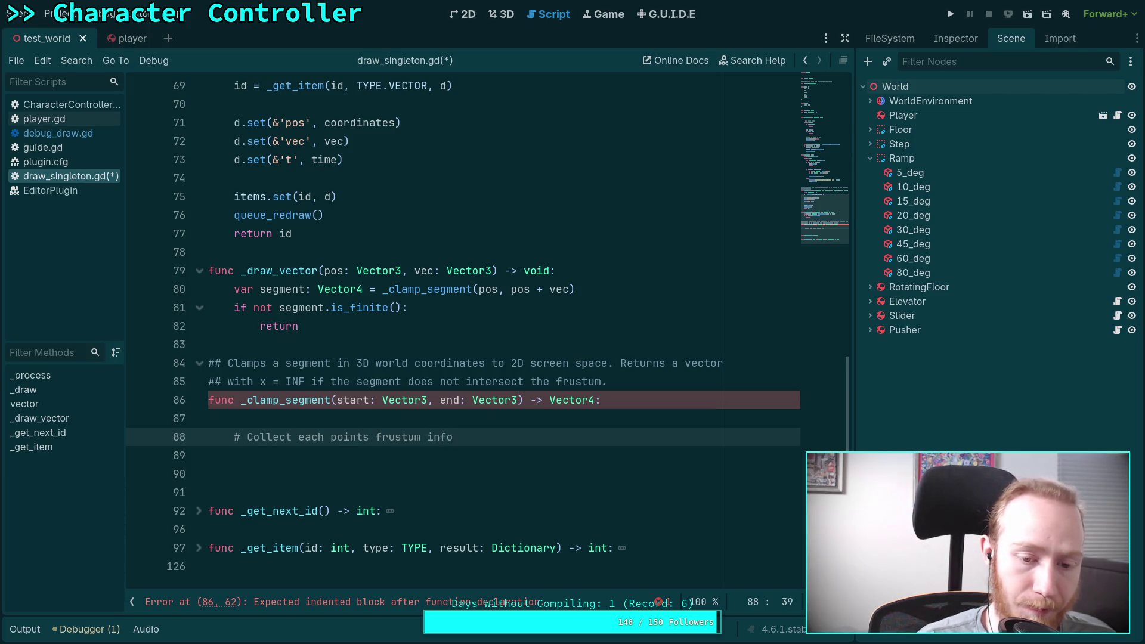
pyautogui.press('Return')
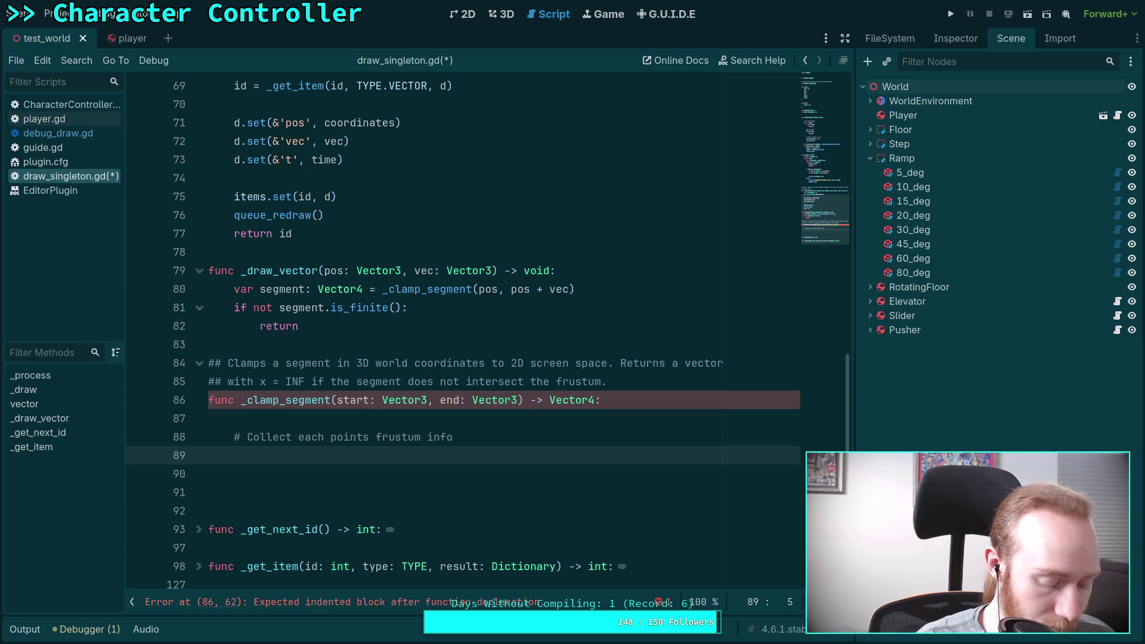
# Step: Declare 'var s_frustum: int = 0' and 'var e_frustum: int = 0', then begin a 'for face in' loop
pyautogui.write('var s')
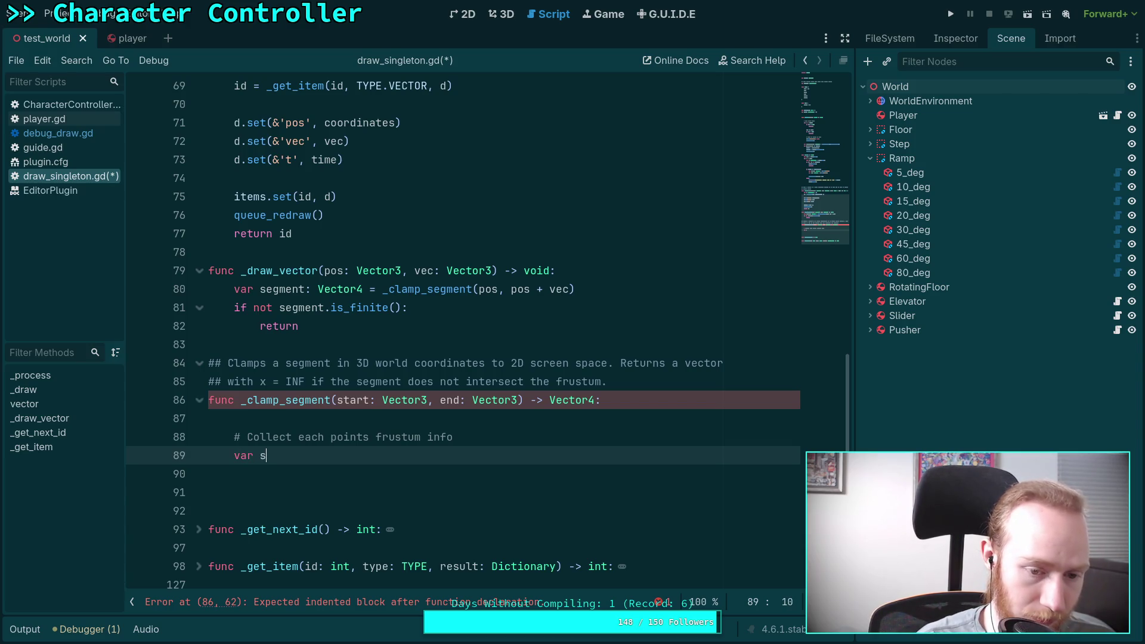
pyautogui.write('_frus')
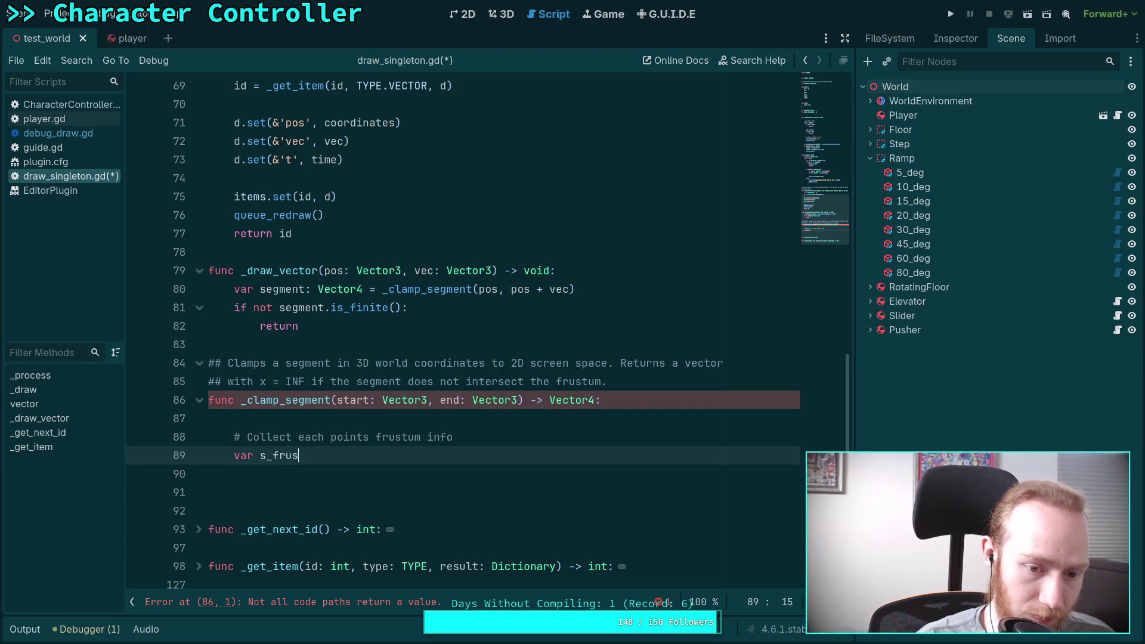
pyautogui.write('tum:')
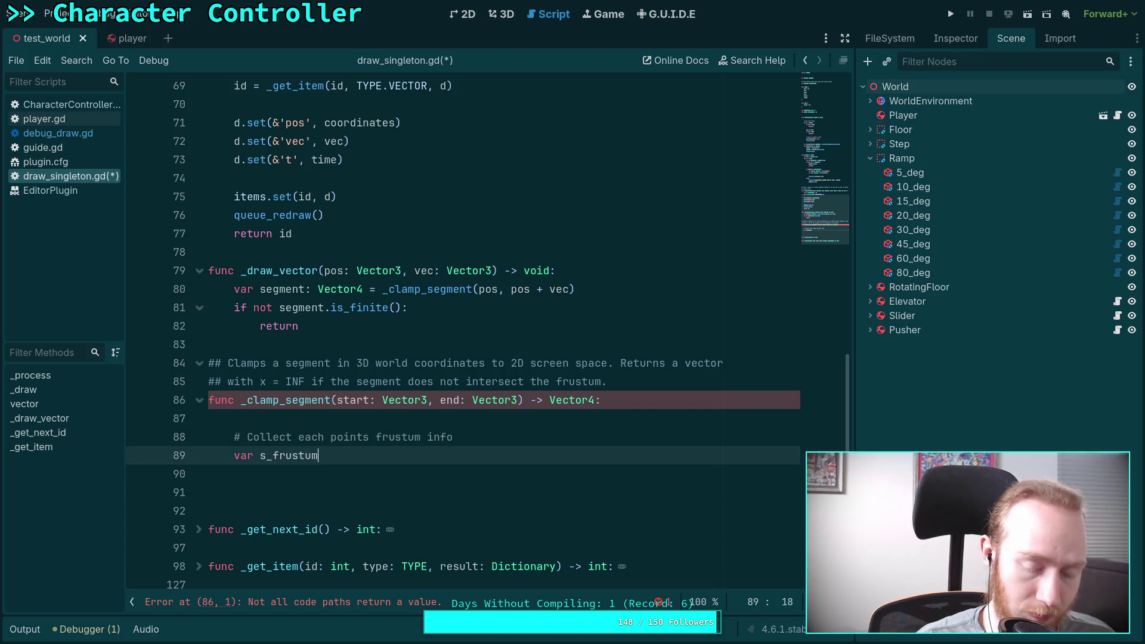
pyautogui.write(' int = 0')
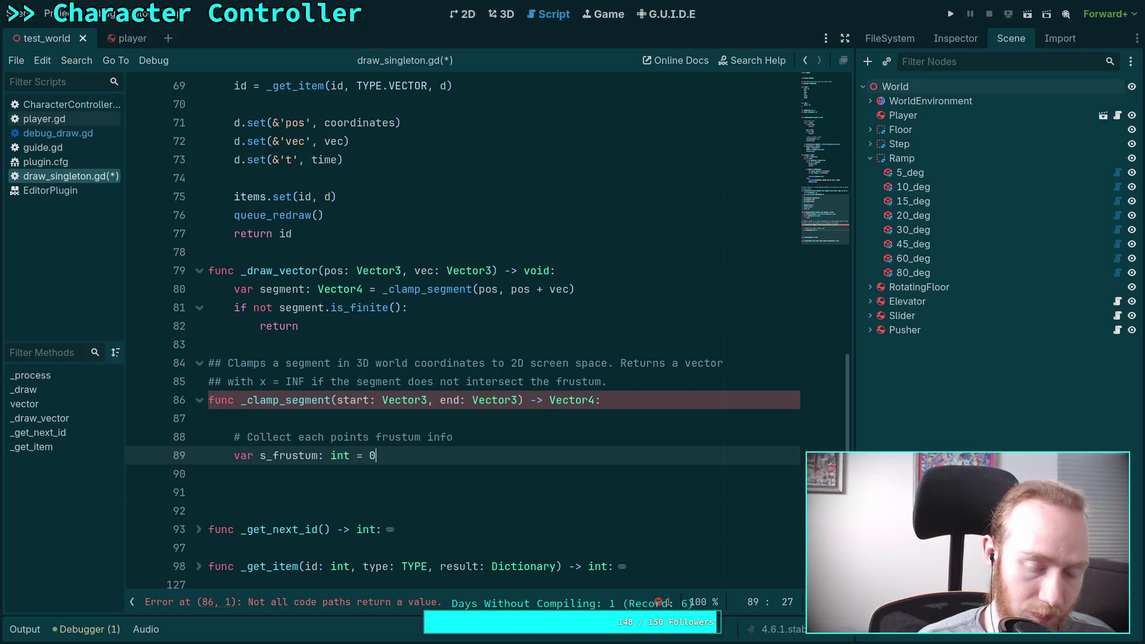
pyautogui.press('Return')
pyautogui.write('var ')
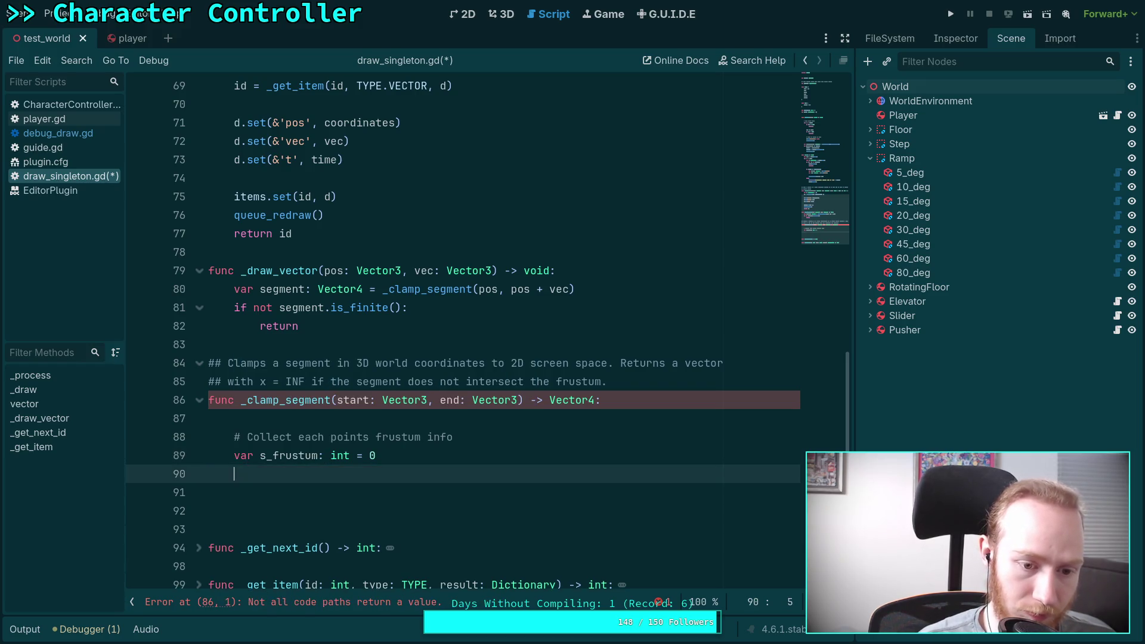
pyautogui.write('e_frus')
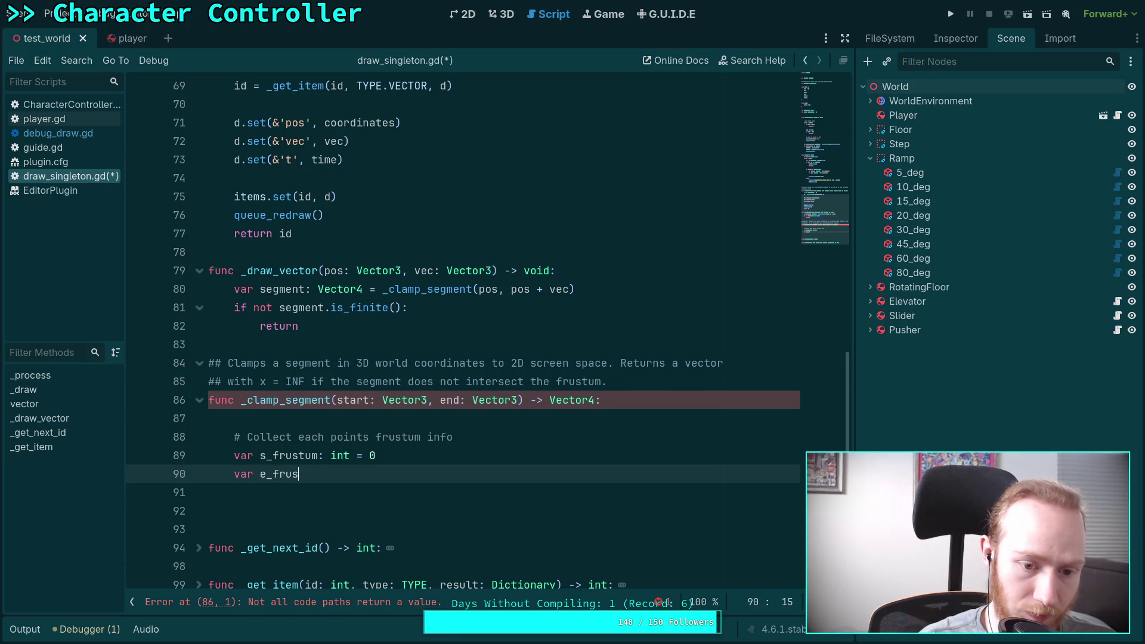
pyautogui.write('tum: int = ')
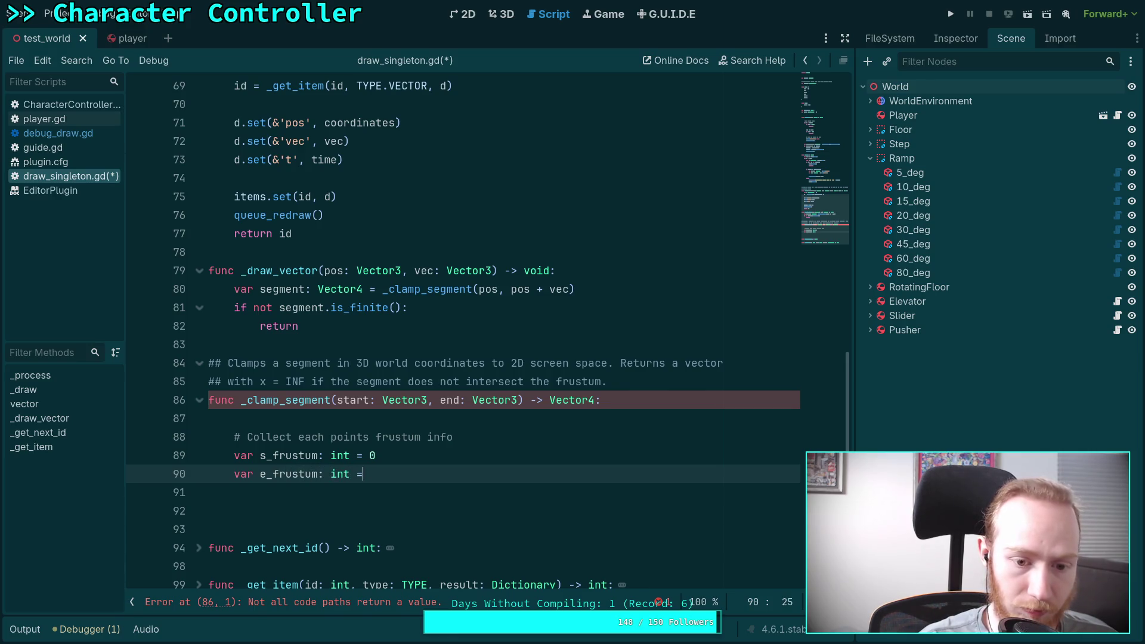
pyautogui.write('0')
pyautogui.press('Return')
pyautogui.write('for ')
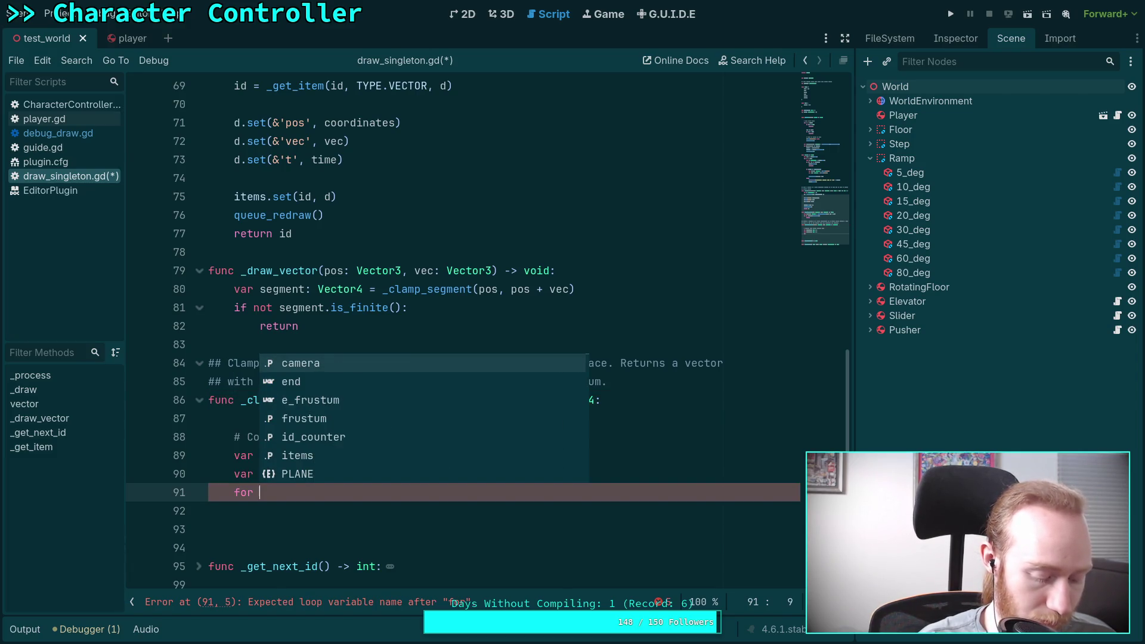
pyautogui.write('face in')
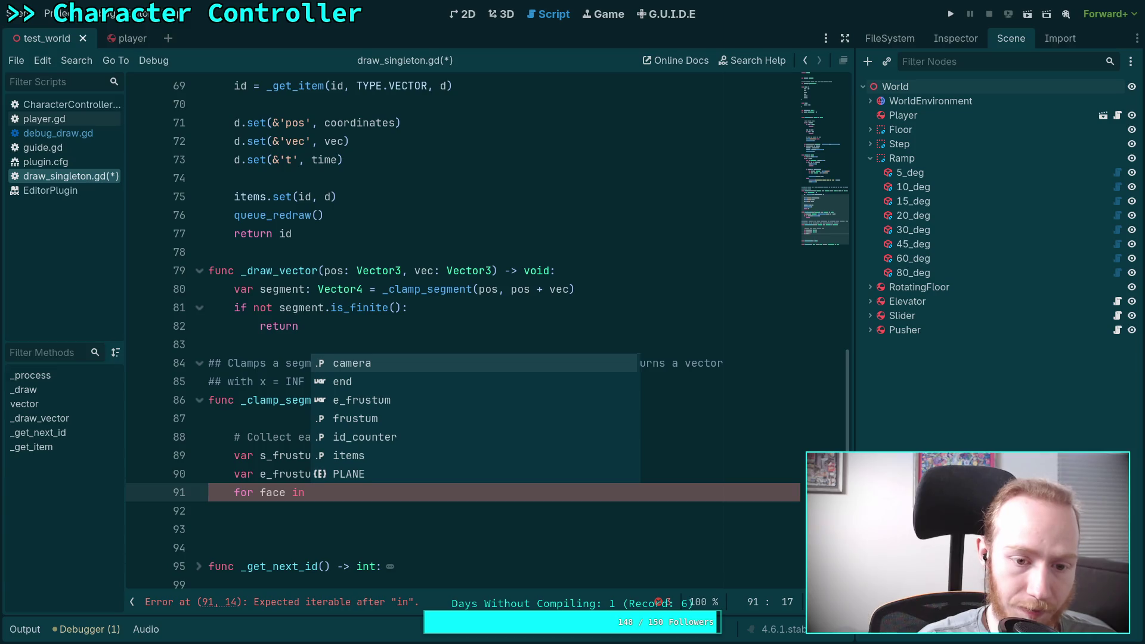
# Step: Complete the loop header as 'for face in frustum:' with an indented line below
pyautogui.write('frustum')
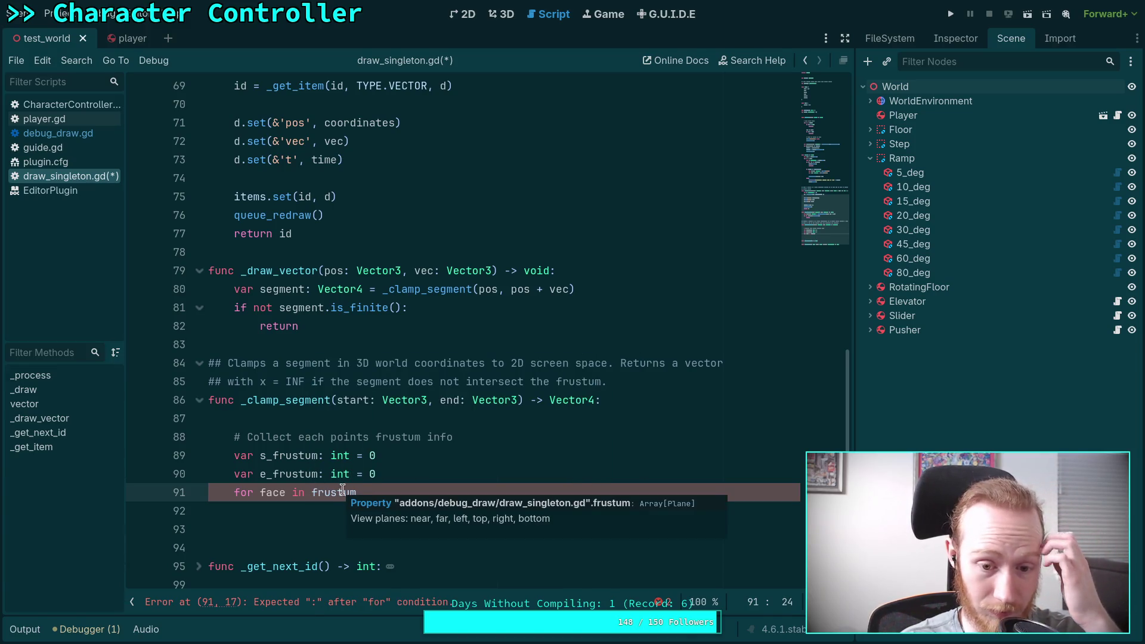
pyautogui.click(312, 493)
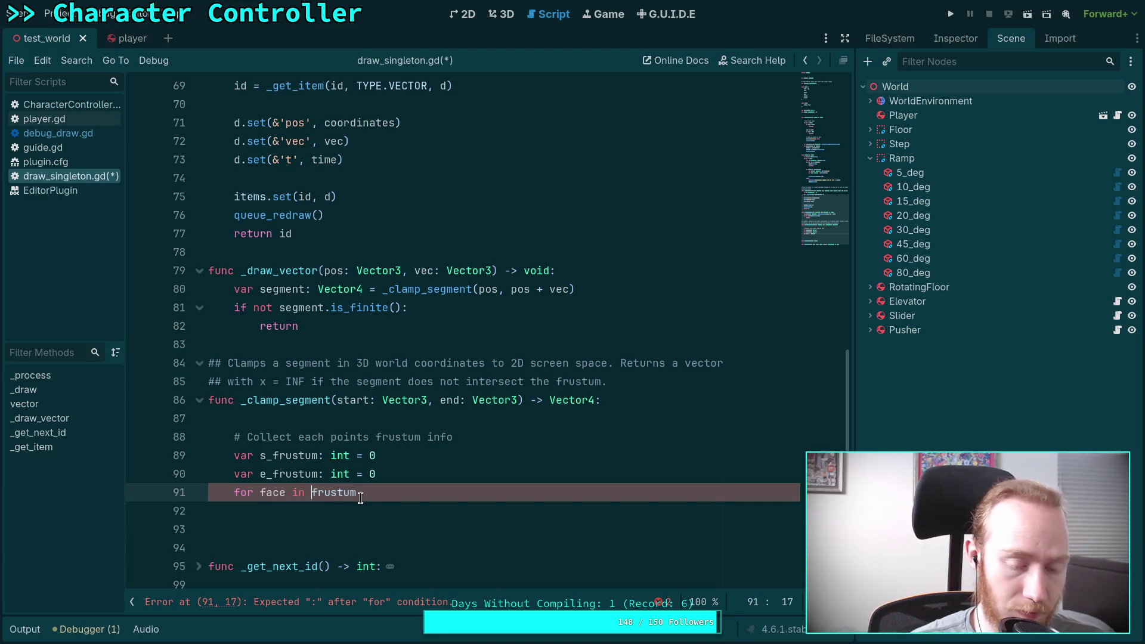
pyautogui.scroll(15, 439, 501)
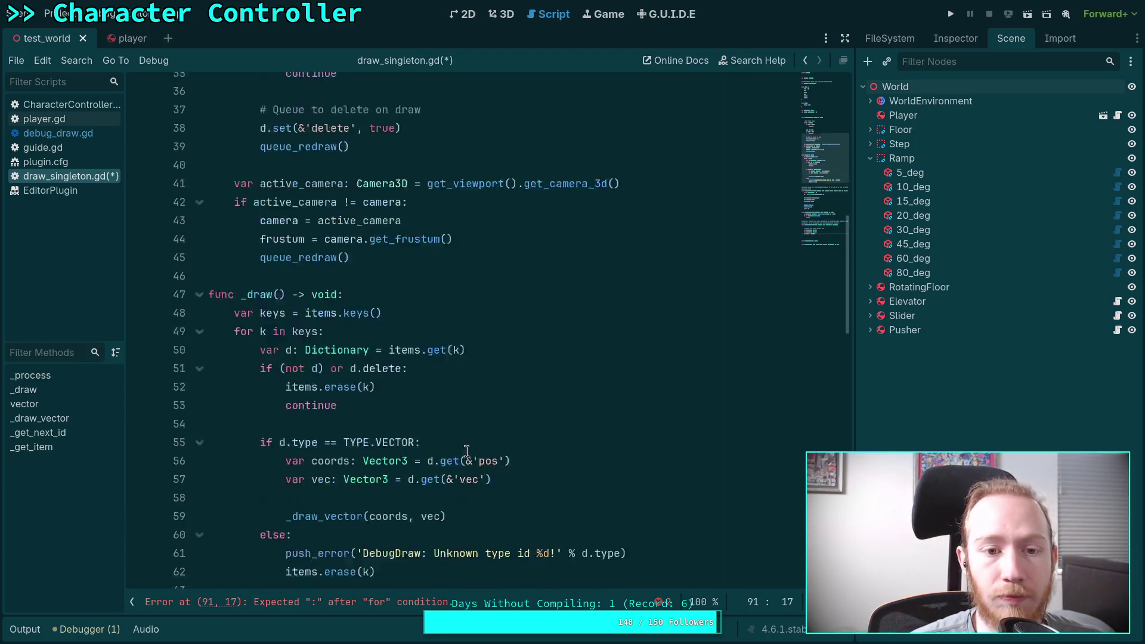
pyautogui.scroll(5, 466, 451)
pyautogui.scroll(-17, 466, 452)
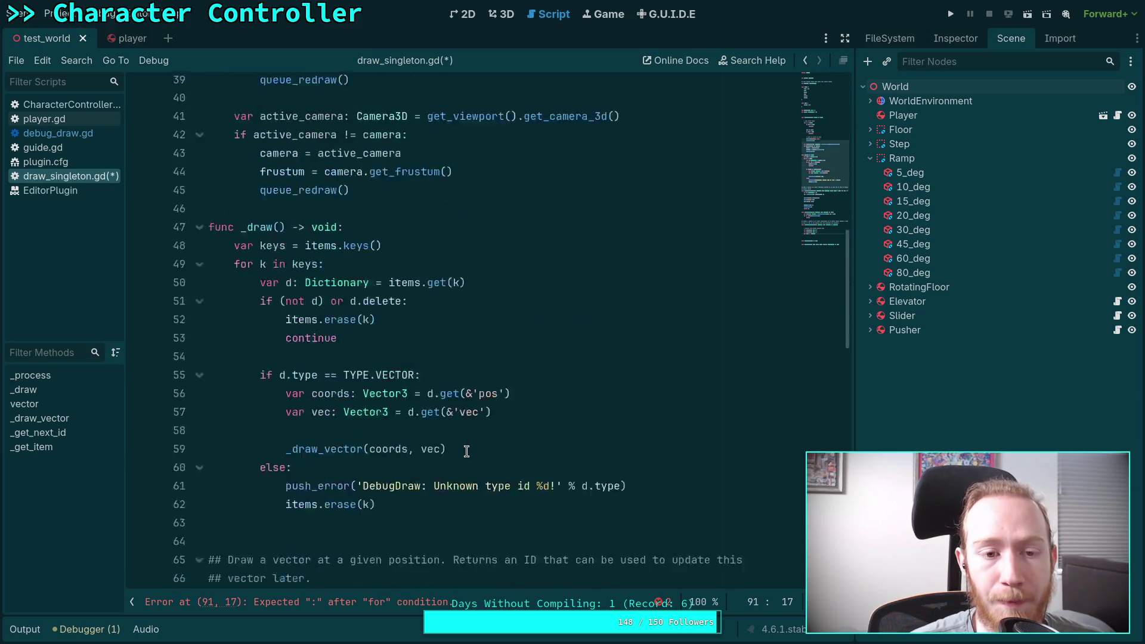
pyautogui.scroll(-4, 466, 451)
pyautogui.click(461, 420)
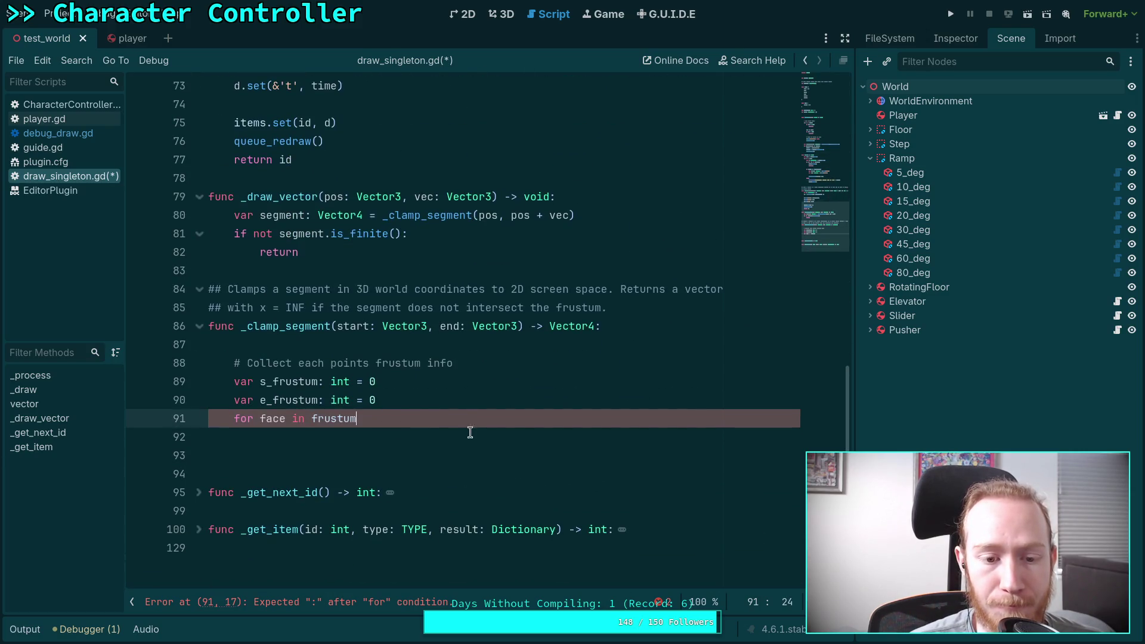
pyautogui.press('Return')
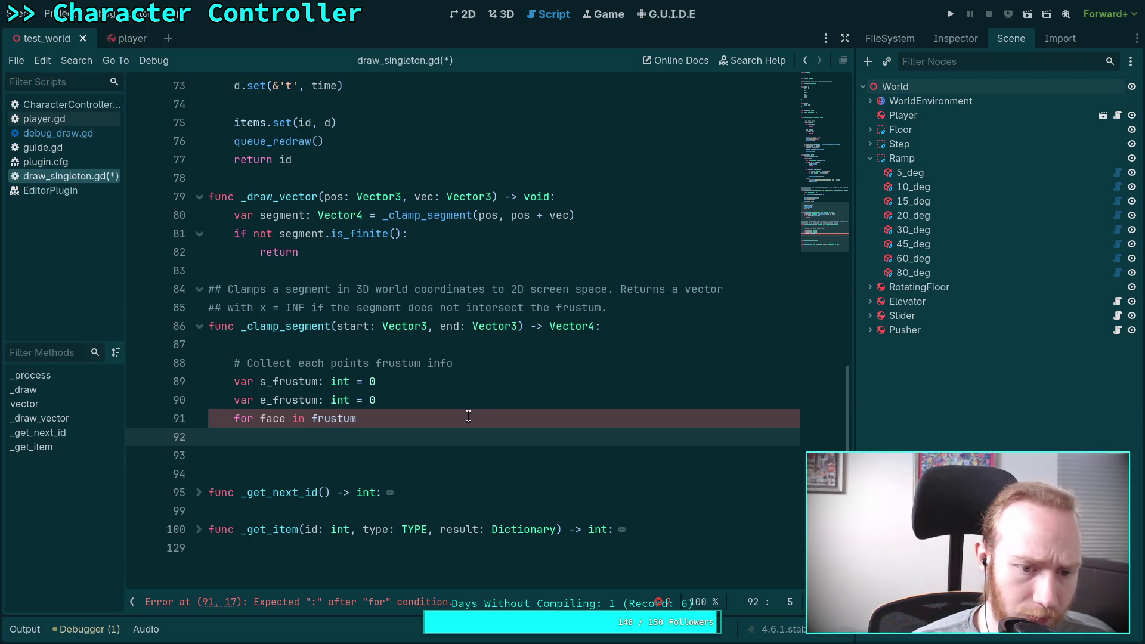
pyautogui.click(467, 421)
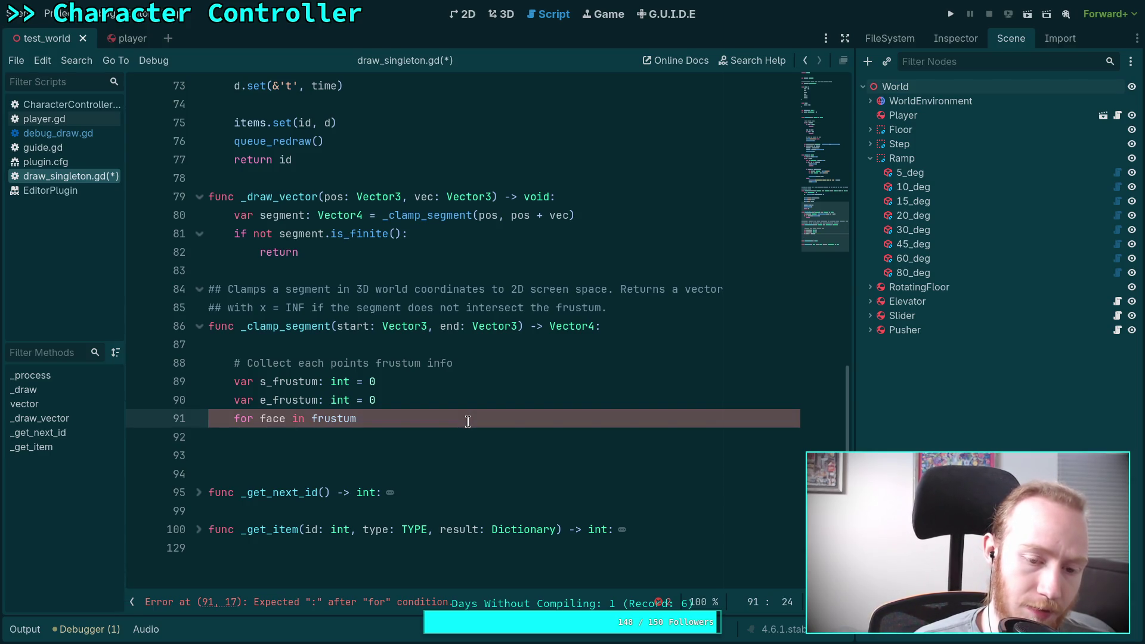
pyautogui.write(':')
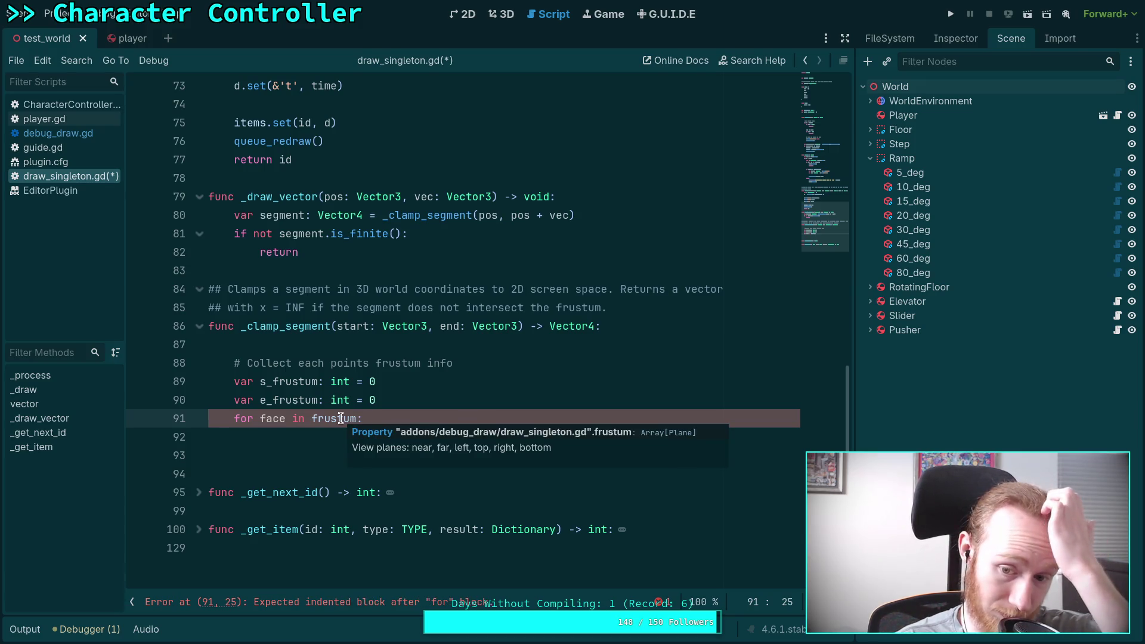
# Step: Wrap frustum in len() and rename the loop variable face to idx
pyautogui.click(330, 434)
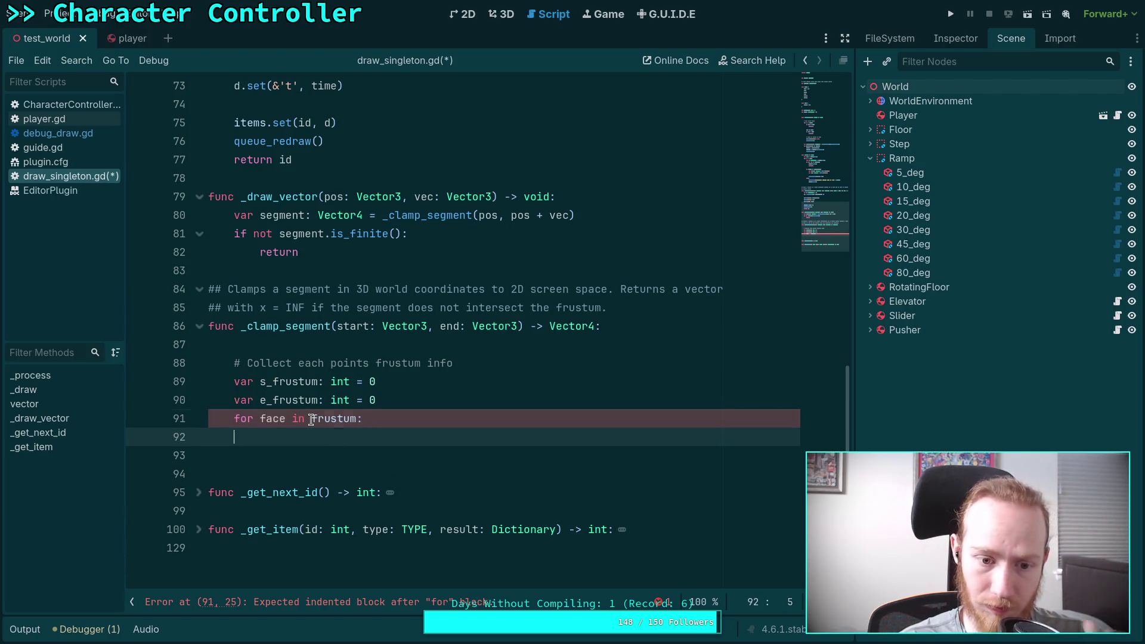
pyautogui.click(310, 419)
pyautogui.write('len(')
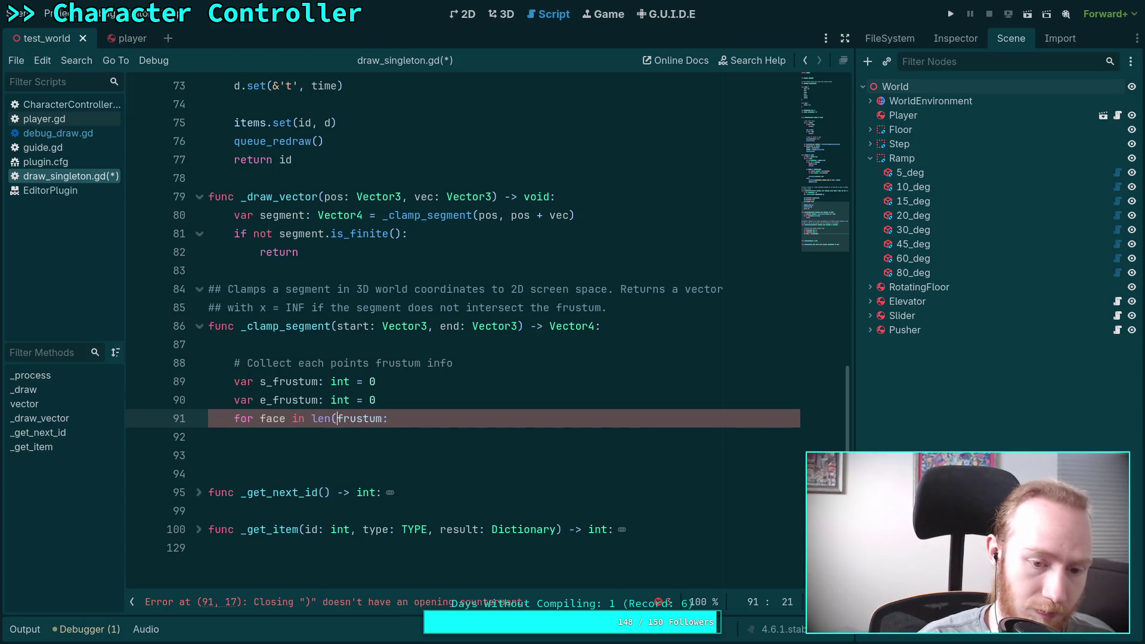
pyautogui.click(345, 418)
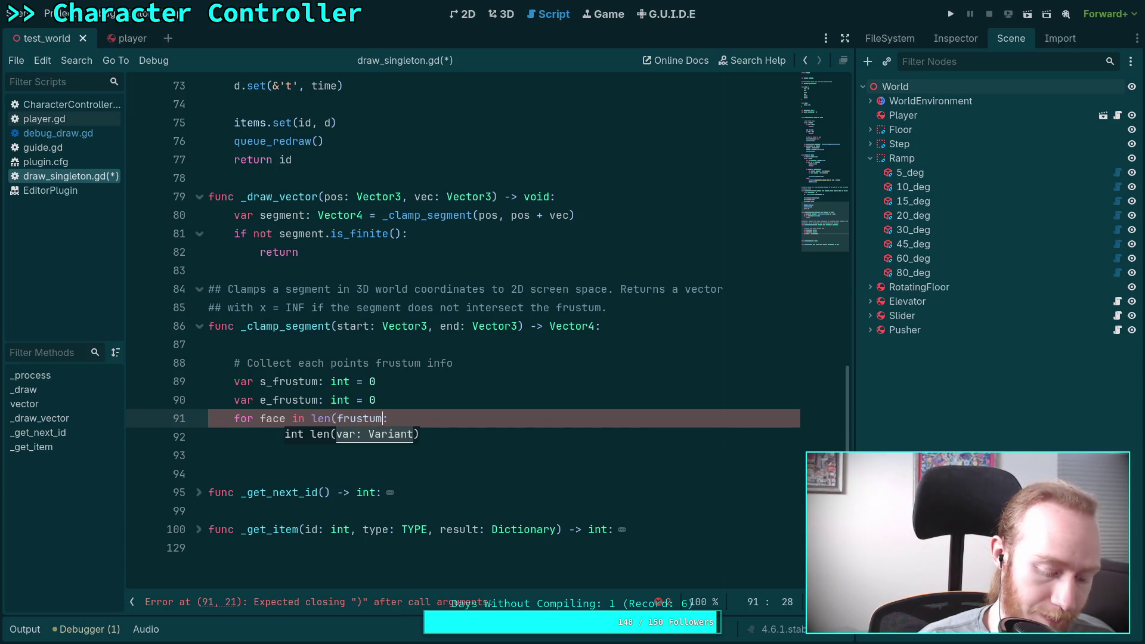
pyautogui.write(')')
pyautogui.doubleClick(277, 417)
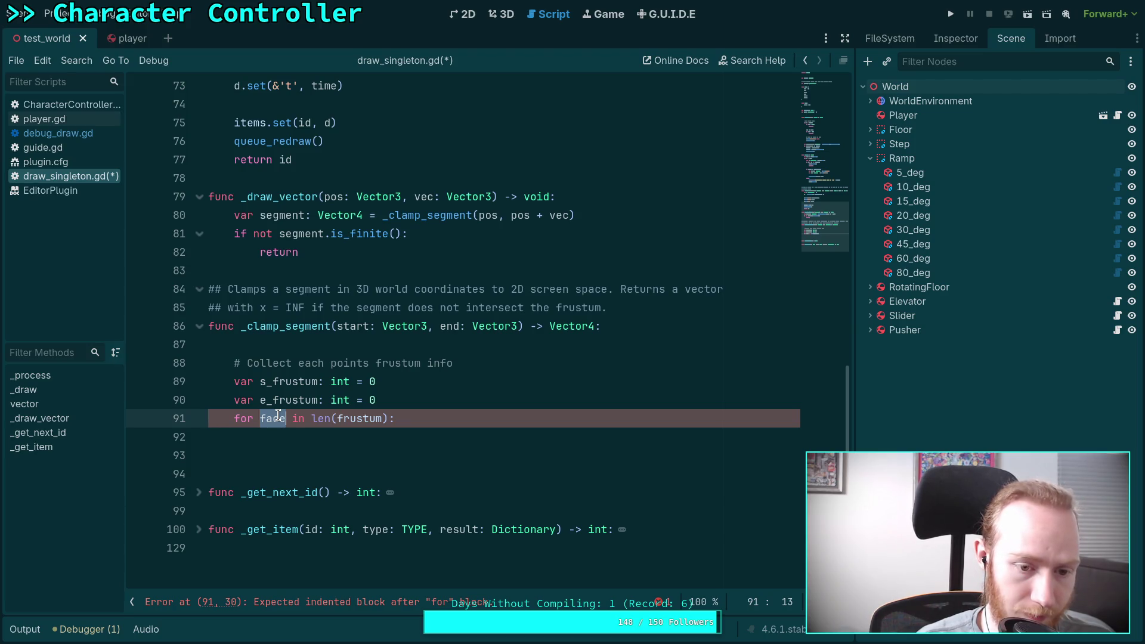
pyautogui.write('idx')
pyautogui.click(459, 435)
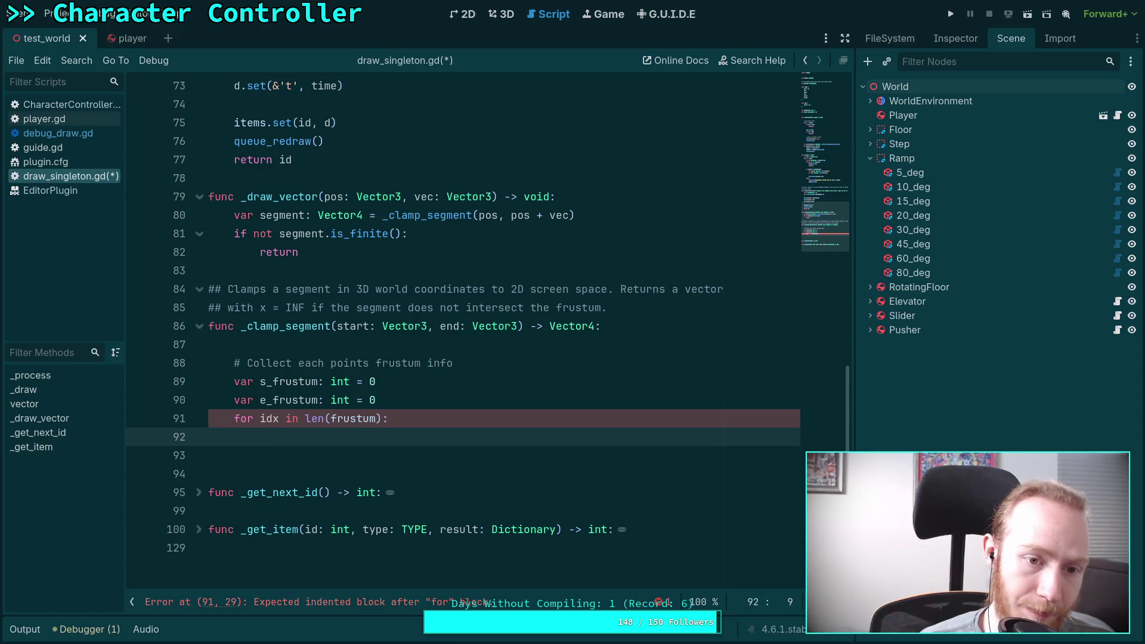
pyautogui.scroll(12, 406, 392)
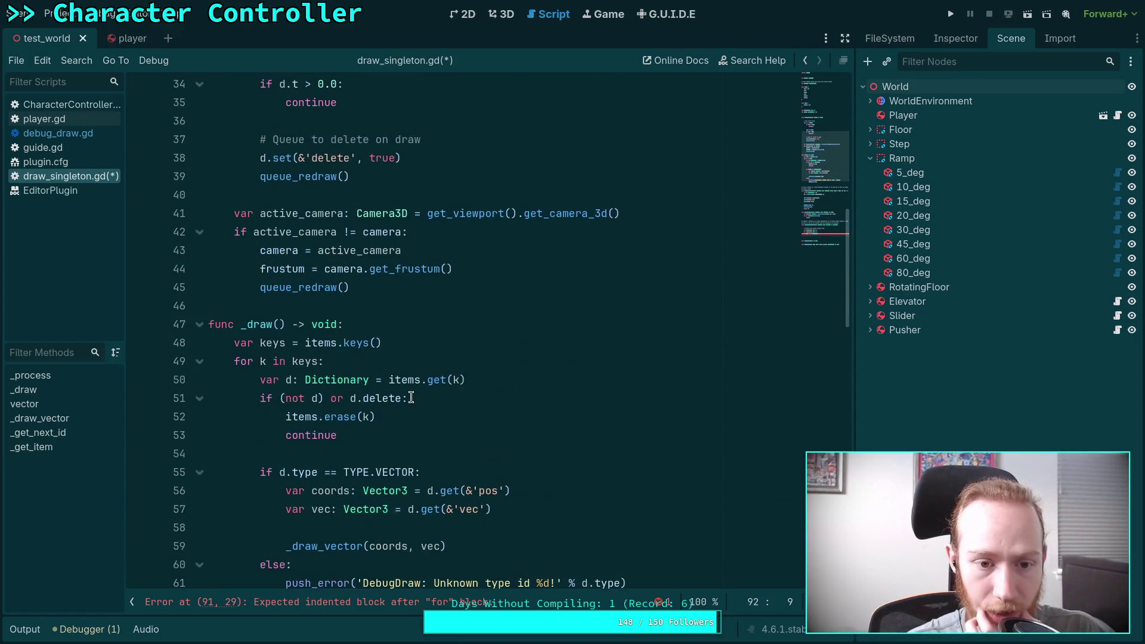
# Step: Add an 'if not camera: return' guard at the start of _draw
pyautogui.scroll(3, 407, 393)
pyautogui.scroll(-4, 406, 391)
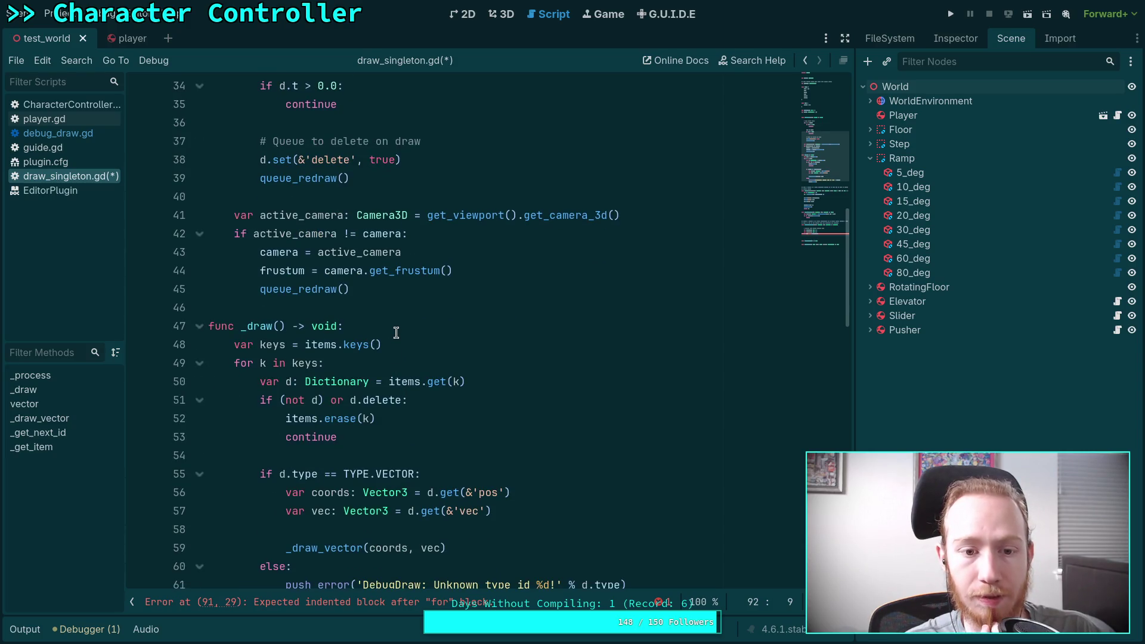
pyautogui.click(404, 333)
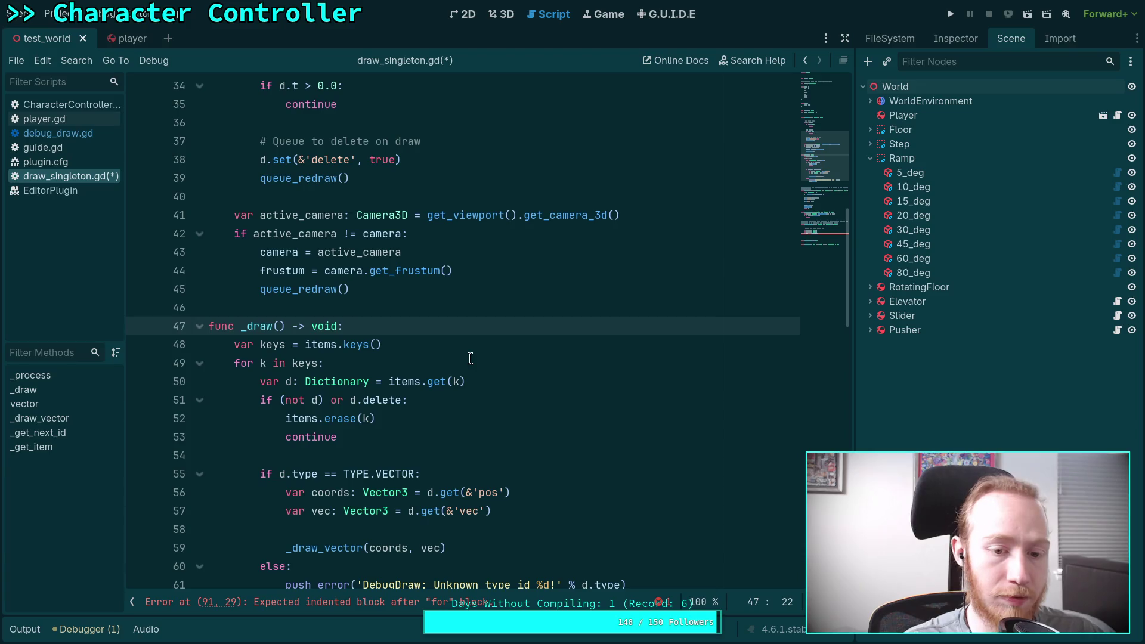
pyautogui.press('Return')
pyautogui.press('Return')
pyautogui.press('Up')
pyautogui.write('if ')
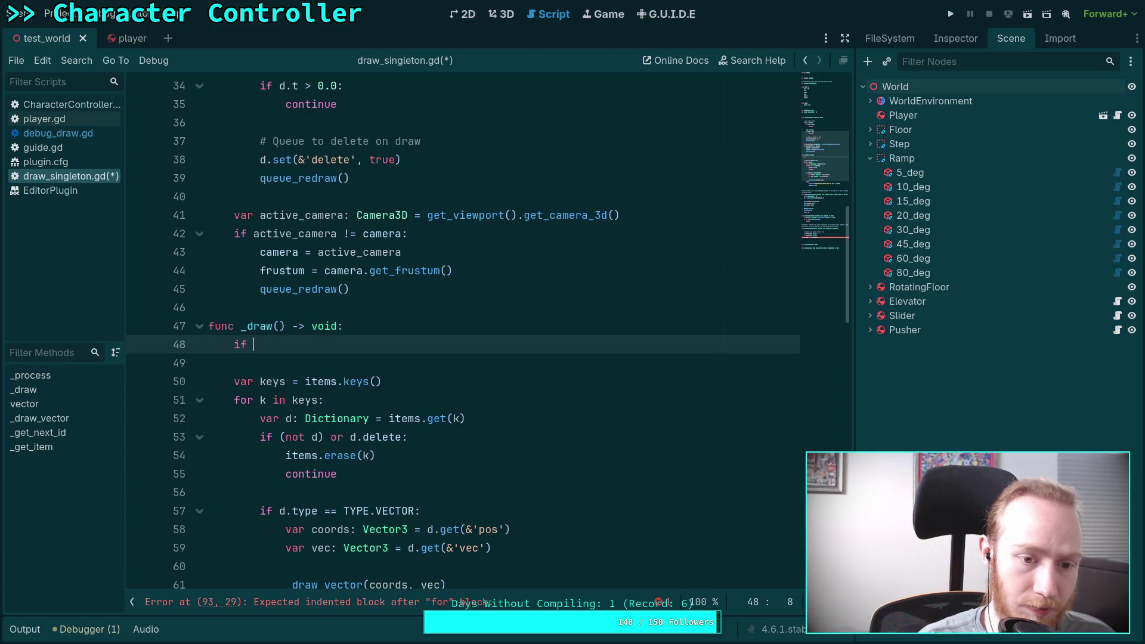
pyautogui.write('cam')
pyautogui.press('BackSpace')
pyautogui.press('BackSpace')
pyautogui.press('BackSpace')
pyautogui.write('not camera:')
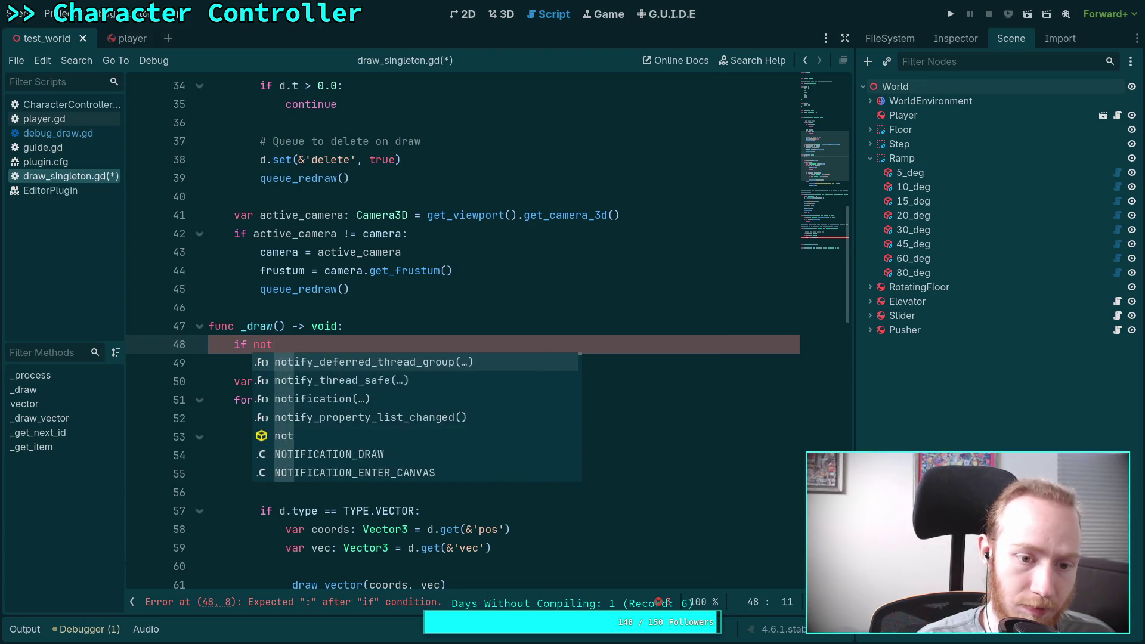
pyautogui.press('Return')
pyautogui.write('return')
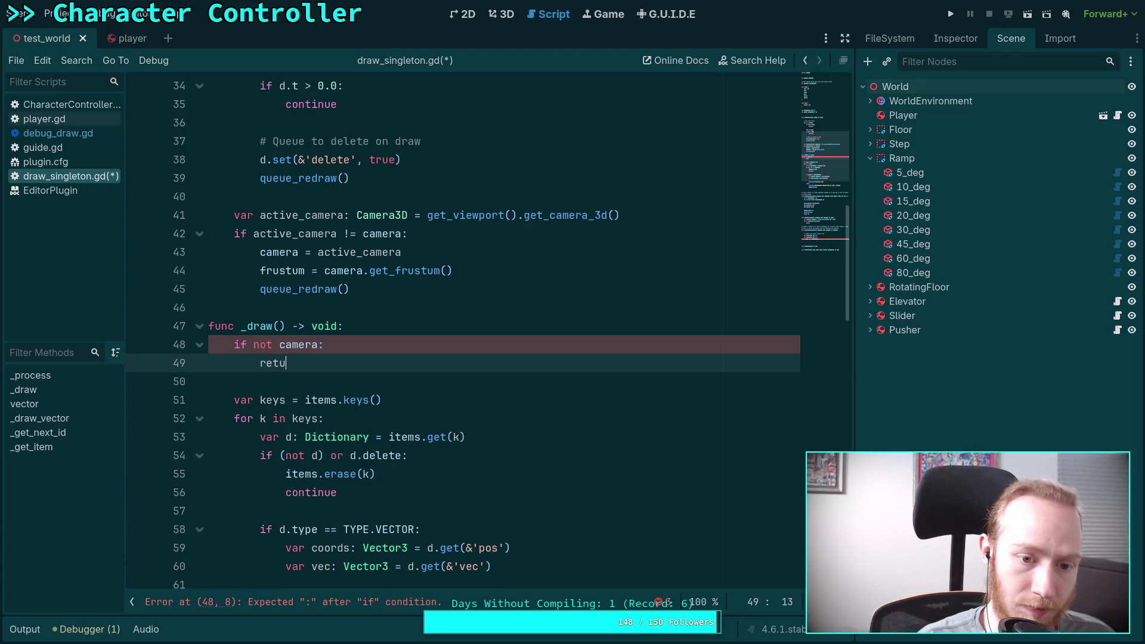
# Step: Move back to the empty line inside the _clamp_segment frustum loop
pyautogui.click(382, 388)
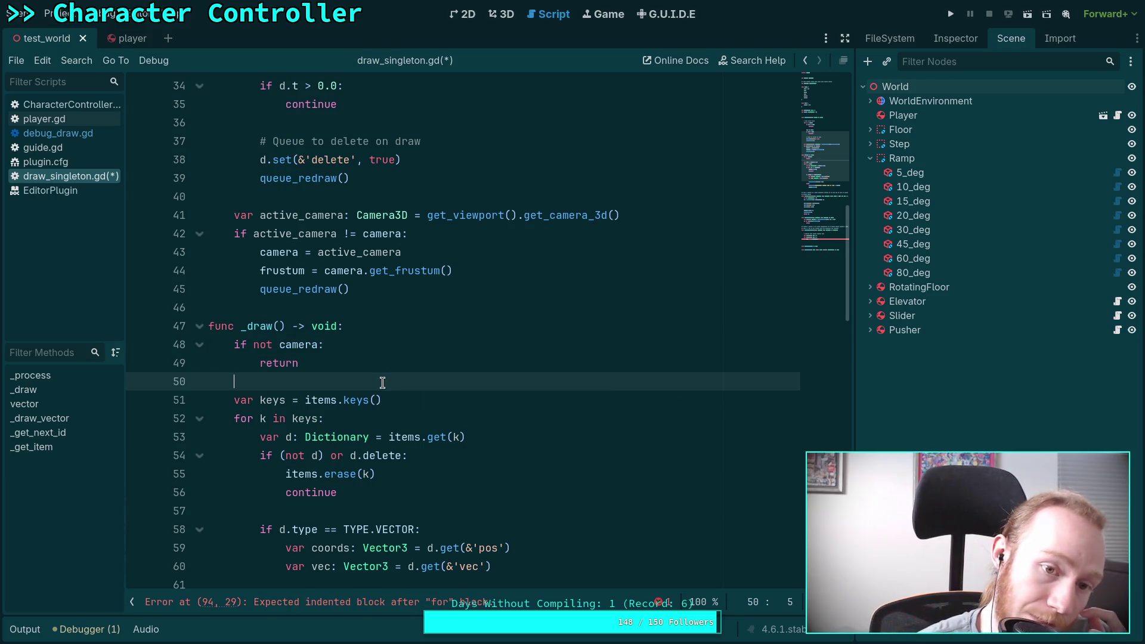
pyautogui.scroll(3, 385, 393)
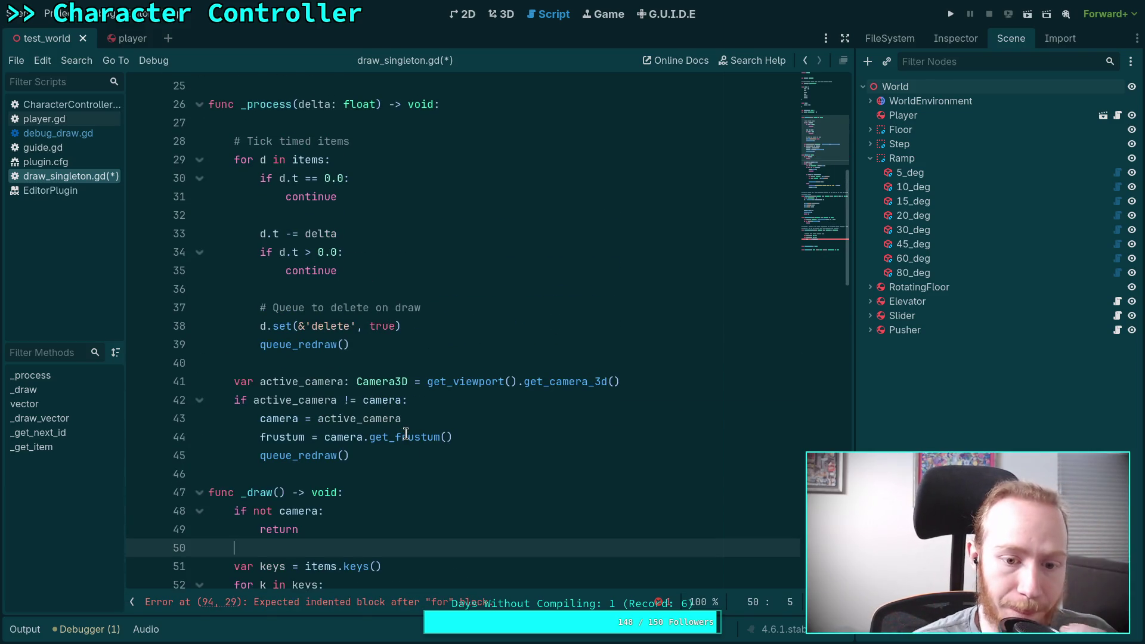
pyautogui.moveTo(405, 434)
pyautogui.scroll(-18, 406, 434)
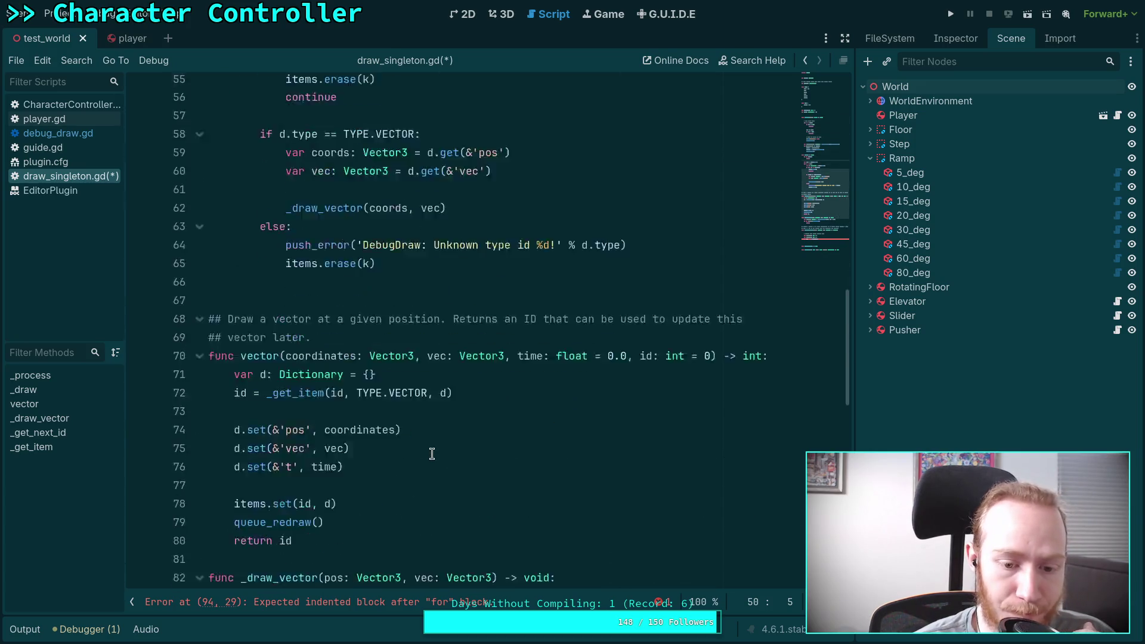
pyautogui.click(437, 380)
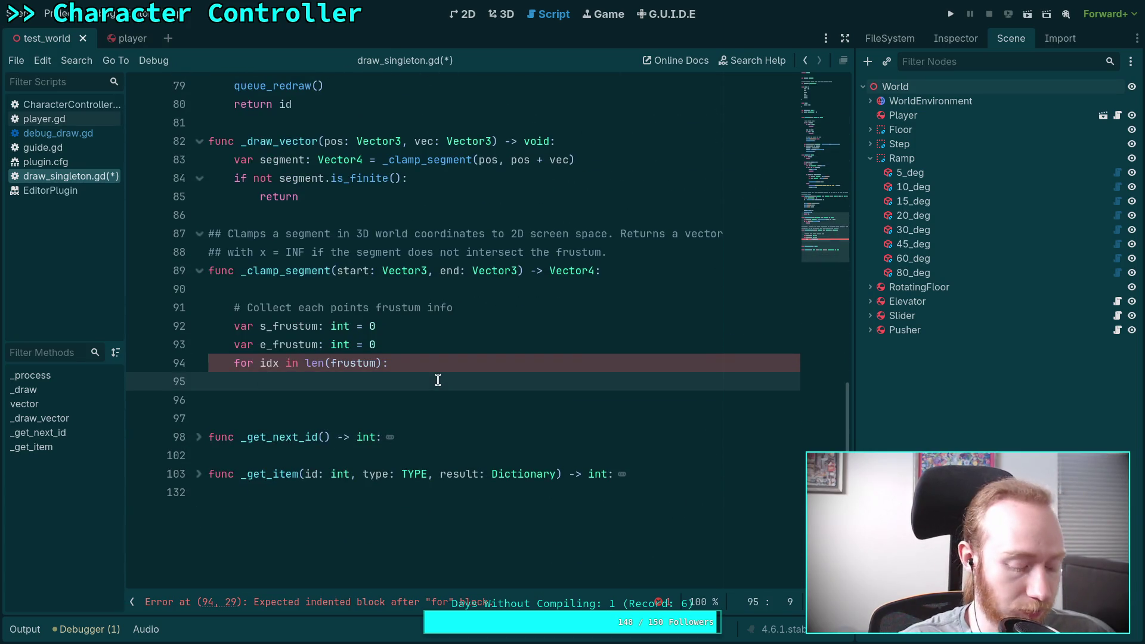
# Step: Declare 'var face: Plane = frustum[idx]' as the loop's first line
pyautogui.write('var face')
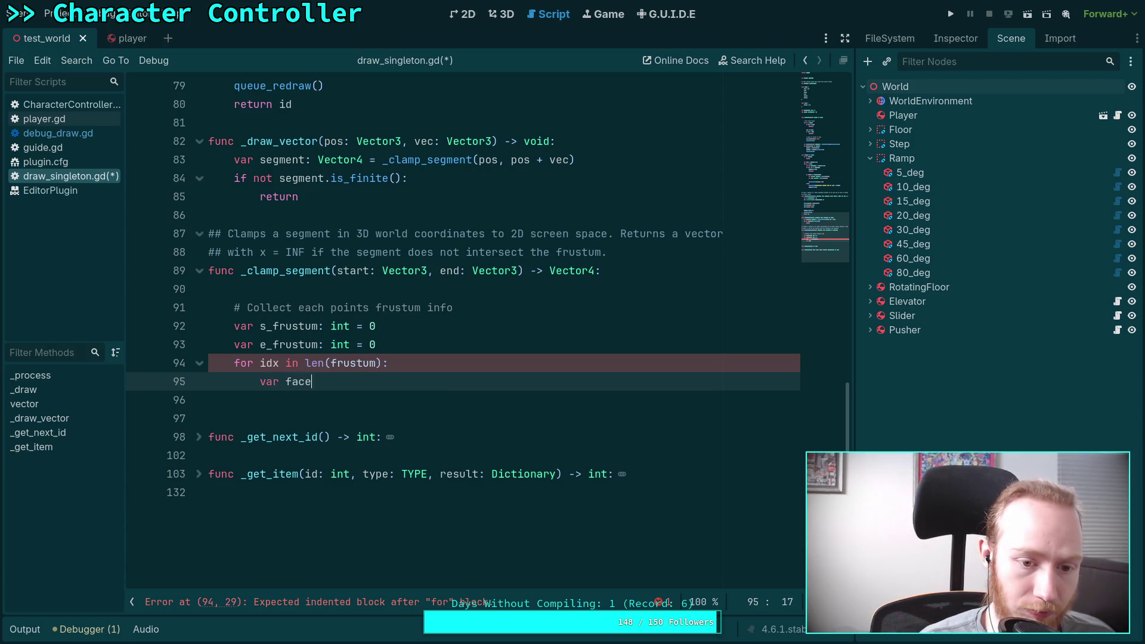
pyautogui.write(': Plane = ')
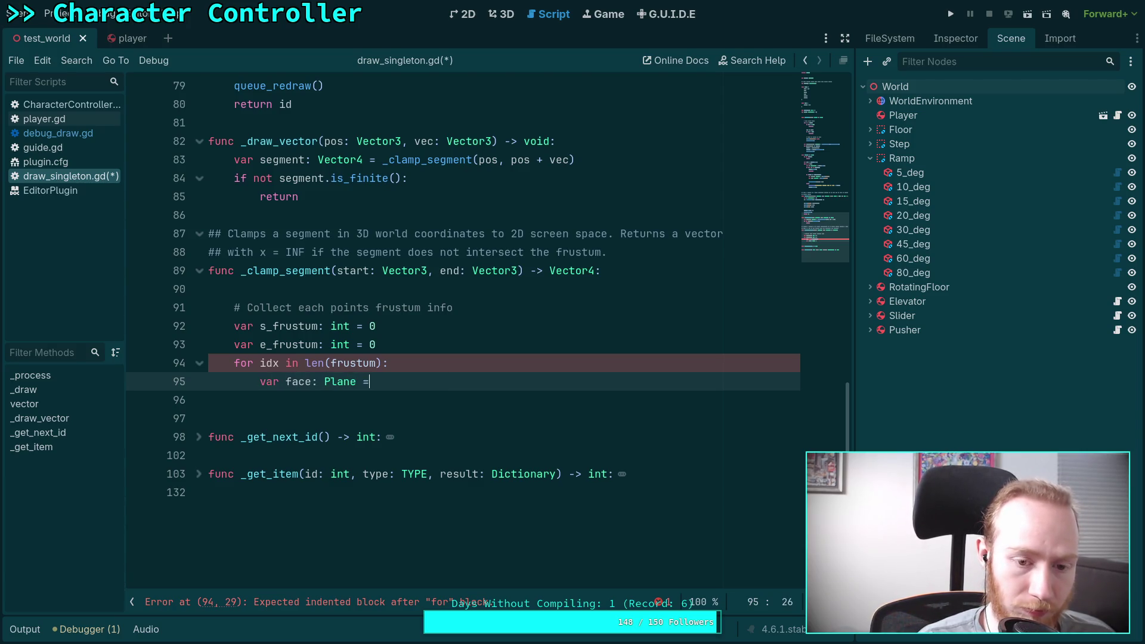
pyautogui.write('gf')
pyautogui.press('BackSpace')
pyautogui.press('BackSpace')
pyautogui.write('gr')
pyautogui.press('BackSpace')
pyautogui.press('BackSpace')
pyautogui.write('fr')
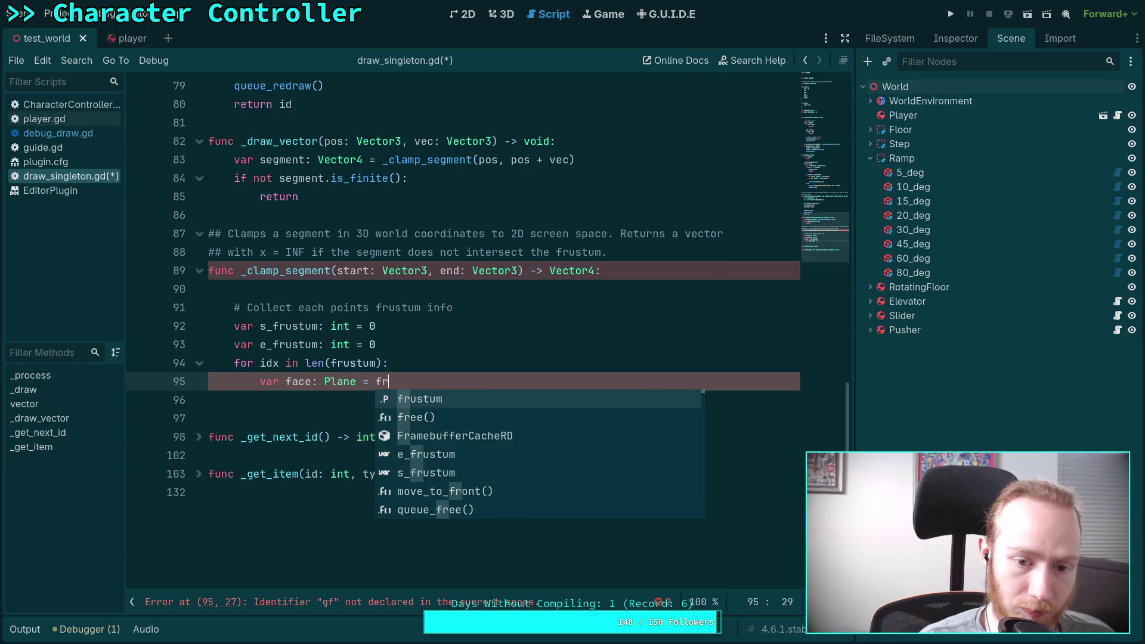
pyautogui.press('Return')
pyautogui.write('[idx]')
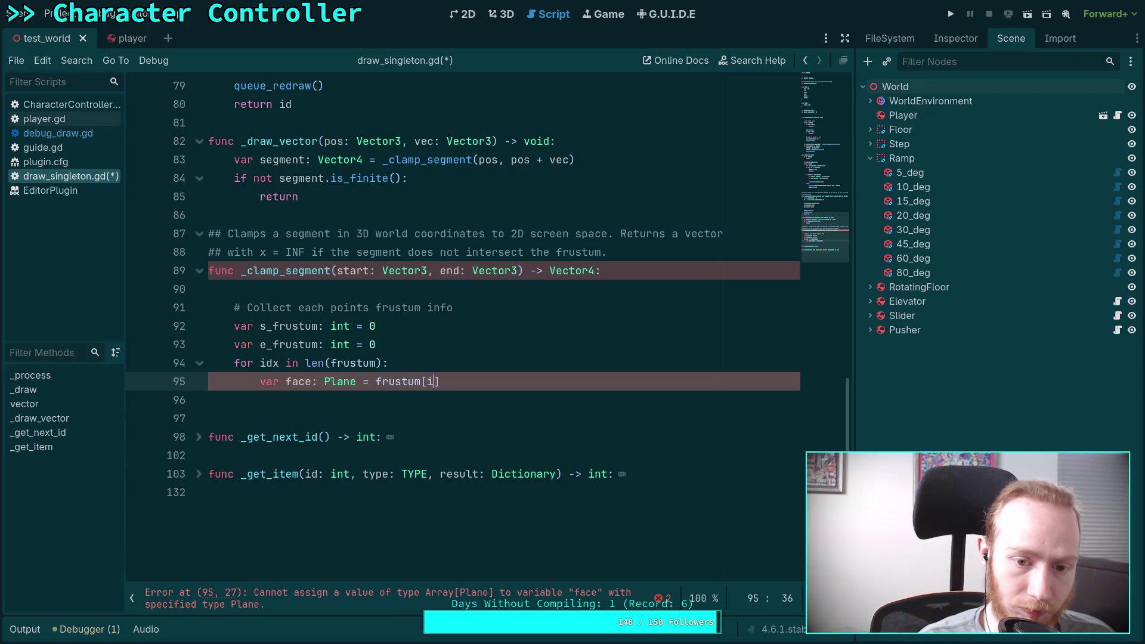
pyautogui.press('Return')
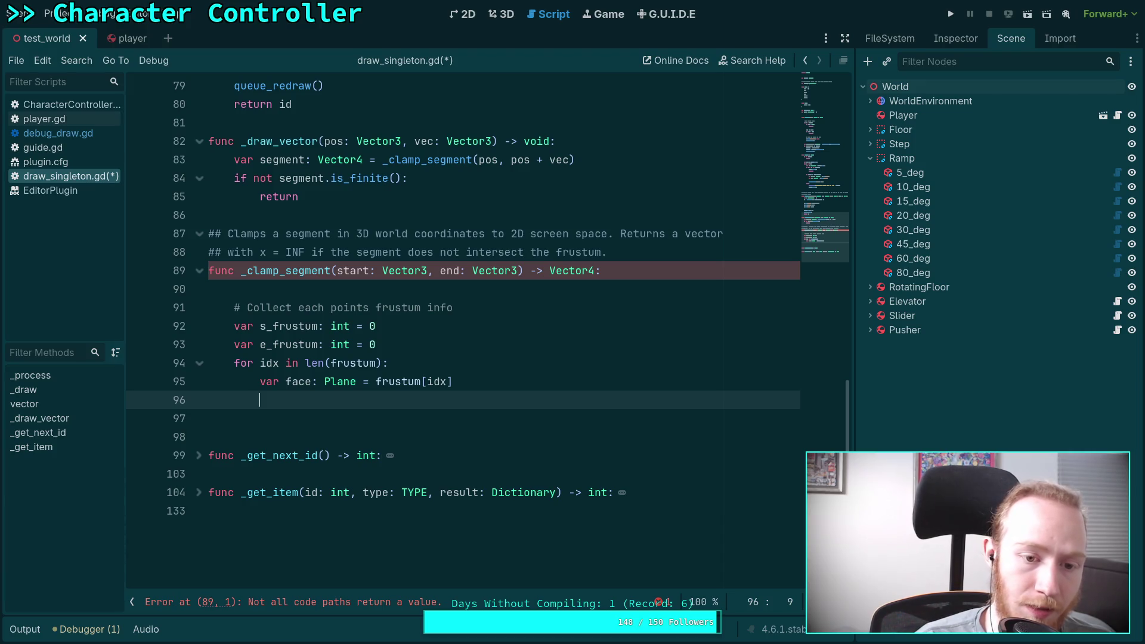
# Step: Begin an 's_frustum |=' line on line 96, then delete it
pyautogui.write('s_f')
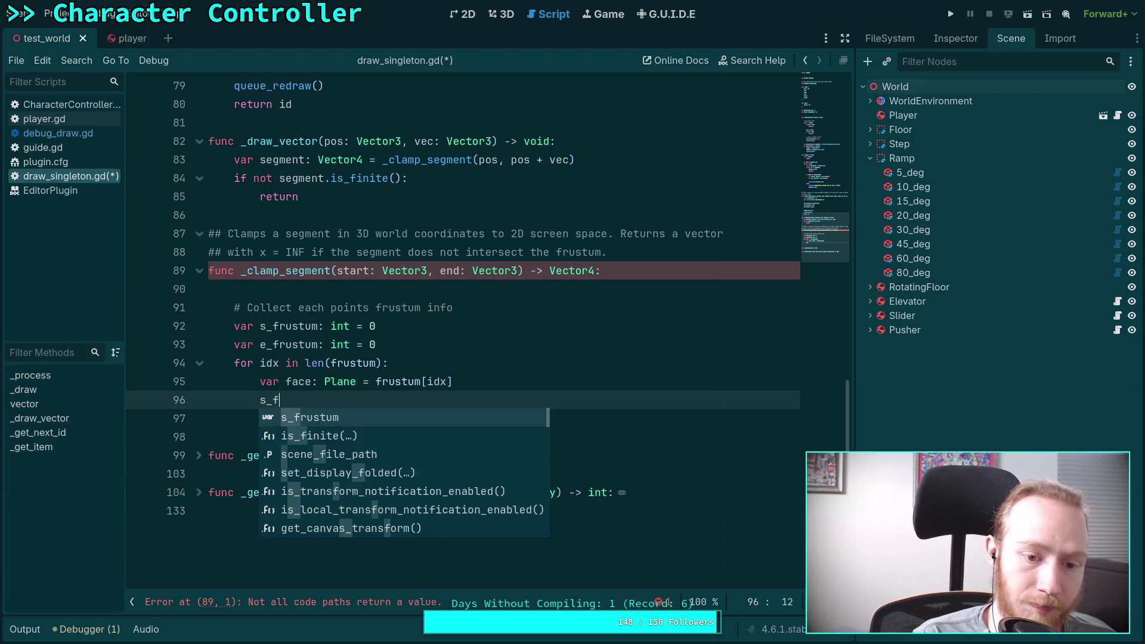
pyautogui.press('Return')
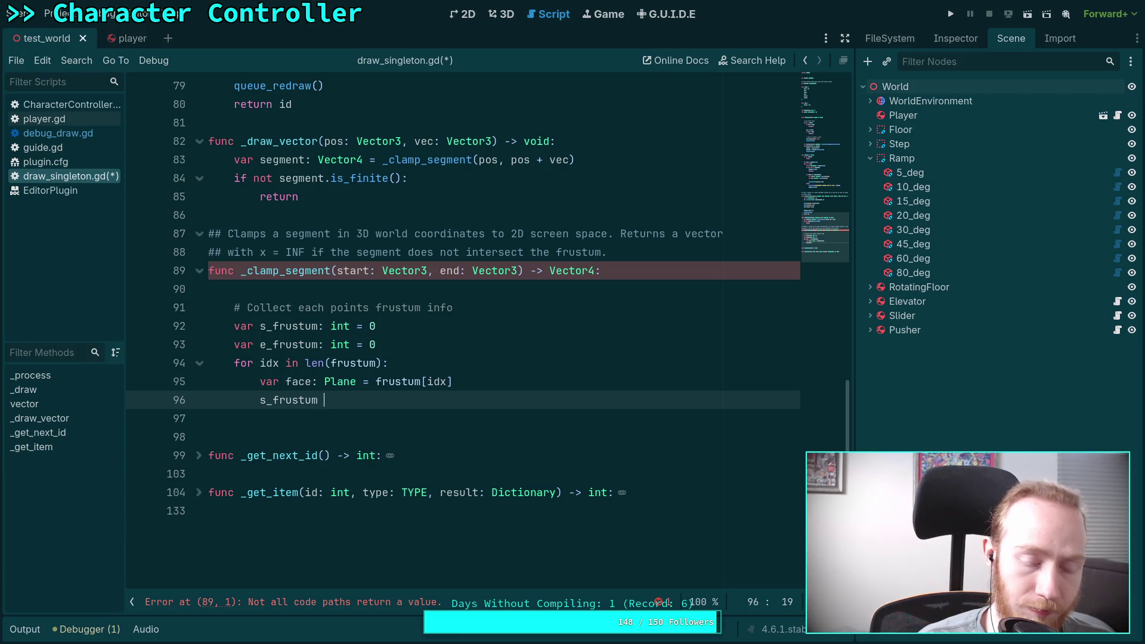
pyautogui.write('|=')
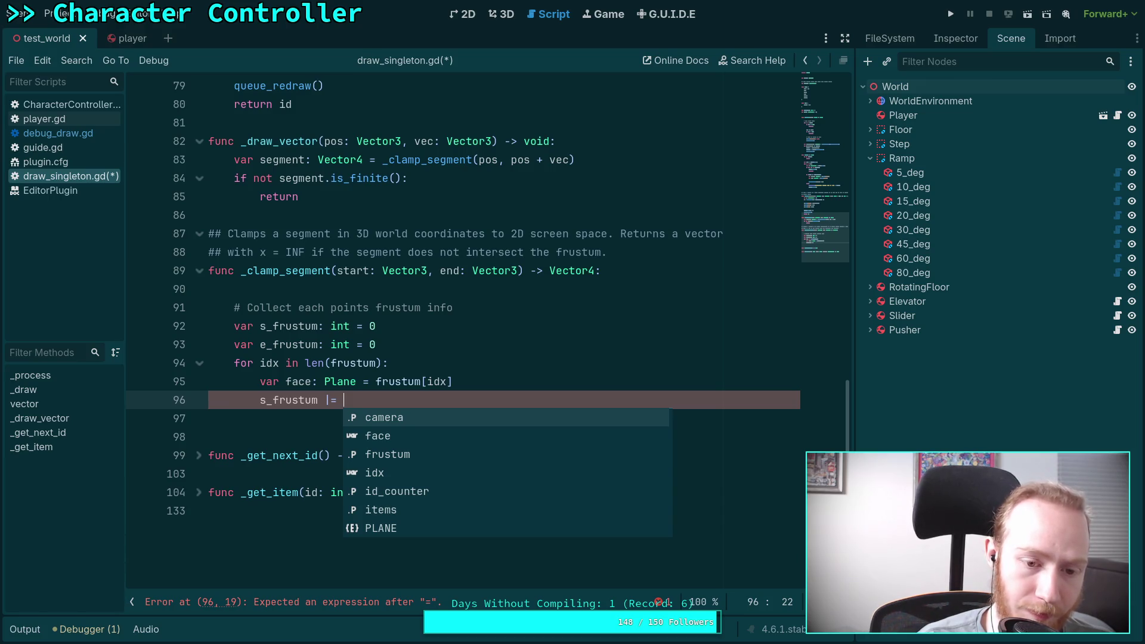
pyautogui.press('BackSpace')
pyautogui.press('BackSpace')
pyautogui.press('BackSpace')
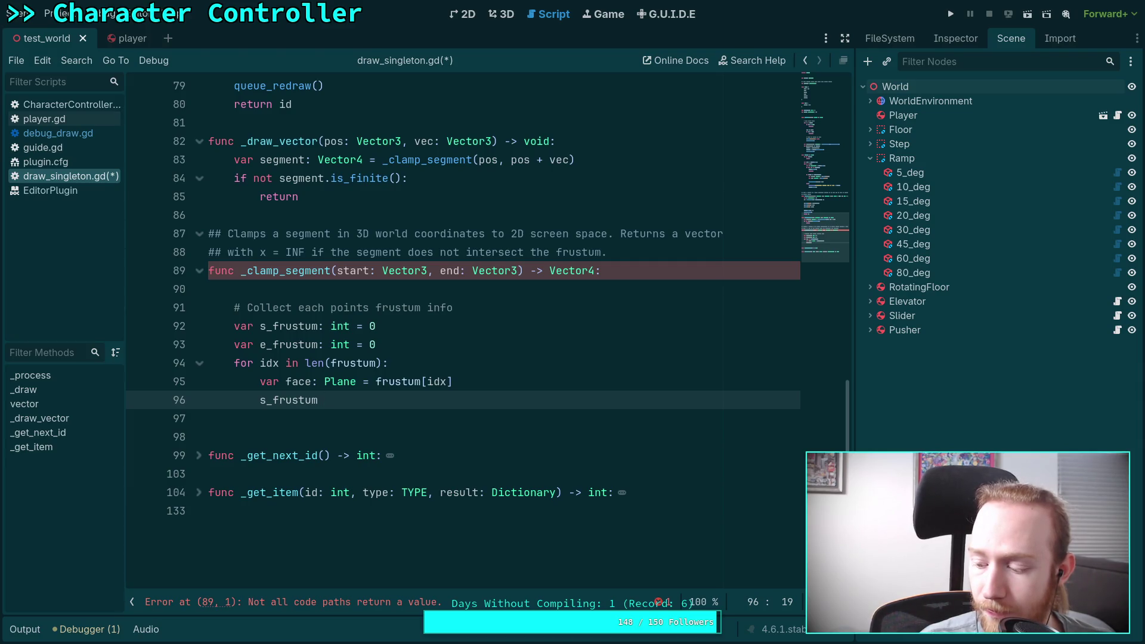
pyautogui.press('BackSpace')
pyautogui.press('BackSpace')
pyautogui.press('BackSpace')
# Step: Write the check 'if face.is_point_over(start):' with an indented line below
pyautogui.write('if ')
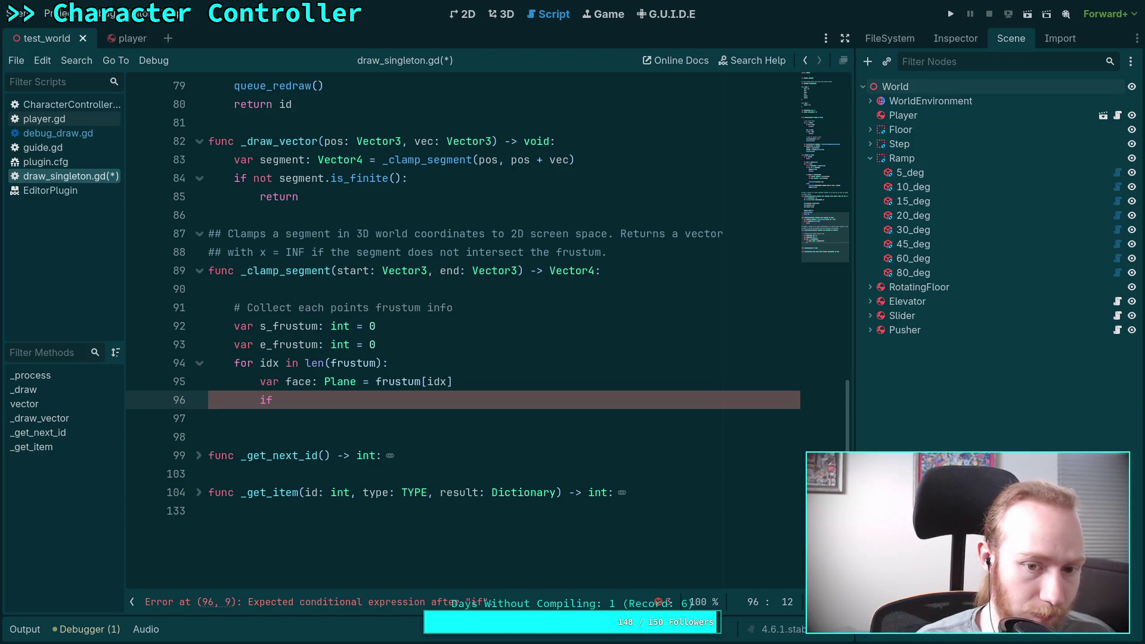
pyautogui.write('start')
pyautogui.press('BackSpace')
pyautogui.press('BackSpace')
pyautogui.press('BackSpace')
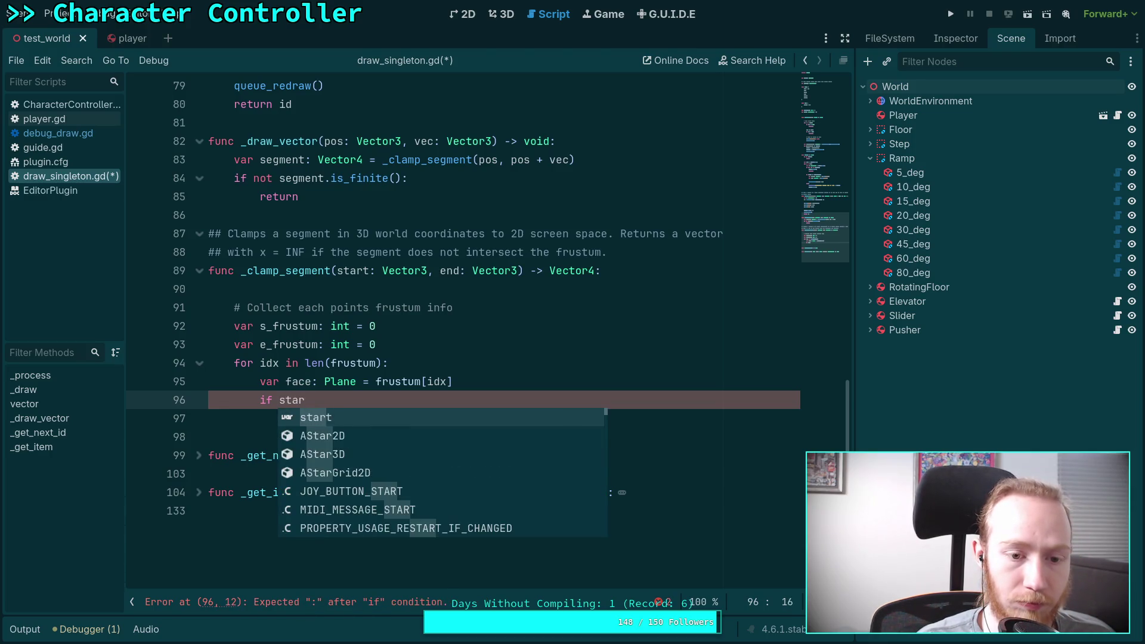
pyautogui.press('BackSpace')
pyautogui.write('p')
pyautogui.press('BackSpace')
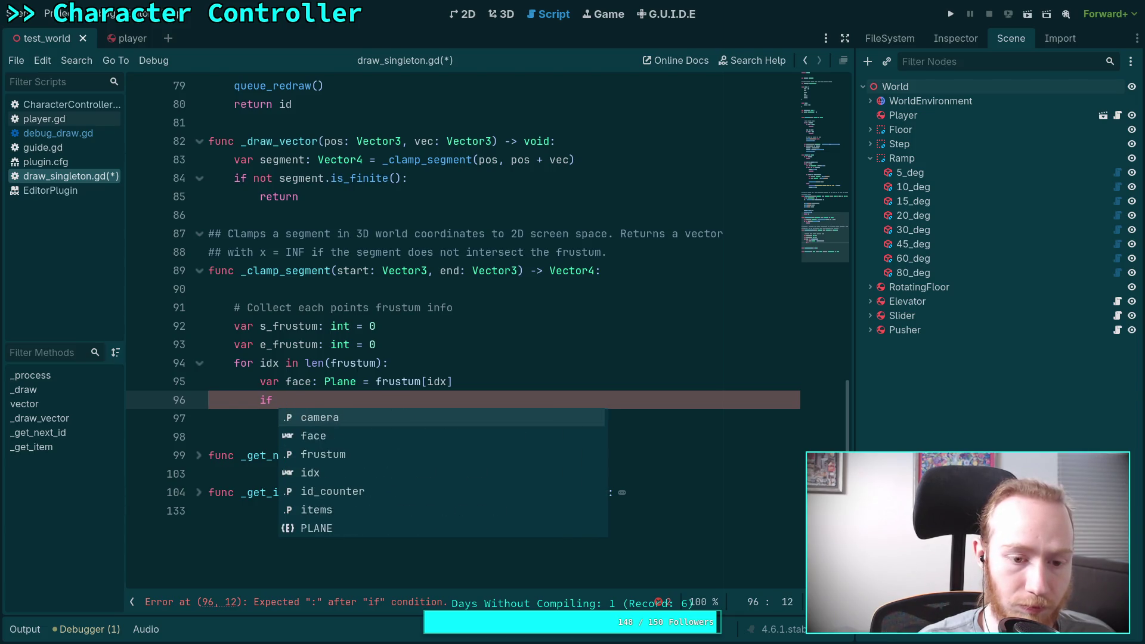
pyautogui.write('g')
pyautogui.press('BackSpace')
pyautogui.write('f')
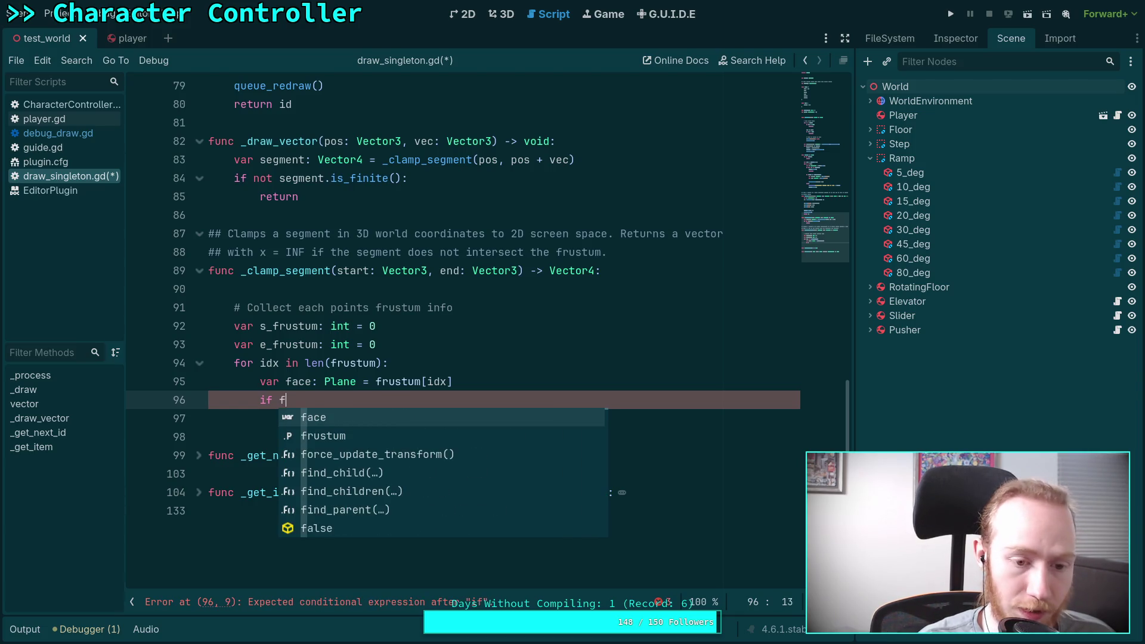
pyautogui.write('ace.is')
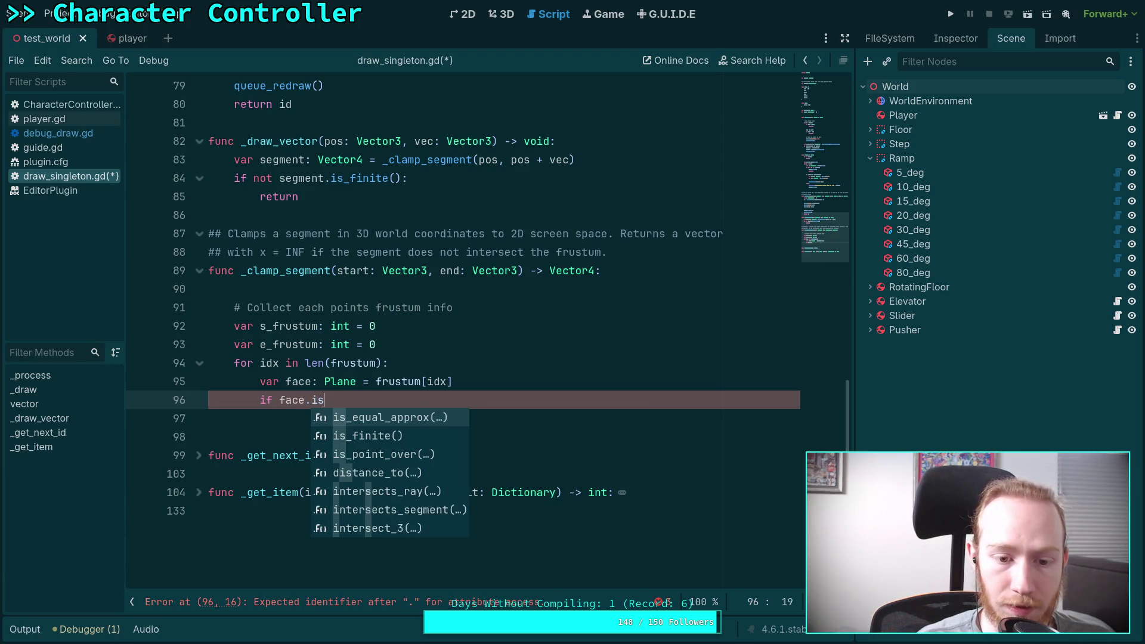
pyautogui.press('Down')
pyautogui.press('Down')
pyautogui.press('Down')
pyautogui.press('Up')
pyautogui.press('Return')
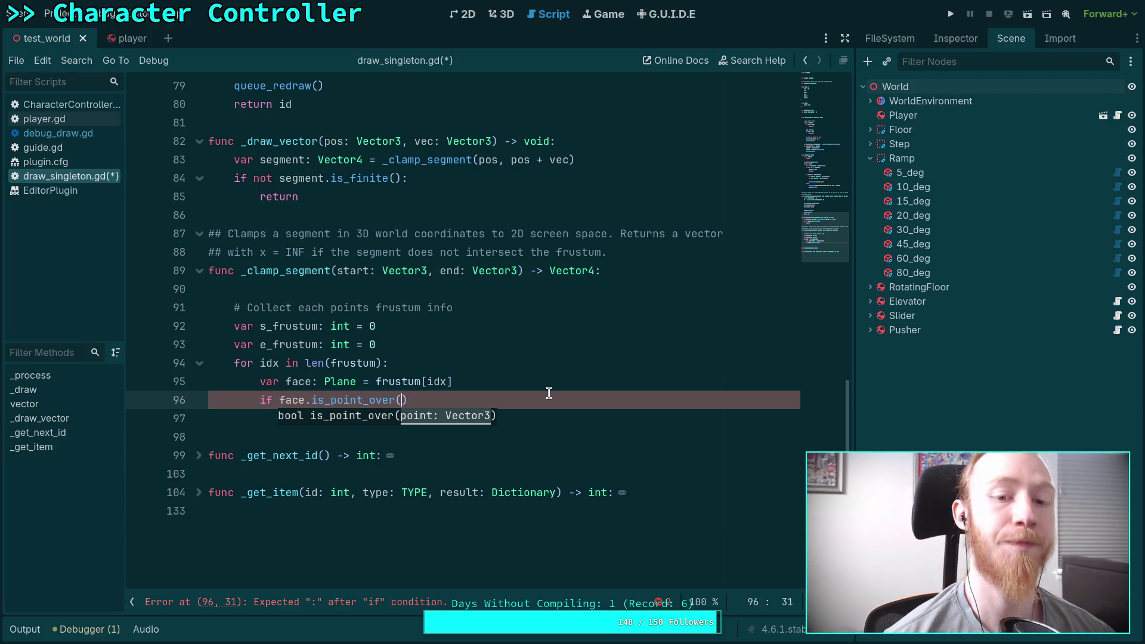
pyautogui.click(413, 403)
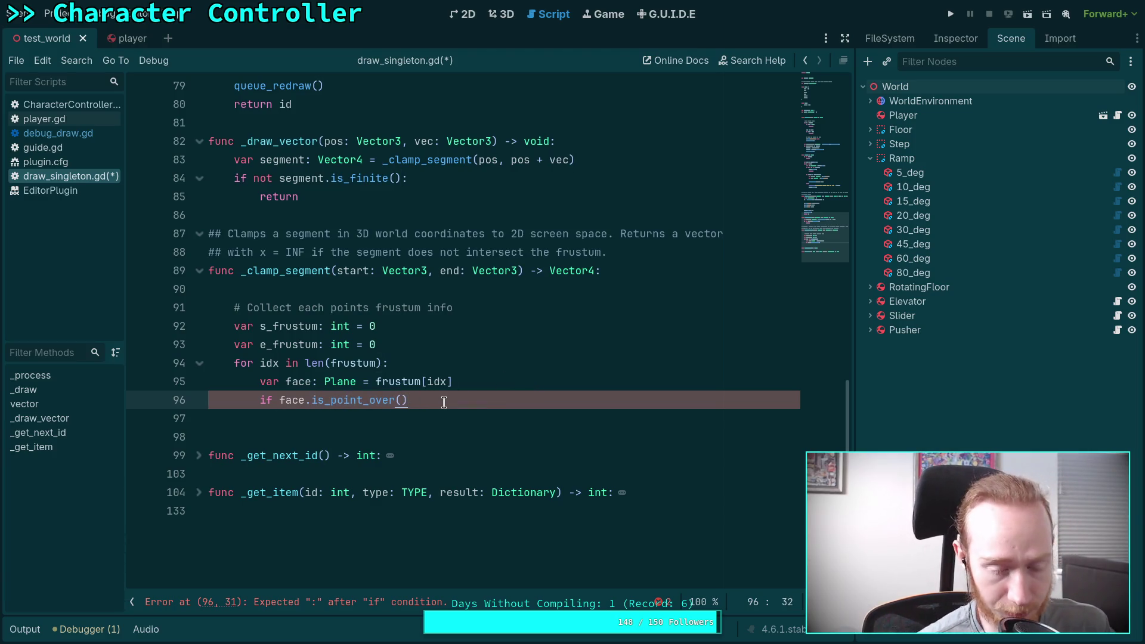
pyautogui.moveTo(370, 401)
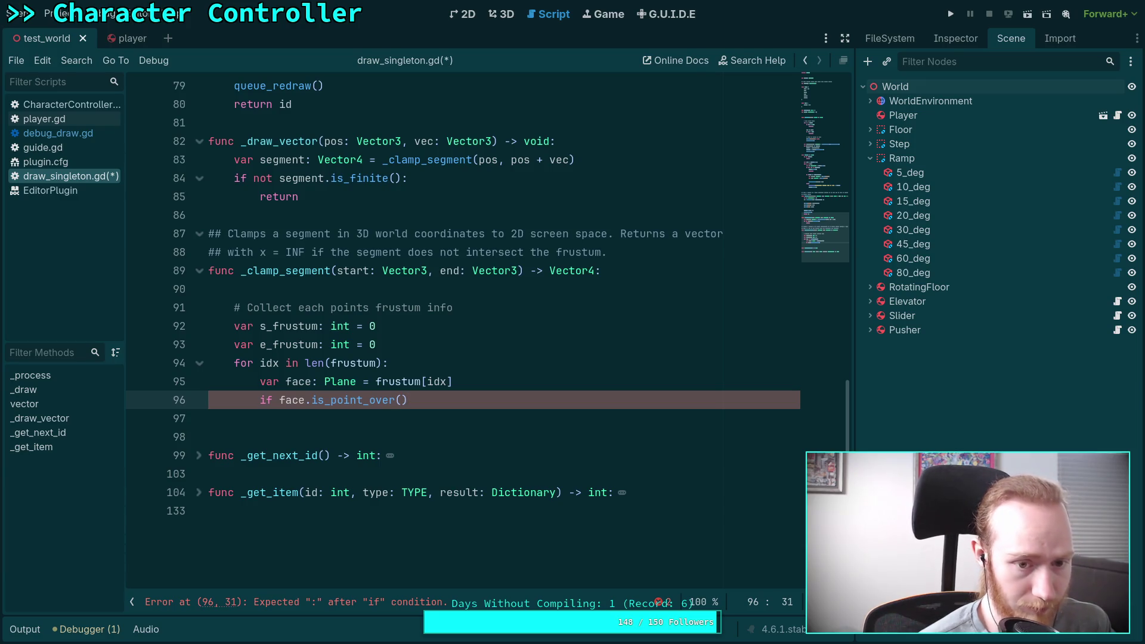
pyautogui.write('start):')
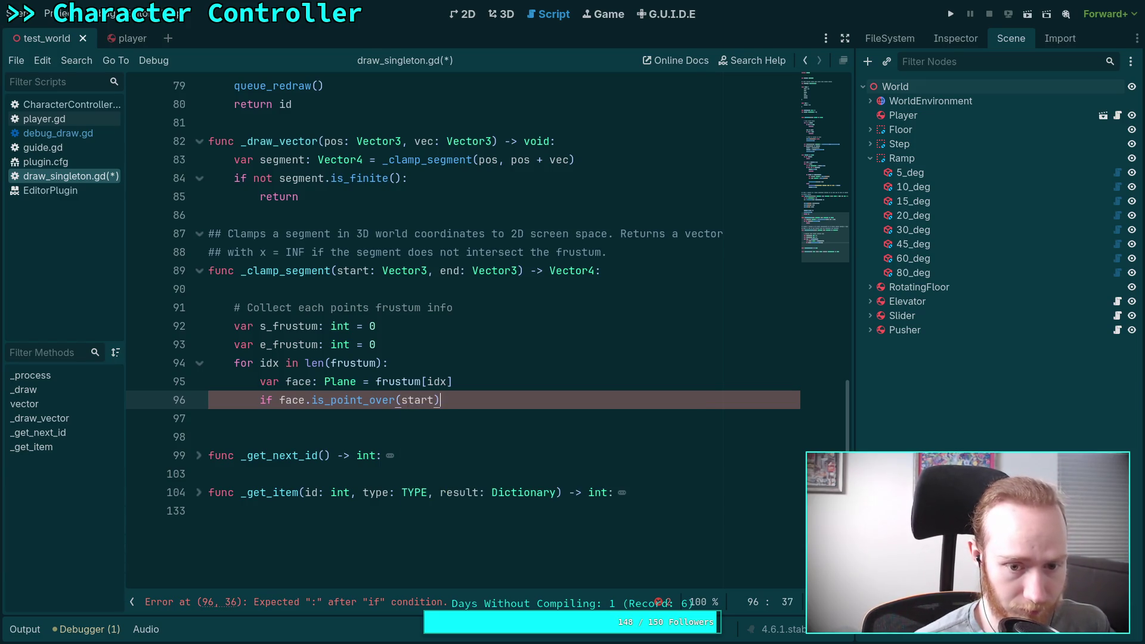
pyautogui.press('Return')
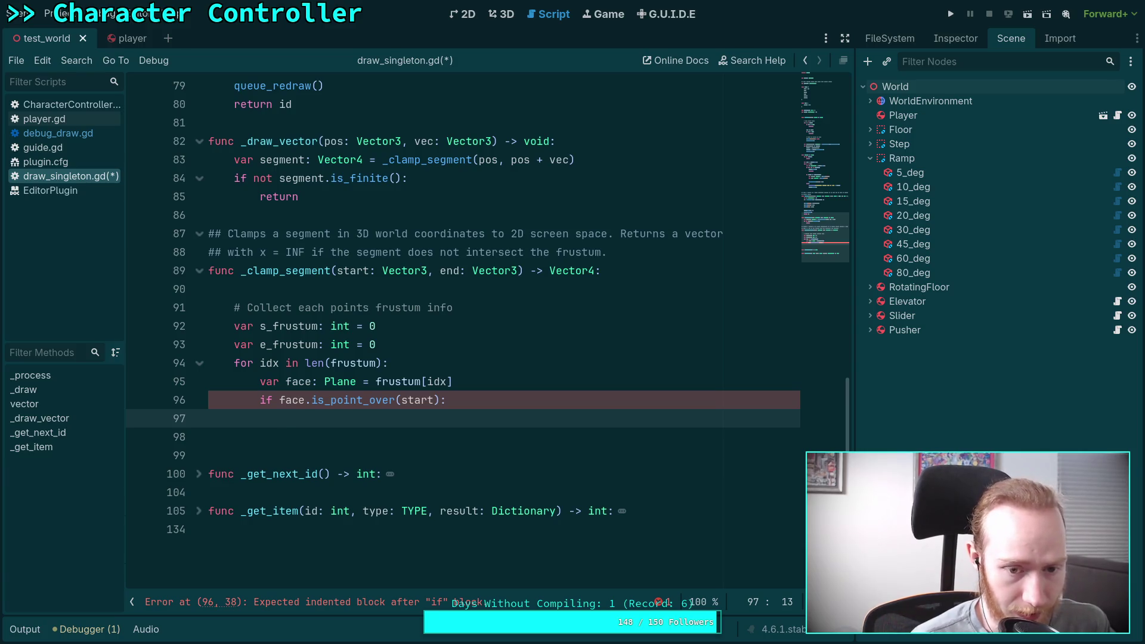
# Step: Set the start bit with 's_frustum |= 1 << (idx + 1)' under the start check
pyautogui.write('s_')
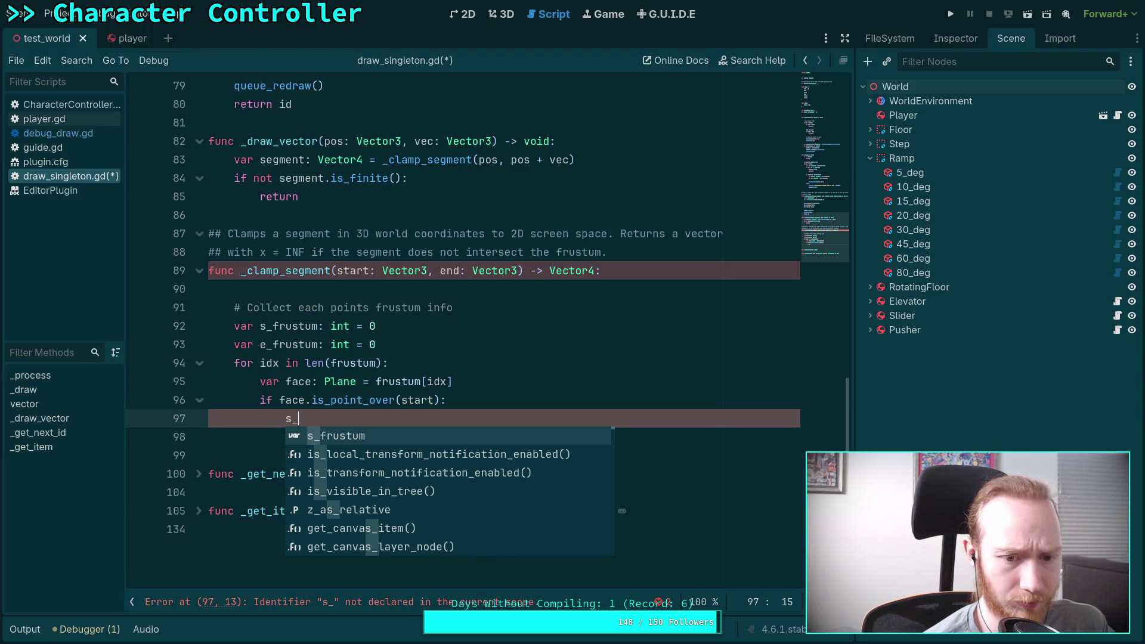
pyautogui.press('Return')
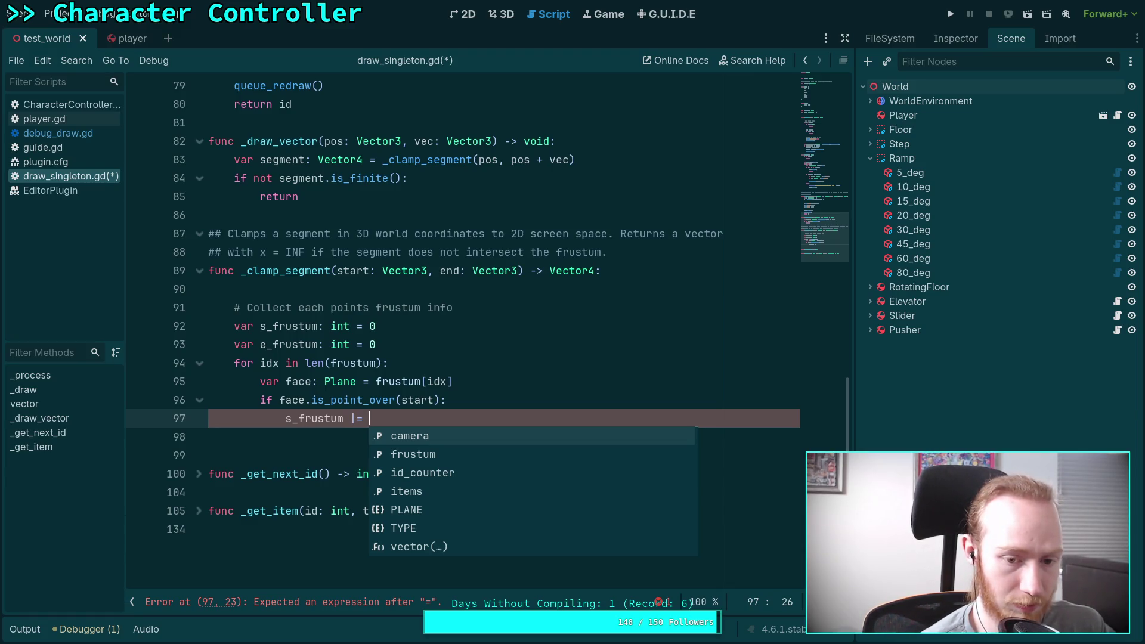
pyautogui.write('(idx')
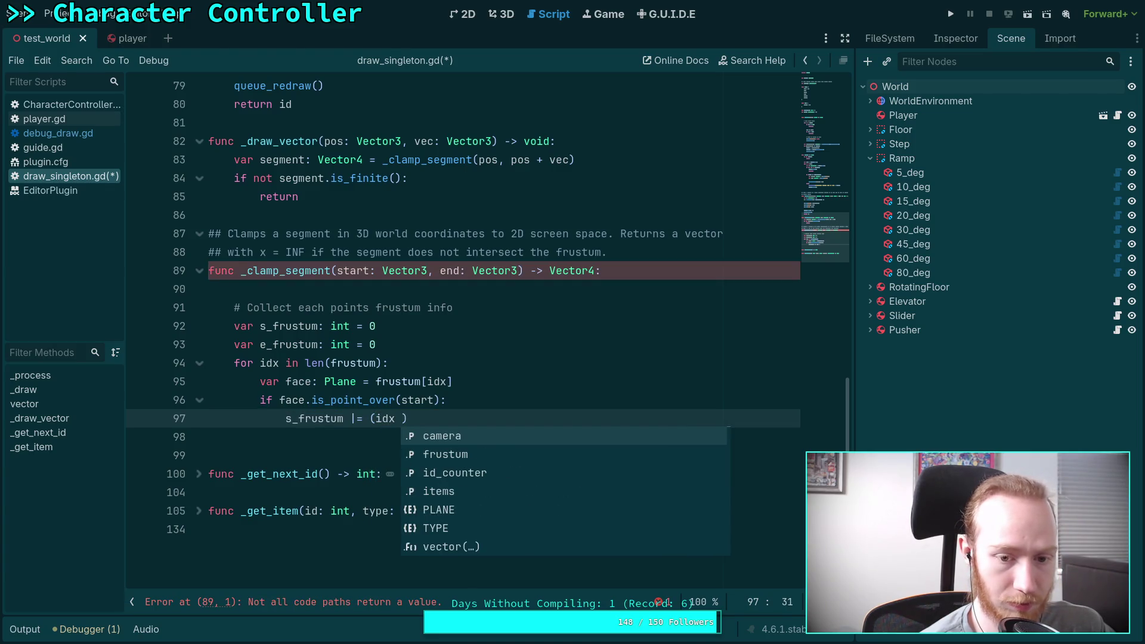
pyautogui.write(' + 1')
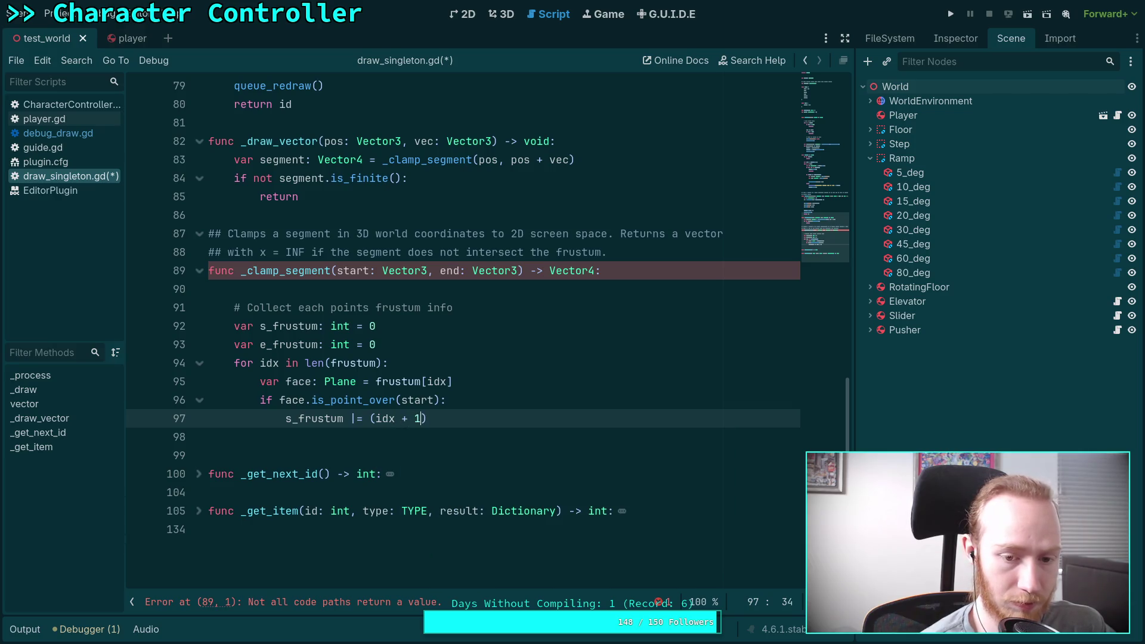
pyautogui.click(370, 417)
pyautogui.write('1 <<')
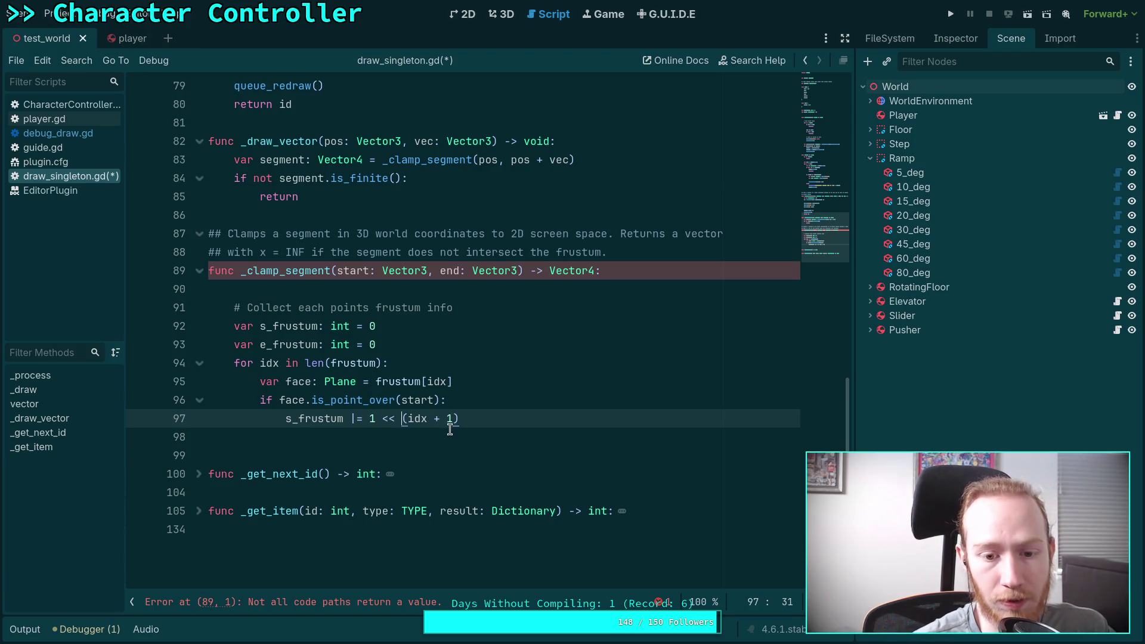
pyautogui.press('Down')
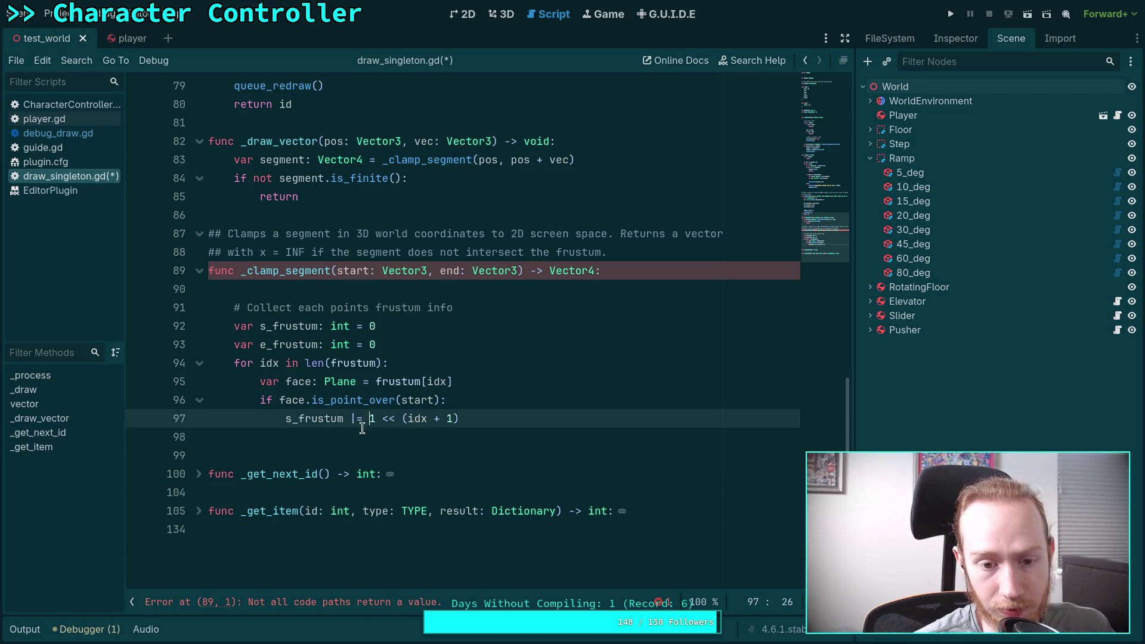
pyautogui.press('Tab')
# Step: Add 'if face.is_point_over(end):' setting 'e_frustum |= 1 << (idx + 1)', followed by blank lines
pyautogui.write('if face.is_pon')
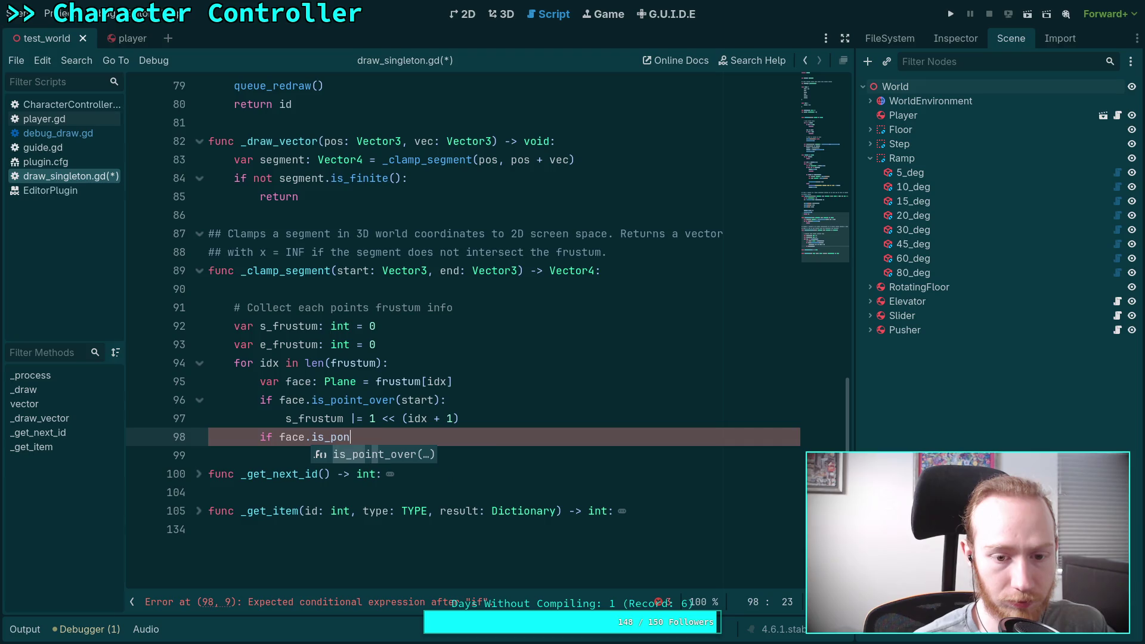
pyautogui.press('Return')
pyautogui.write('end):')
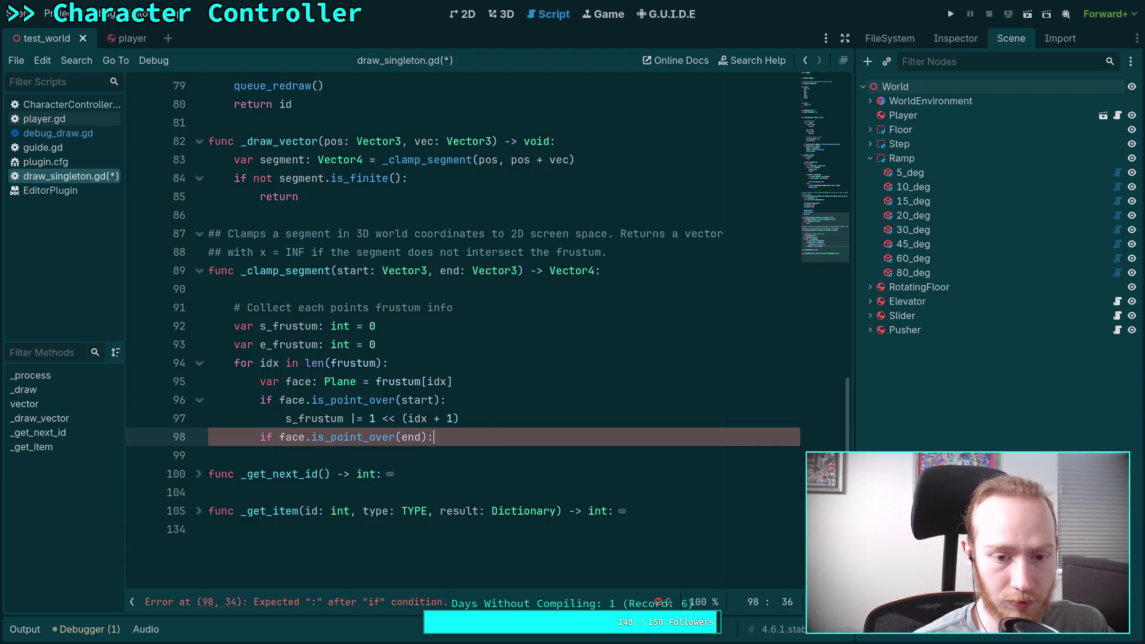
pyautogui.press('Return')
pyautogui.write('e_frust')
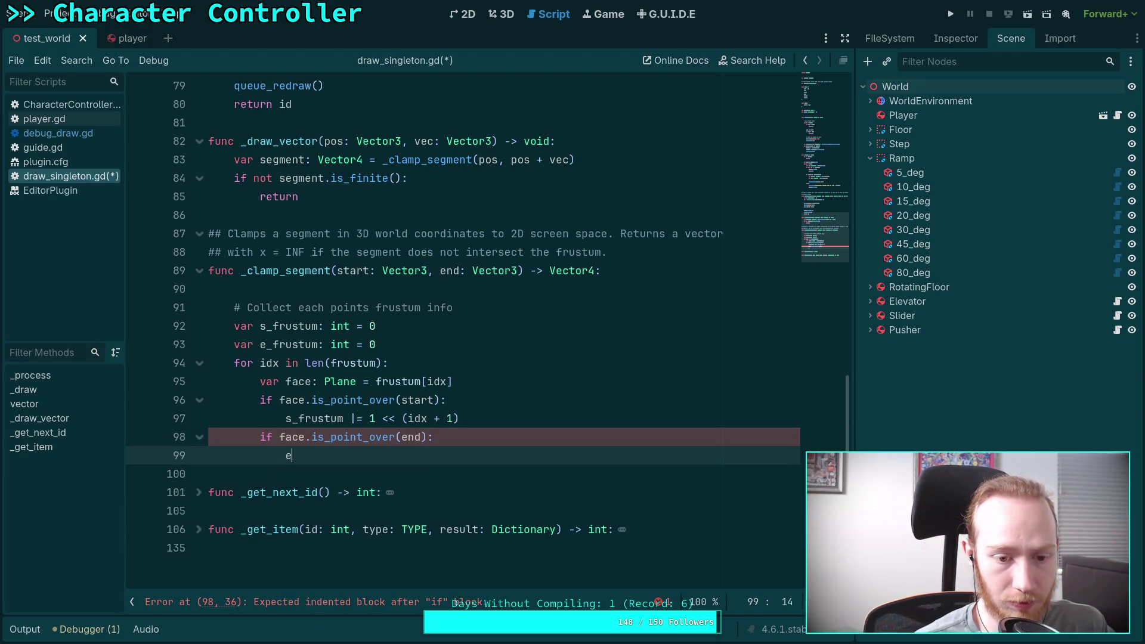
pyautogui.write('um |')
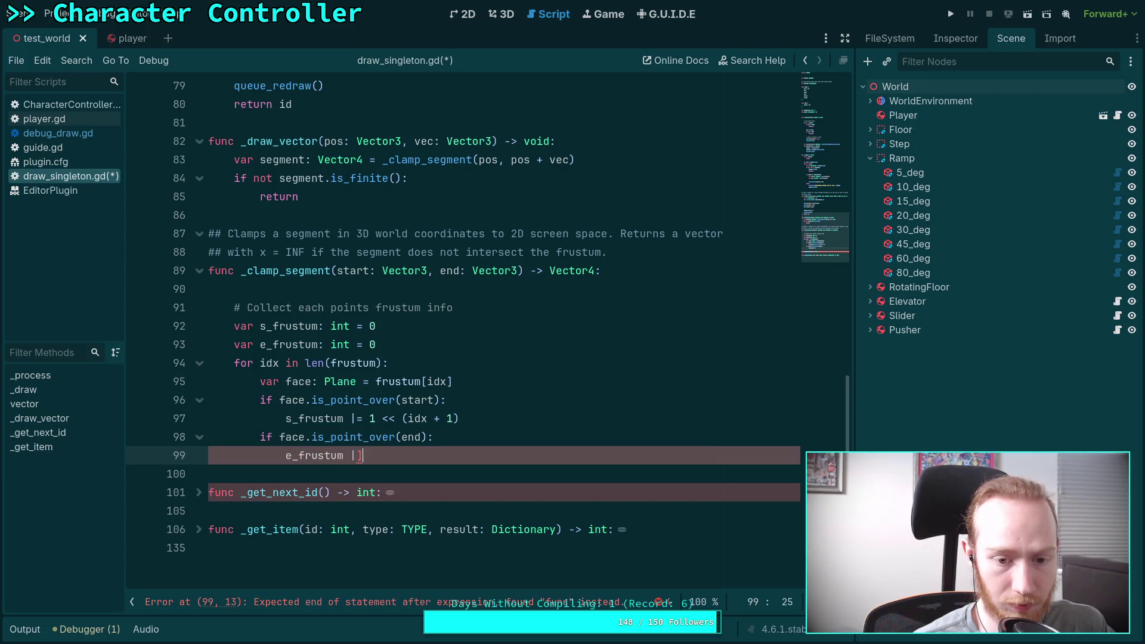
pyautogui.write('= 1 << (idx')
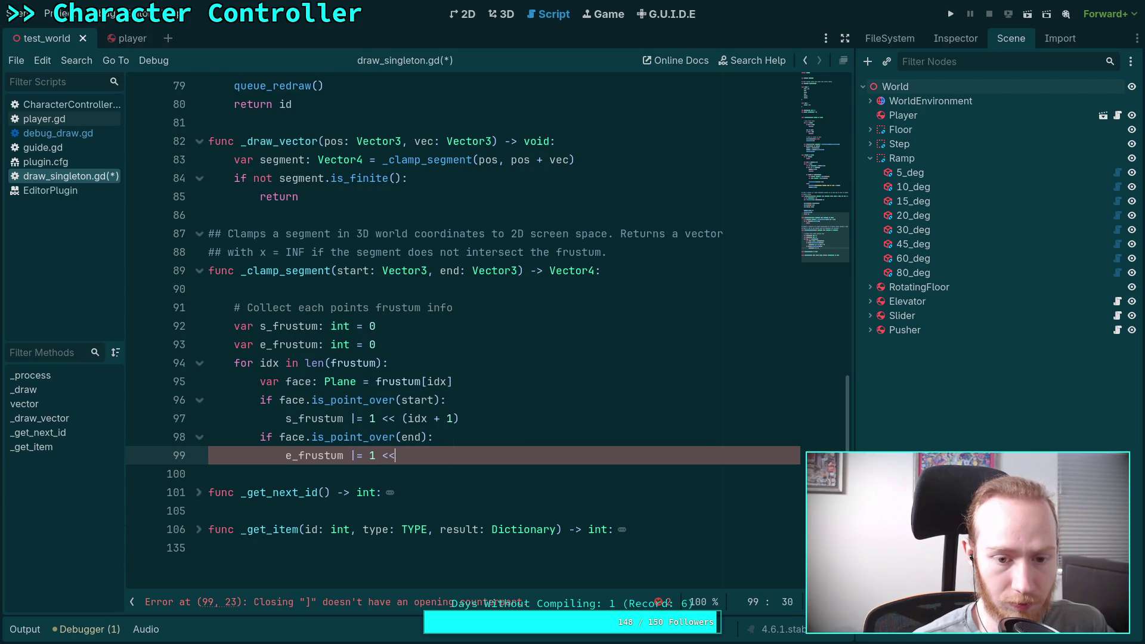
pyautogui.write(' + 1)')
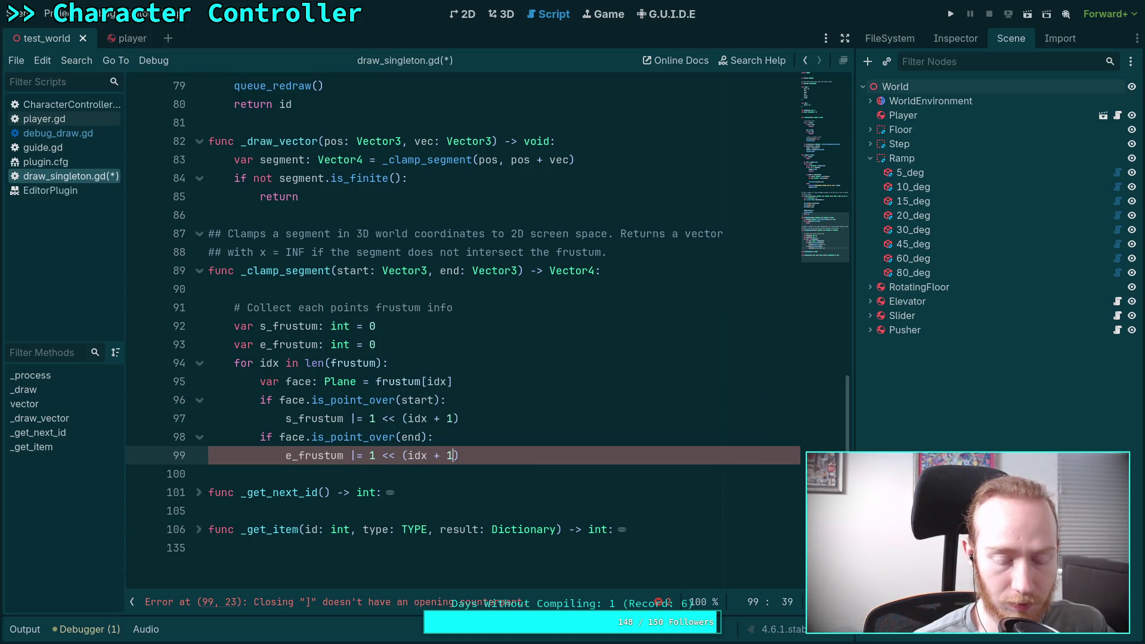
pyautogui.press('Return')
pyautogui.press('BackSpace')
pyautogui.press('BackSpace')
pyautogui.press('BackSpace')
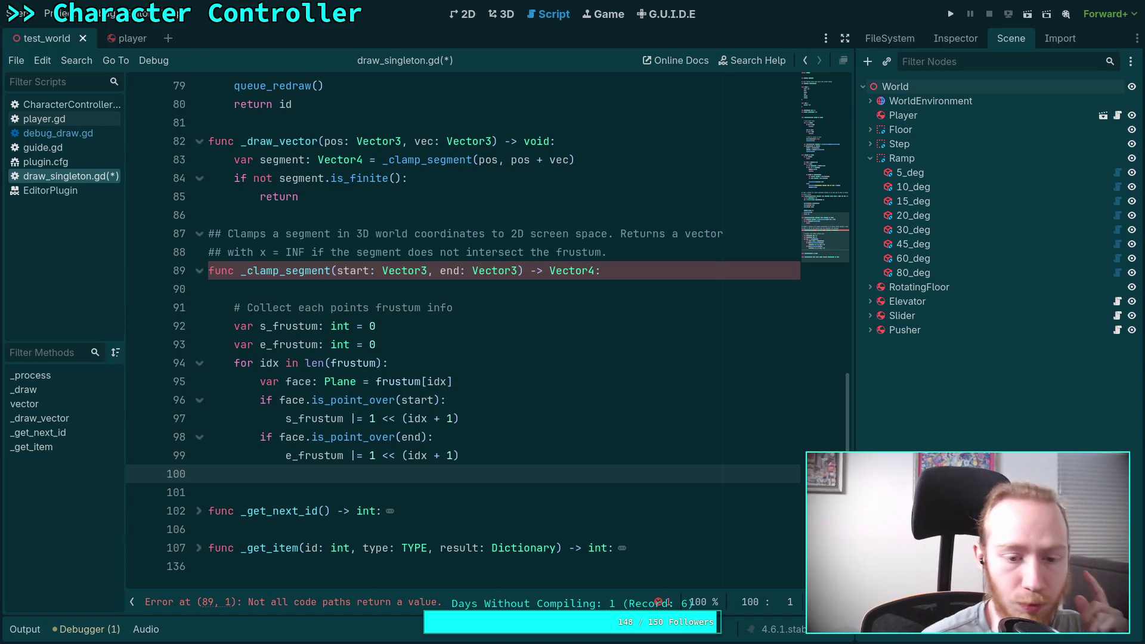
pyautogui.press('Return')
pyautogui.scroll(-1, 514, 429)
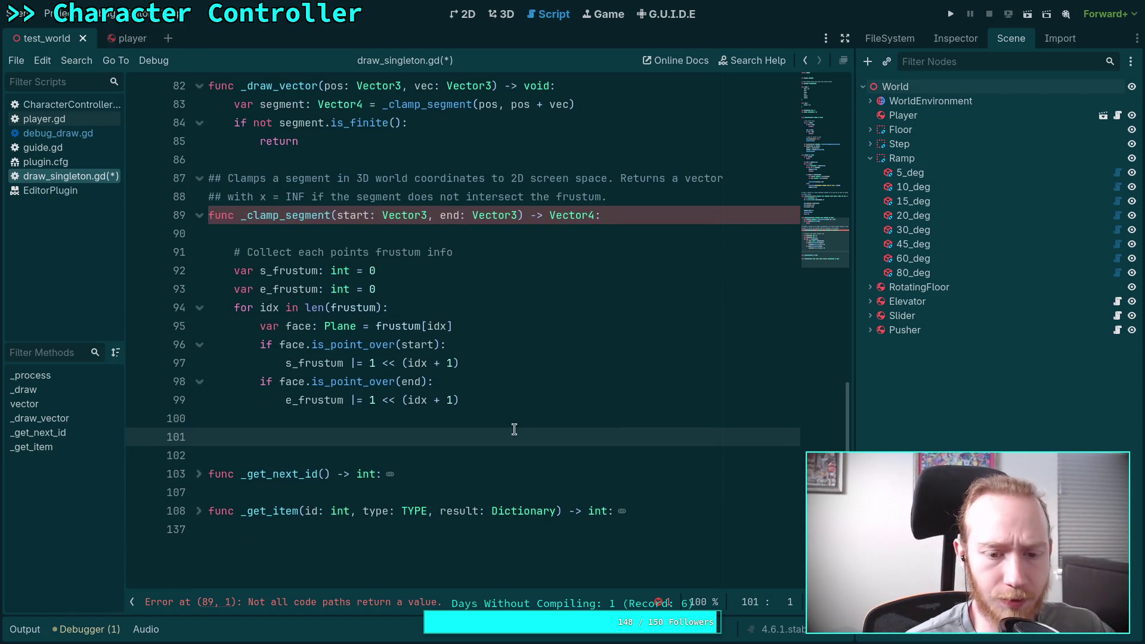
# Step: Add 'if s_frustum == 0 and e_frustum == 0:' under the comment '# Both points are in the frustum'
pyautogui.press('Return')
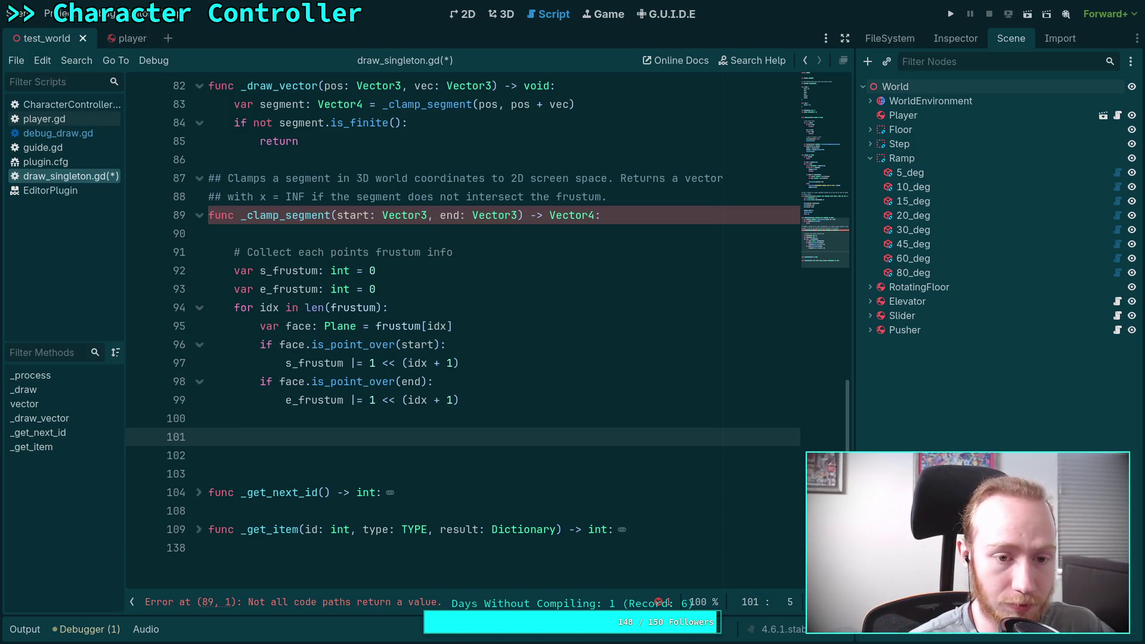
pyautogui.write('if s_frustum ')
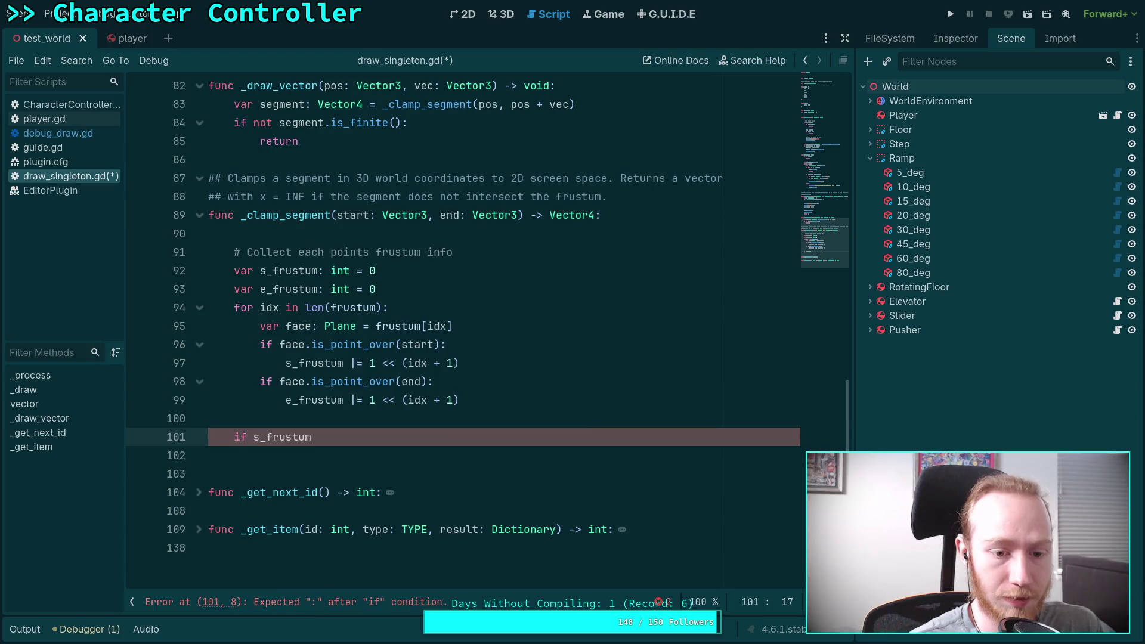
pyautogui.write('== 0 and ')
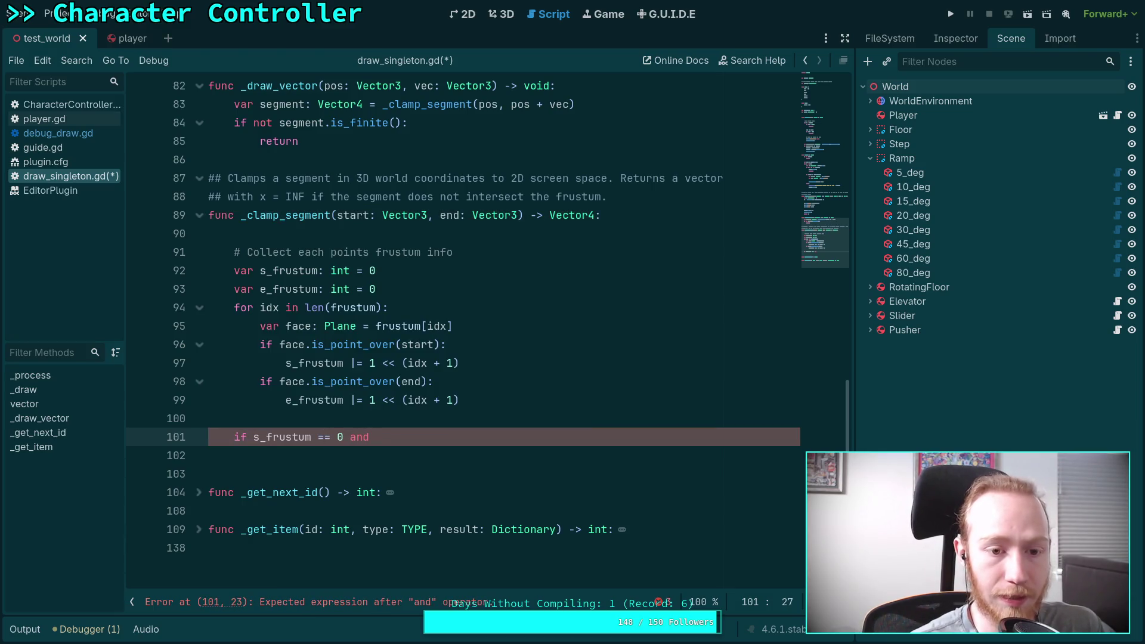
pyautogui.write('e_')
pyautogui.press('Return')
pyautogui.write('== 0:')
pyautogui.press('Return')
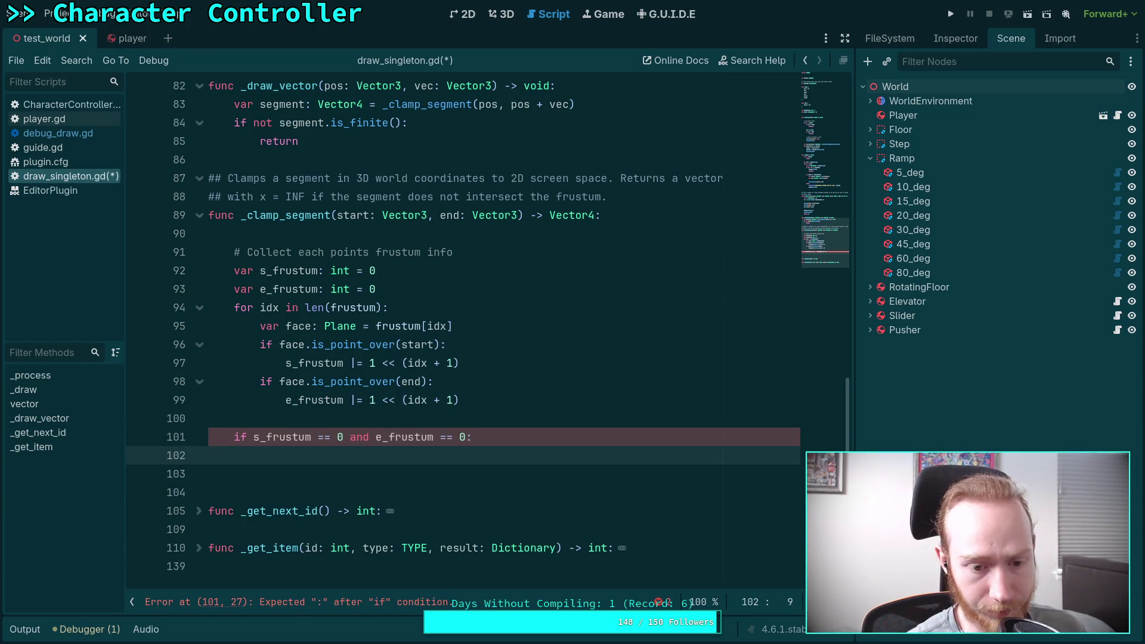
pyautogui.click(239, 418)
pyautogui.press('Return')
pyautogui.write('# Both poi')
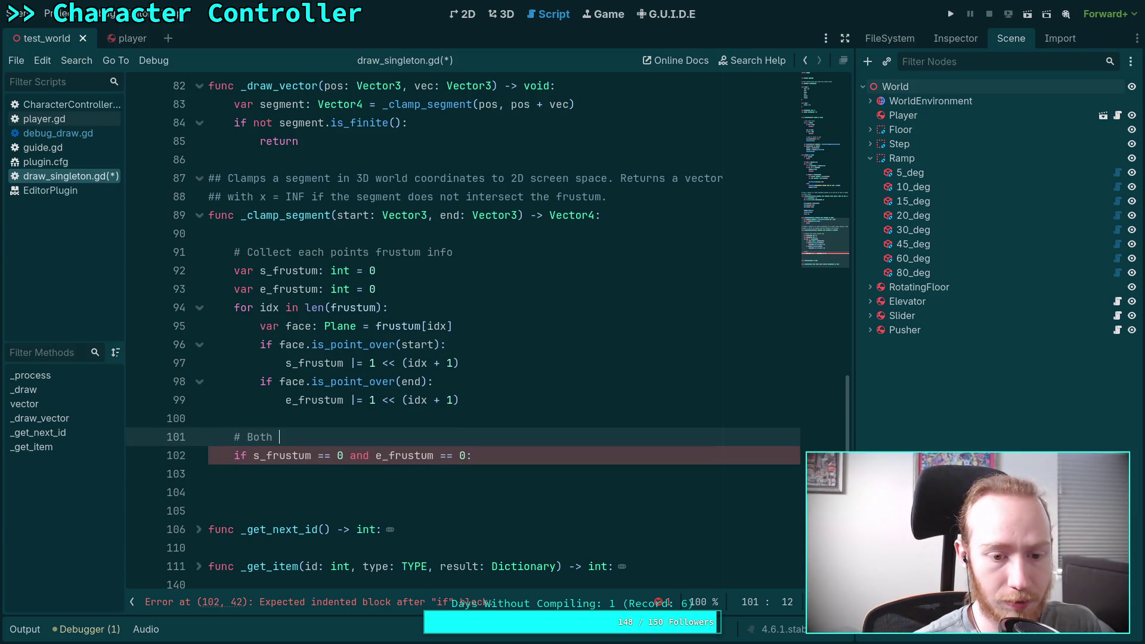
pyautogui.write('nts are in the frustum')
# Step: Declare 'var s: Vector2 = camera.unproject_position(start)' in the both-inside branch
pyautogui.scroll(-1, 477, 402)
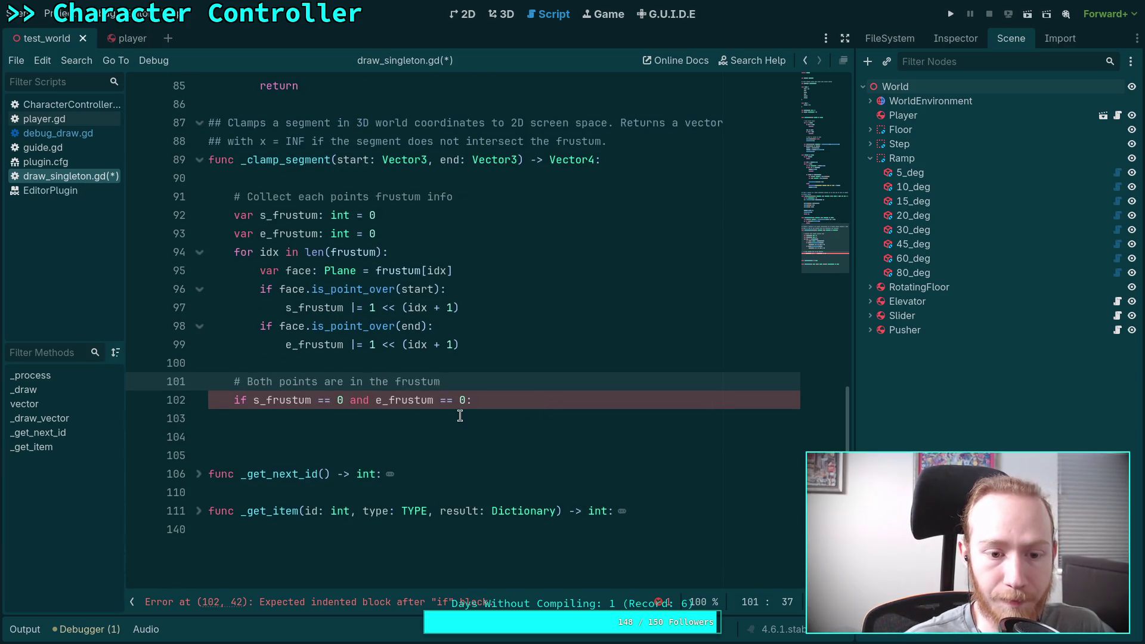
pyautogui.click(457, 416)
pyautogui.write('return ')
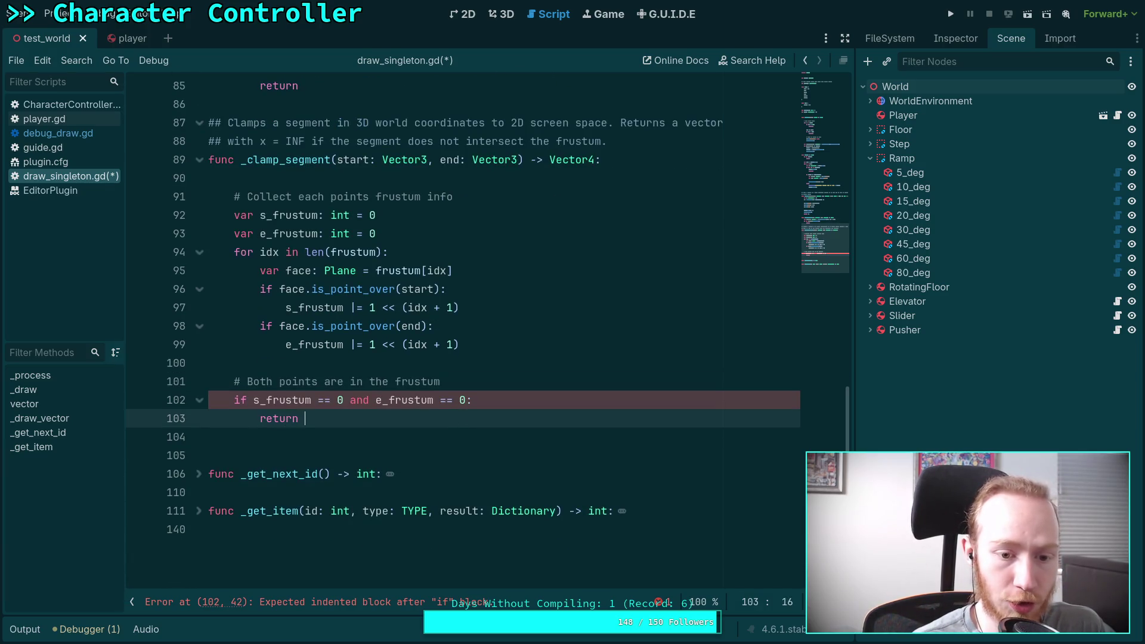
pyautogui.write('Vector4(')
pyautogui.press('BackSpace')
pyautogui.press('BackSpace')
pyautogui.press('BackSpace')
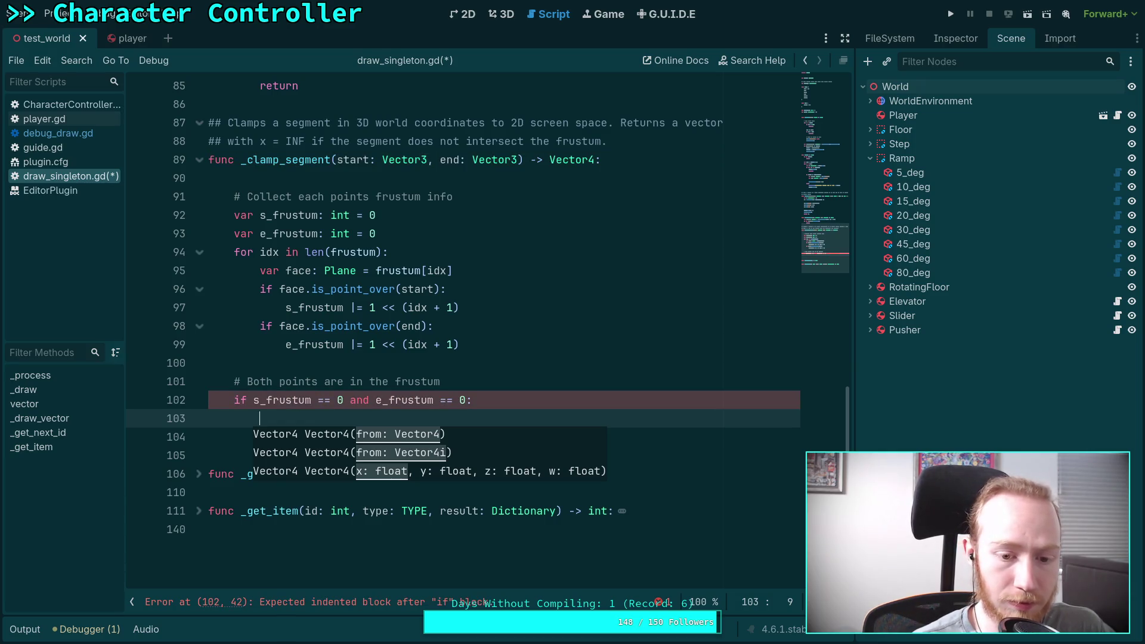
pyautogui.write('sta')
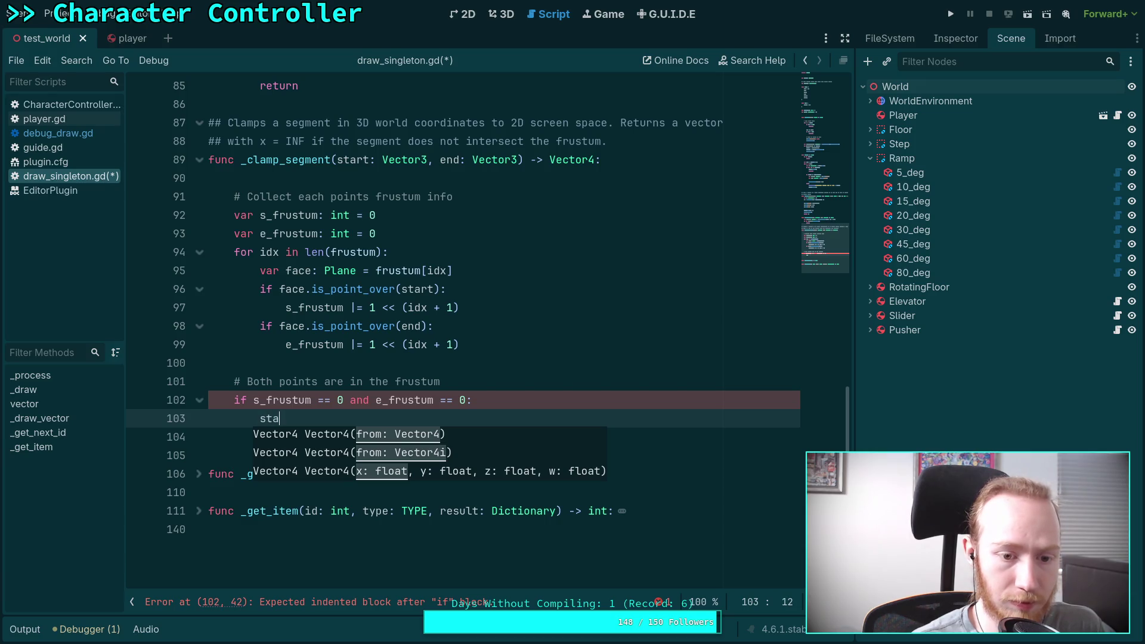
pyautogui.press('BackSpace')
pyautogui.press('BackSpace')
pyautogui.press('BackSpace')
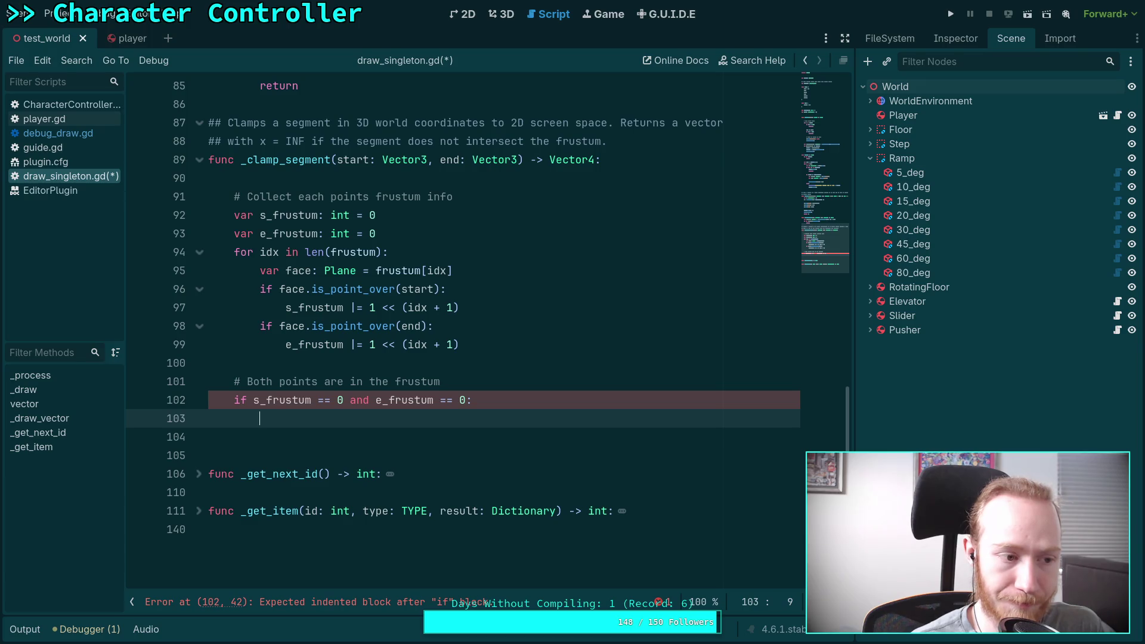
pyautogui.write('var ')
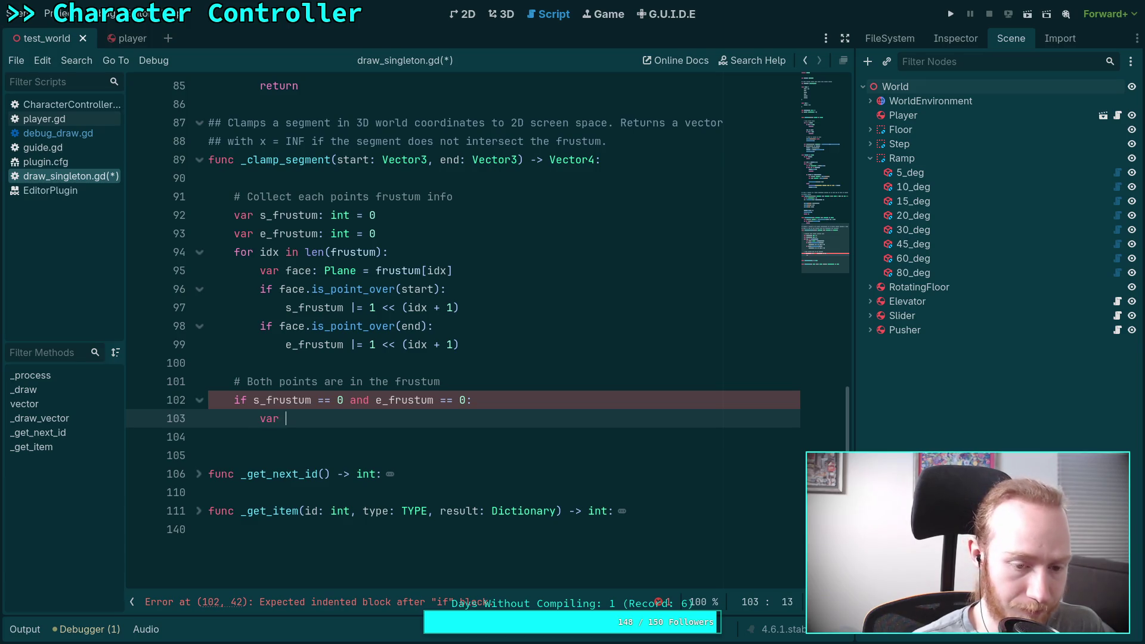
pyautogui.write('s: ')
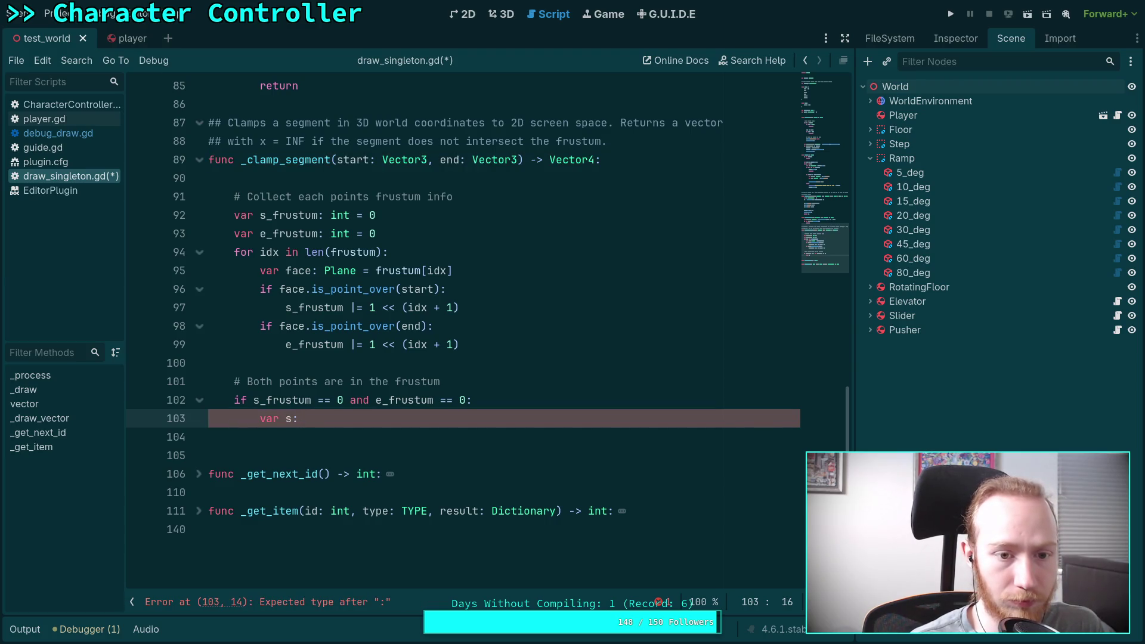
pyautogui.write('V')
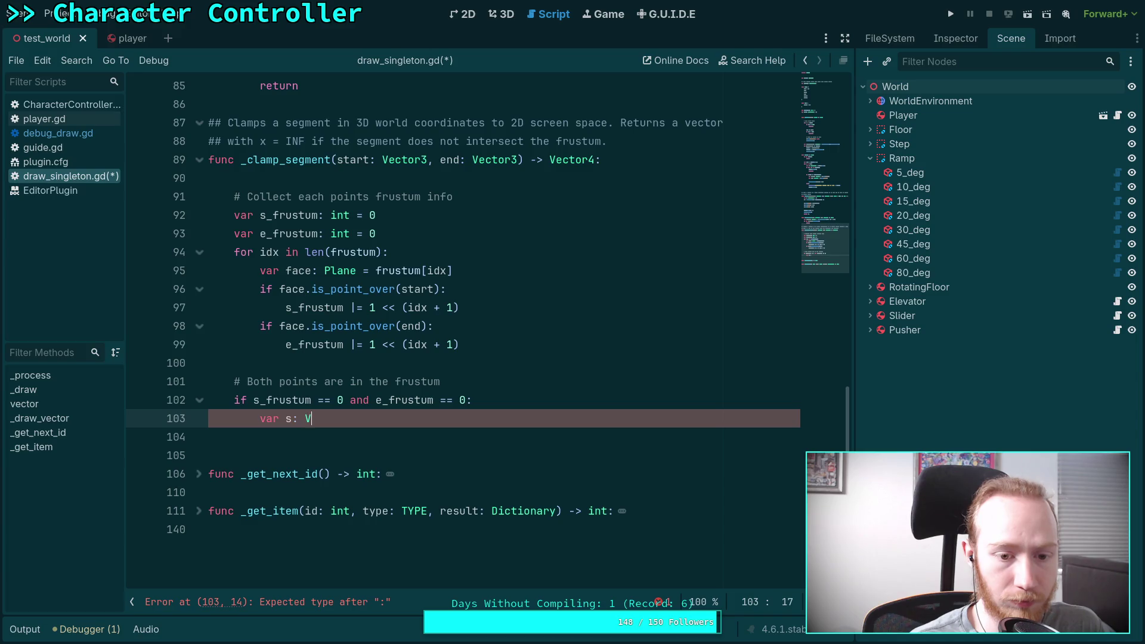
pyautogui.write('ector3')
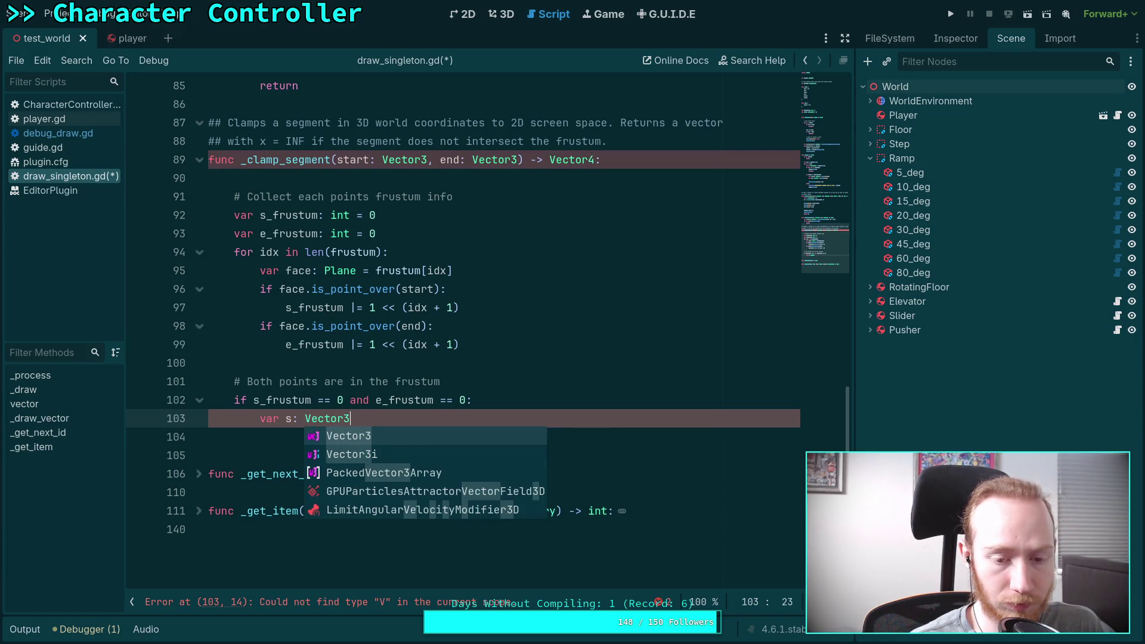
pyautogui.press('BackSpace')
pyautogui.write('2 = cam')
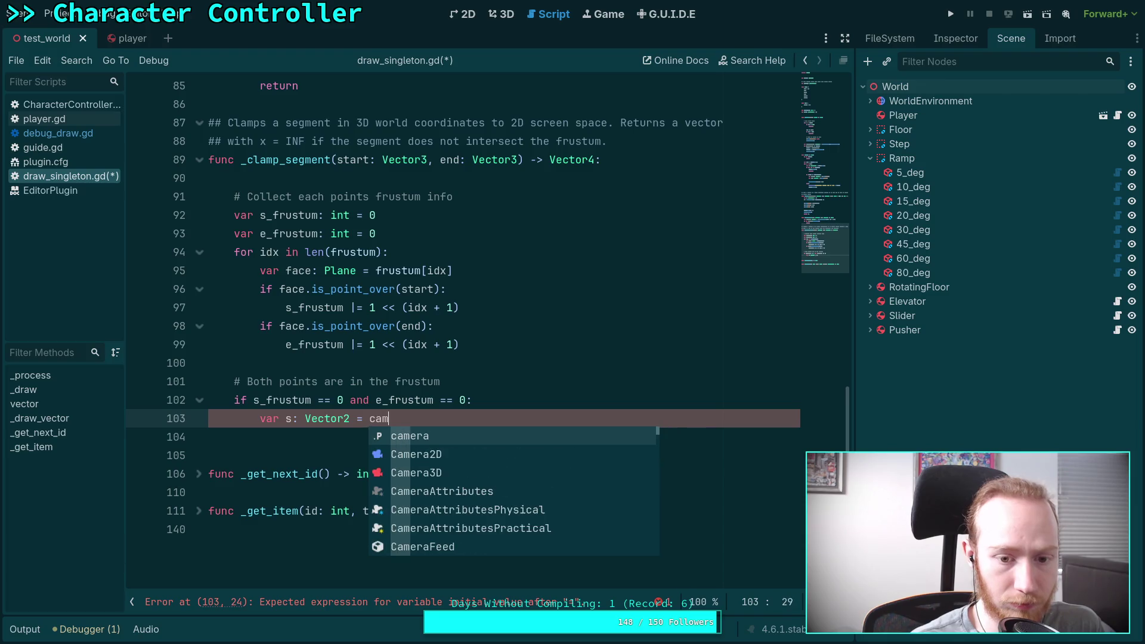
pyautogui.write('era.un')
pyautogui.press('Return')
pyautogui.write('start')
pyautogui.press('End')
pyautogui.press('Return')
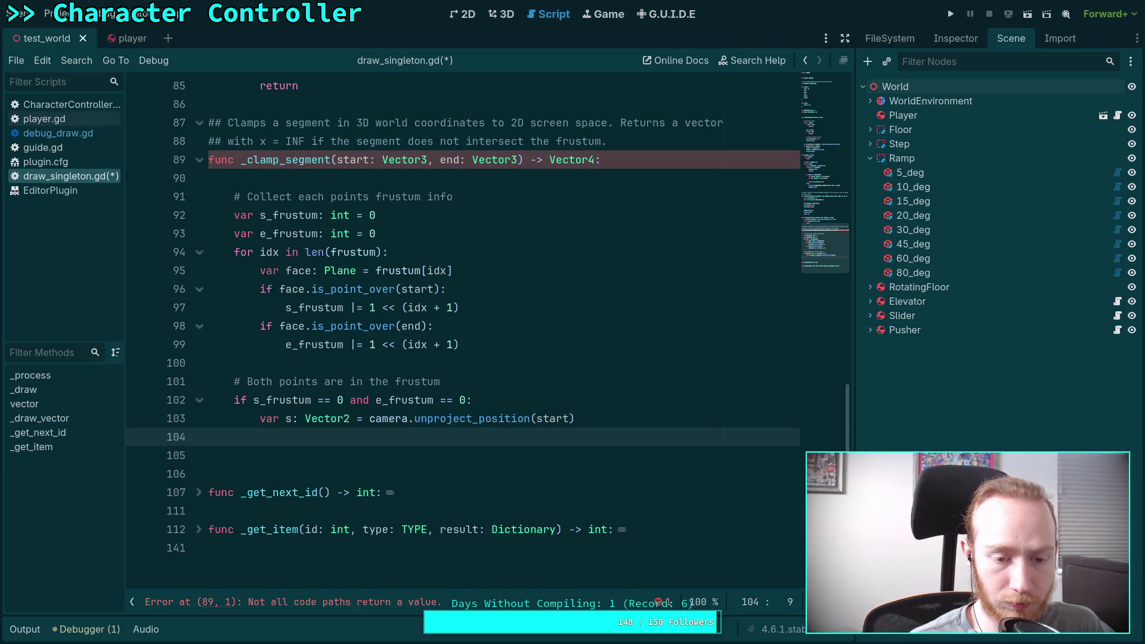
# Step: Add var e from camera.unproject_position(end) and return Vector4(s.x, s.y, e.x, e.y)
pyautogui.write('var e:Vector2 ')
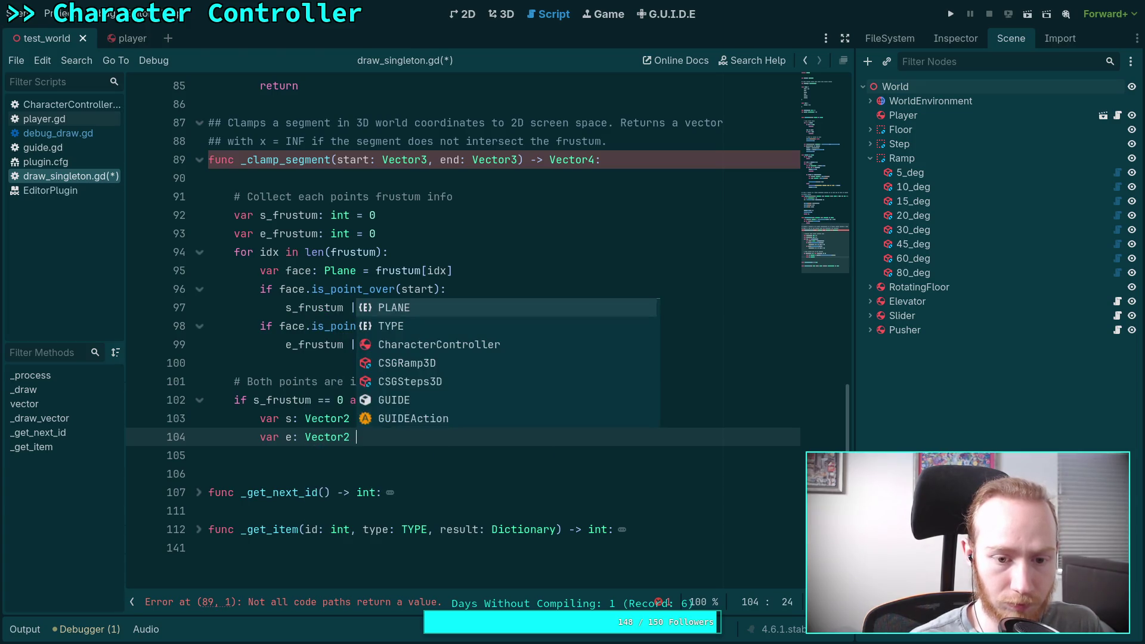
pyautogui.write('/  camera.unproject_position(')
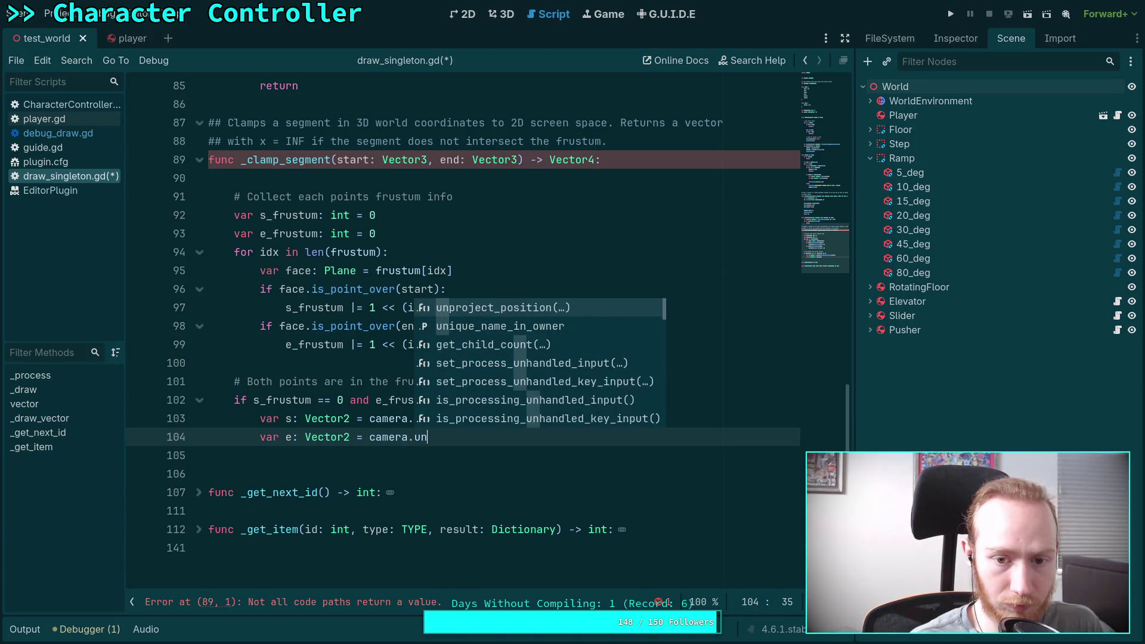
pyautogui.press('Return')
pyautogui.write('end)')
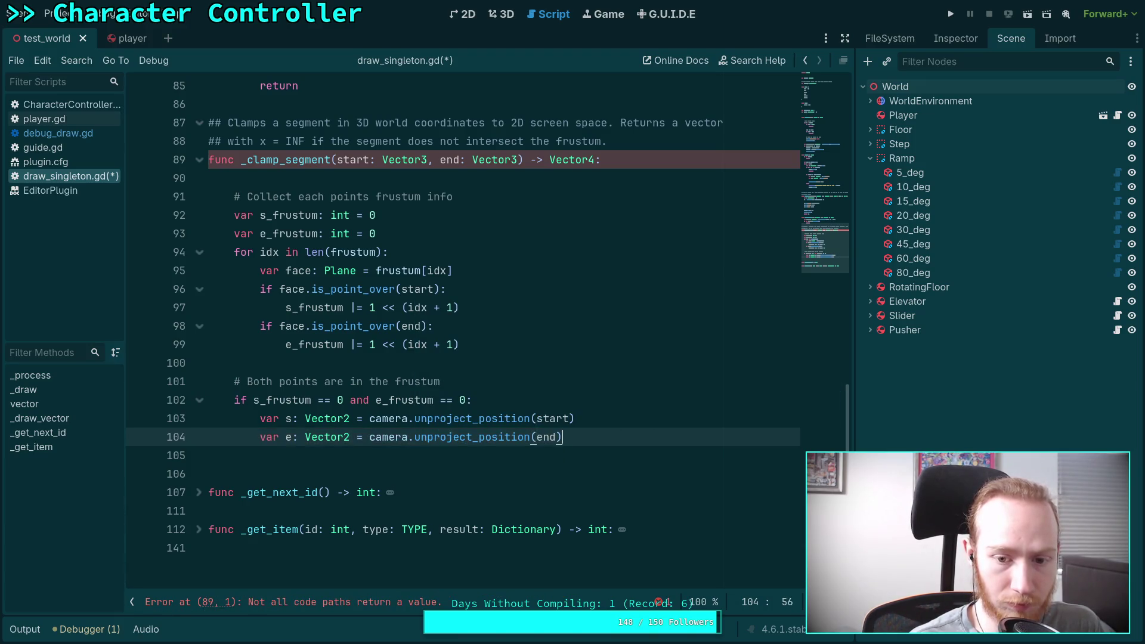
pyautogui.press('Return')
pyautogui.write('return Vector4(s')
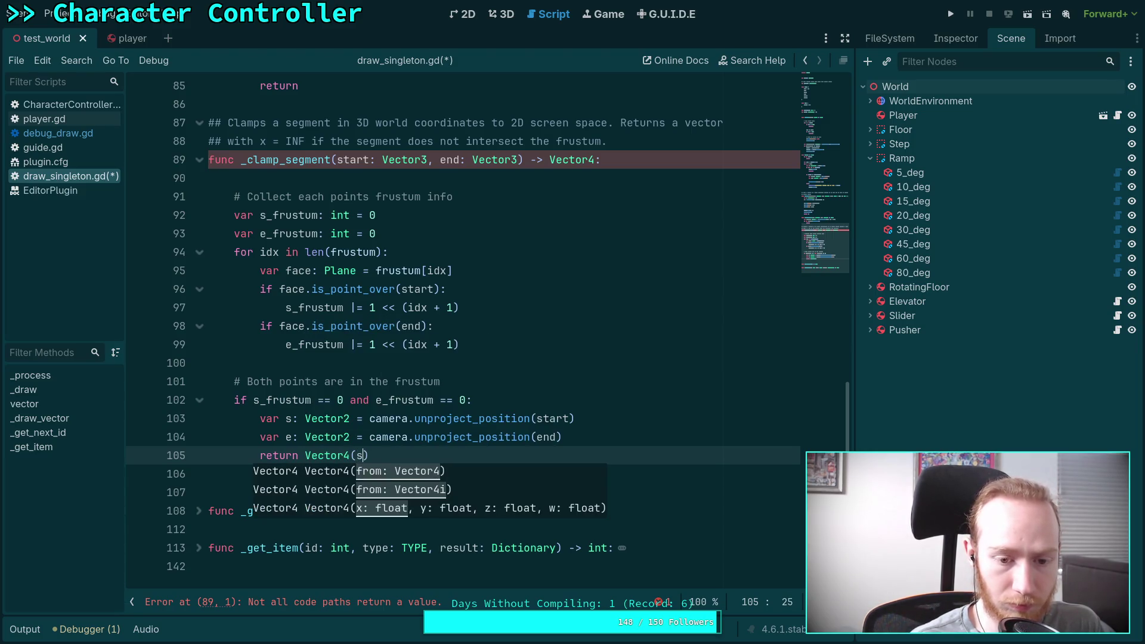
pyautogui.write('.x, s.y, ')
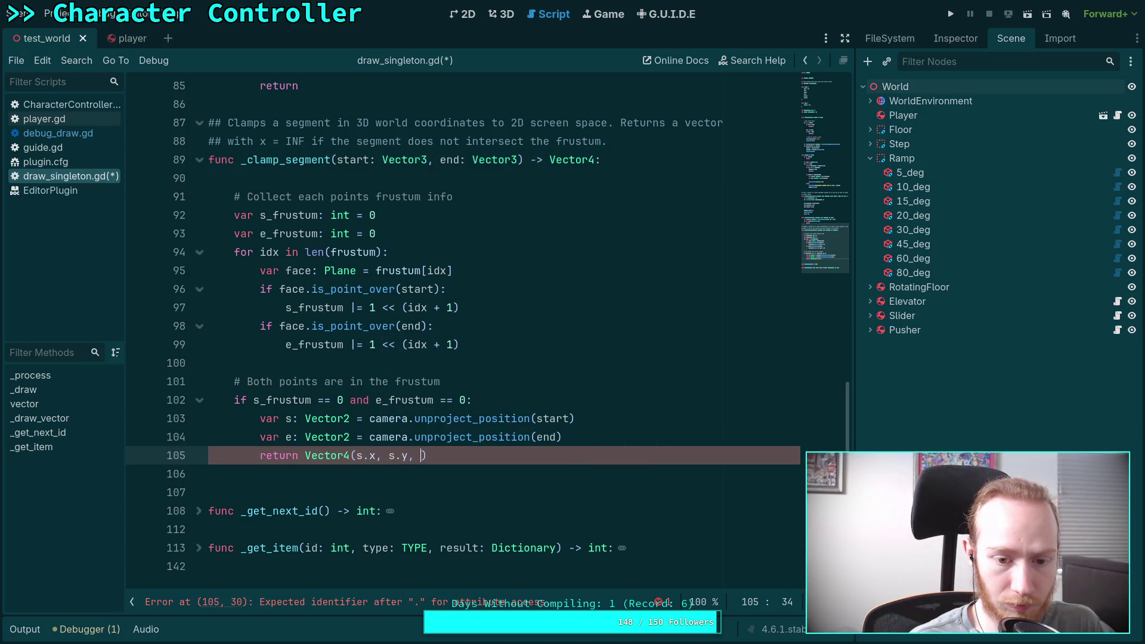
pyautogui.write('e.x, ')
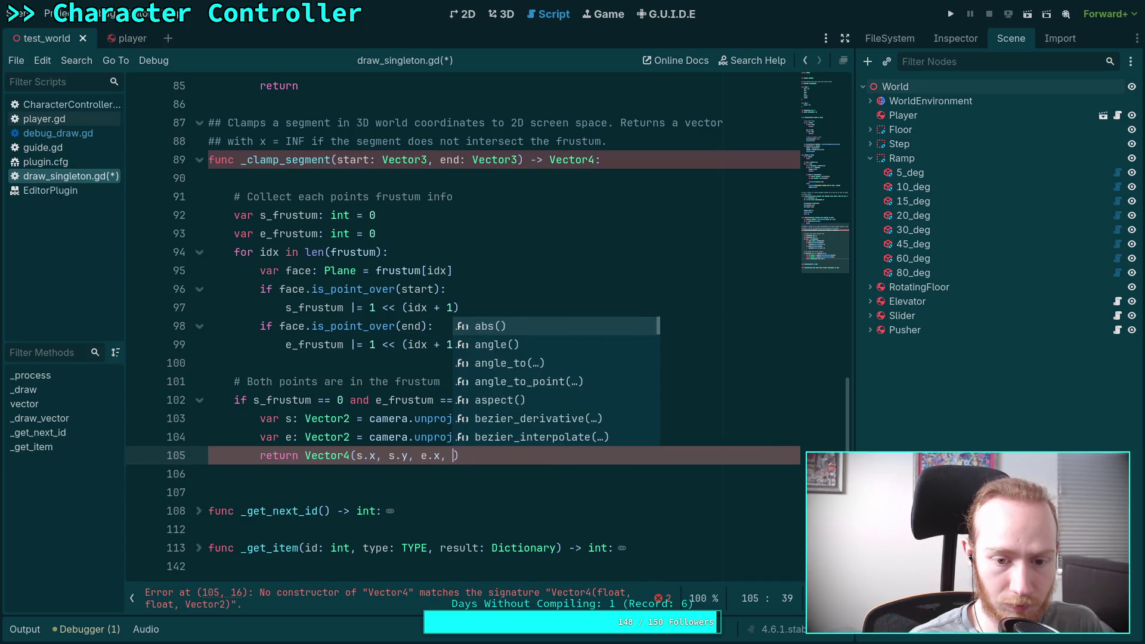
pyautogui.write('e.y')
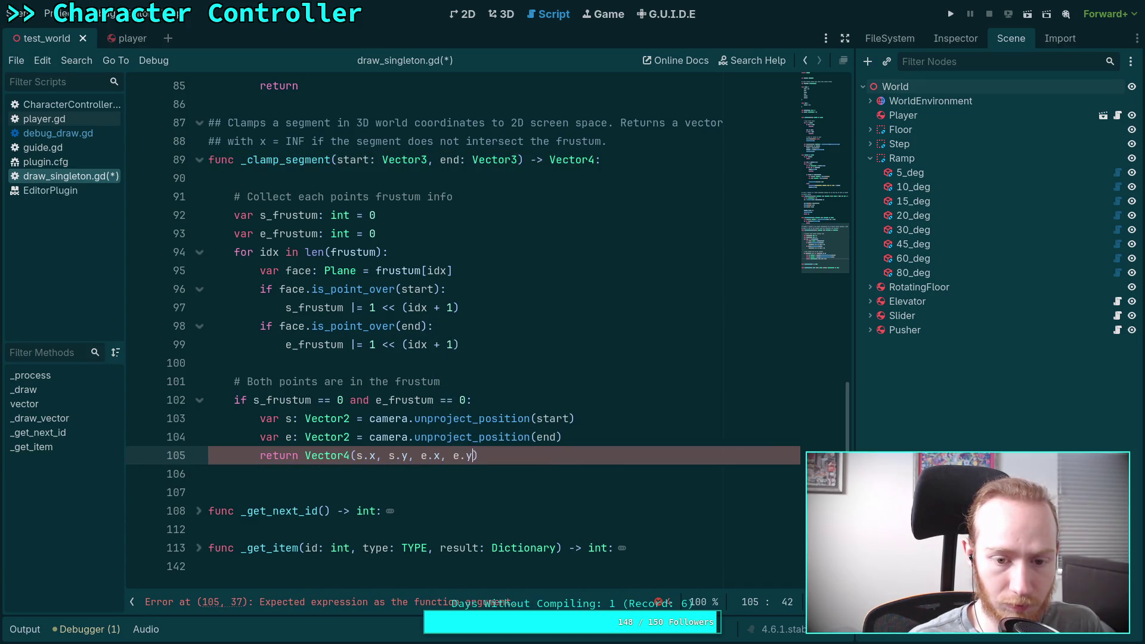
pyautogui.write(')')
pyautogui.press('Down')
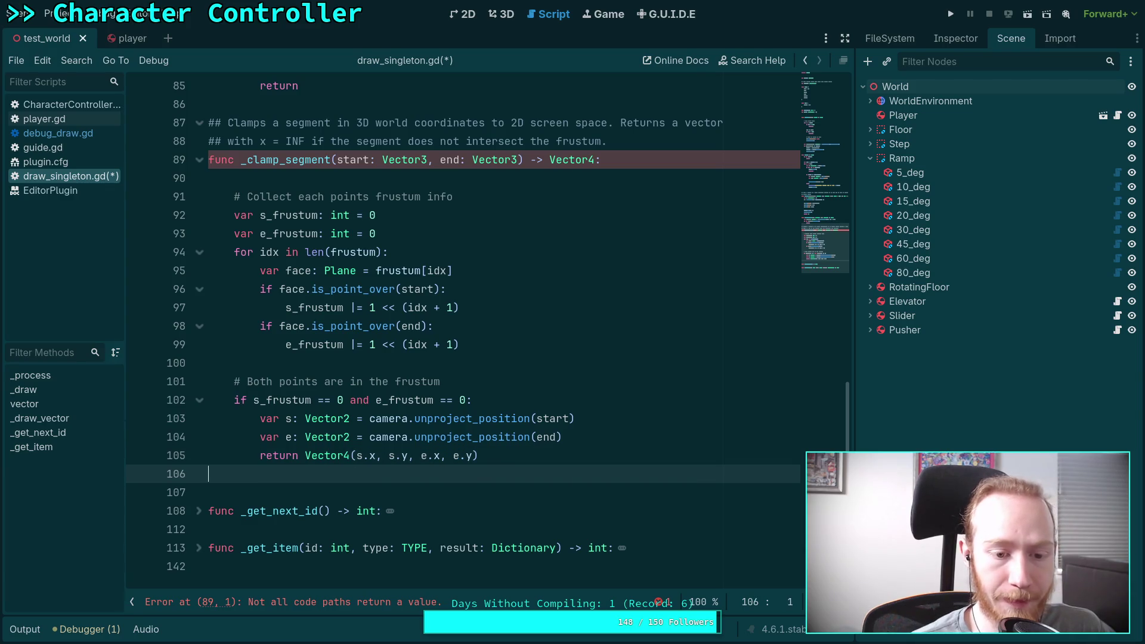
pyautogui.press('Return')
pyautogui.press('Return')
pyautogui.press('Up')
# Step: Add the '# One point is outside' comment and the 'if s_frustum == 0 or e_frustum == 0:' condition
pyautogui.write('# ONe')
pyautogui.press('BackSpace')
pyautogui.press('BackSpace')
pyautogui.press('BackSpace')
pyautogui.write('ne point is')
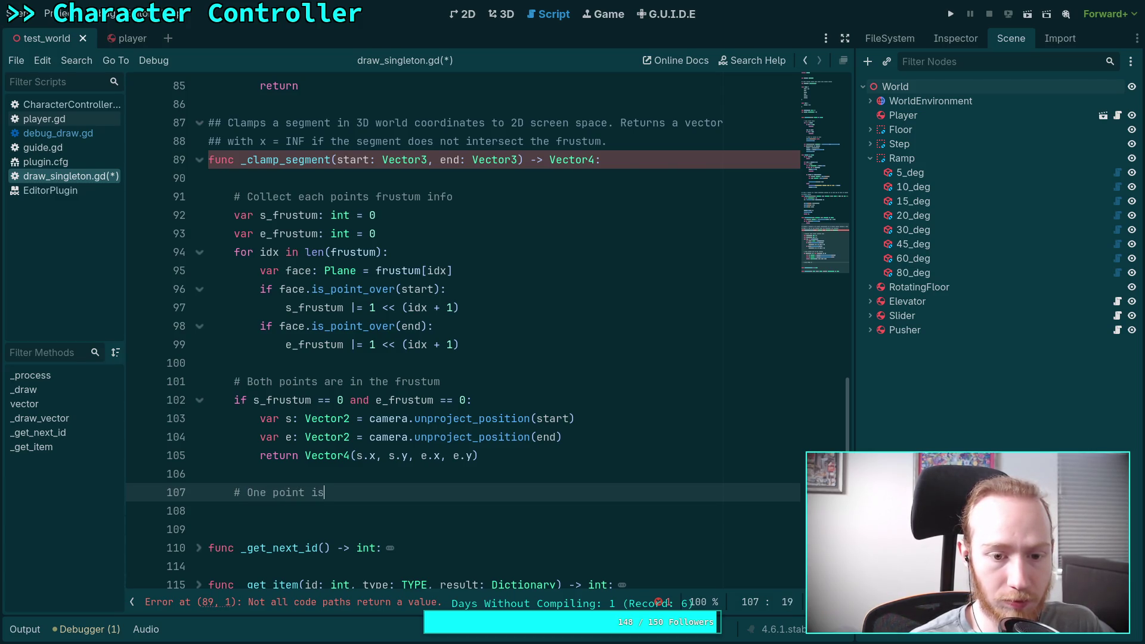
pyautogui.write(' outside')
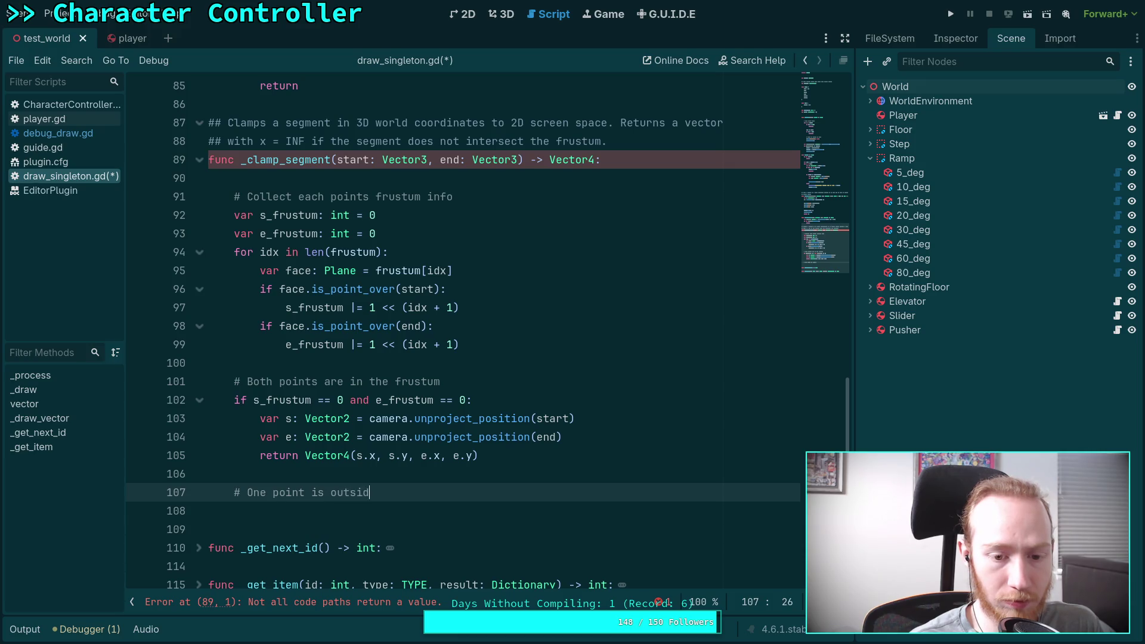
pyautogui.press('Return')
pyautogui.scroll(-1, 491, 407)
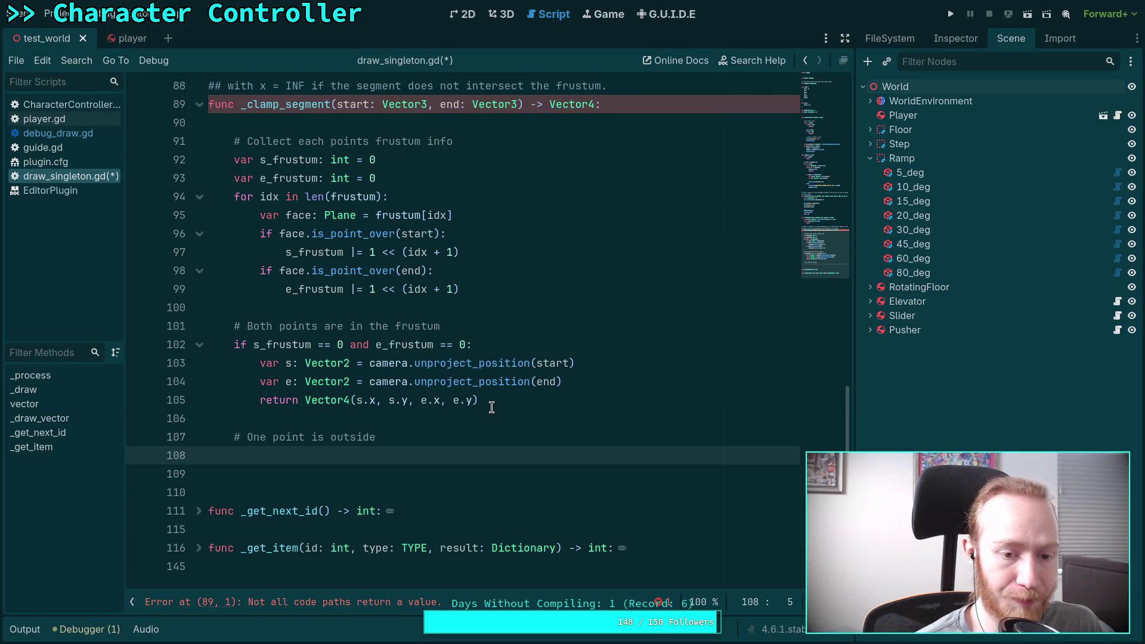
pyautogui.write('ifs_frustum =')
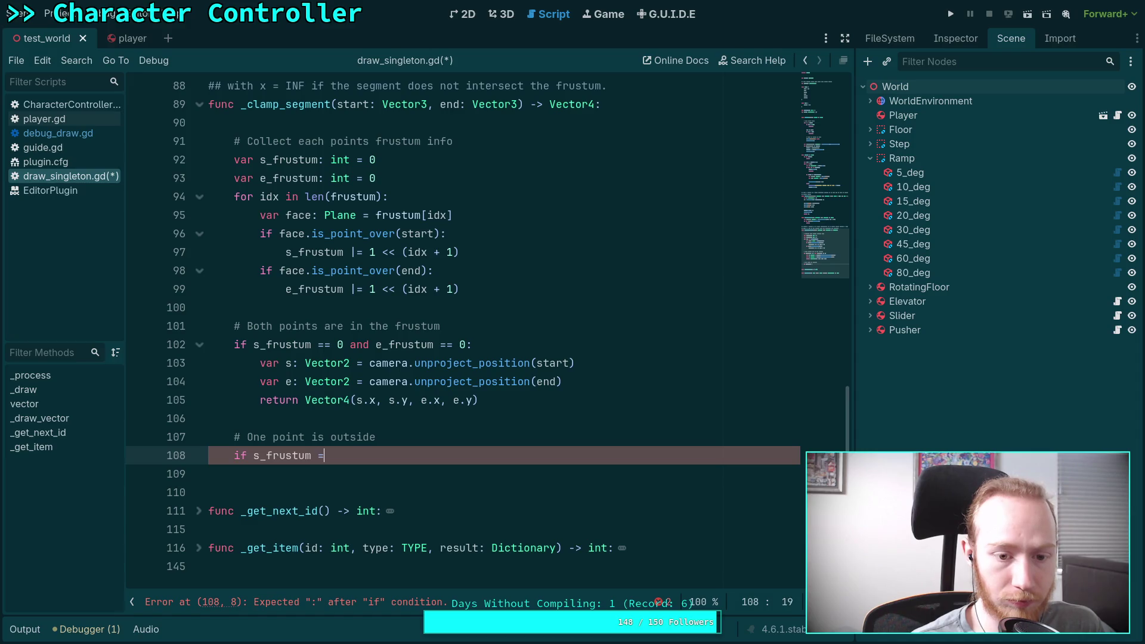
pyautogui.write('= 0:')
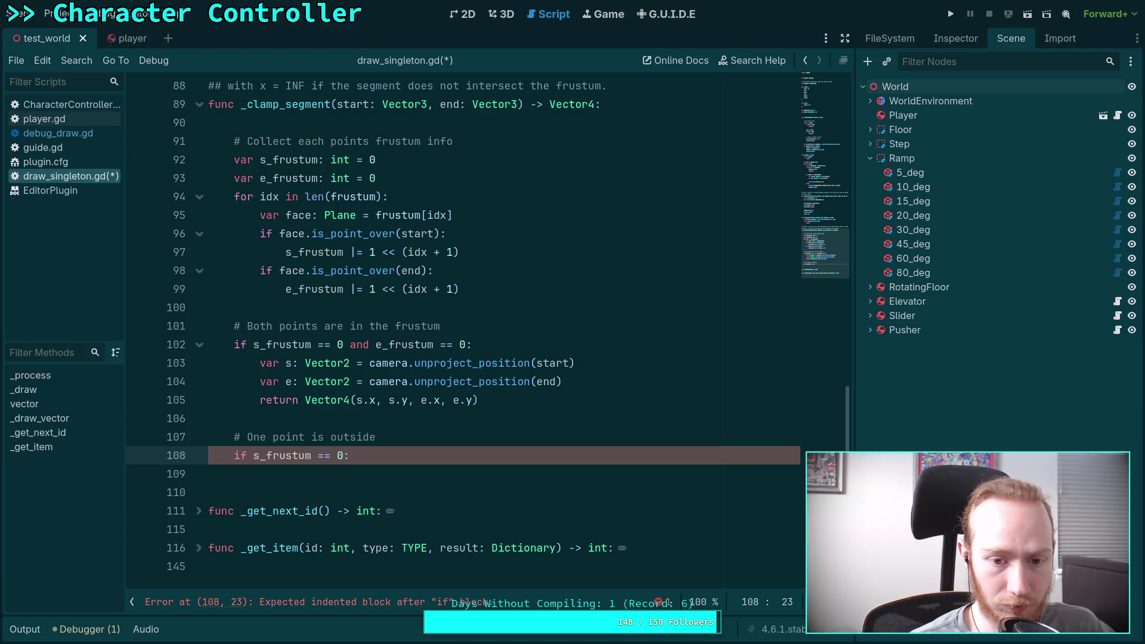
pyautogui.press('Return')
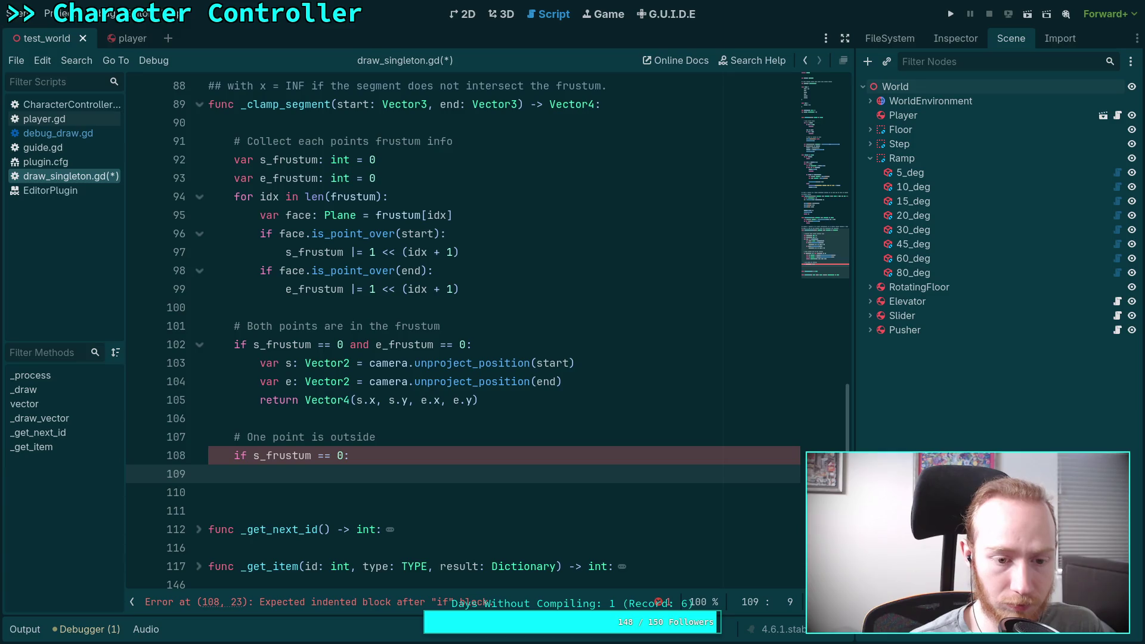
pyautogui.press('BackSpace')
pyautogui.press('BackSpace')
pyautogui.press('BackSpace')
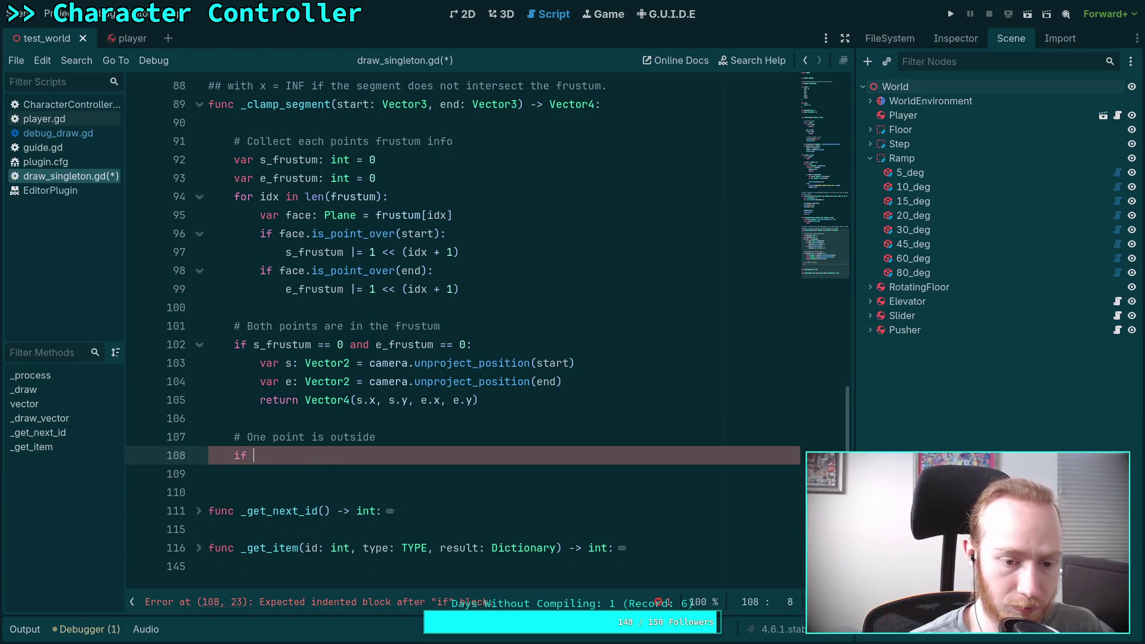
pyautogui.write('s')
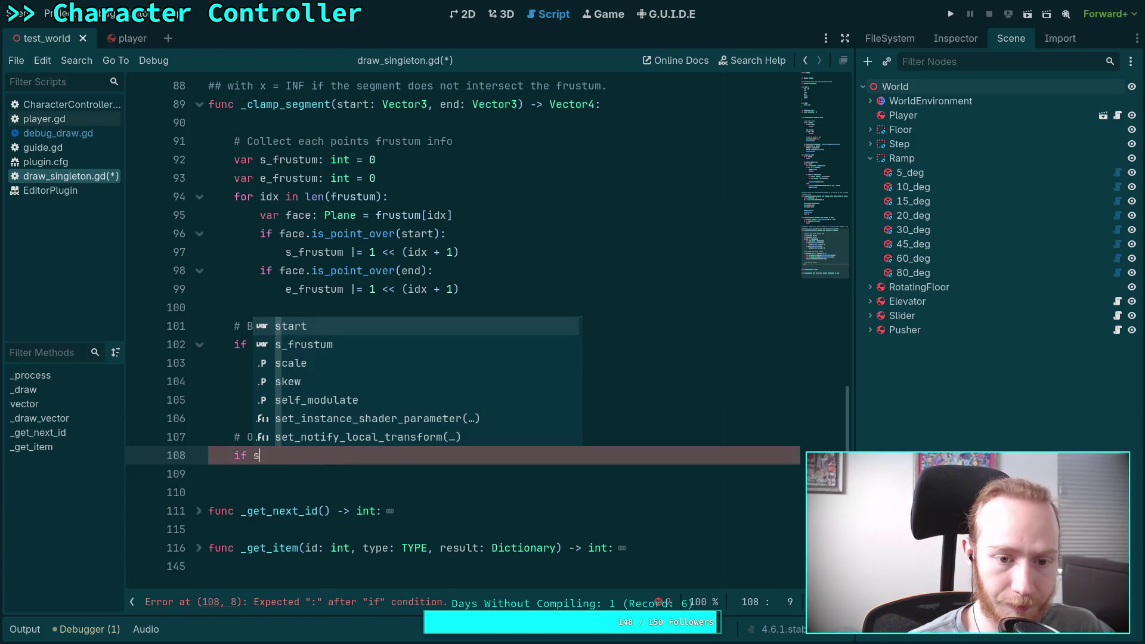
pyautogui.write('_frustum ')
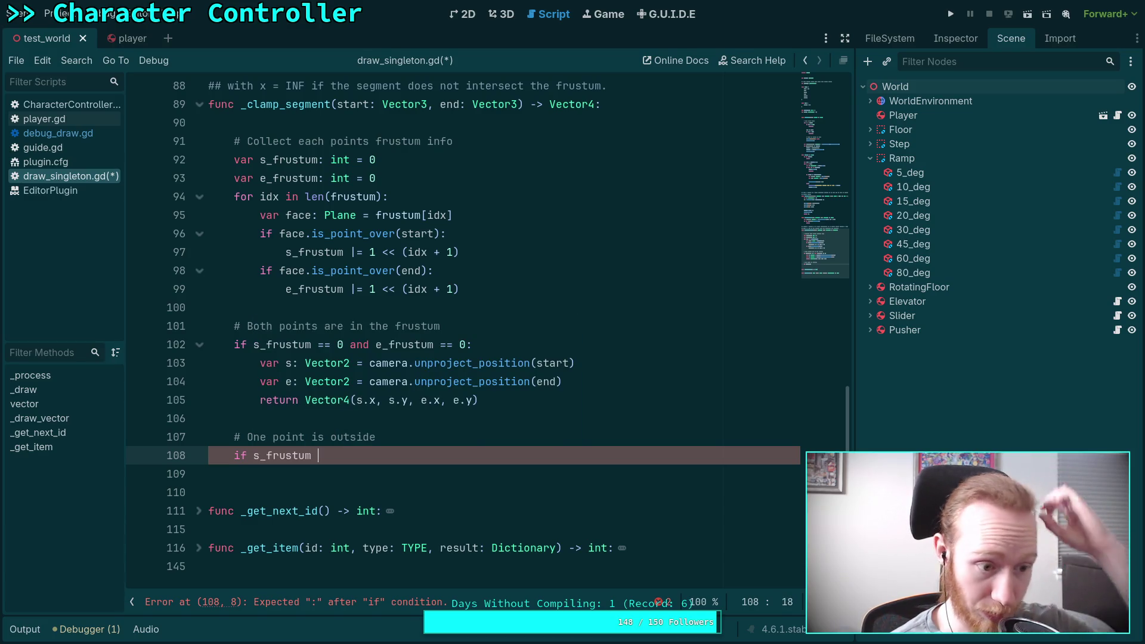
pyautogui.write('=')
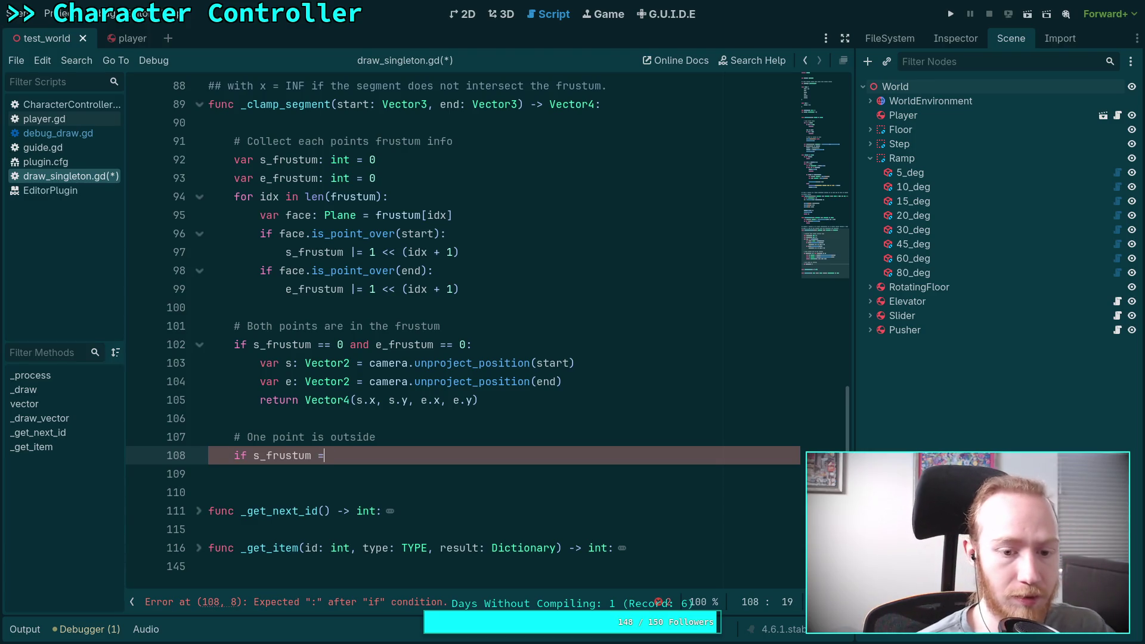
pyautogui.write('= 0 or e_frustum == ')
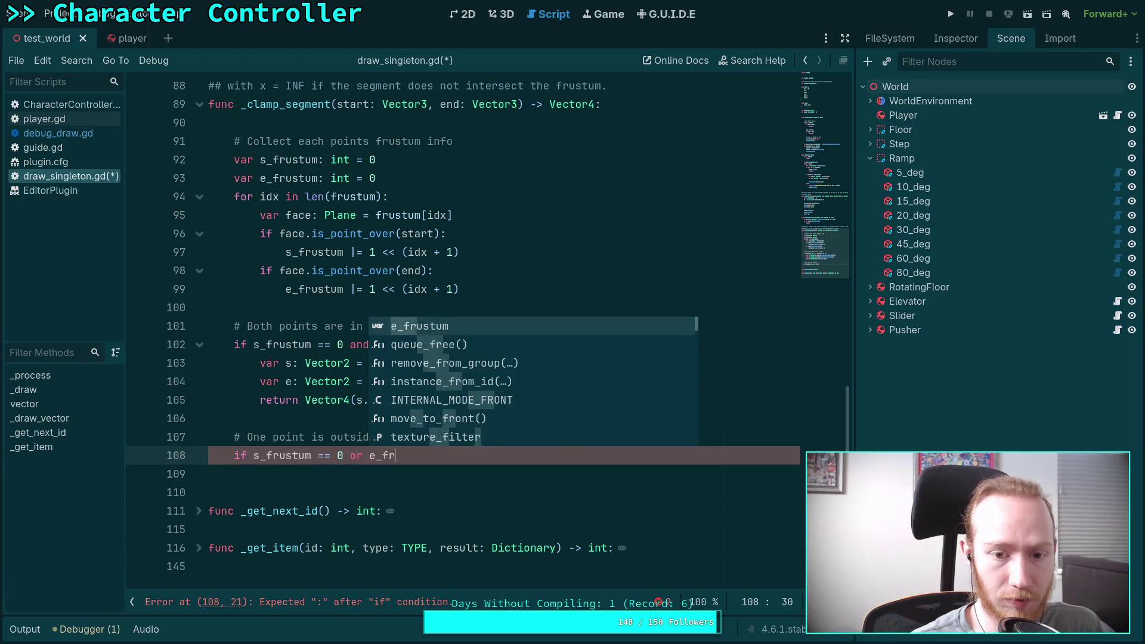
pyautogui.write('0:')
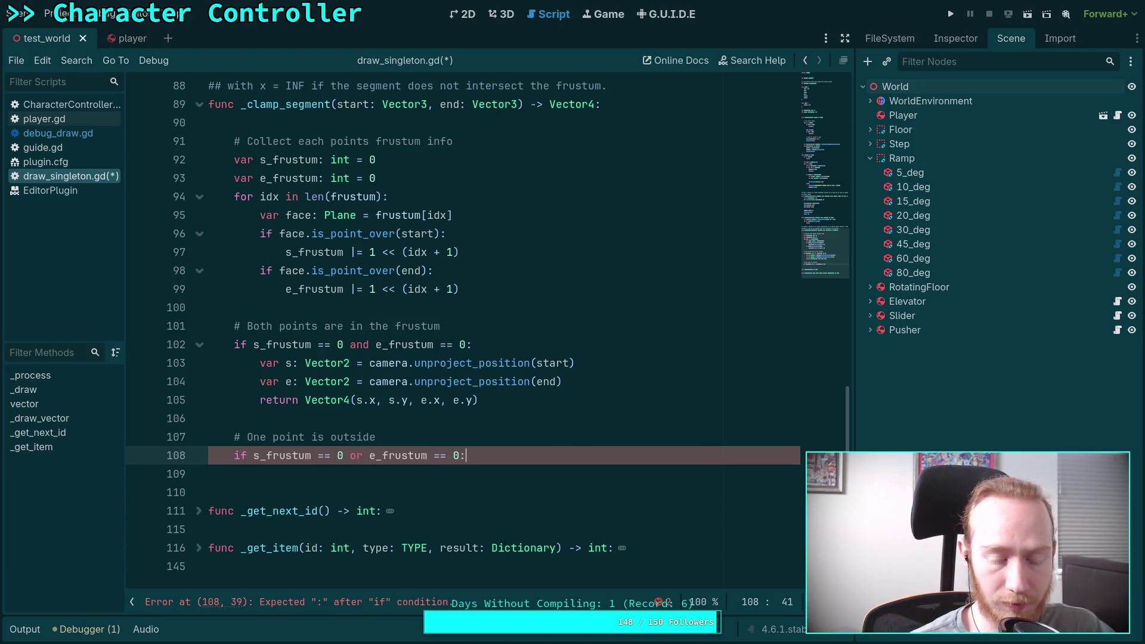
pyautogui.press('Return')
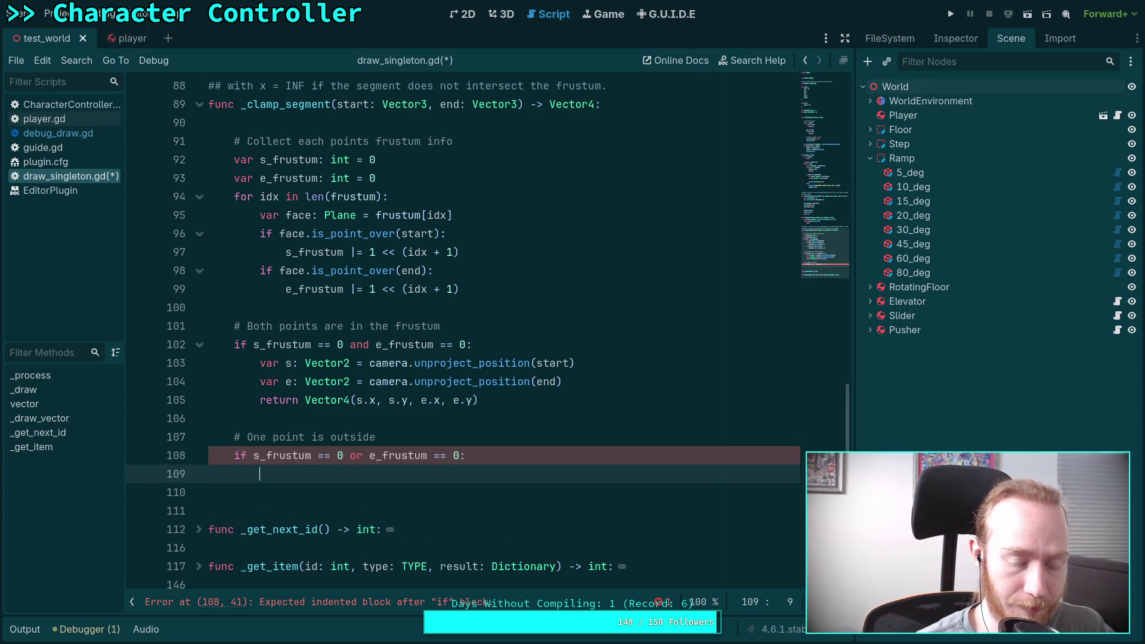
# Step: Declare 'var inner: Vector3' and 'var outer: Vector3' in the branch body
pyautogui.write('var ')
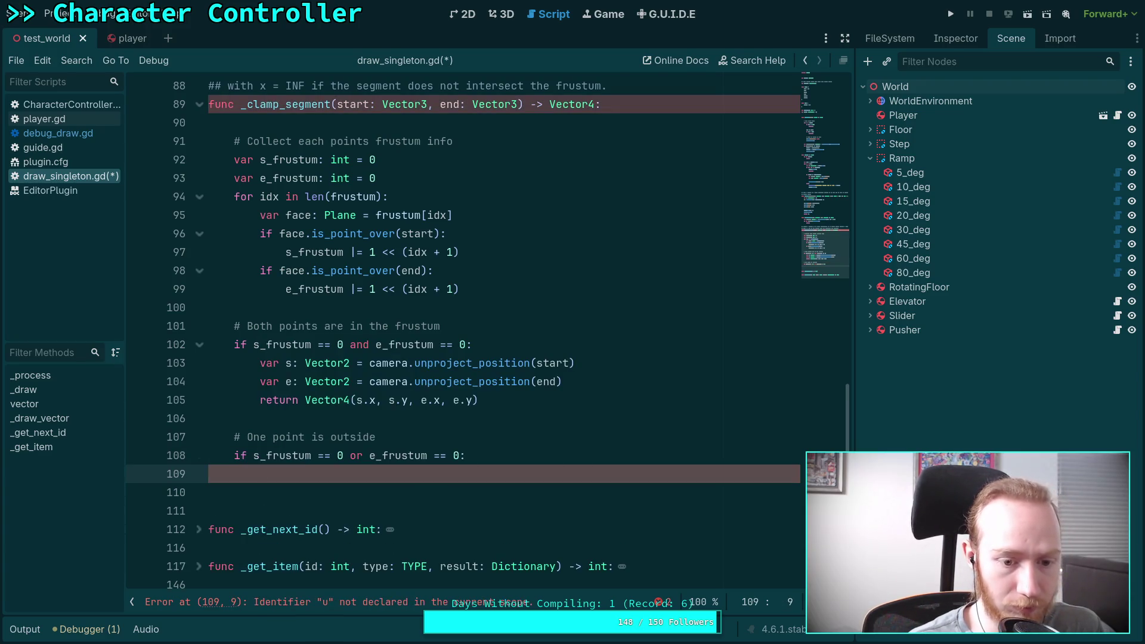
pyautogui.write('in')
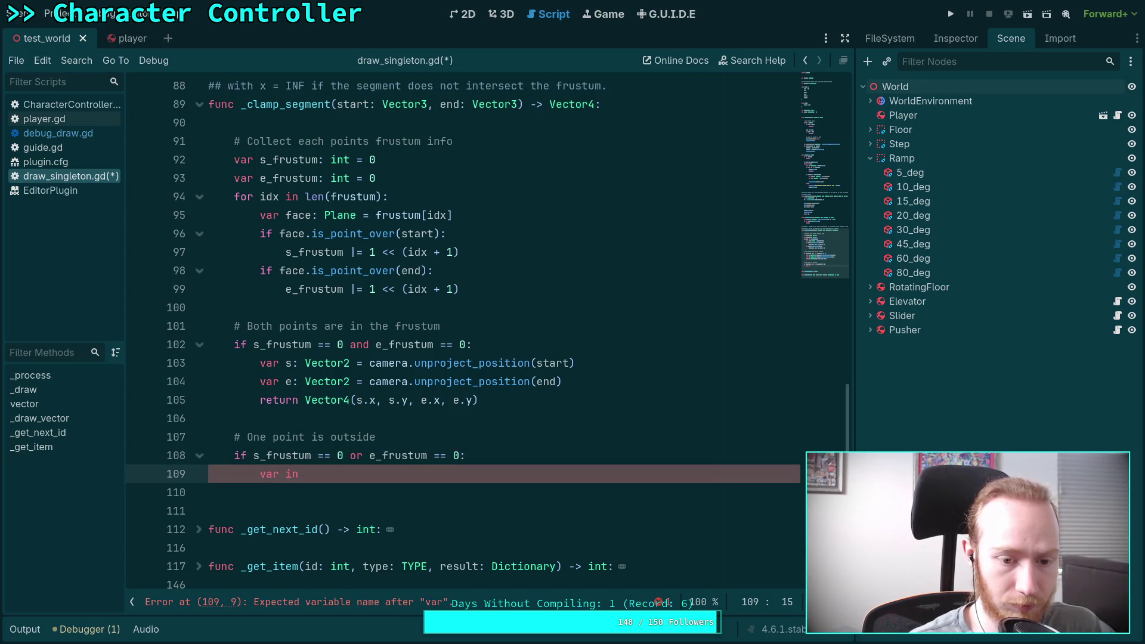
pyautogui.write('ner: Vector3')
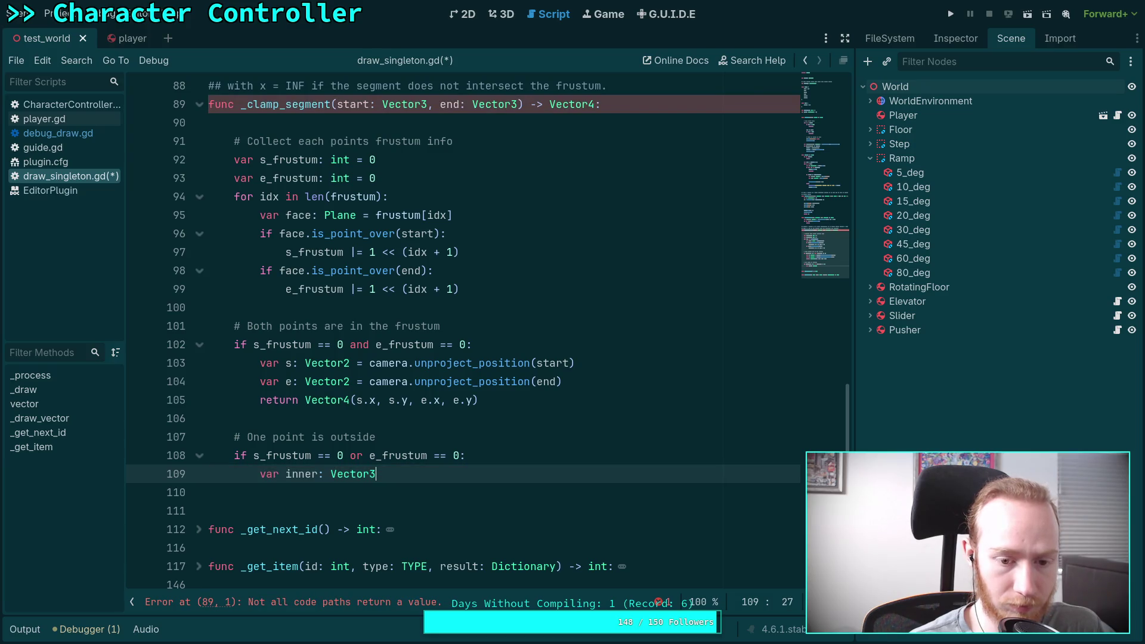
pyautogui.press('Return')
pyautogui.write('var')
pyautogui.write('er:')
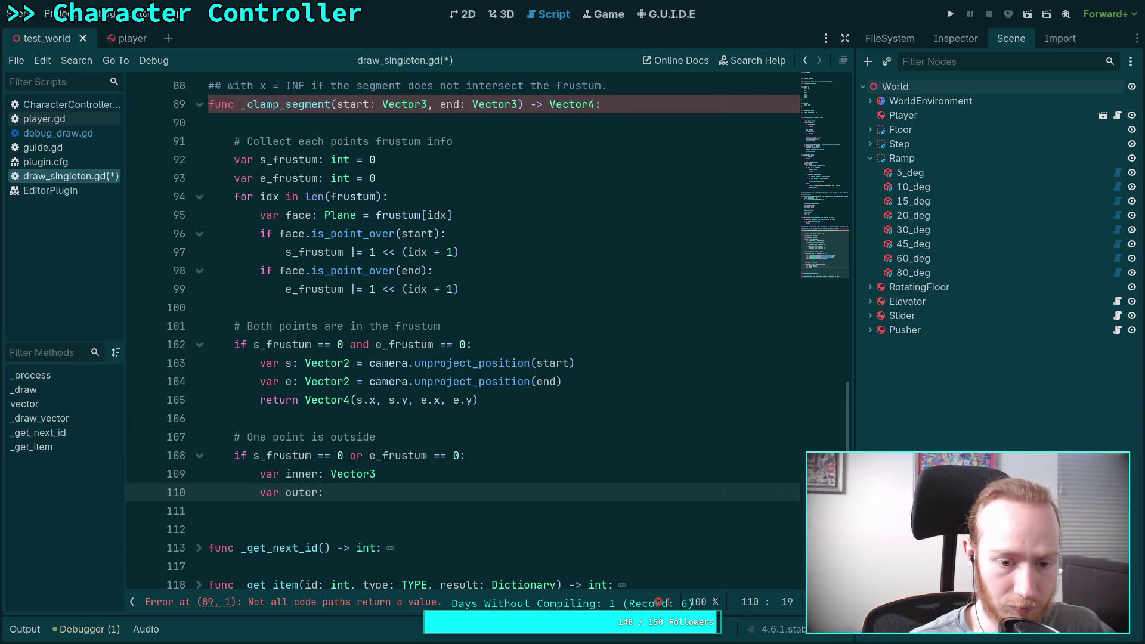
pyautogui.write(' Vector3')
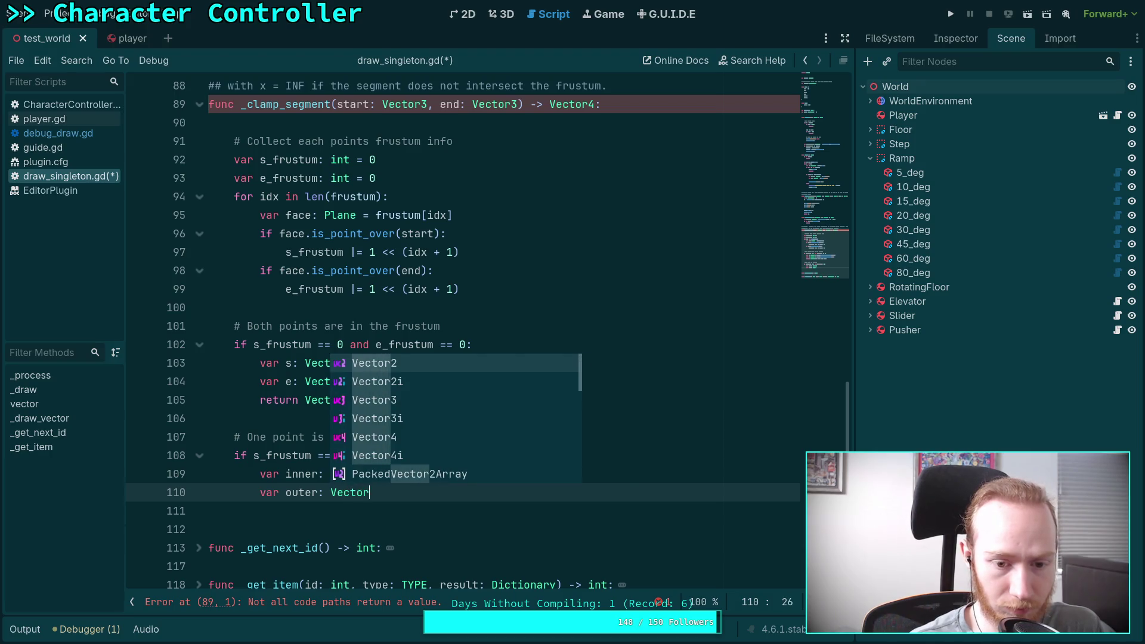
pyautogui.press('Return')
pyautogui.scroll(-1, 462, 334)
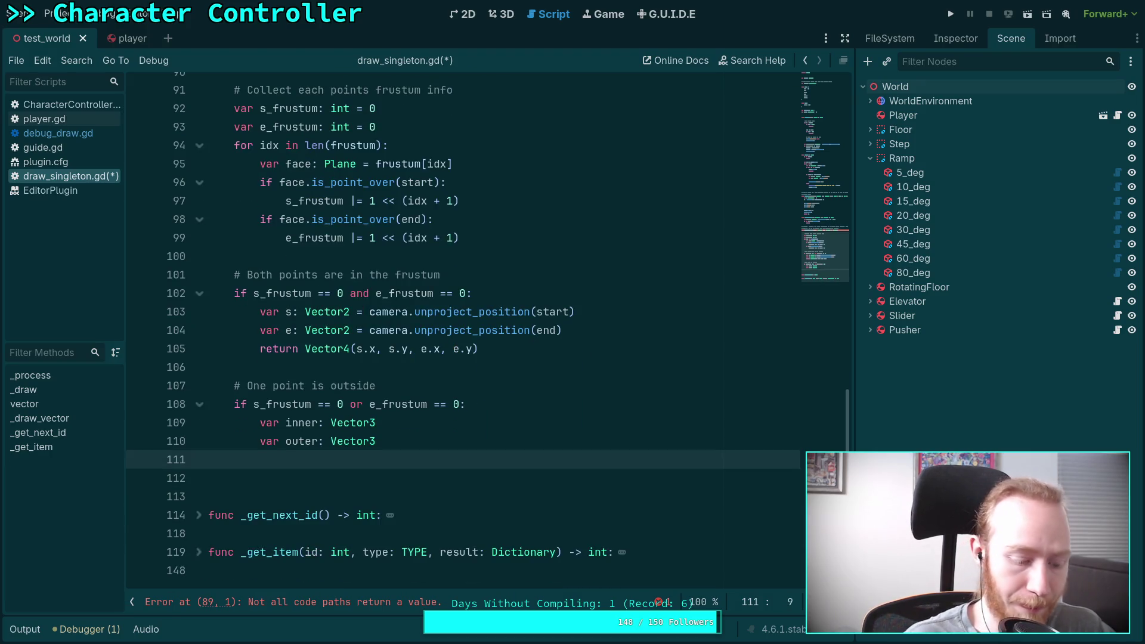
# Step: Add a nested 'if s_frustum == 0:' setting inner = start and outer = end
pyautogui.press('Return')
pyautogui.write('if s_f')
pyautogui.press('Return')
pyautogui.write('== 0:')
pyautogui.press('Return')
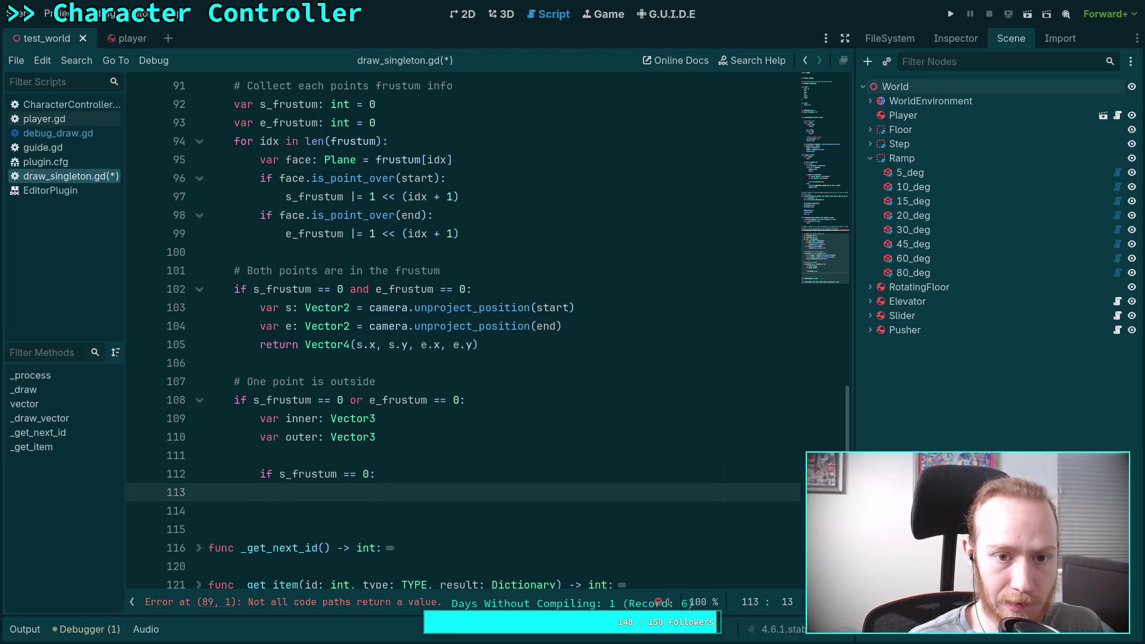
pyautogui.write('inn')
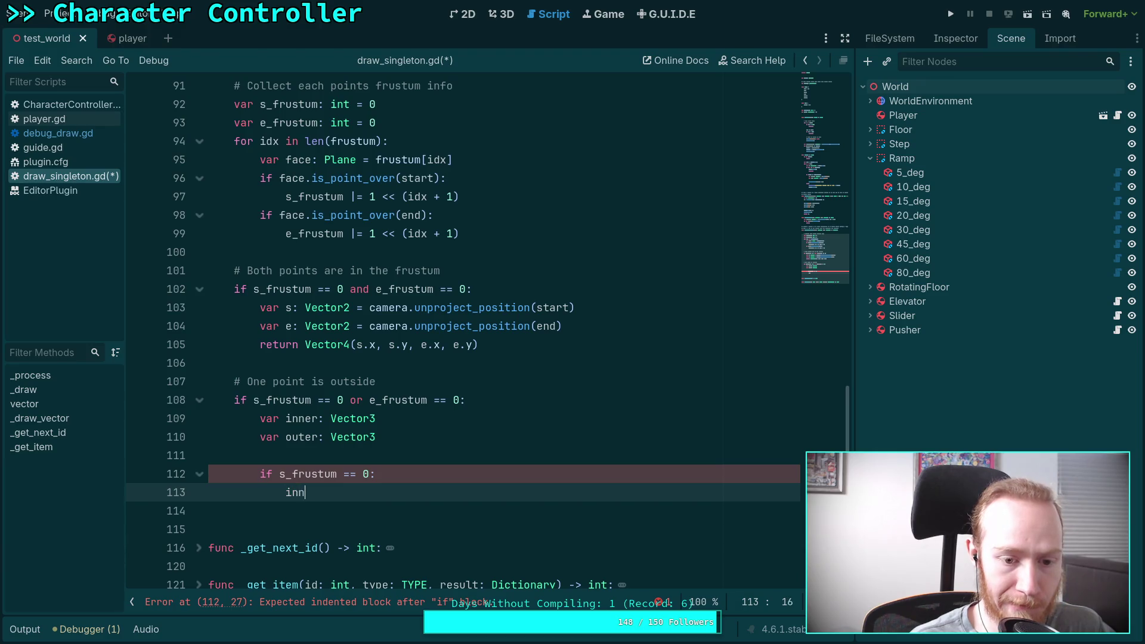
pyautogui.write('er = start')
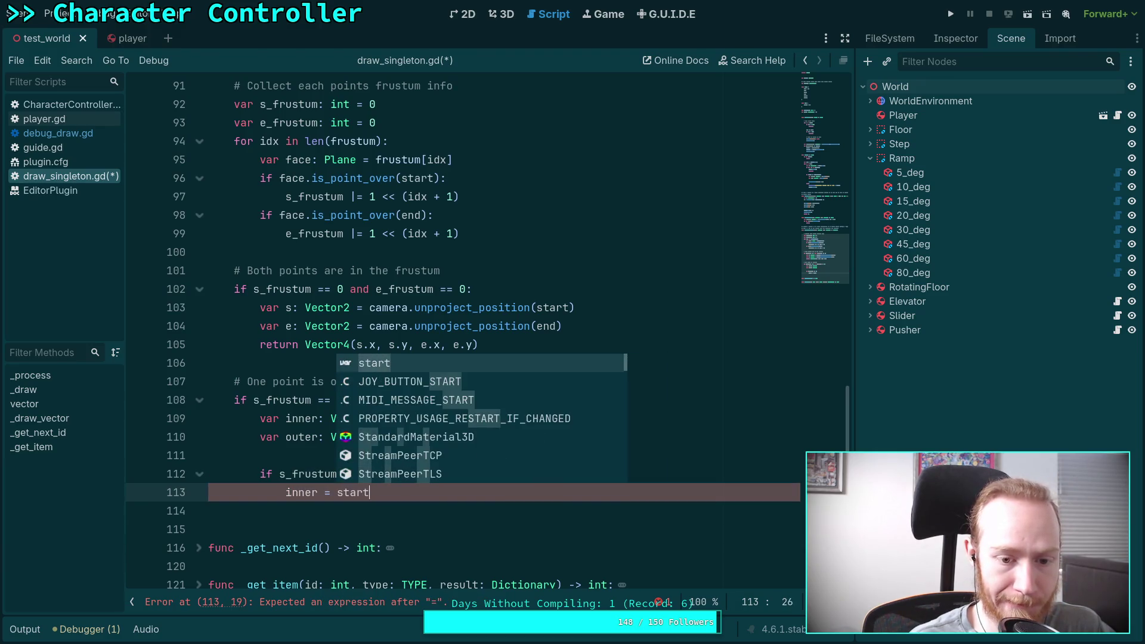
pyautogui.press('Return')
pyautogui.press('Return')
pyautogui.write('outer =')
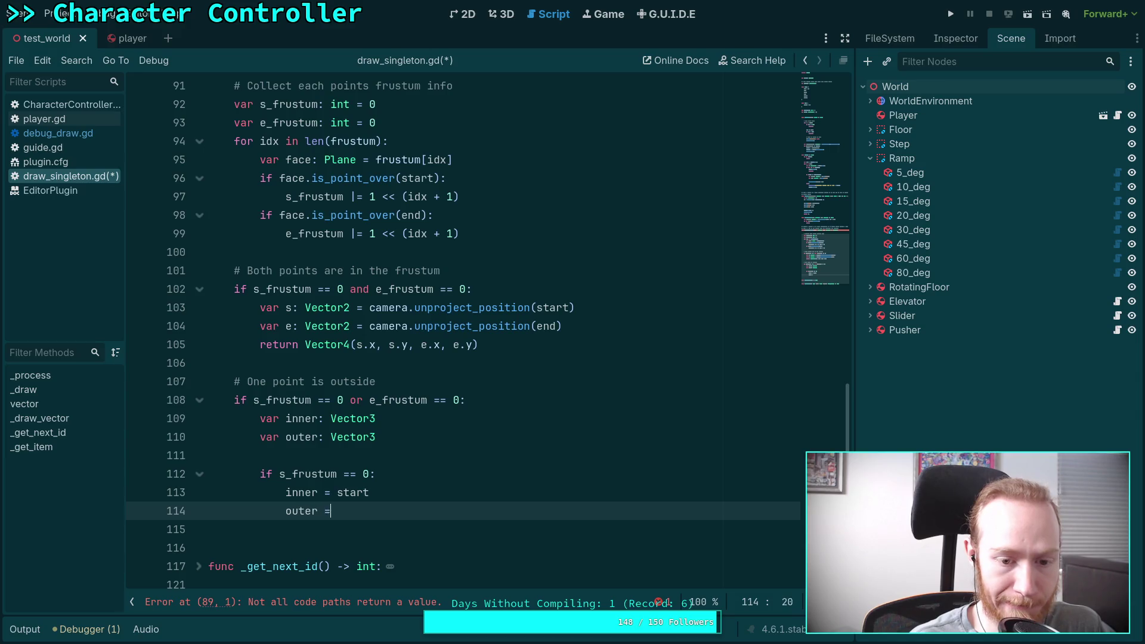
pyautogui.write(' end')
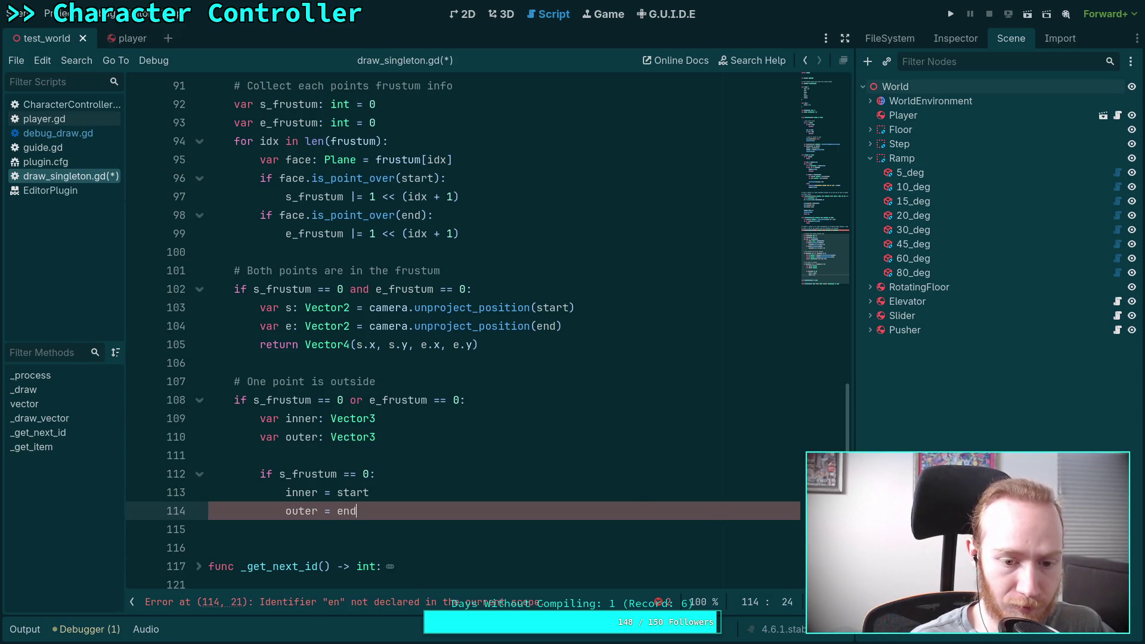
pyautogui.press('Escape')
pyautogui.press('Return')
# Step: Add an else branch setting inner = end and outer = start, then dedent
pyautogui.write('else:')
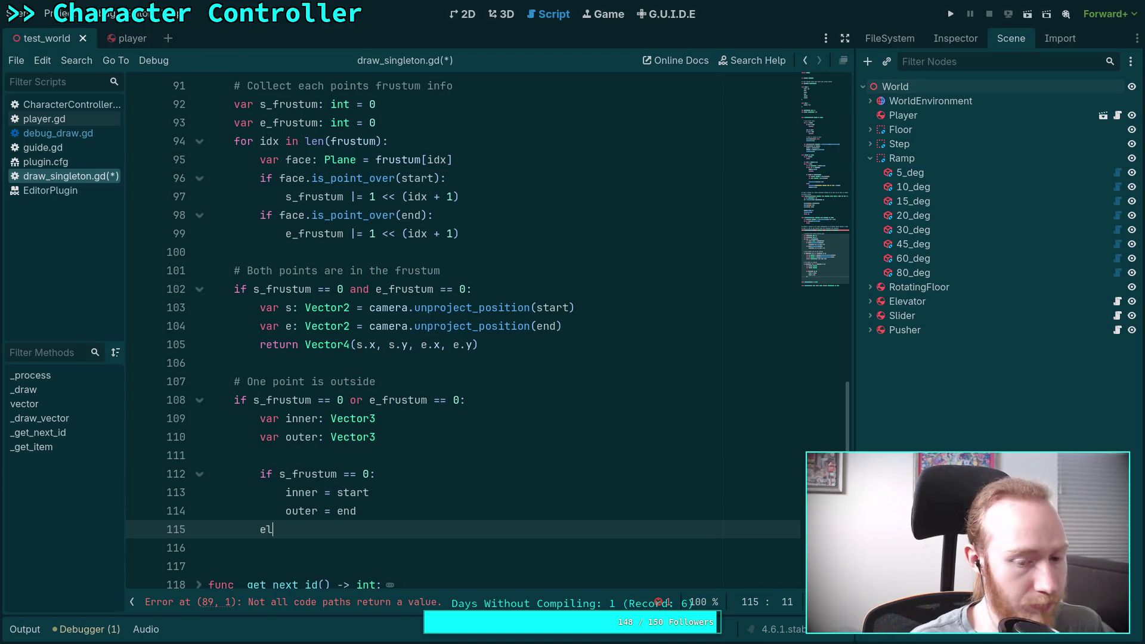
pyautogui.press('Return')
pyautogui.scroll(-2, 524, 400)
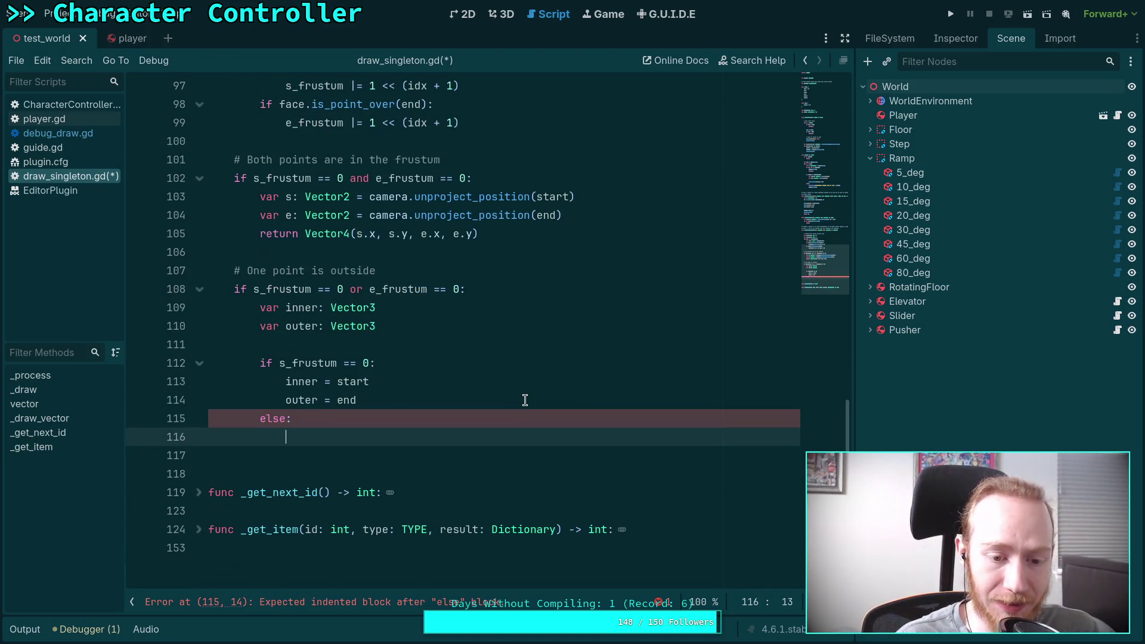
pyautogui.write('inner / ')
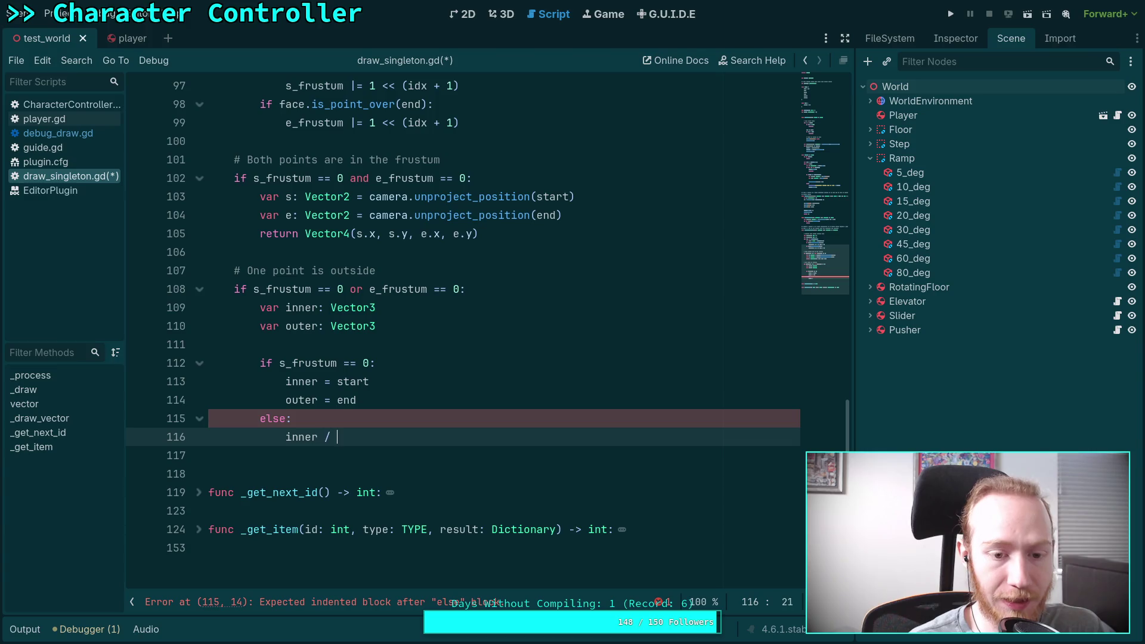
pyautogui.press('BackSpace')
pyautogui.press('BackSpace')
pyautogui.write('= end')
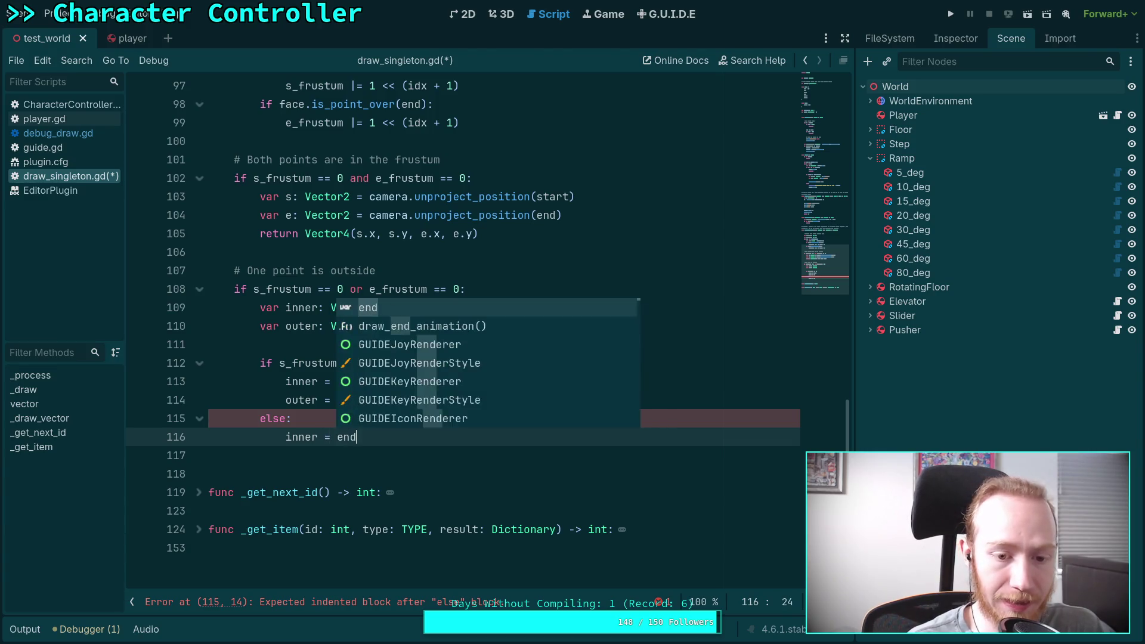
pyautogui.press('Return')
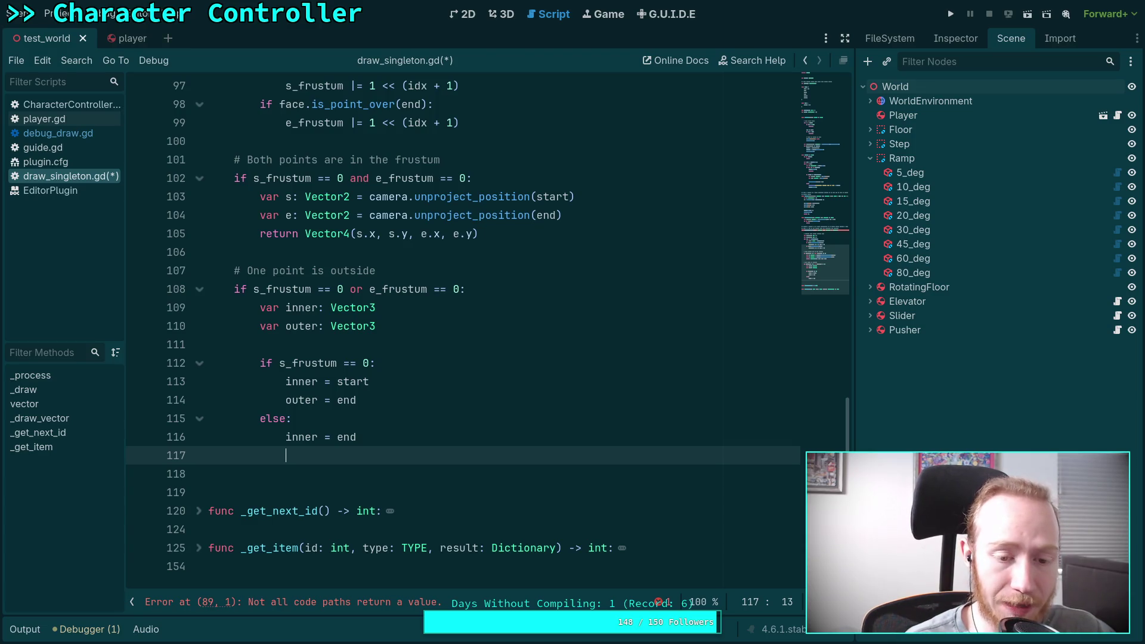
pyautogui.write('outer = starte')
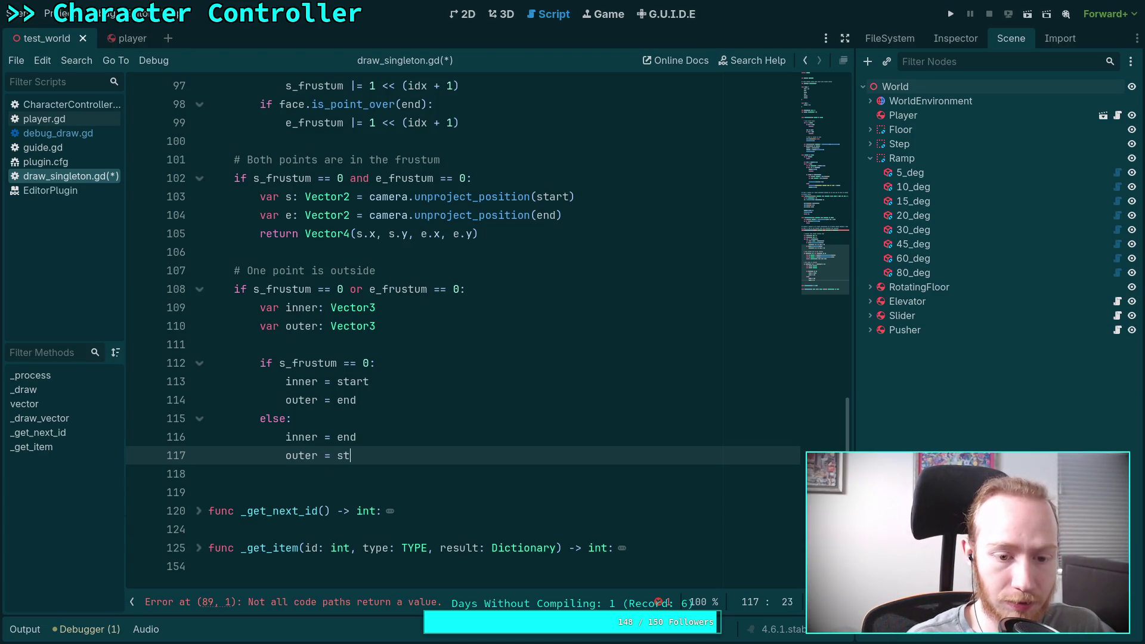
pyautogui.press('BackSpace')
pyautogui.press('Escape')
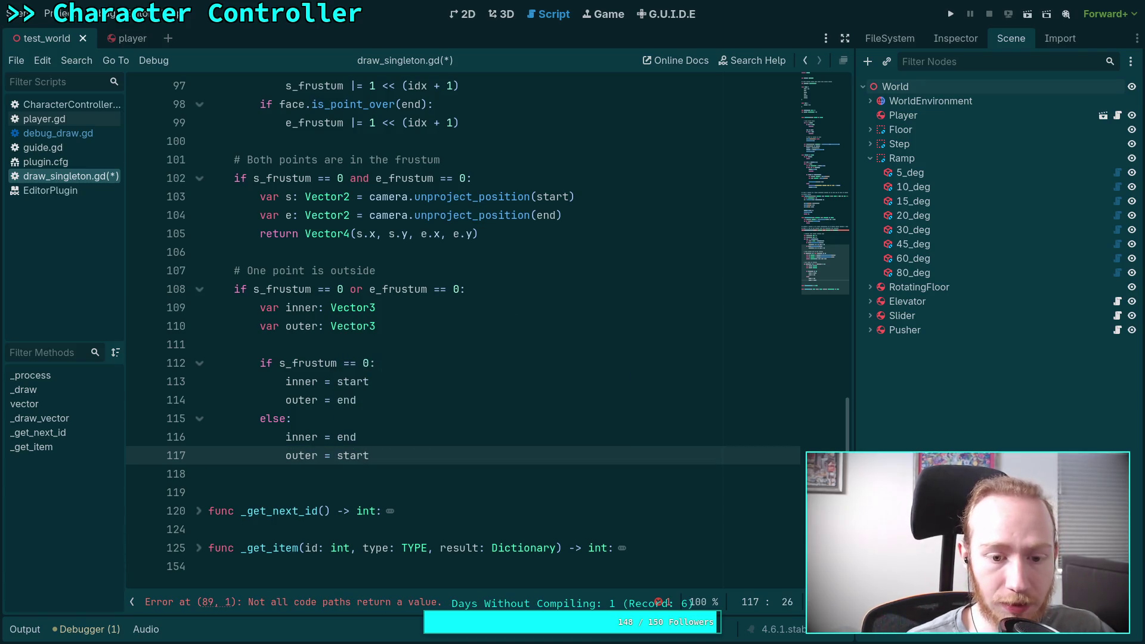
pyautogui.press('Return')
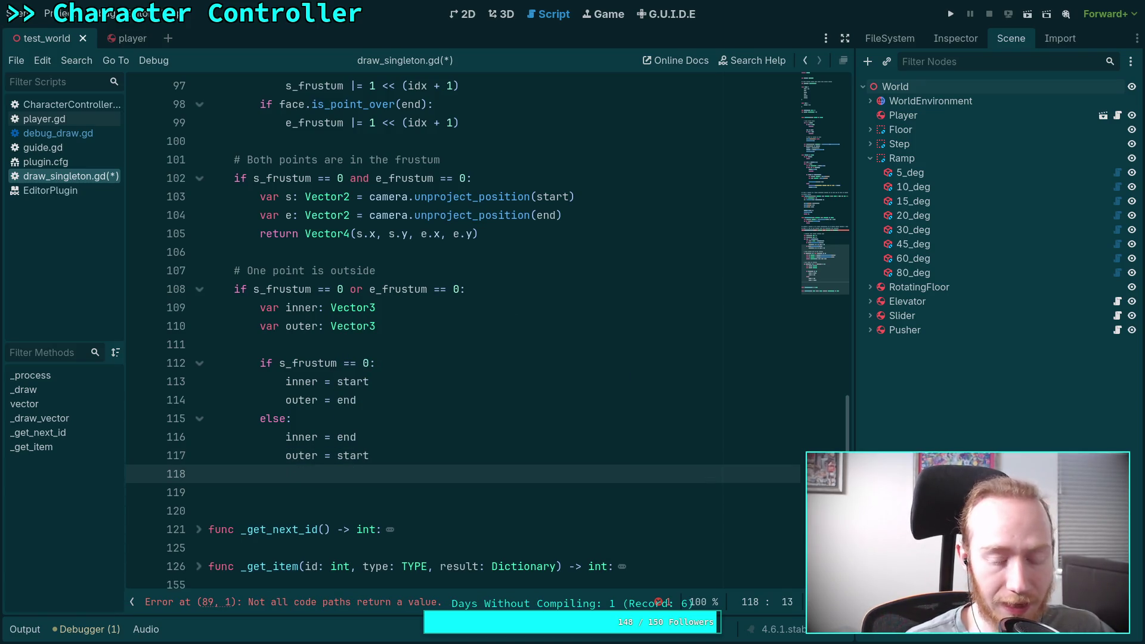
pyautogui.press('BackSpace')
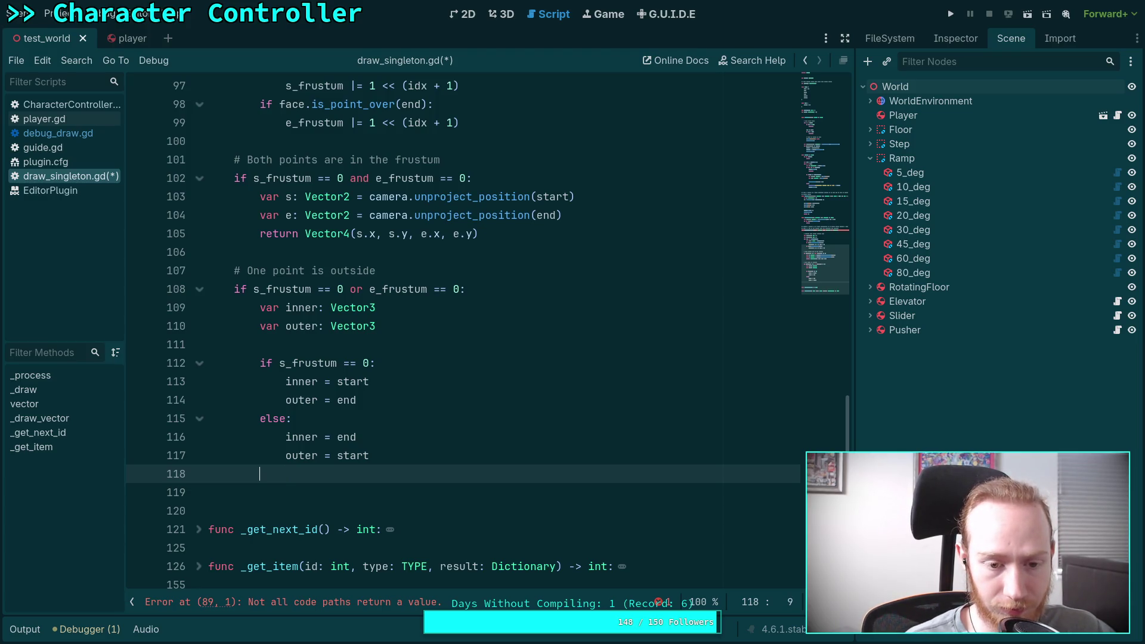
pyautogui.press('Return')
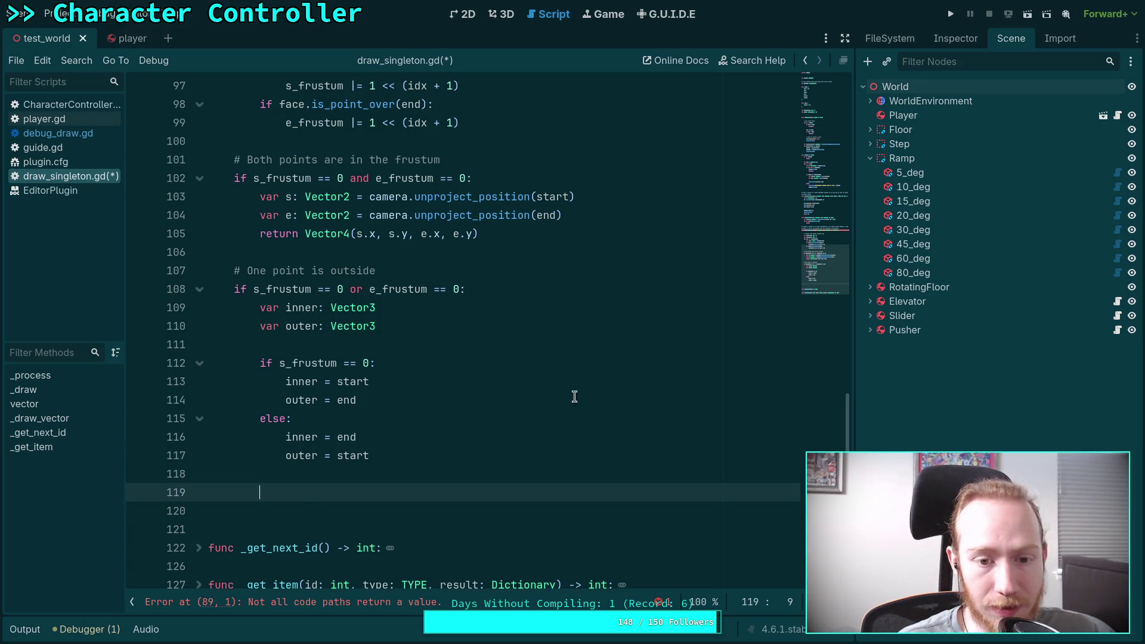
pyautogui.scroll(-1, 581, 417)
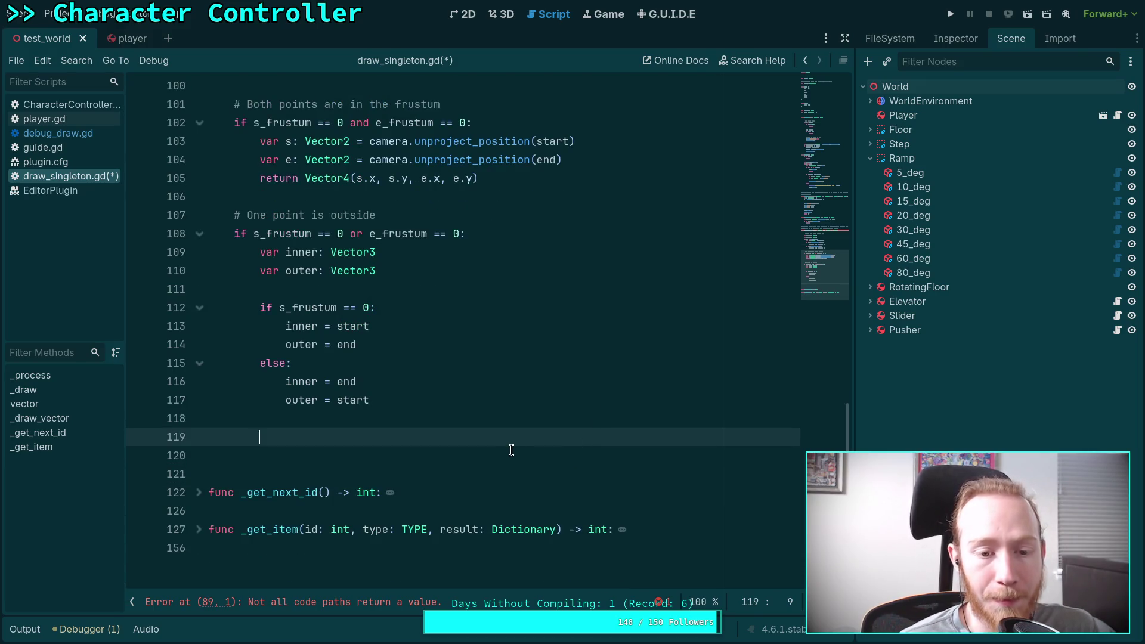
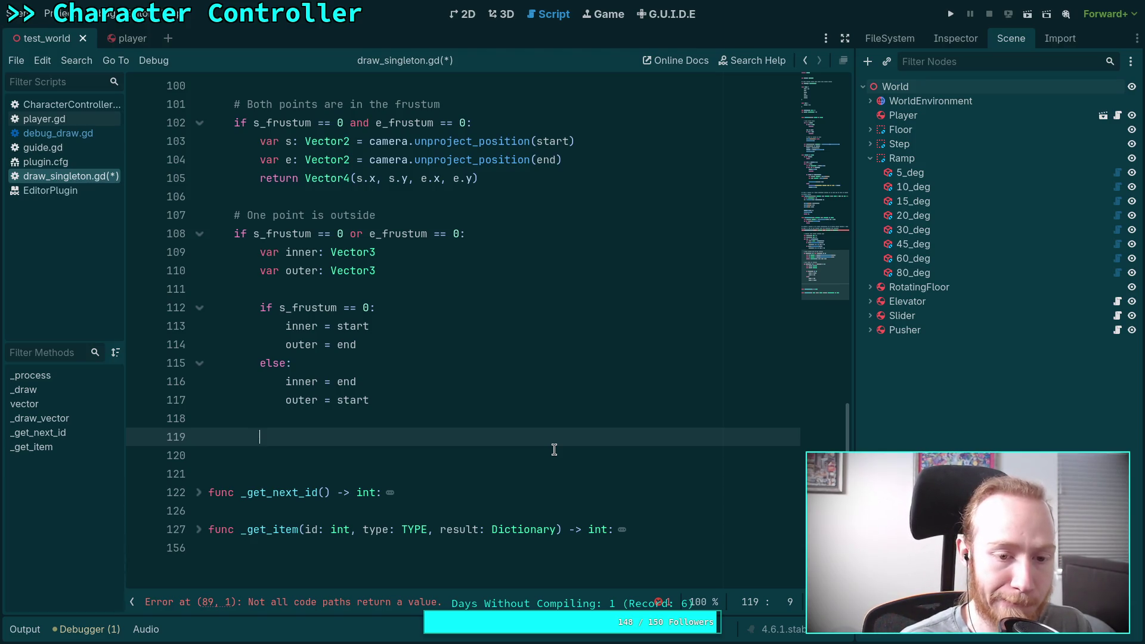
# Step: Add the comment '# Ahead of one face' and a blank line below the outer declaration
pyautogui.write('# ')
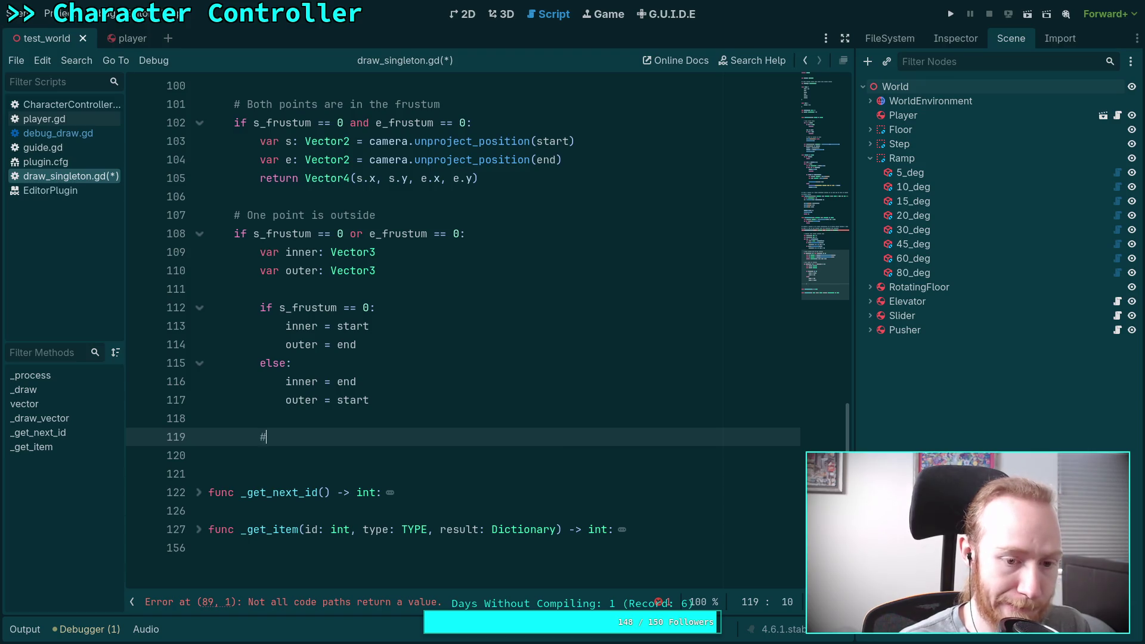
pyautogui.write('Ah')
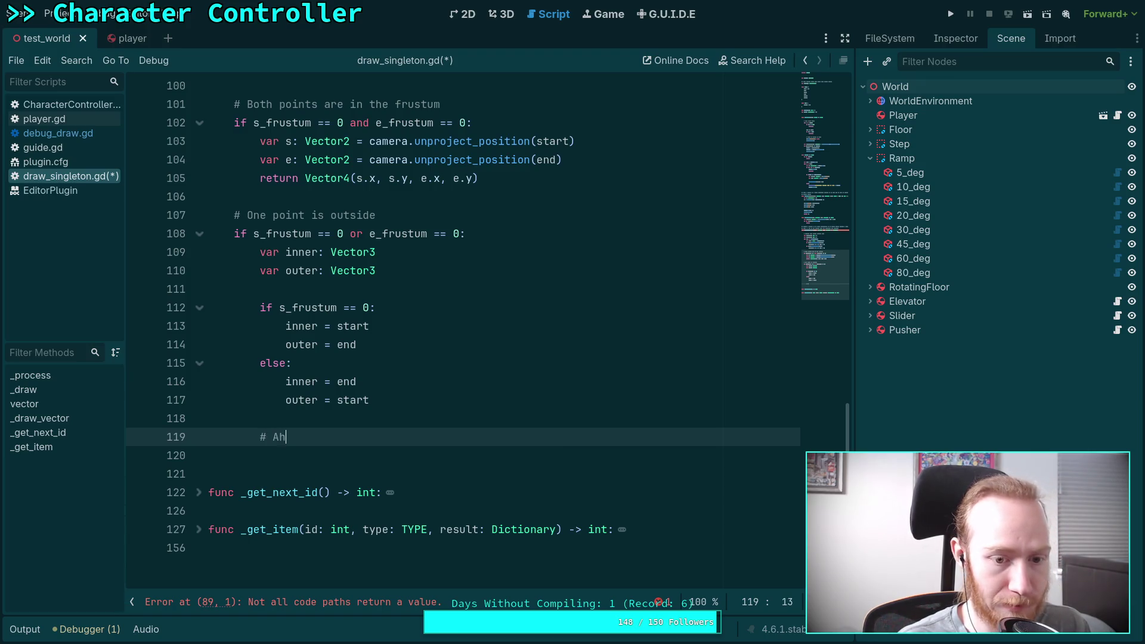
pyautogui.write('ead or ')
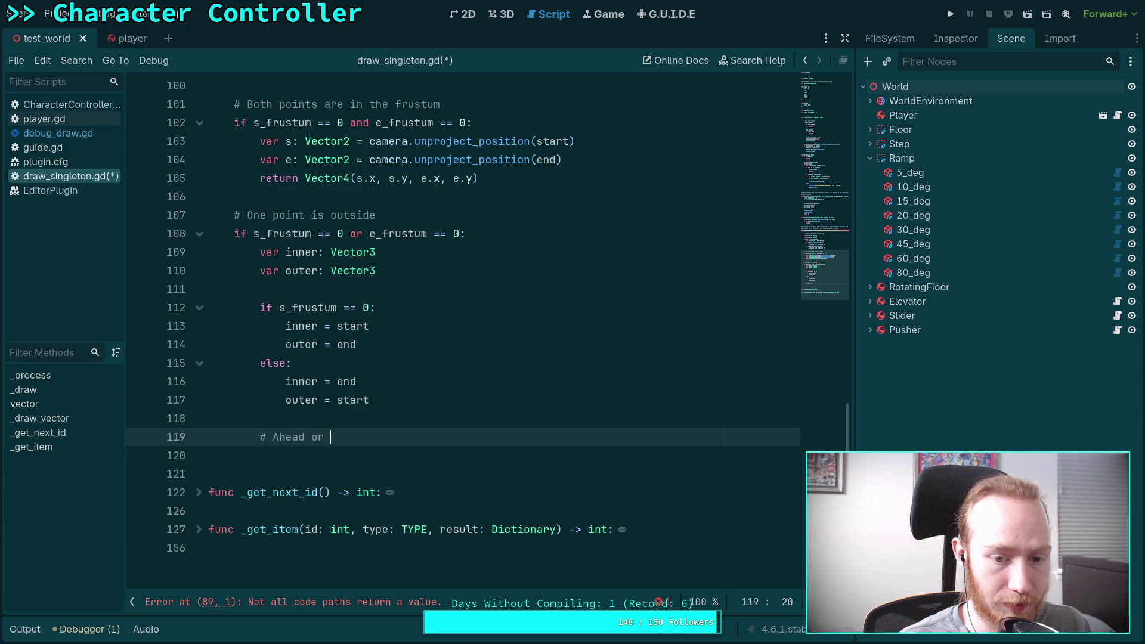
pyautogui.press('BackSpace')
pyautogui.press('BackSpace')
pyautogui.write('f one')
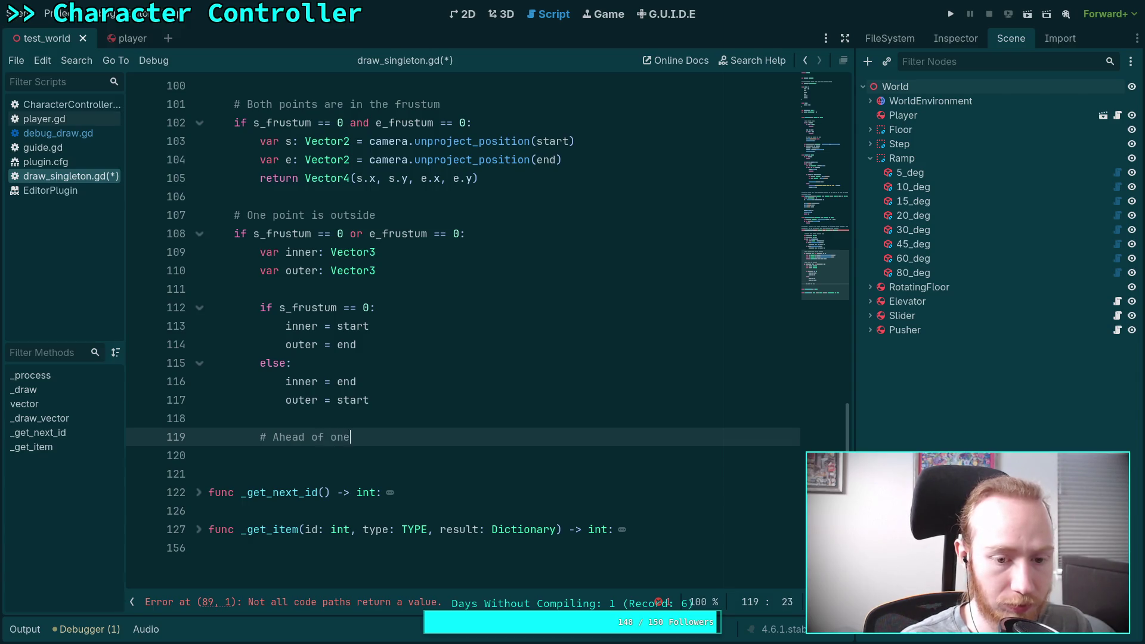
pyautogui.write(' face')
pyautogui.press('Return')
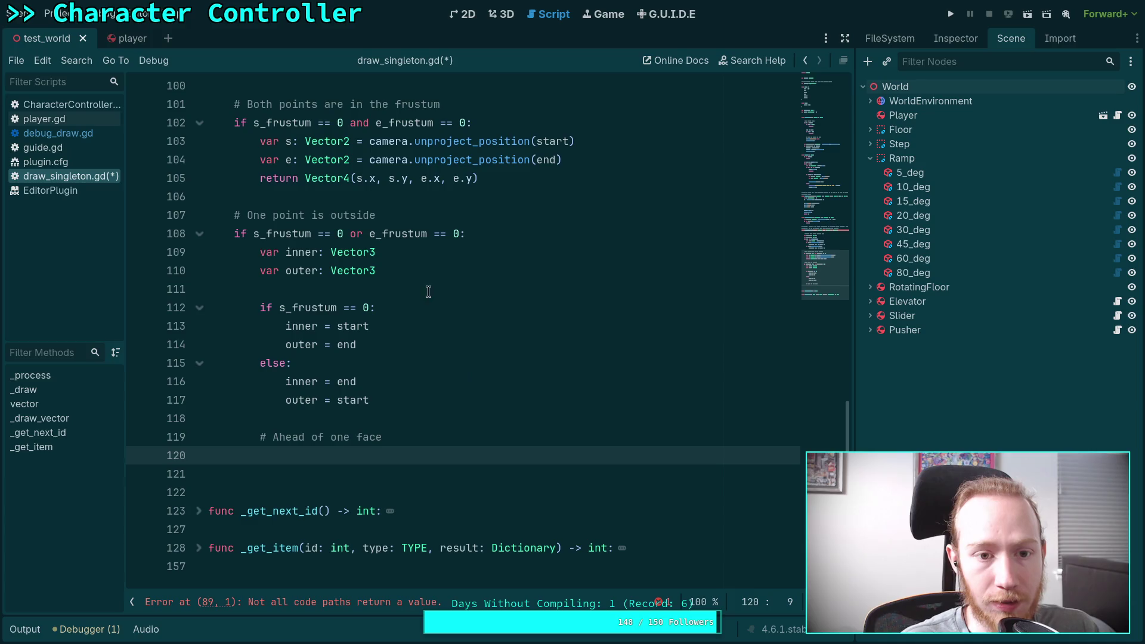
pyautogui.click(445, 280)
pyautogui.click(452, 273)
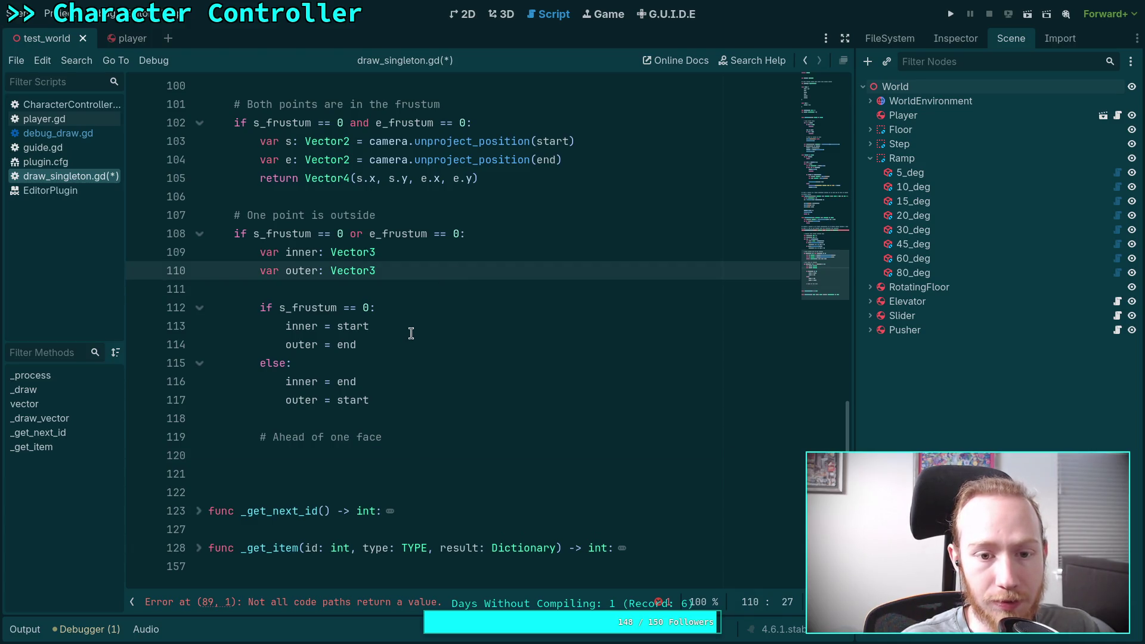
pyautogui.press('Return')
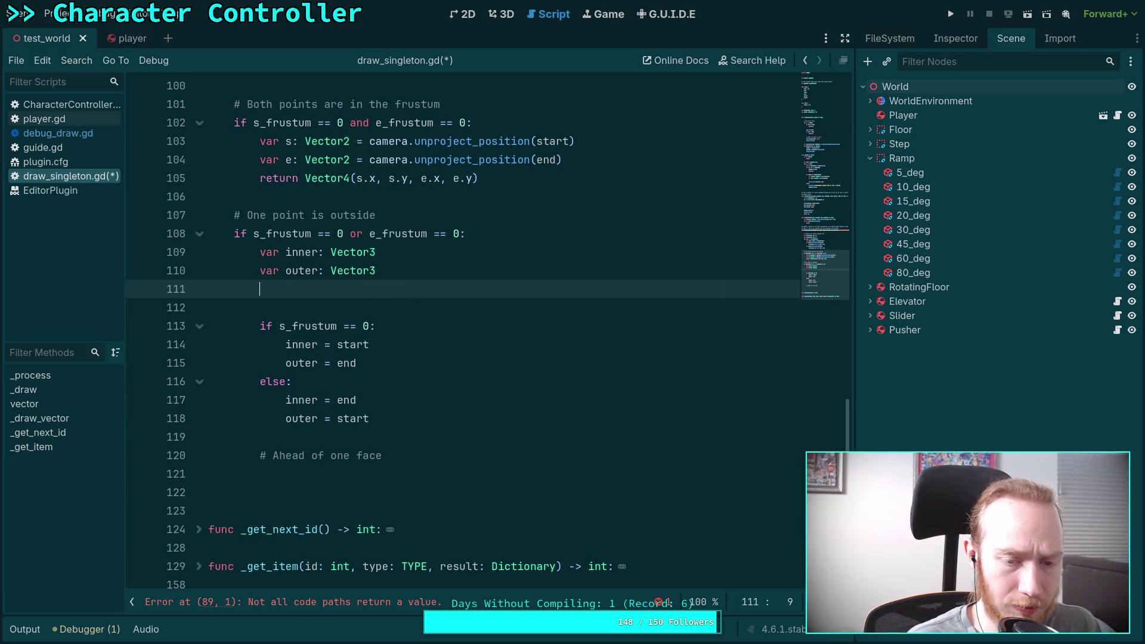
# Step: Declare 'var planes: int' below the outer declaration
pyautogui.write('var ')
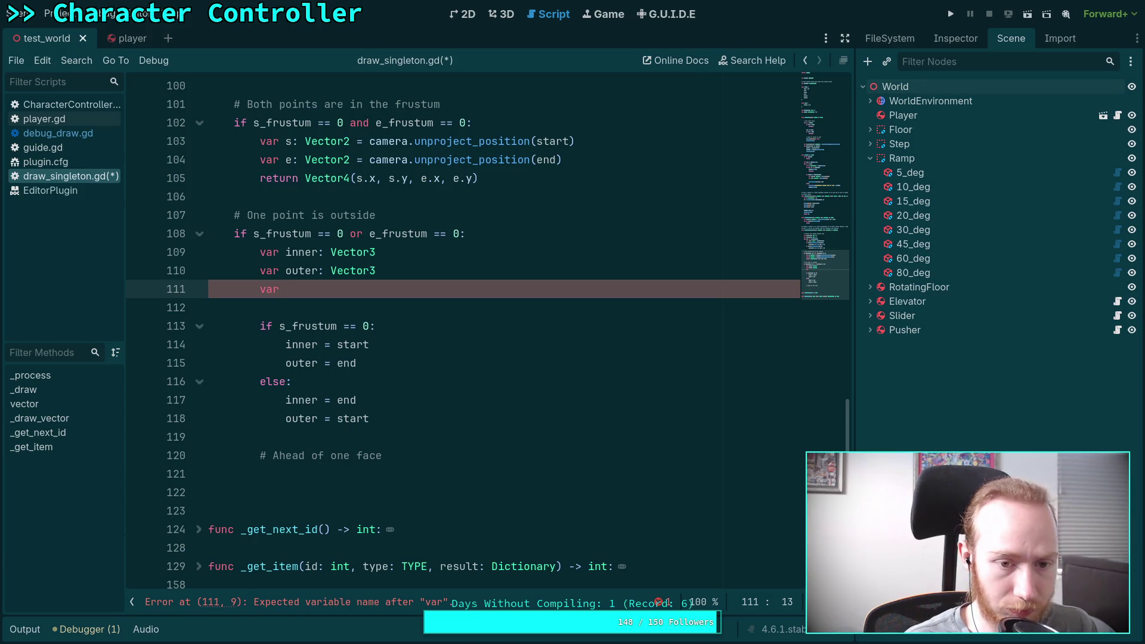
pyautogui.write('f')
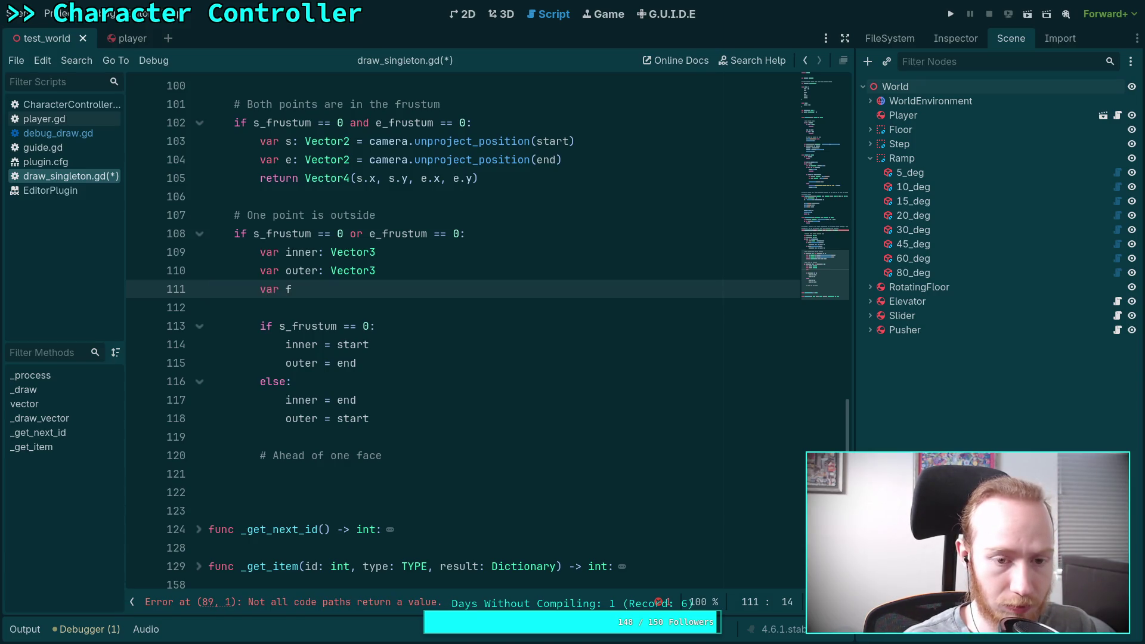
pyautogui.press('BackSpace')
pyautogui.write('p')
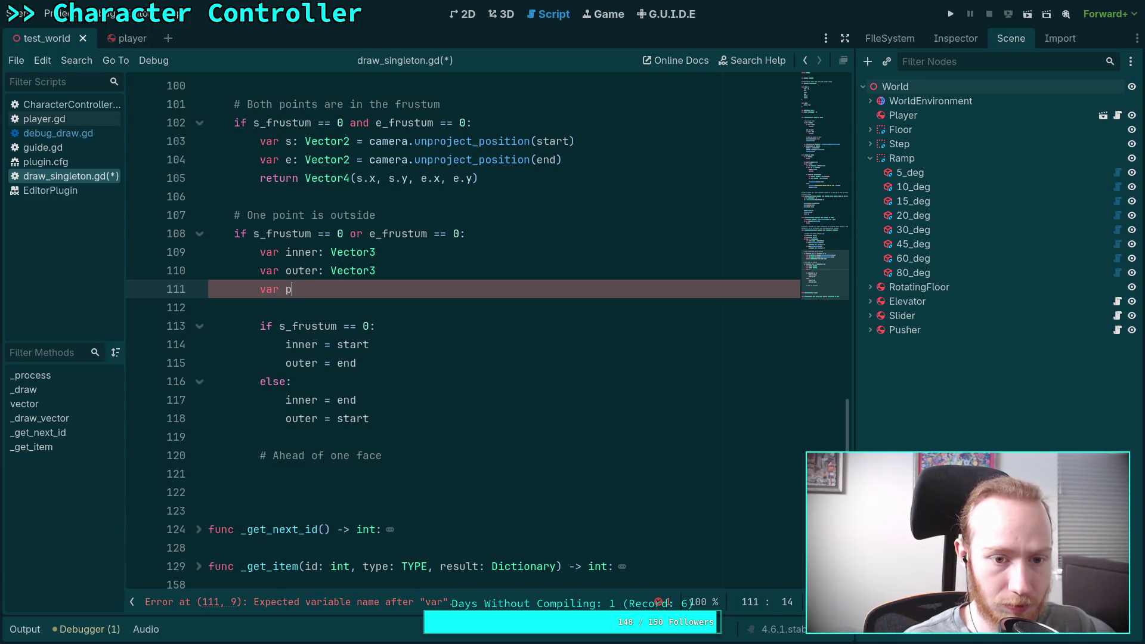
pyautogui.write('lanes: int')
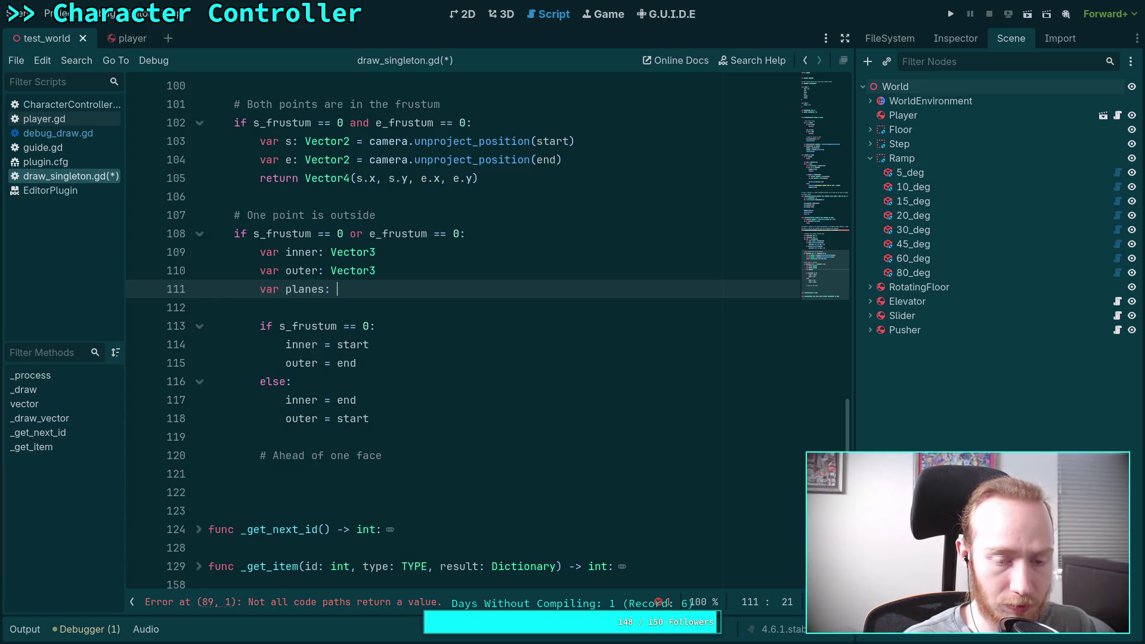
# Step: Set planes = e_frustum and planes = s_frustum in the two branches, then switch to the GDScript docs
pyautogui.click(415, 358)
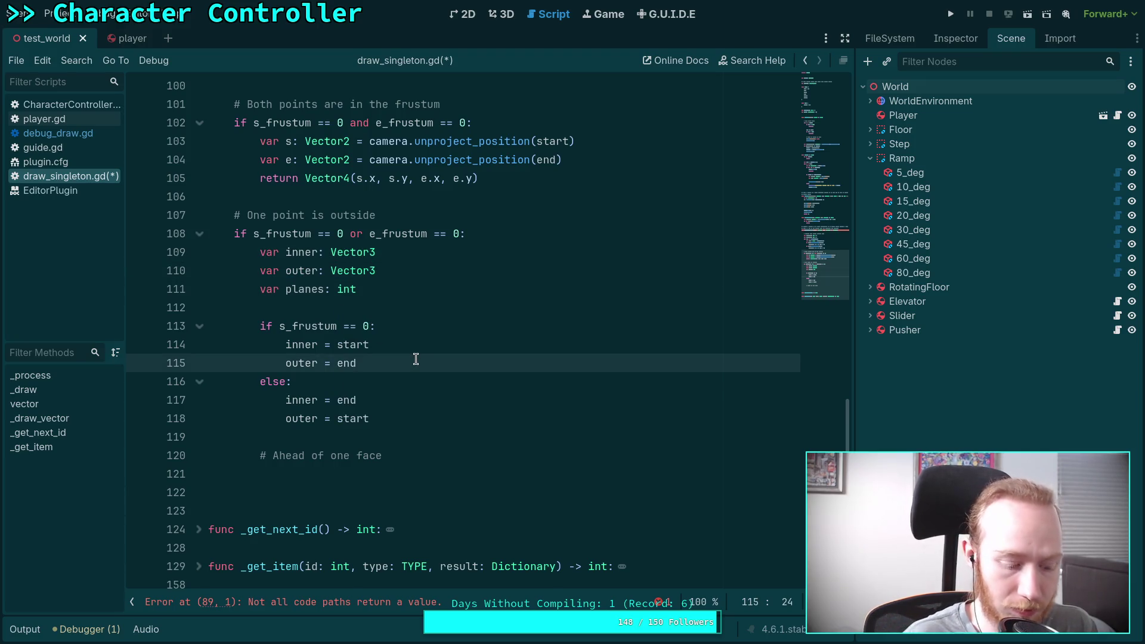
pyautogui.press('Return')
pyautogui.write('planes = ')
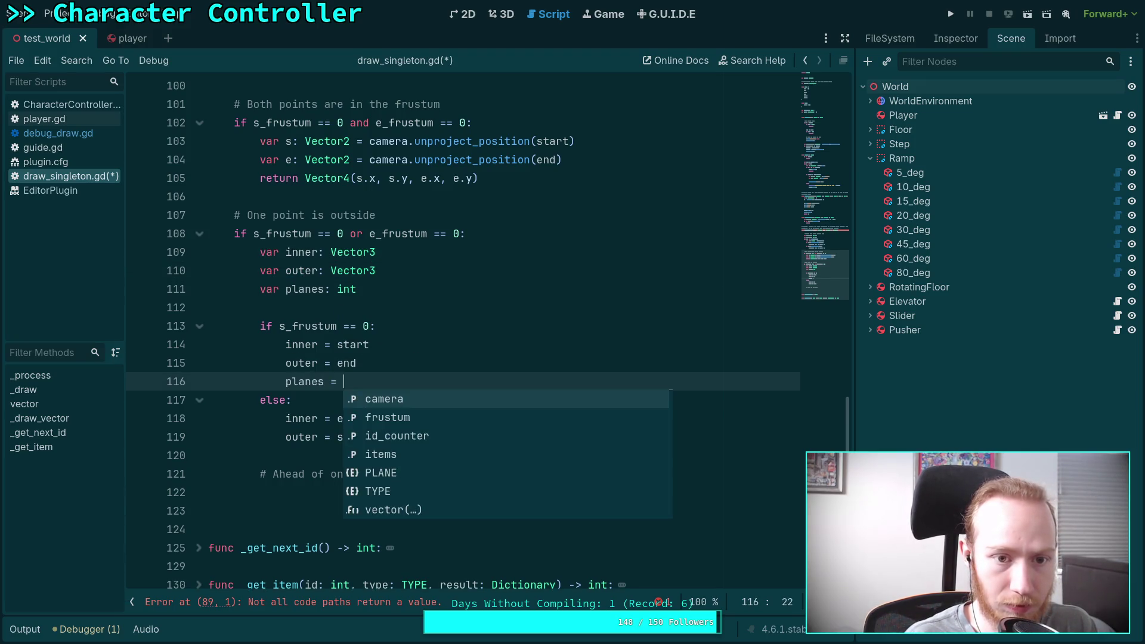
pyautogui.write('e_')
pyautogui.press('Return')
pyautogui.click(394, 441)
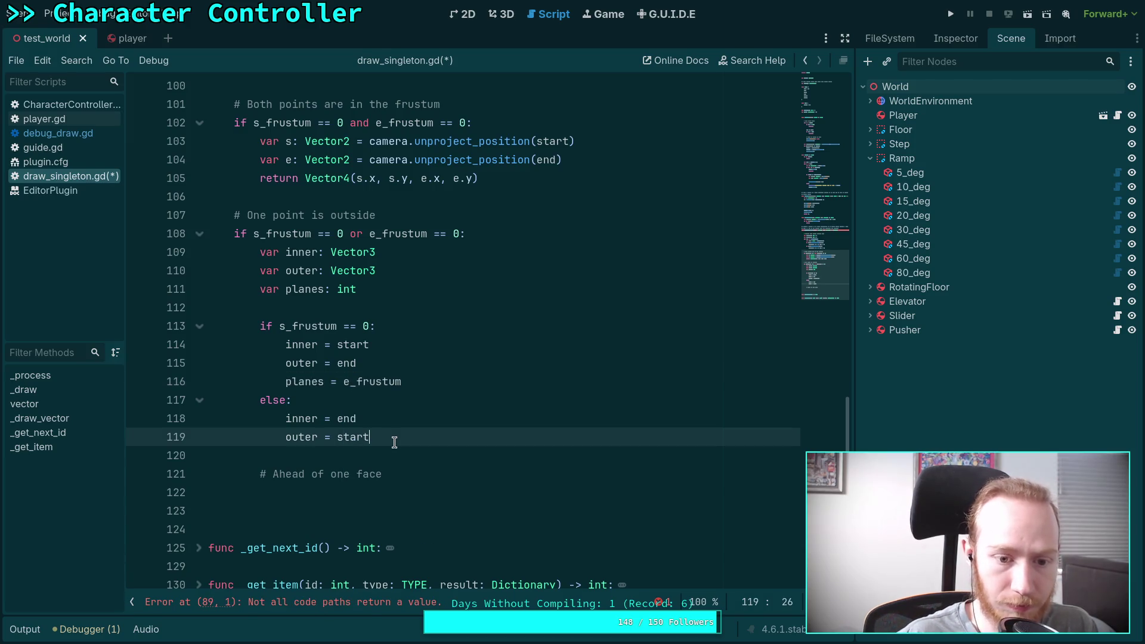
pyautogui.press('Return')
pyautogui.write('planes = ')
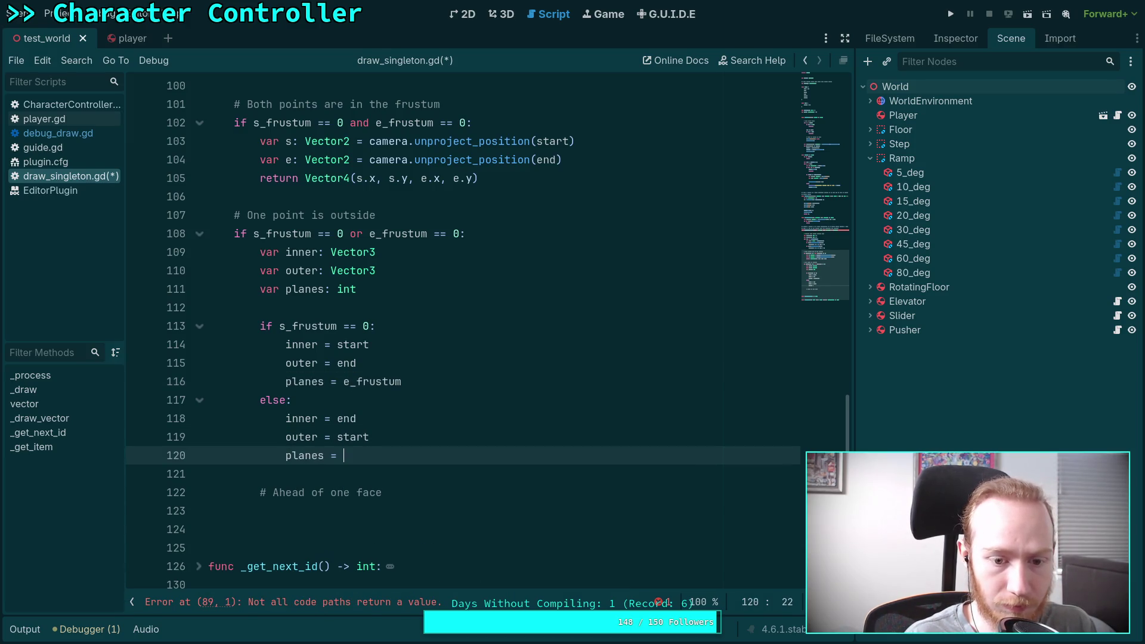
pyautogui.write('s_')
pyautogui.press('Return')
pyautogui.click(393, 511)
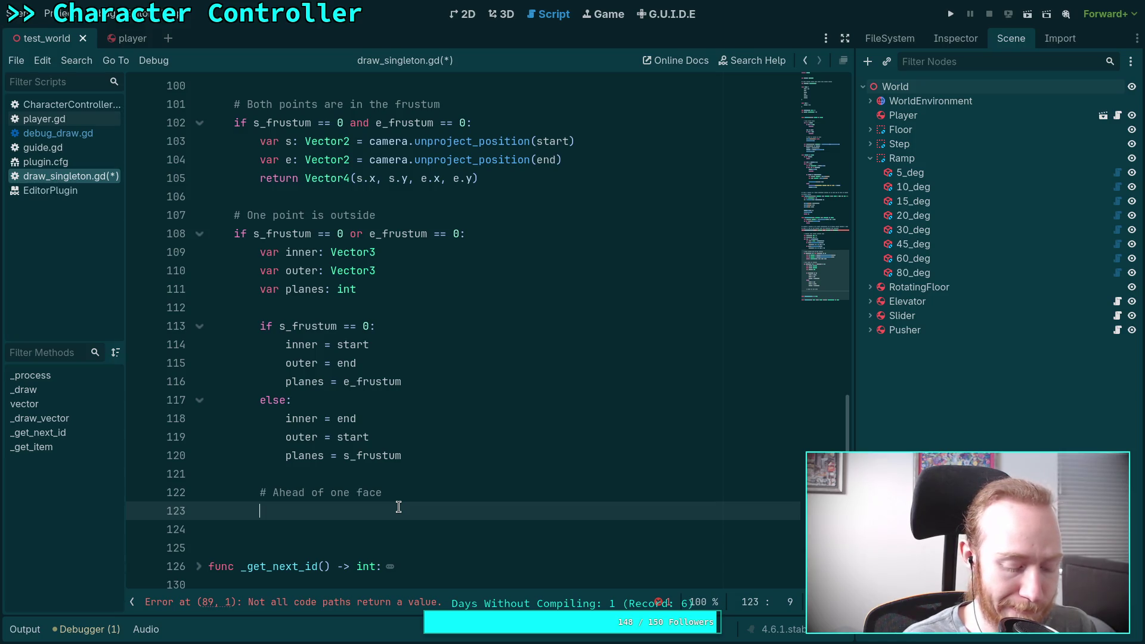
pyautogui.press('super+4')
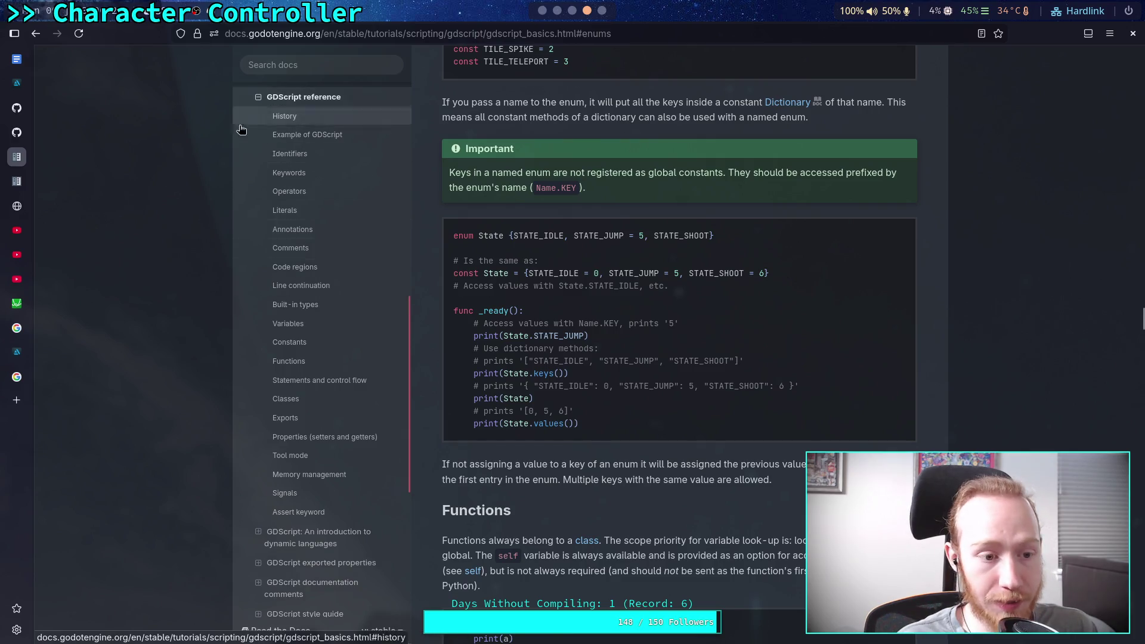
# Step: Search Google for 'godot count 1s in integer binary representation'
pyautogui.moveTo(25, 385)
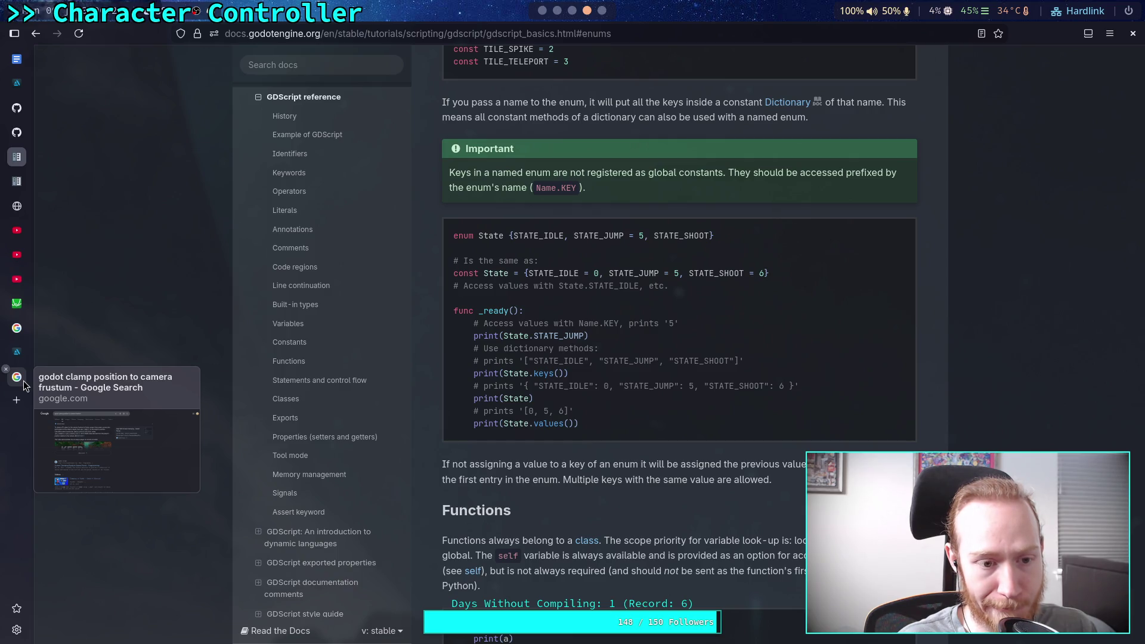
pyautogui.click(25, 385)
pyautogui.moveTo(395, 76); pyautogui.dragTo(203, 78)
pyautogui.write('count ')
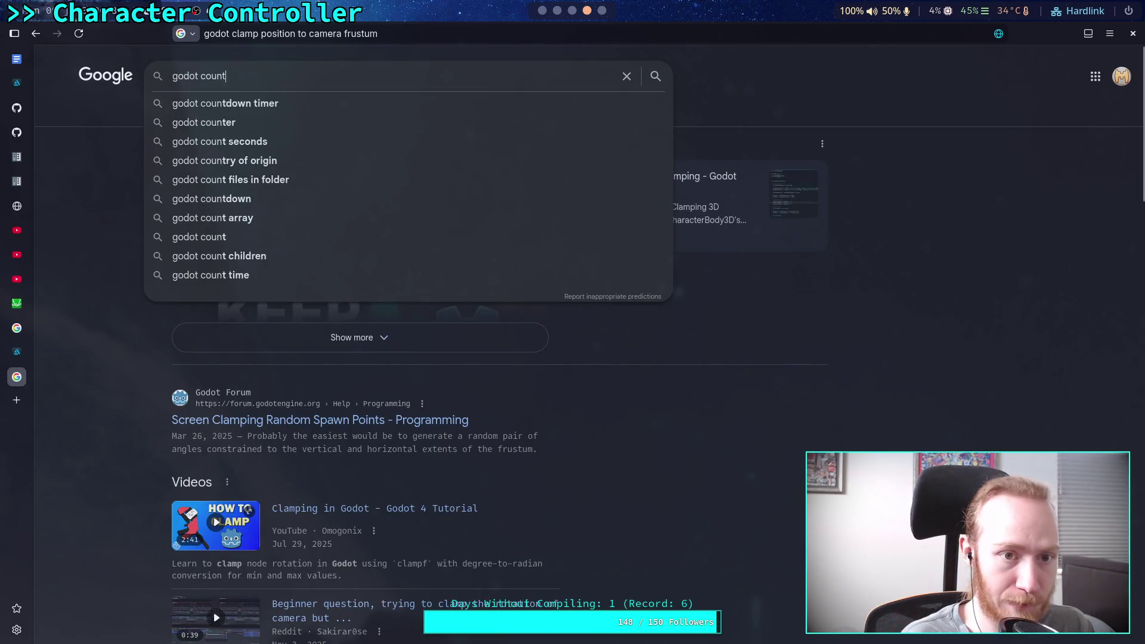
pyautogui.write('1s in')
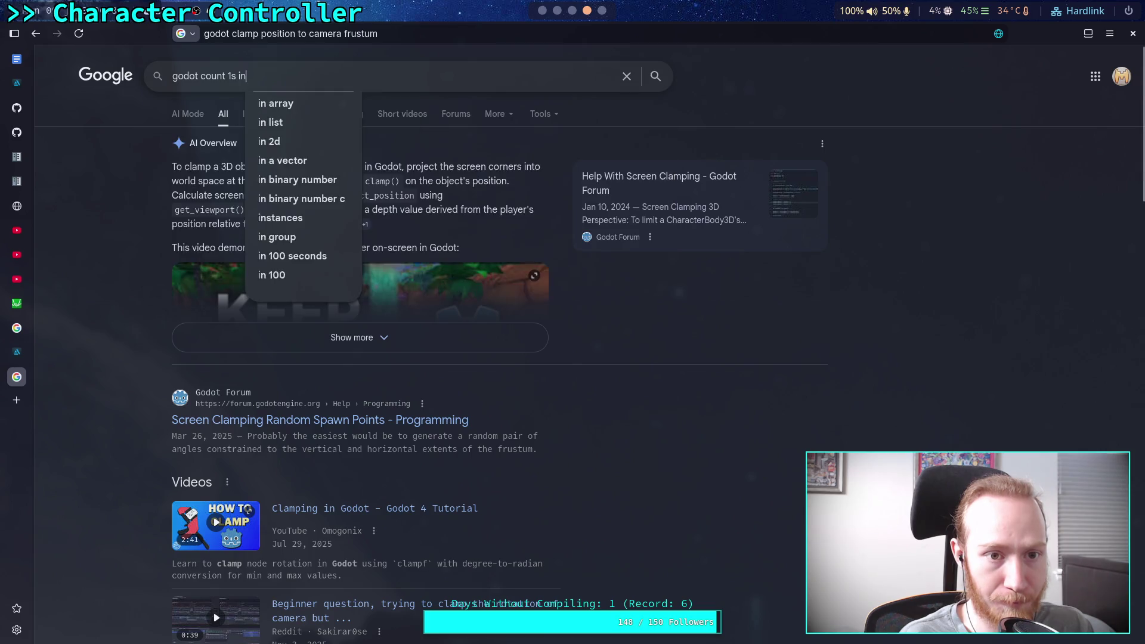
pyautogui.write(' integer ')
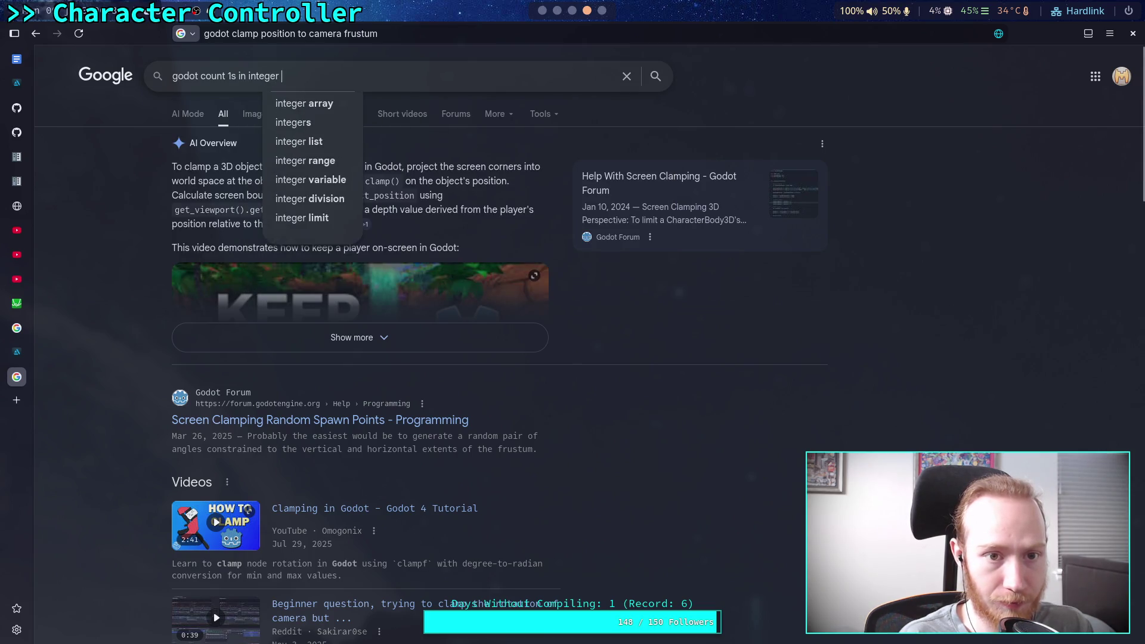
pyautogui.write('binary re')
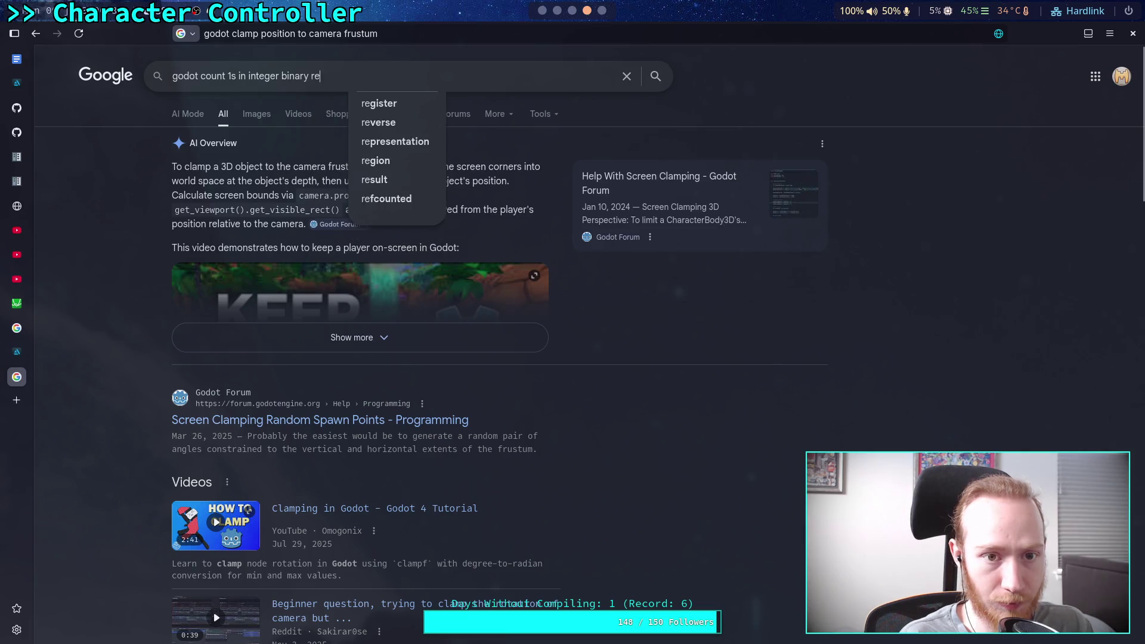
pyautogui.write('presentation')
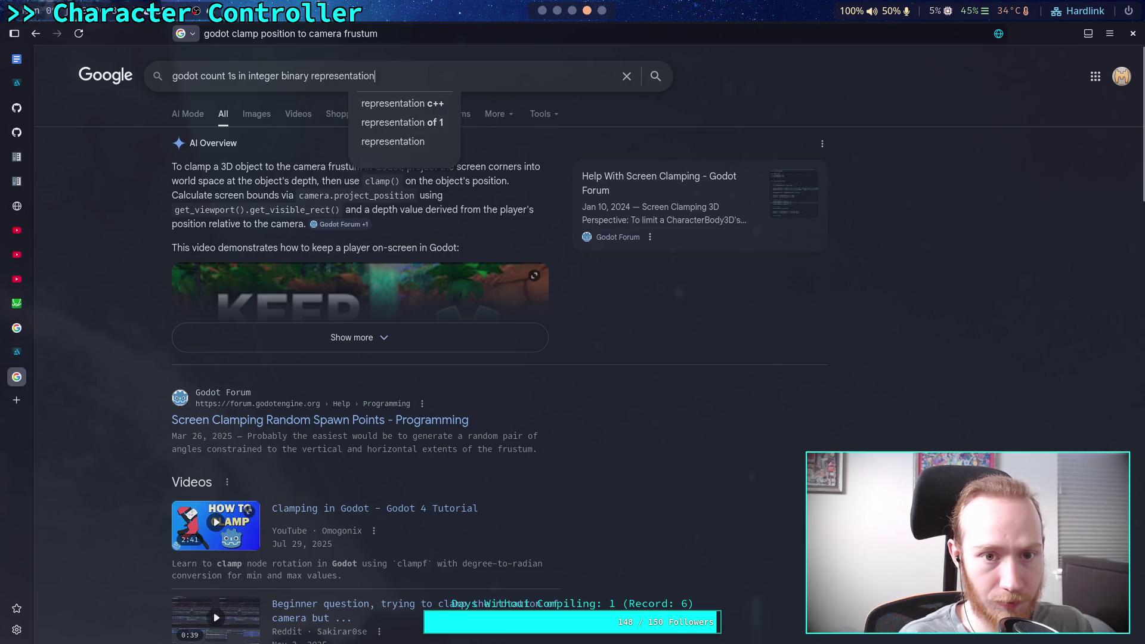
pyautogui.press('Return')
# Step: Review the results pointing to popcount(), then return to the GDScript reference's Functions section
pyautogui.scroll(-5, 95, 295)
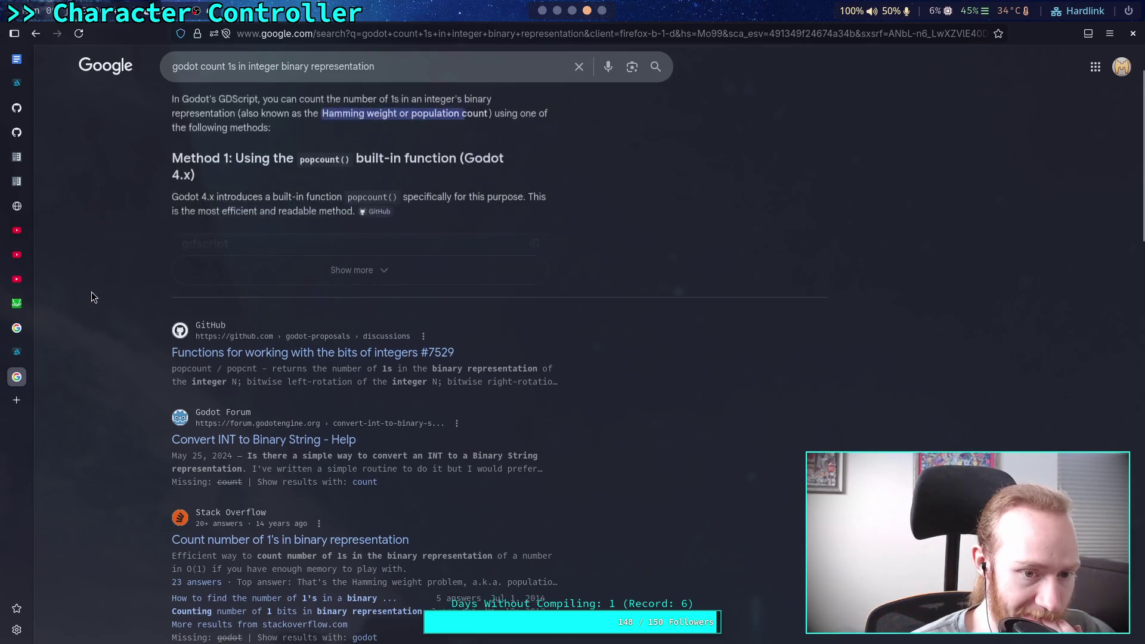
pyautogui.scroll(1, 96, 288)
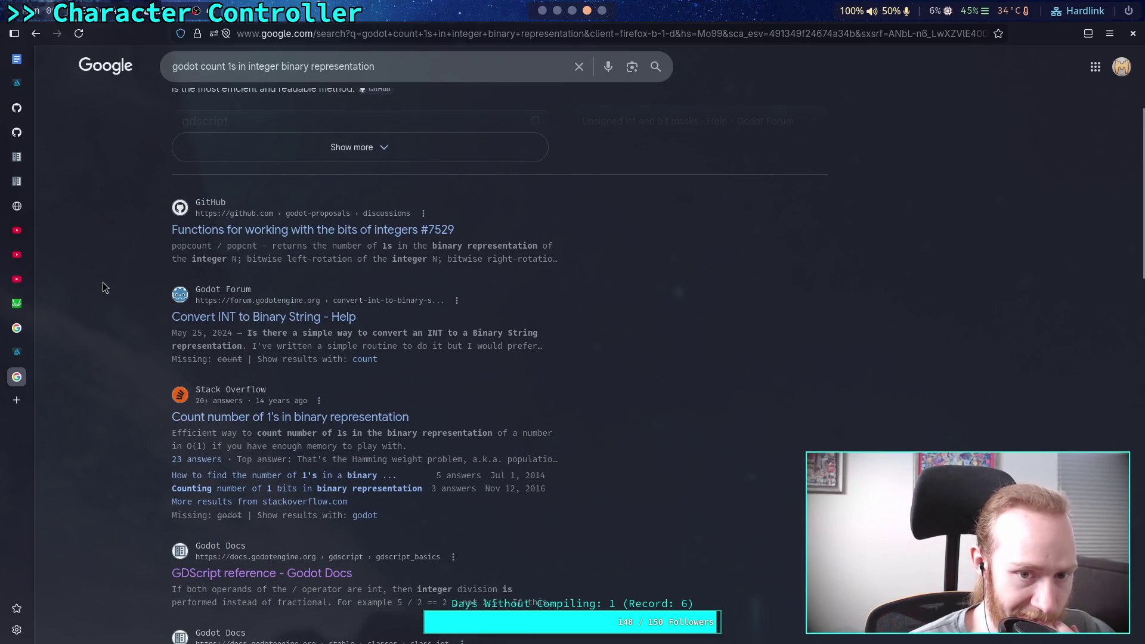
pyautogui.scroll(3, 103, 288)
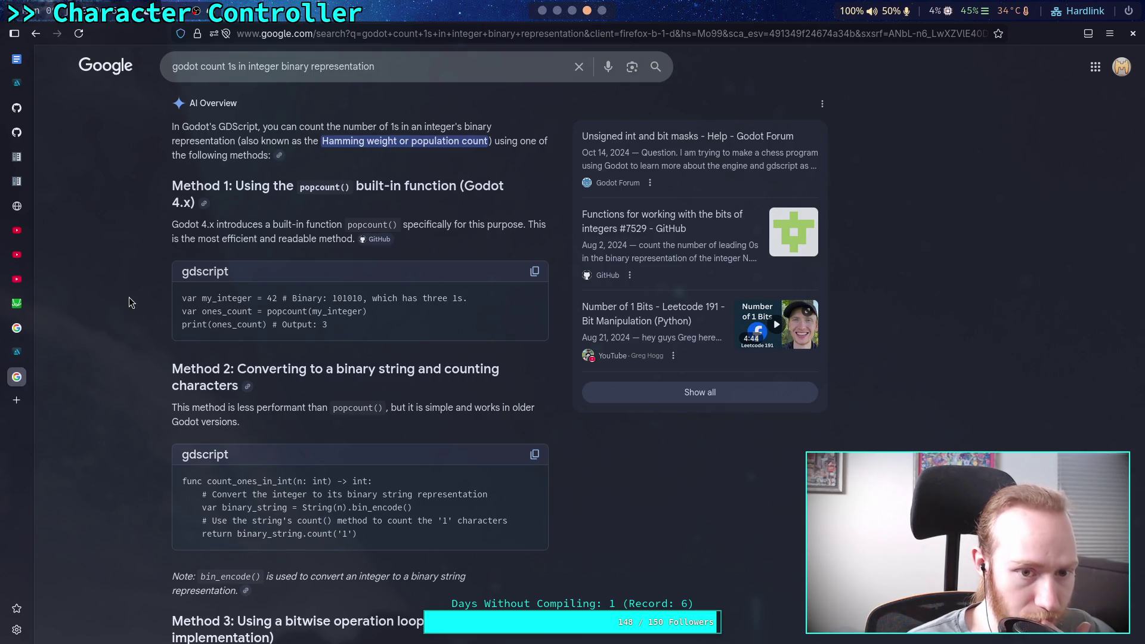
pyautogui.scroll(-3, 129, 298)
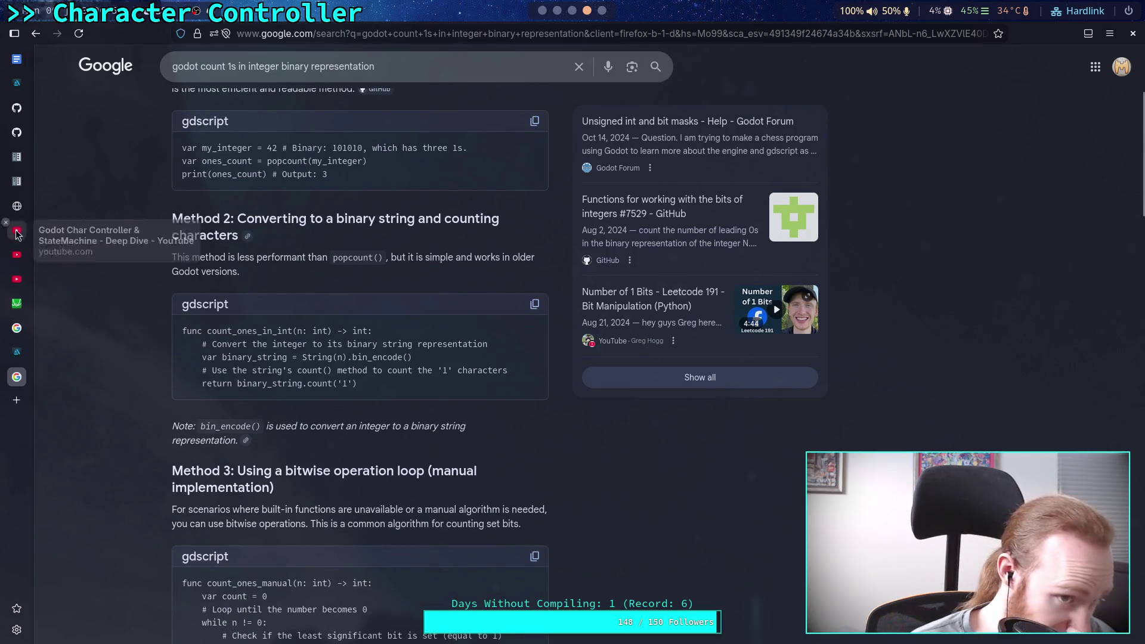
pyautogui.click(27, 163)
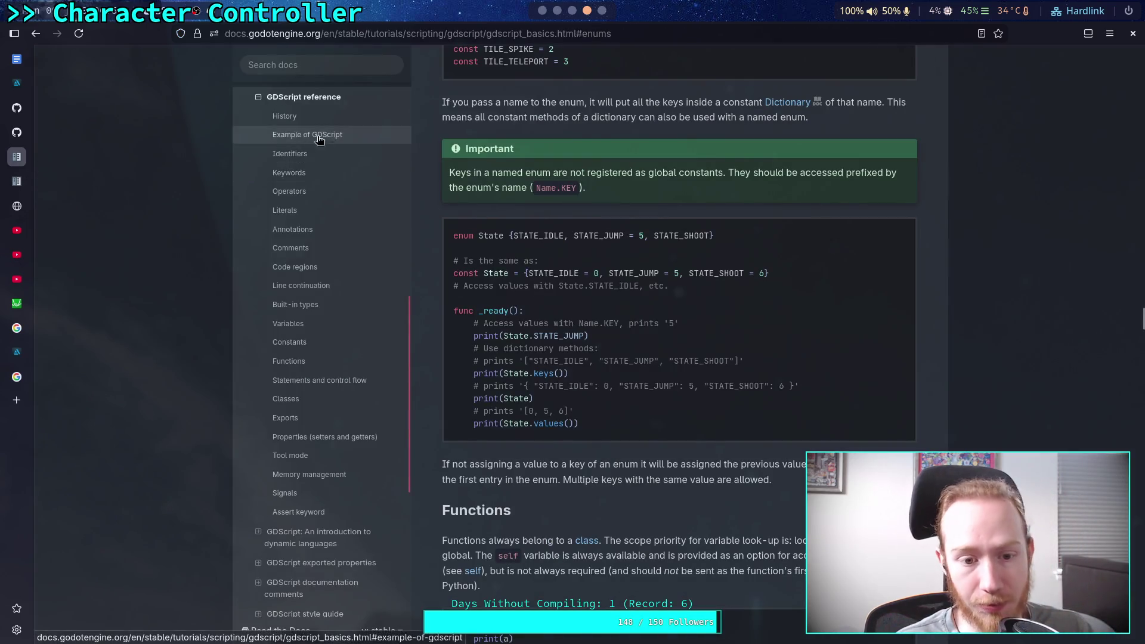
pyautogui.click(308, 361)
# Step: Search the Godot docs for 'popcount', dismiss the empty results and scroll the Functions section
pyautogui.write('/popco')
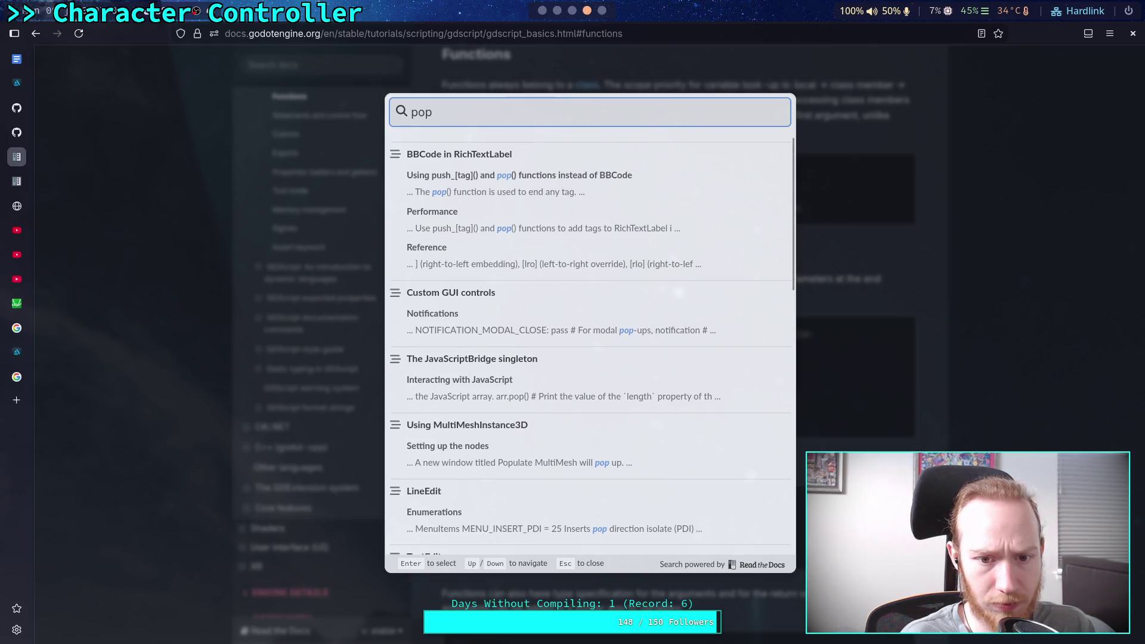
pyautogui.write('unt')
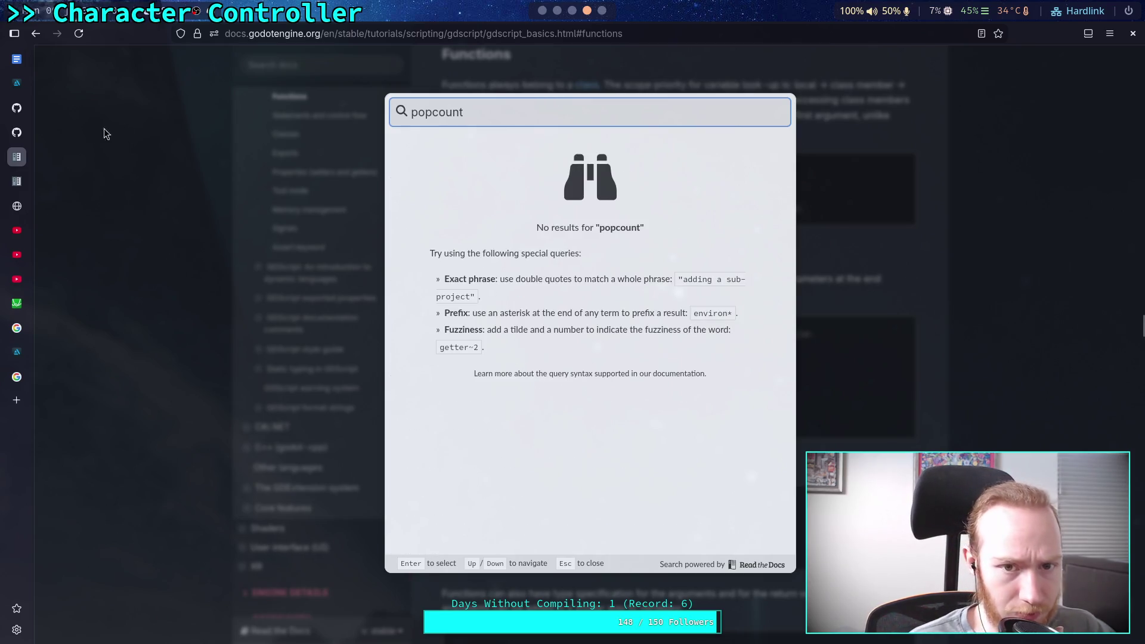
pyautogui.click(175, 185)
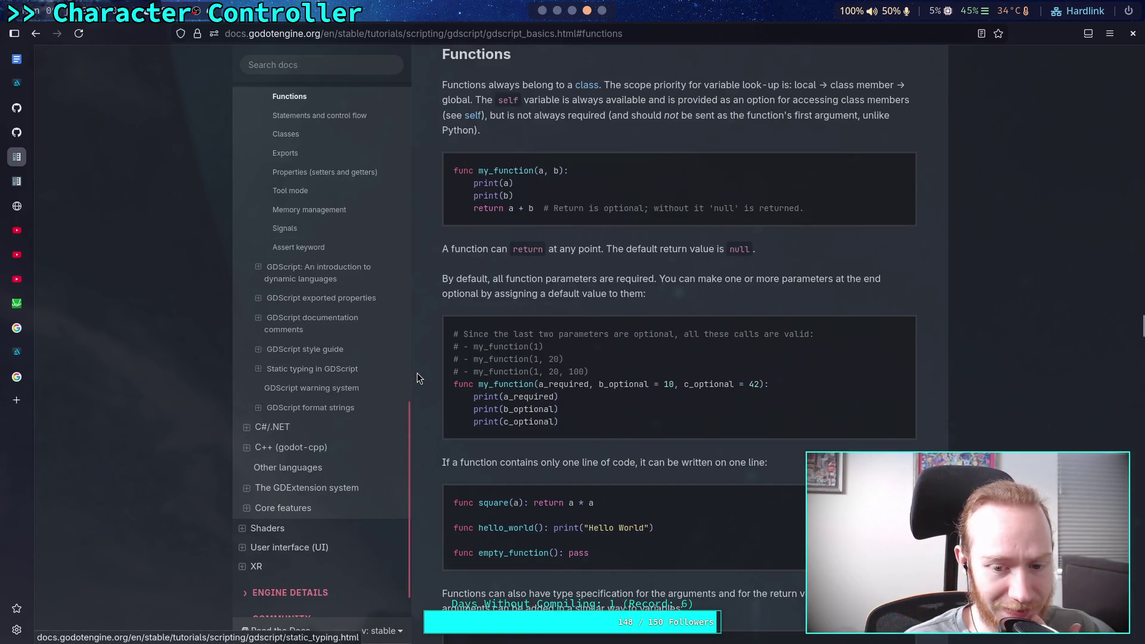
pyautogui.scroll(-2, 482, 366)
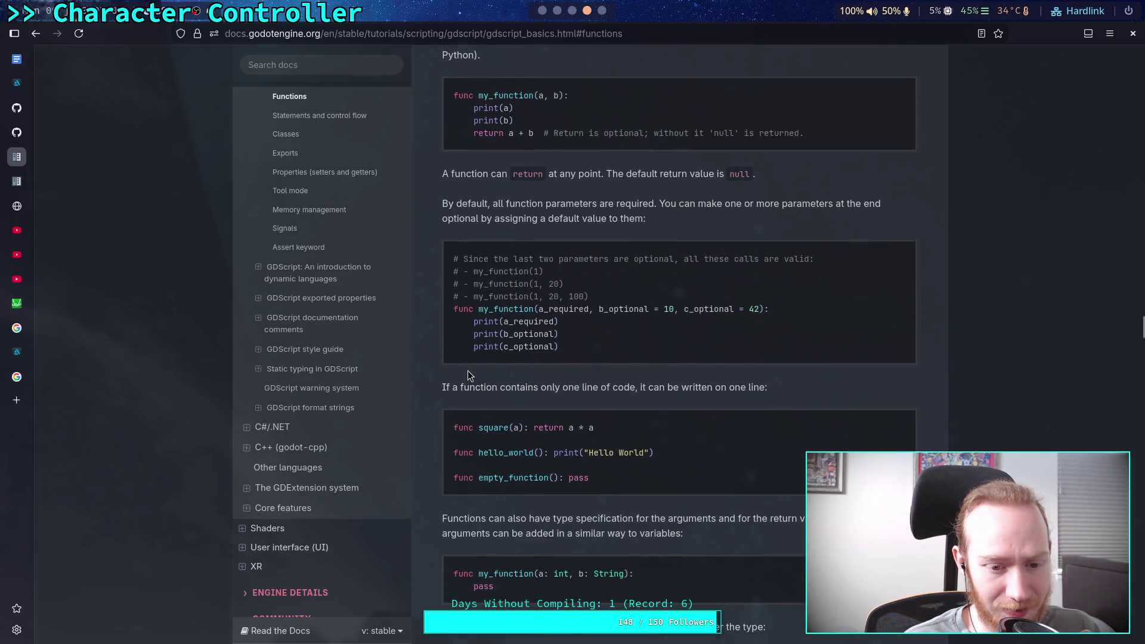
pyautogui.scroll(-2, 467, 370)
# Step: Type and erase 'popcoun' in the Godot script editor, then return to the docs
pyautogui.click(544, 12)
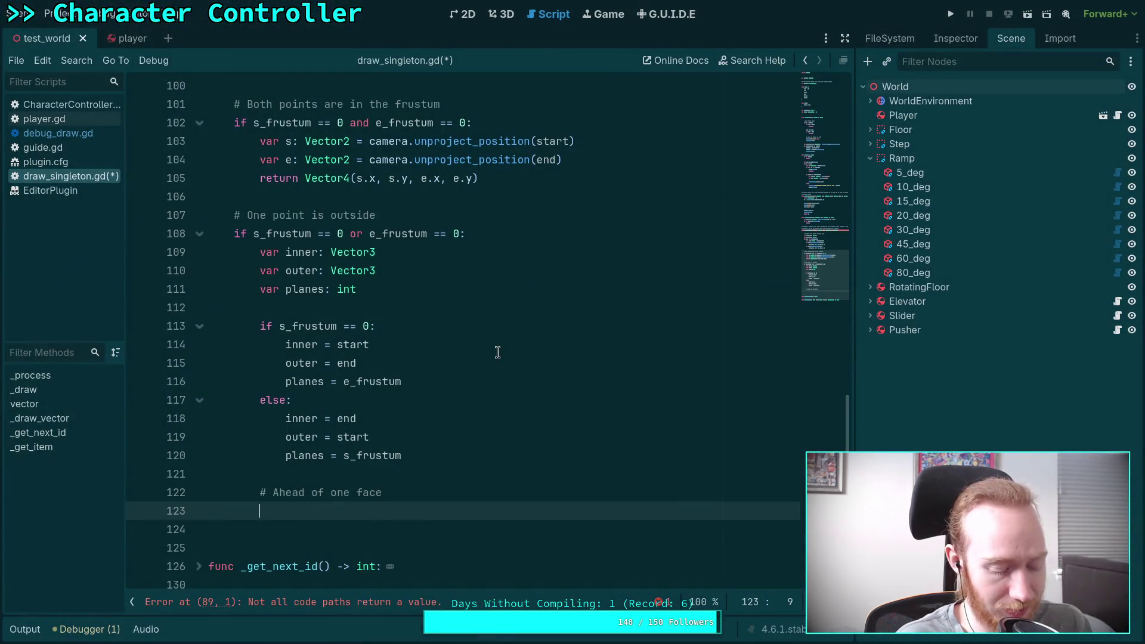
pyautogui.write('popcoun')
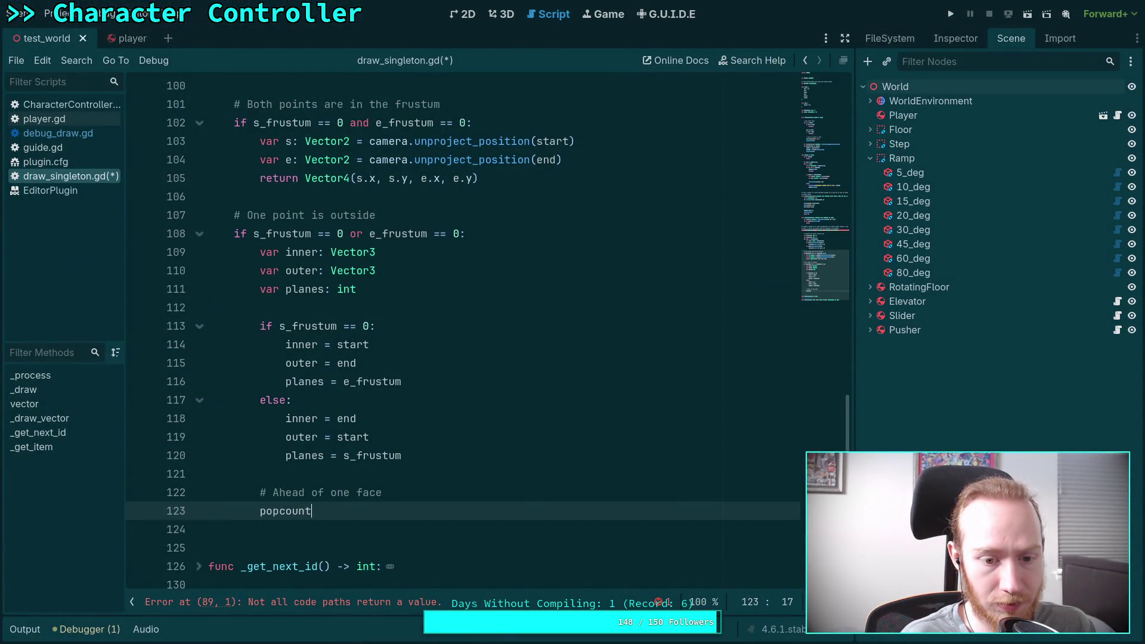
pyautogui.hotkey('ctrl', 'BackSpace')
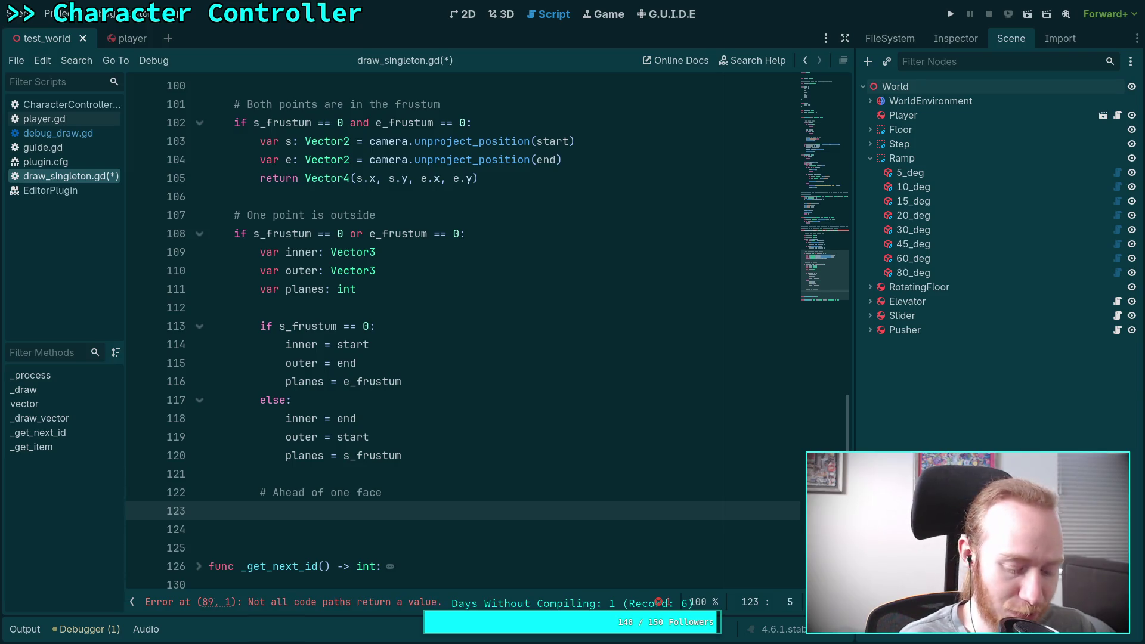
pyautogui.hotkey('alt', 'Tab')
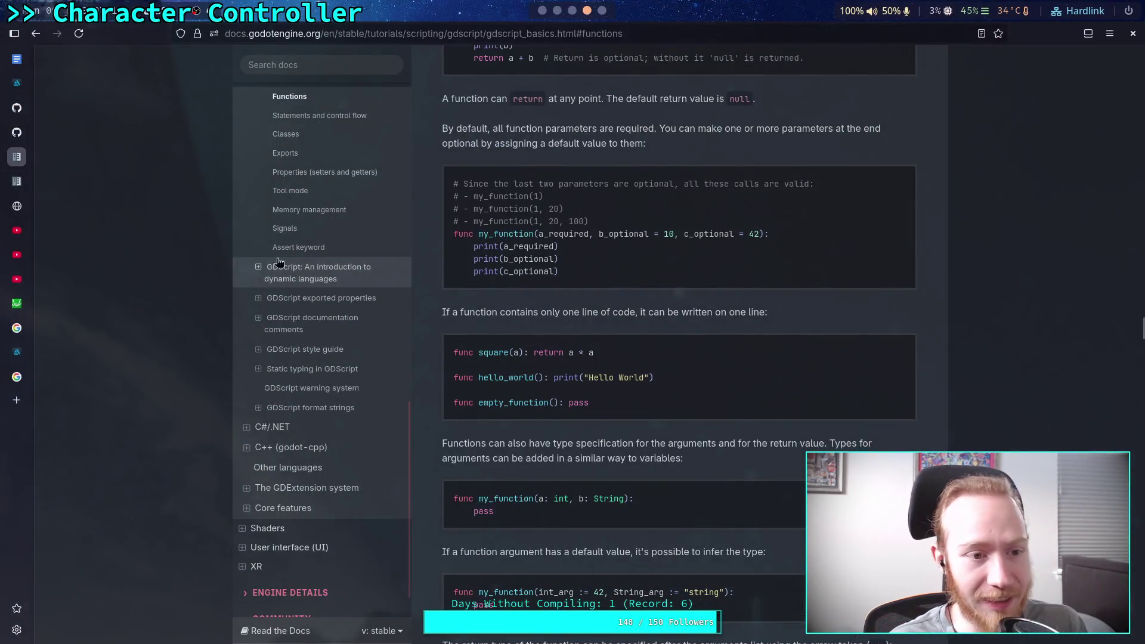
# Step: Bring up the Google AI Overview's popcount() answer and open its GitHub citation #7529
pyautogui.click(17, 377)
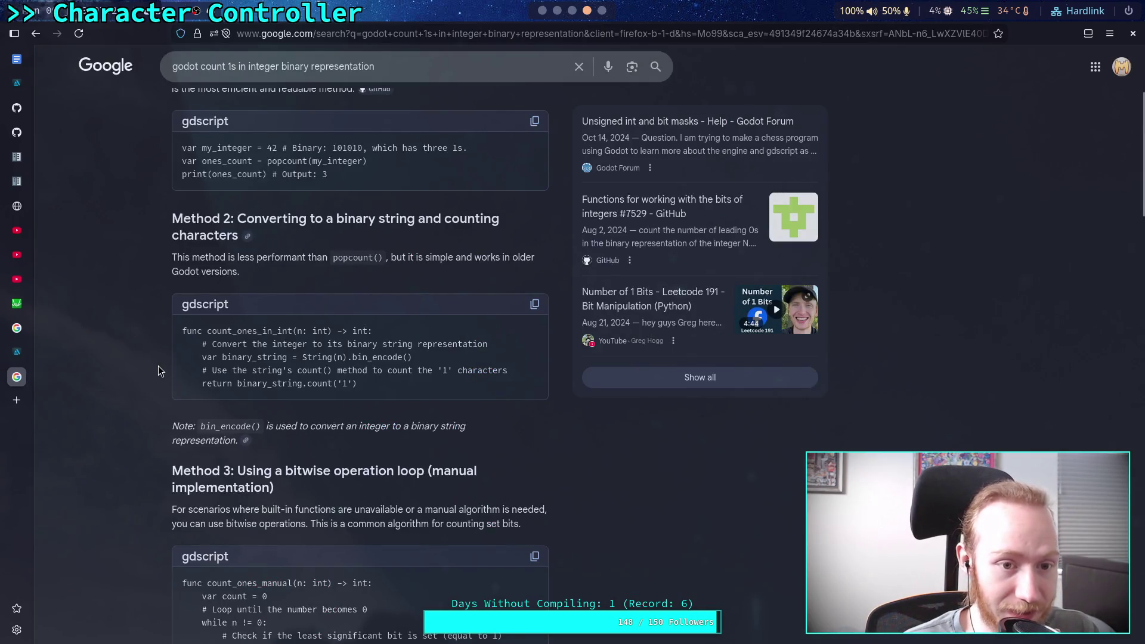
pyautogui.scroll(3, 158, 361)
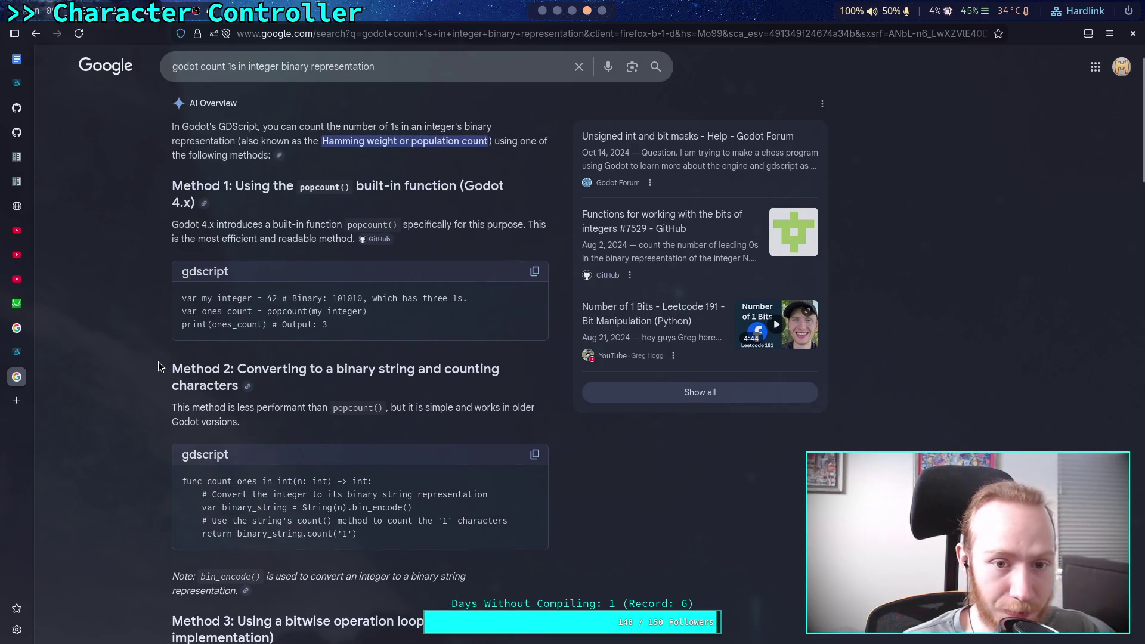
pyautogui.moveTo(372, 246)
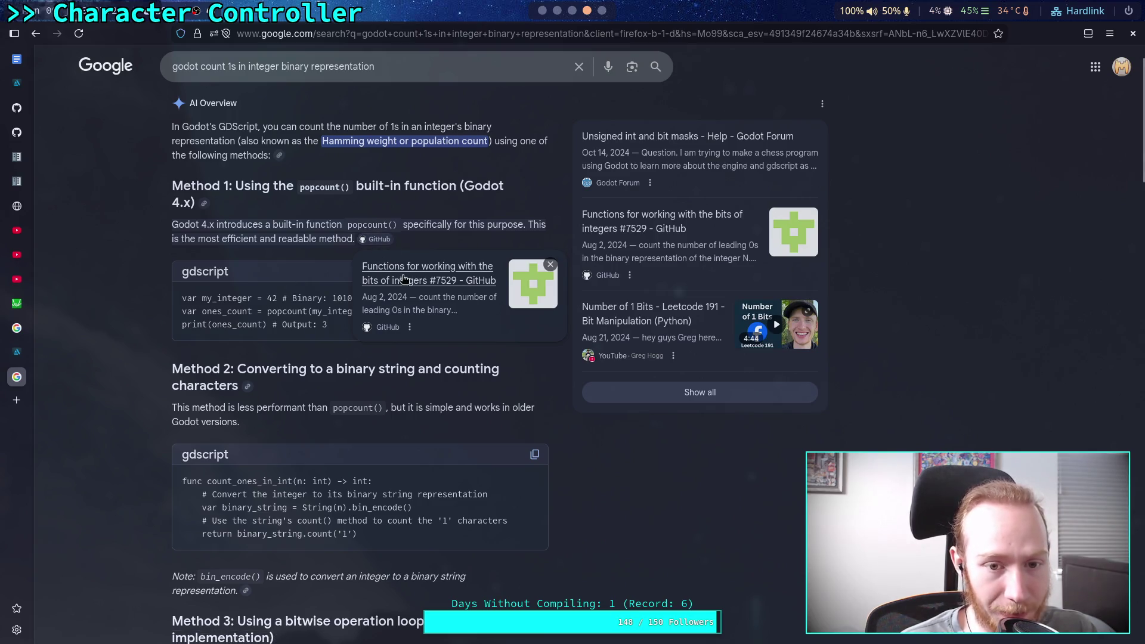
pyautogui.click(405, 273)
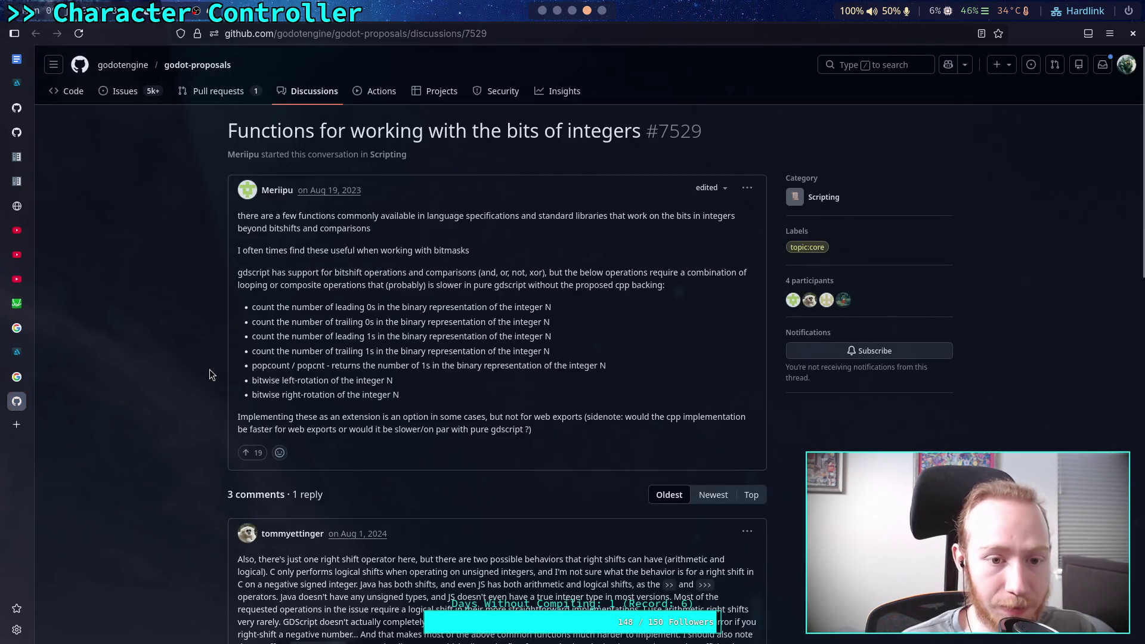
# Step: Read discussion #7529's bit-function list, noting popcount, and open linked issue #9480
pyautogui.scroll(-2, 210, 370)
pyautogui.scroll(-5, 210, 375)
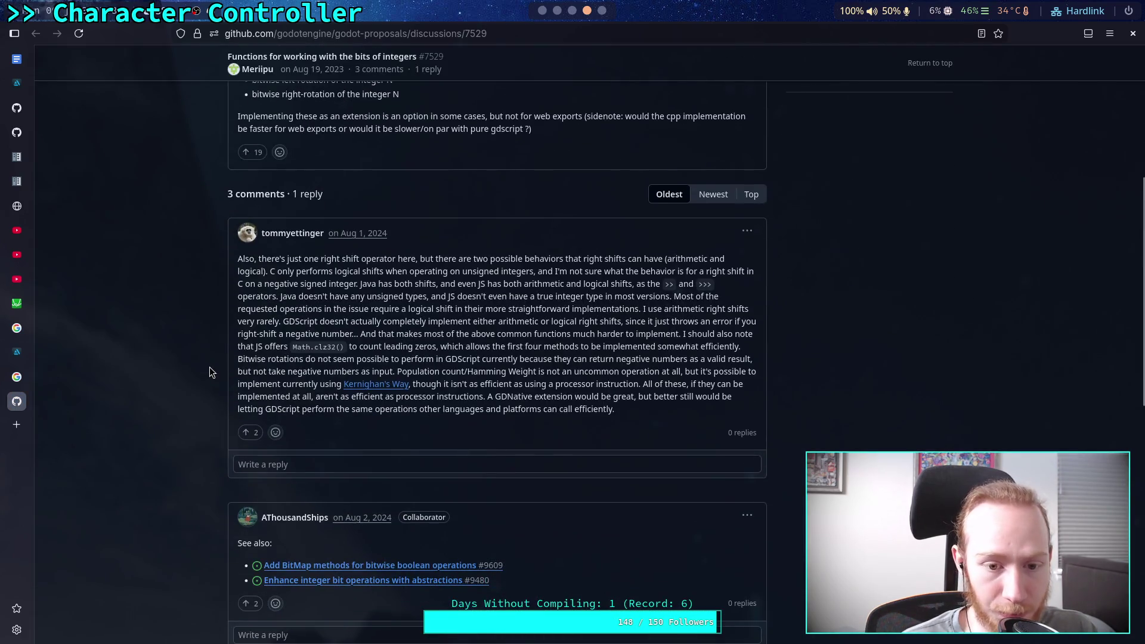
pyautogui.scroll(-12, 209, 371)
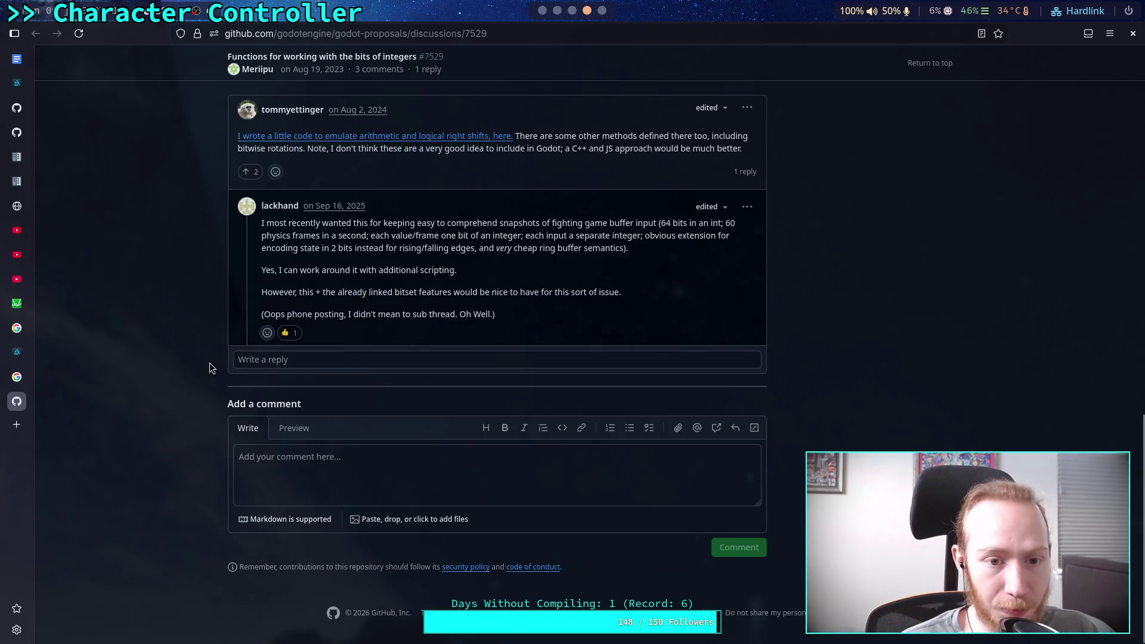
pyautogui.scroll(19, 209, 363)
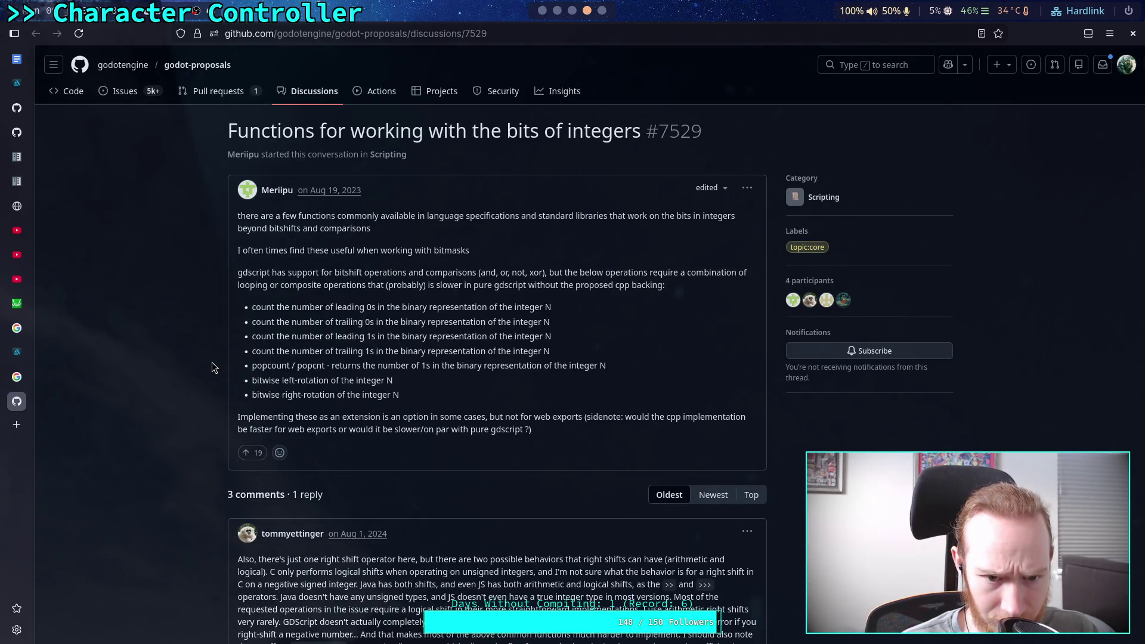
pyautogui.moveTo(252, 365); pyautogui.dragTo(257, 365)
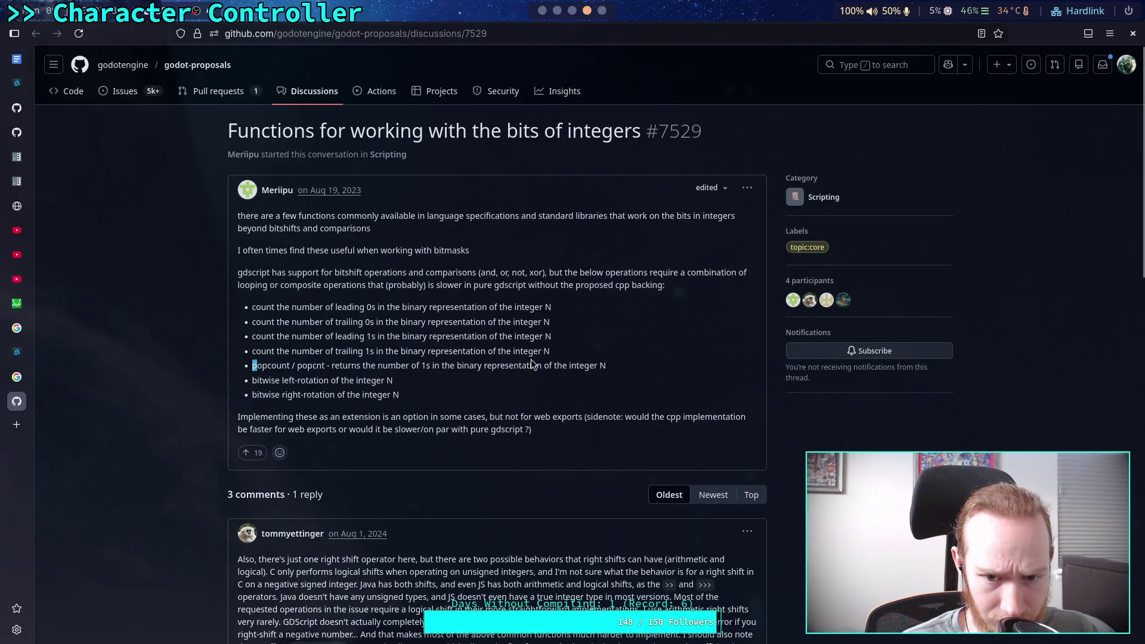
pyautogui.click(480, 389)
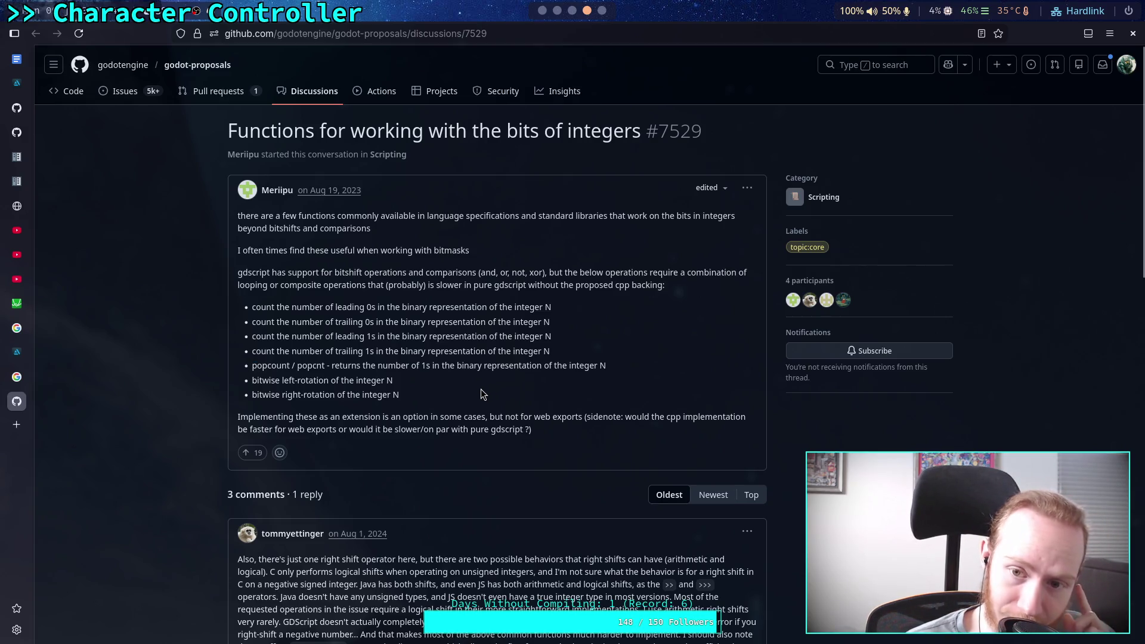
pyautogui.scroll(-5, 479, 392)
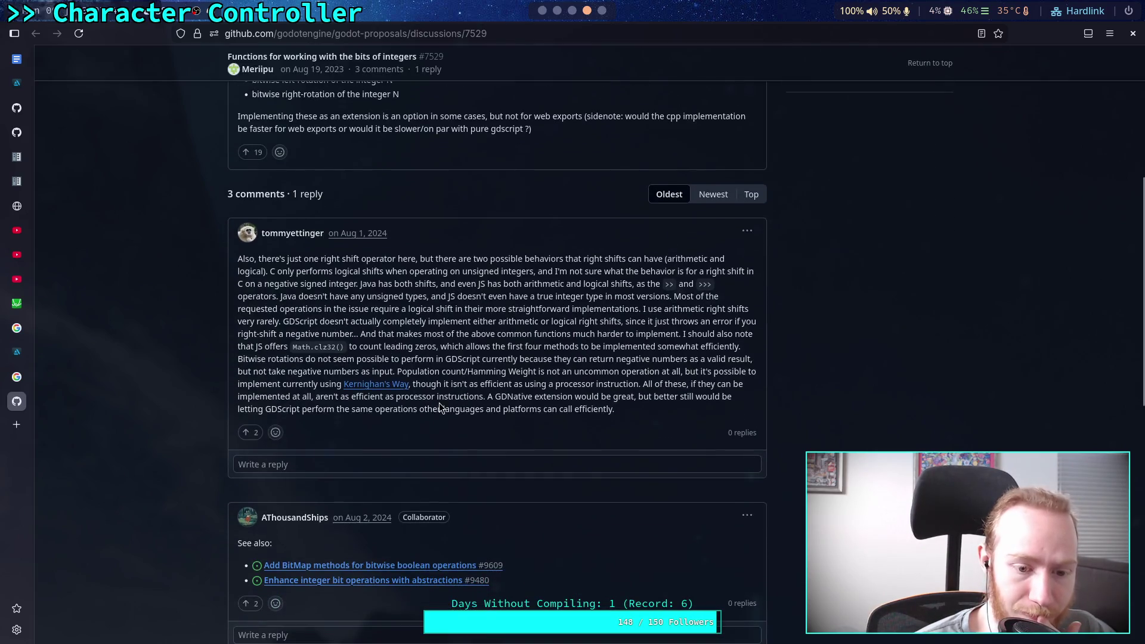
pyautogui.scroll(-3, 438, 406)
pyautogui.moveTo(350, 419)
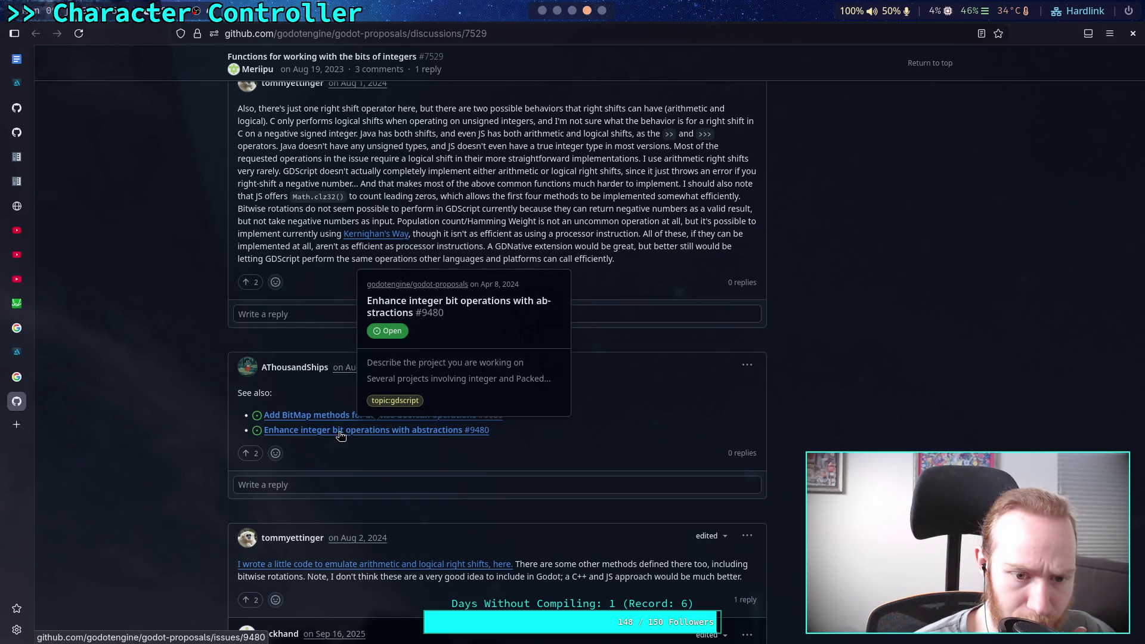
pyautogui.click(341, 435)
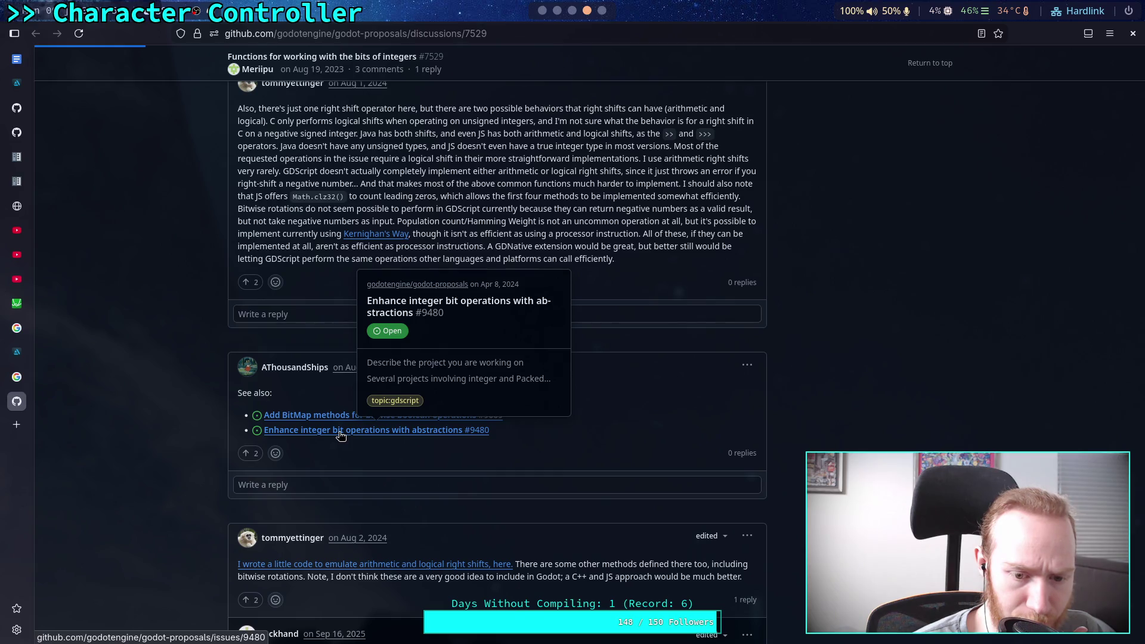
# Step: Read issue #9480, then follow its timeline mention to BitArray proposal #10089
pyautogui.scroll(-5, 338, 431)
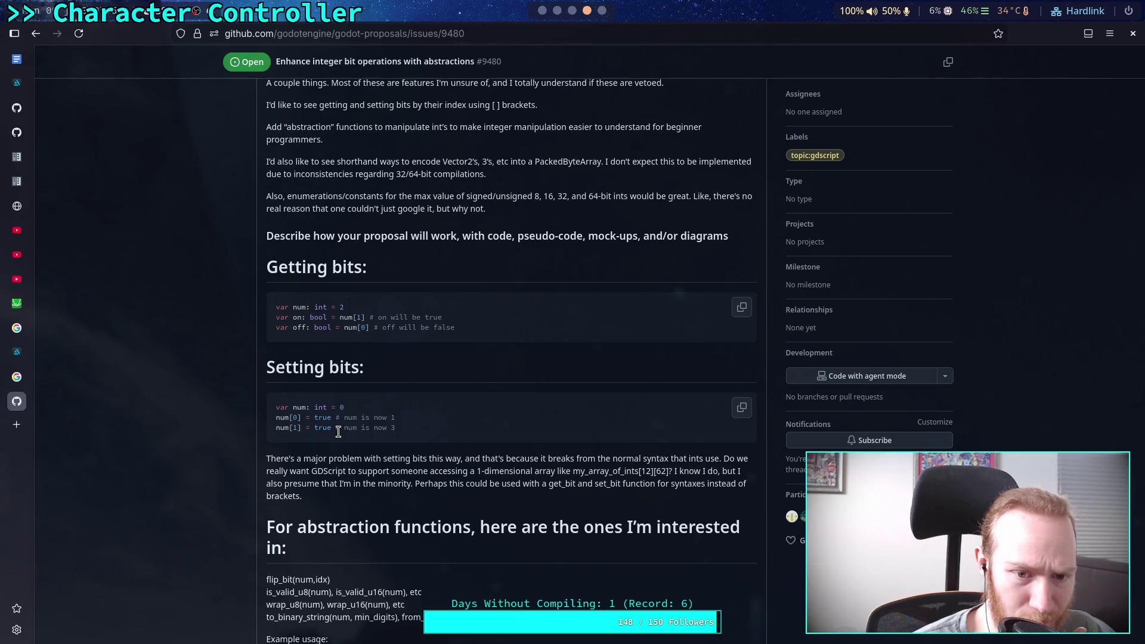
pyautogui.scroll(-6, 357, 452)
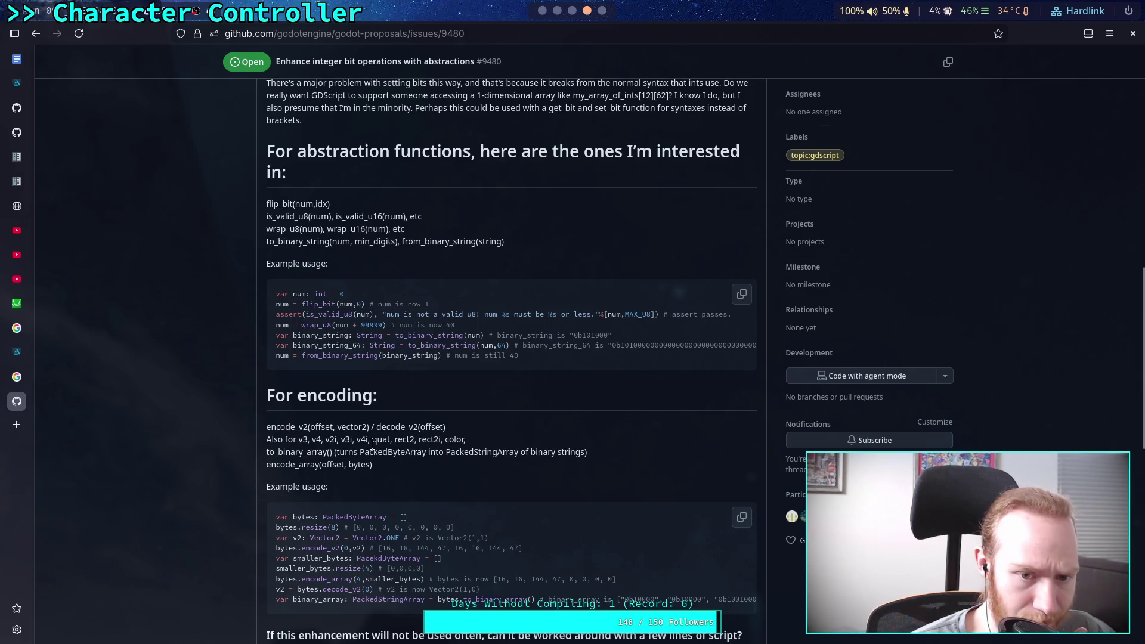
pyautogui.scroll(-8, 373, 442)
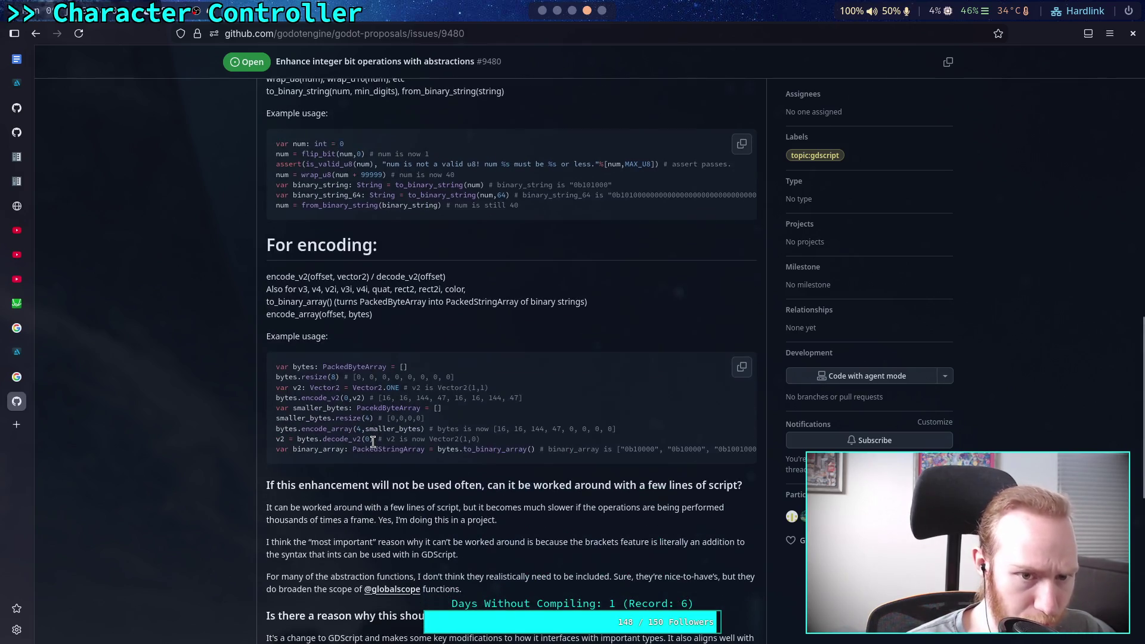
pyautogui.scroll(-1, 373, 442)
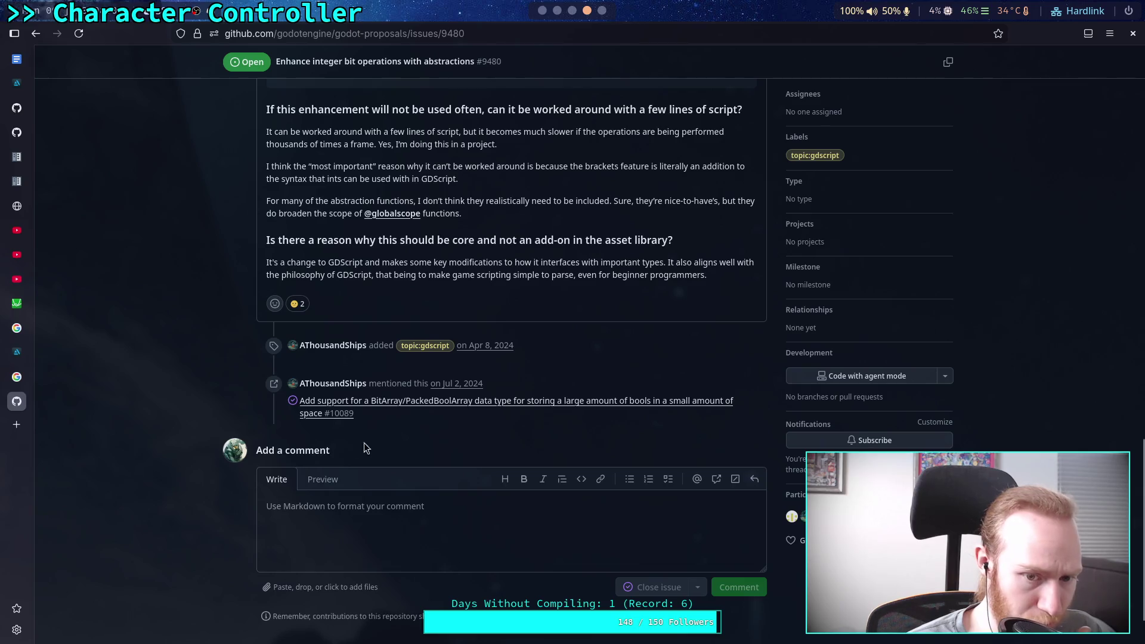
pyautogui.moveTo(410, 404)
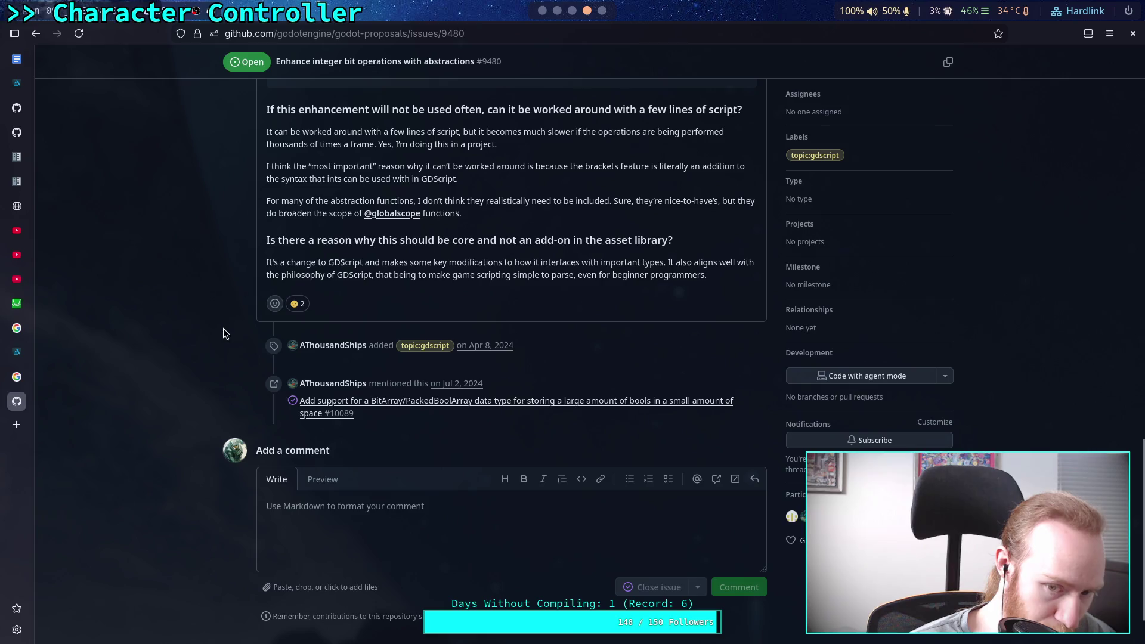
pyautogui.click(36, 33)
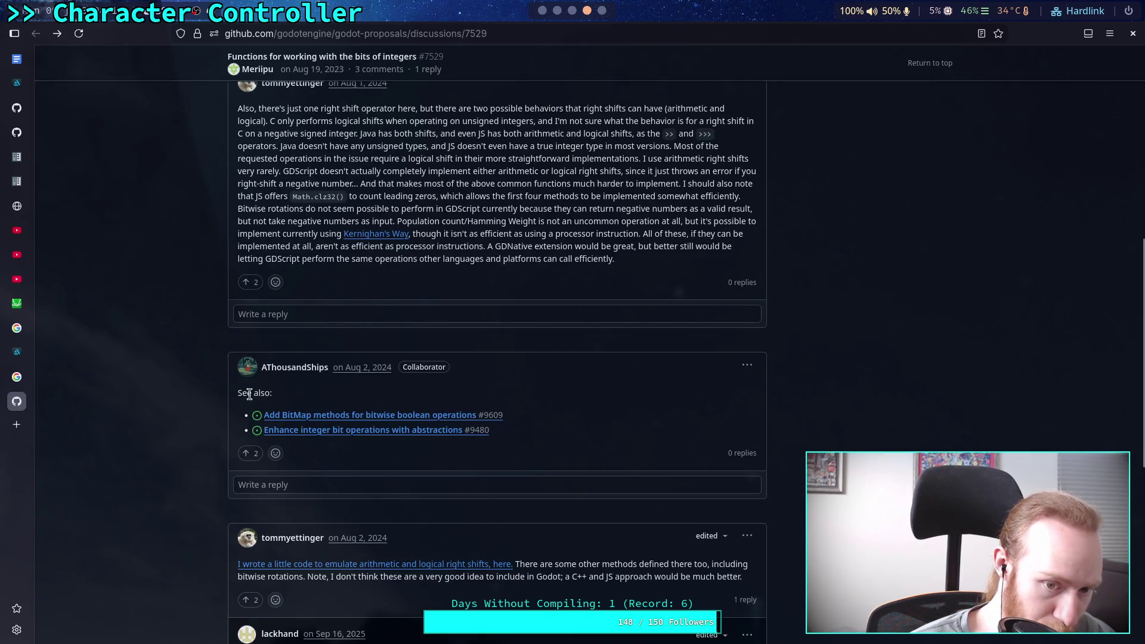
pyautogui.click(325, 429)
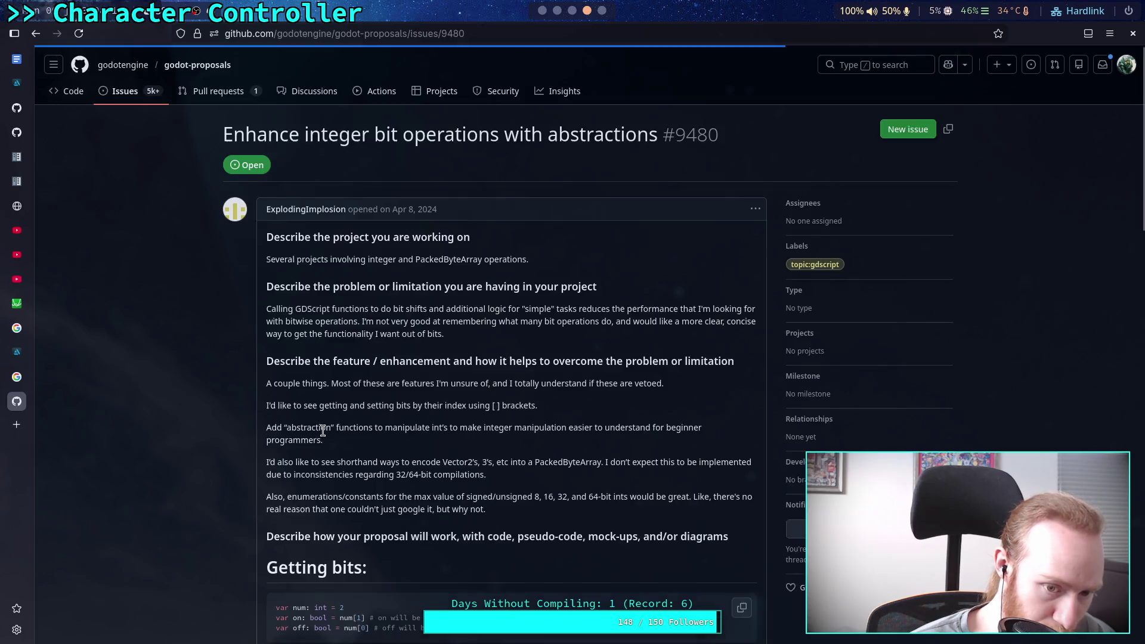
pyautogui.scroll(-15, 331, 438)
pyautogui.scroll(-5, 343, 433)
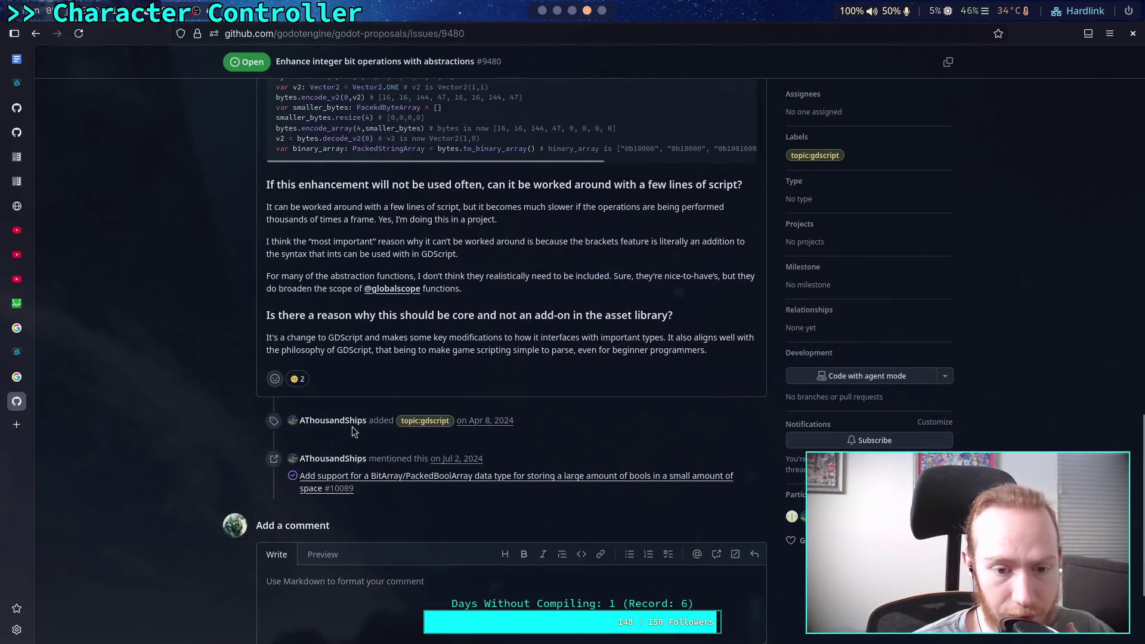
pyautogui.moveTo(357, 478)
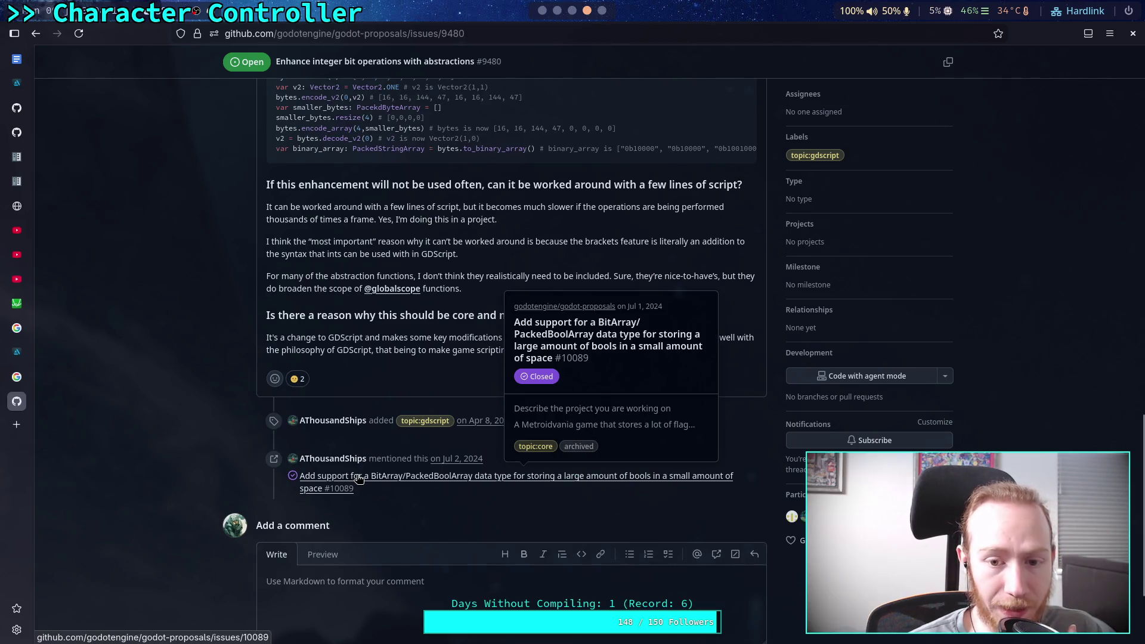
pyautogui.click(358, 478)
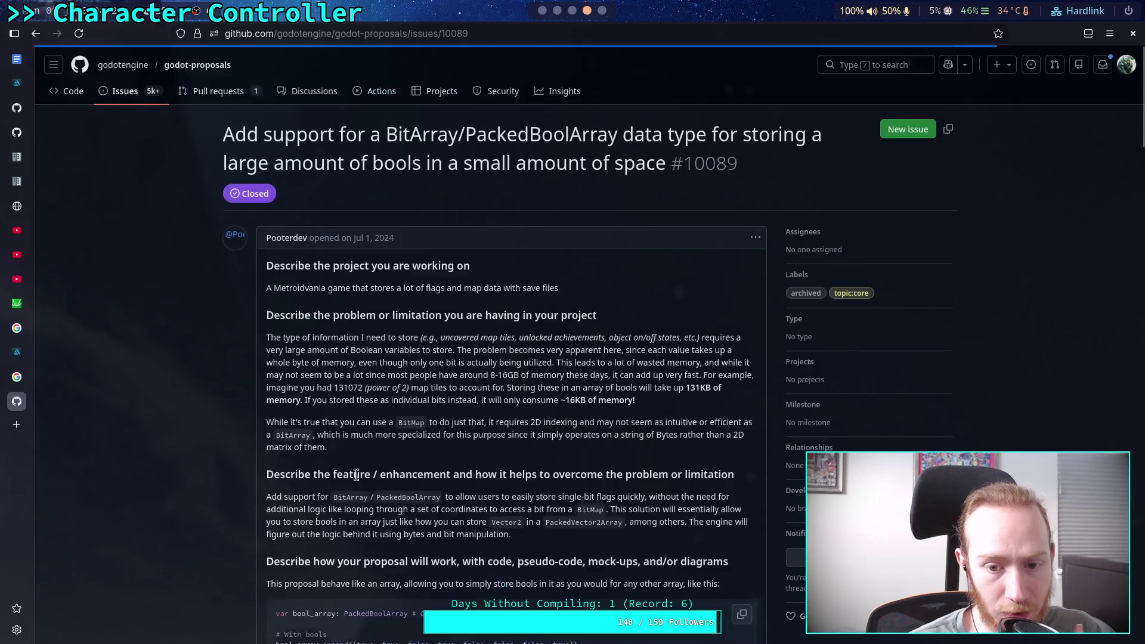
# Step: Read issue #10089's comments down to the closing one, then return to draw_singleton.gd in Godot
pyautogui.scroll(-15, 233, 432)
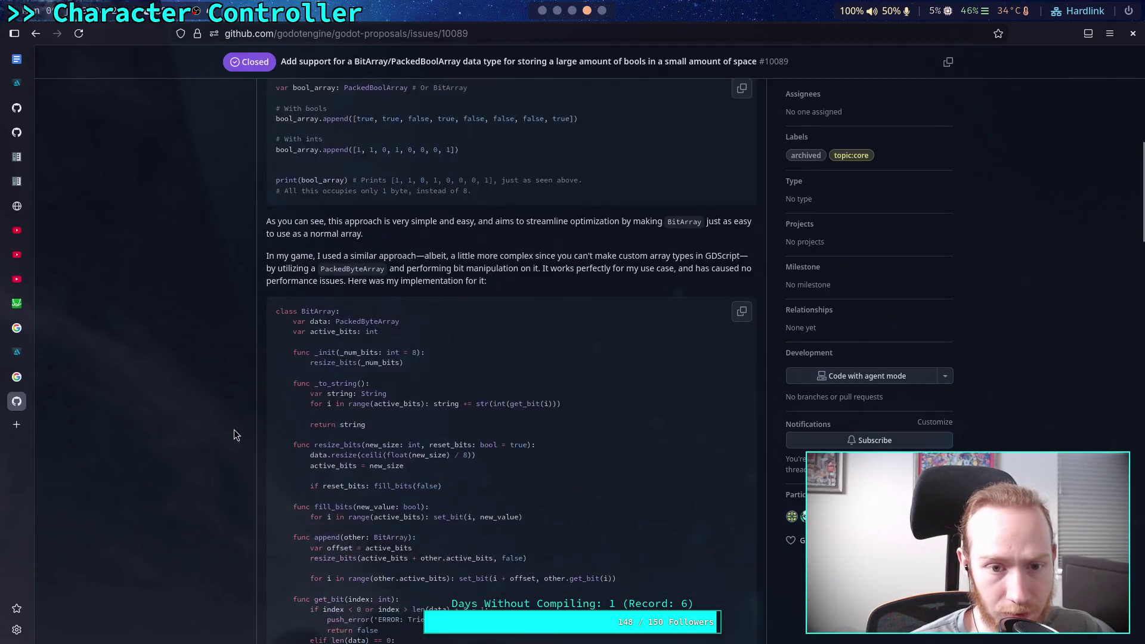
pyautogui.scroll(-10, 233, 429)
pyautogui.scroll(4, 233, 429)
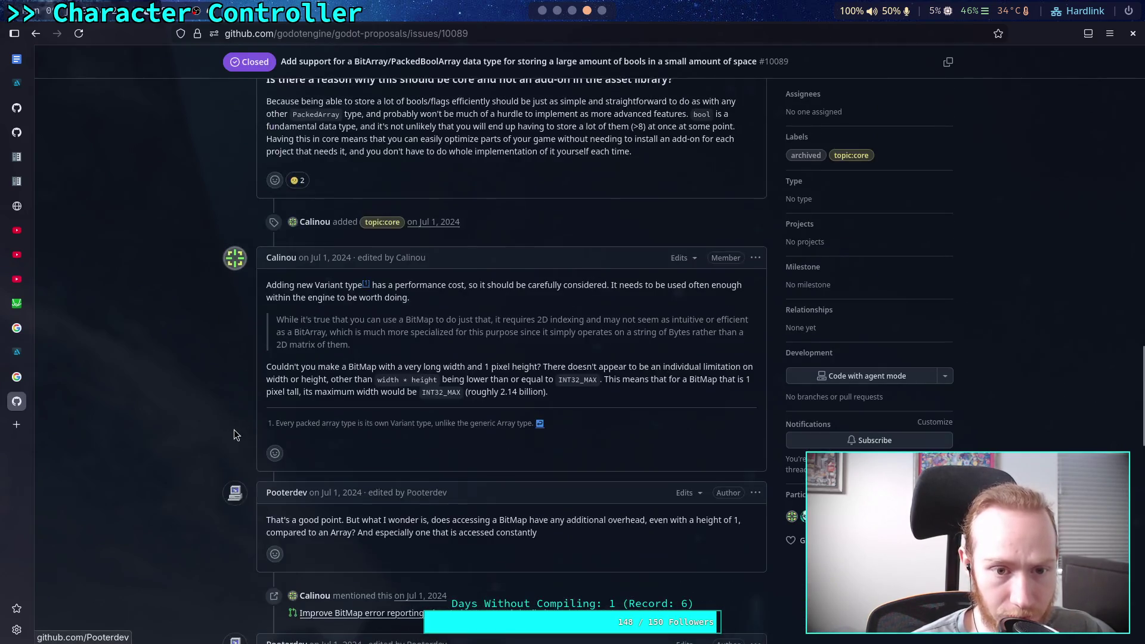
pyautogui.scroll(-7, 234, 429)
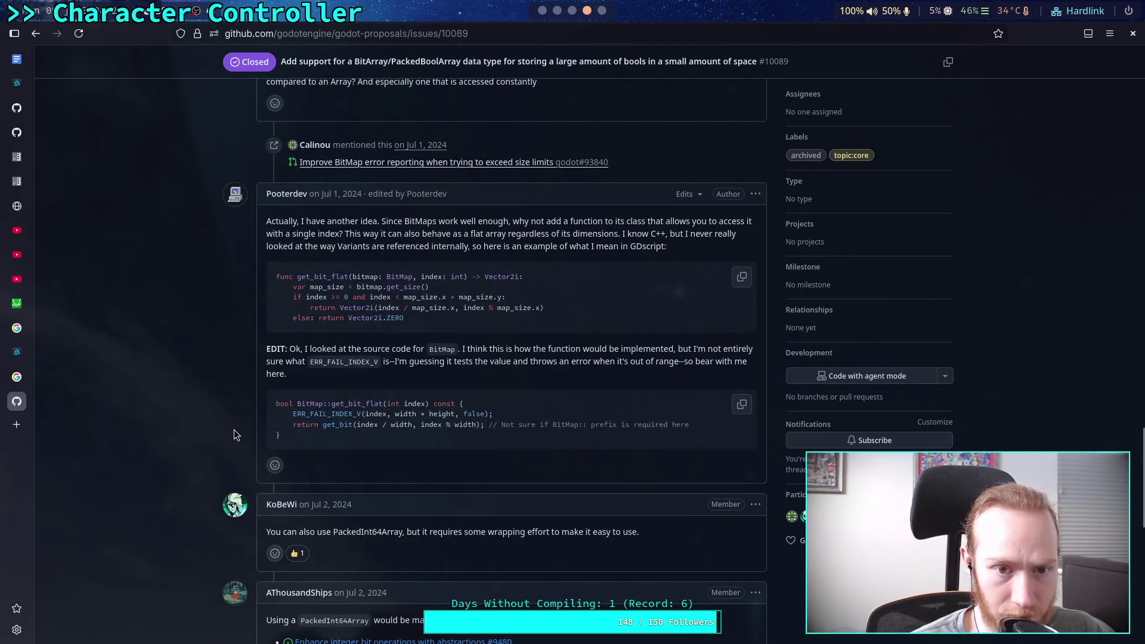
pyautogui.scroll(-6, 233, 429)
pyautogui.scroll(-5, 234, 429)
pyautogui.scroll(2, 234, 429)
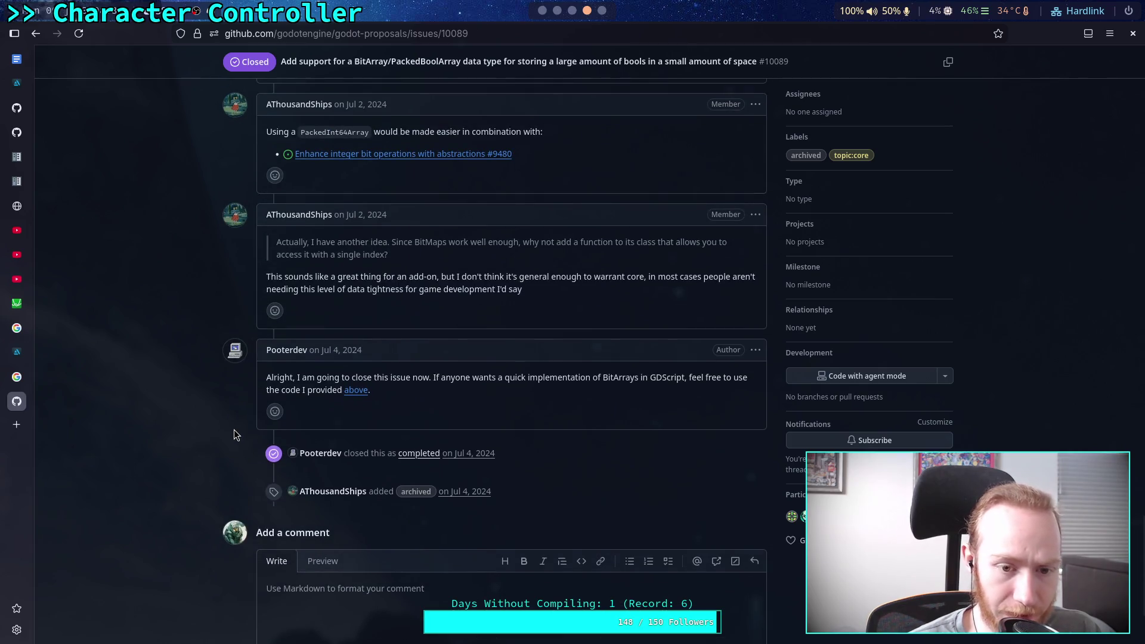
pyautogui.scroll(1, 266, 378)
pyautogui.scroll(2, 266, 379)
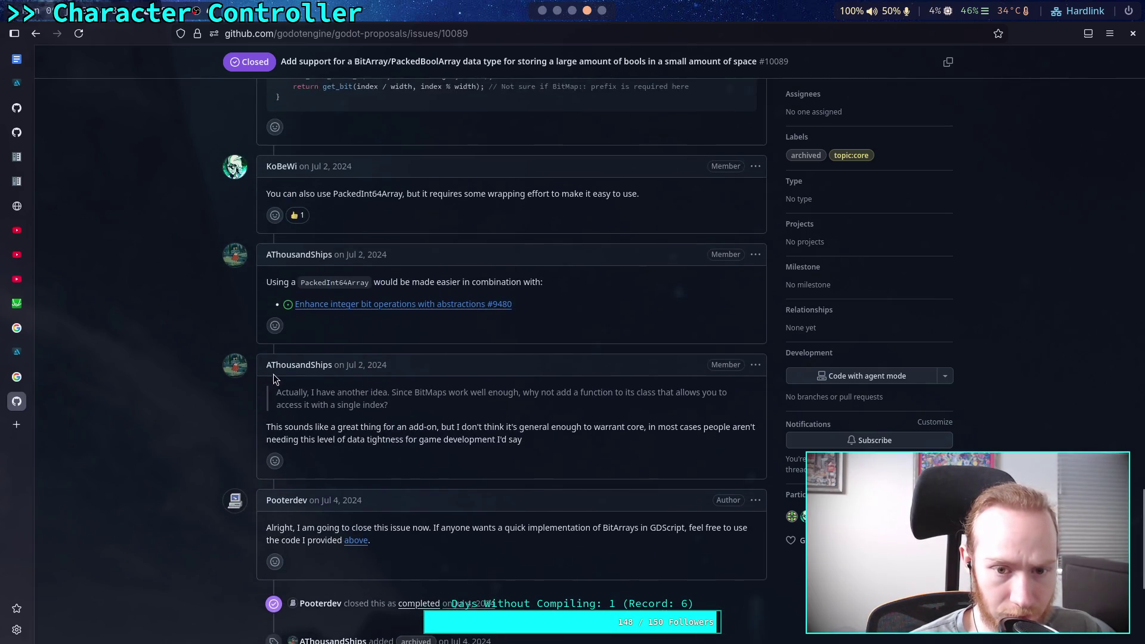
pyautogui.click(542, 17)
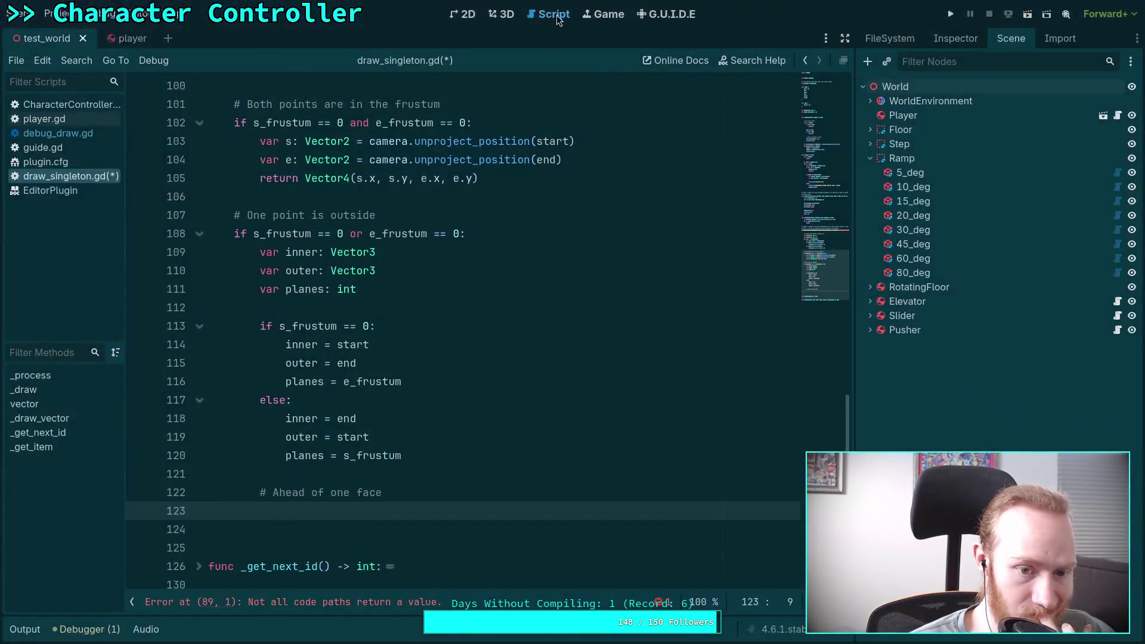
# Step: Type 'PackedB' on line 123 and browse the Packed type completions before clearing it
pyautogui.write('PackedB')
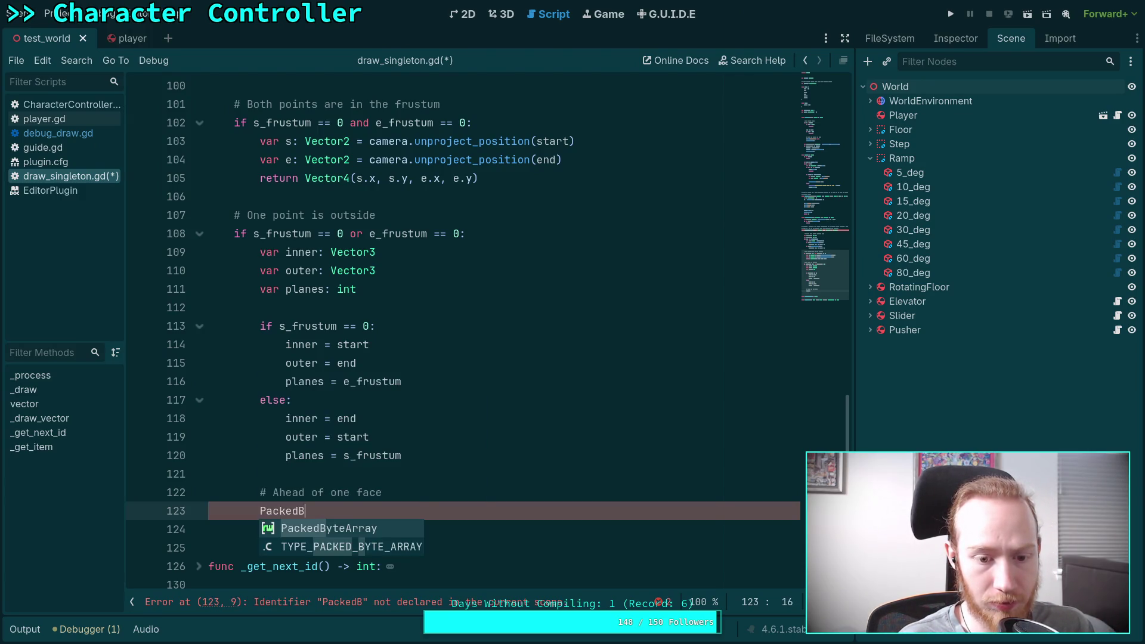
pyautogui.press('BackSpace')
pyautogui.press('Down')
pyautogui.press('Down')
pyautogui.press('Down')
pyautogui.press('Down')
pyautogui.press('Down')
pyautogui.press('Down')
pyautogui.press('BackSpace')
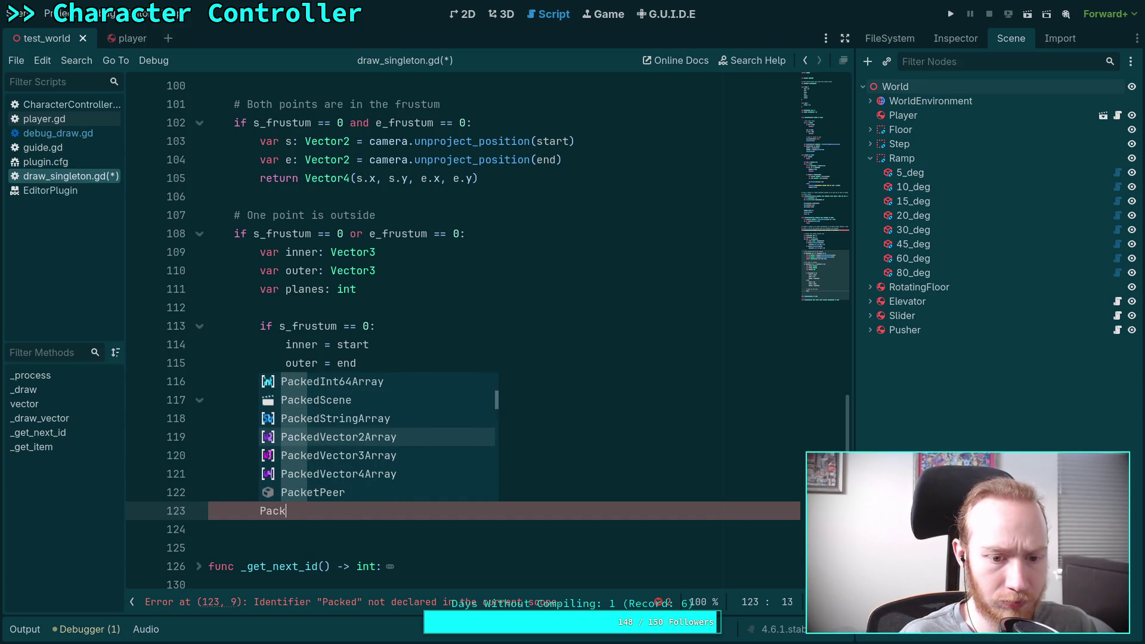
pyautogui.press('BackSpace')
pyautogui.press('BackSpace')
pyautogui.press('BackSpace')
# Step: Type 'Bit', browse its suggestions, then switch to the BitArray issue in the browser
pyautogui.write('Bit')
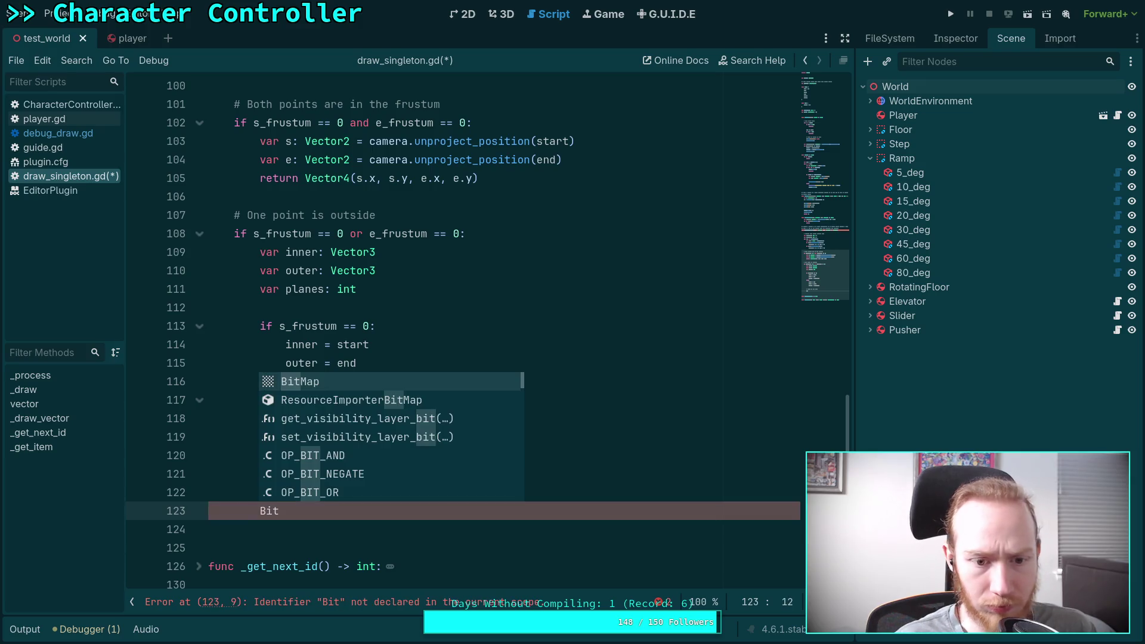
pyautogui.press('Down')
pyautogui.press('Down')
pyautogui.press('Down')
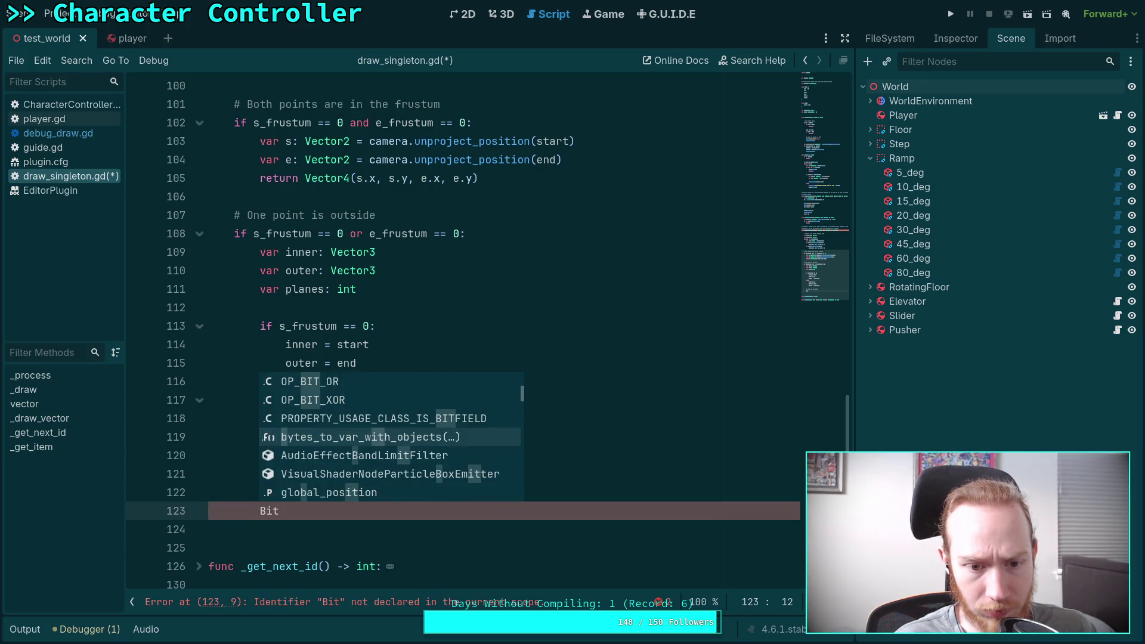
pyautogui.press('Down')
pyautogui.press('Down')
pyautogui.press('Down')
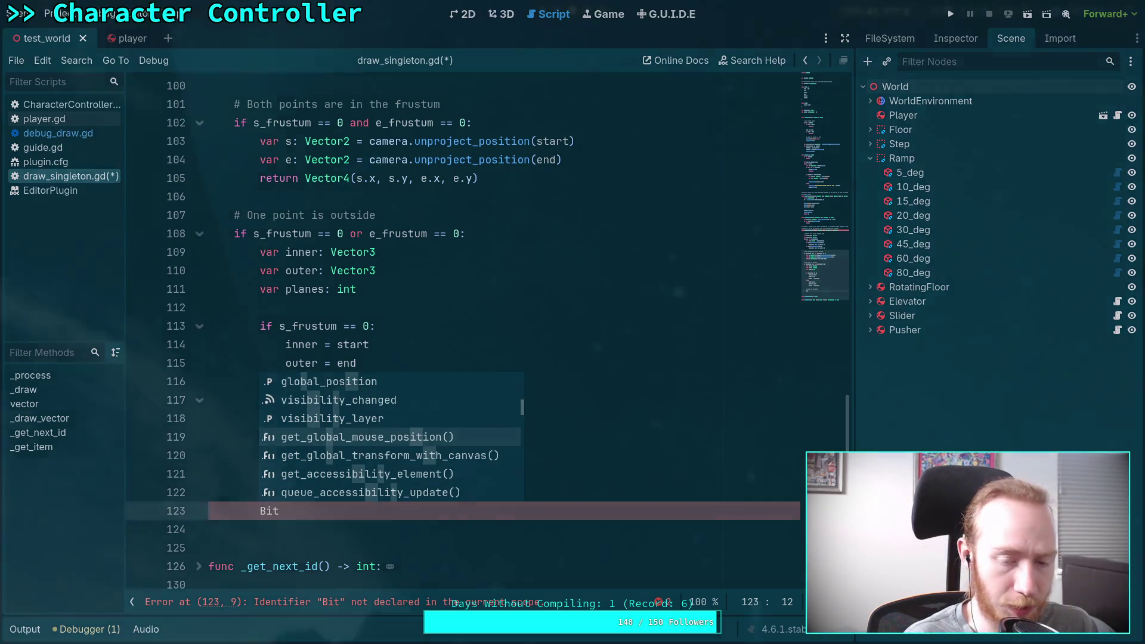
pyautogui.hotkey('alt', 'Tab')
pyautogui.press('super+4')
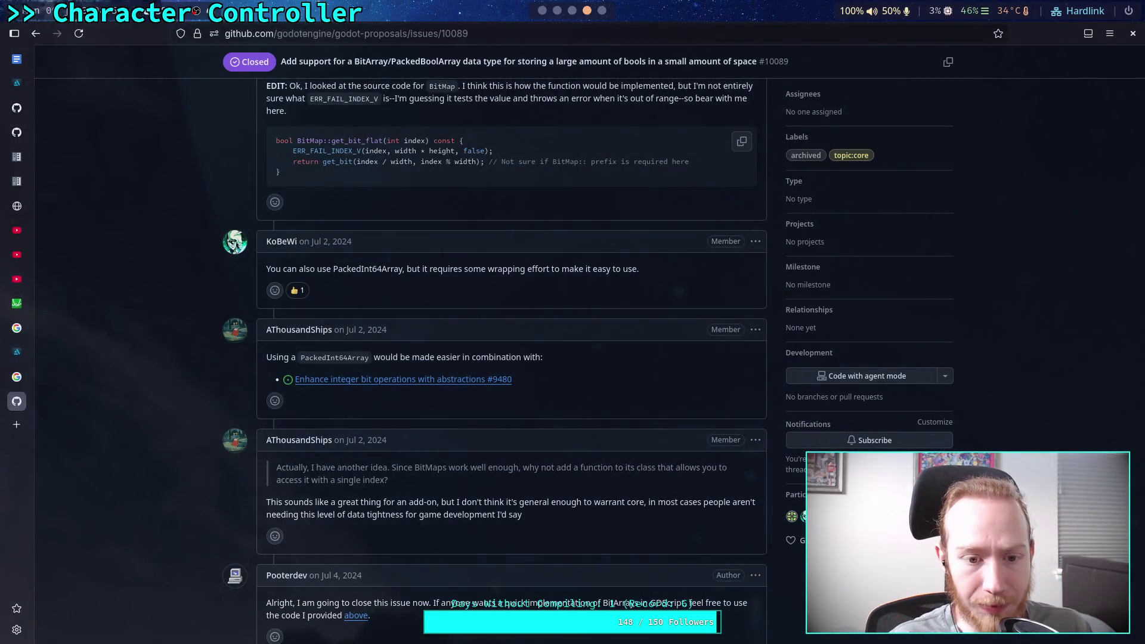
# Step: Follow the closing comment's 'above' link, scroll up through the original BitArray class code, then return to Godot
pyautogui.scroll(-4, 485, 373)
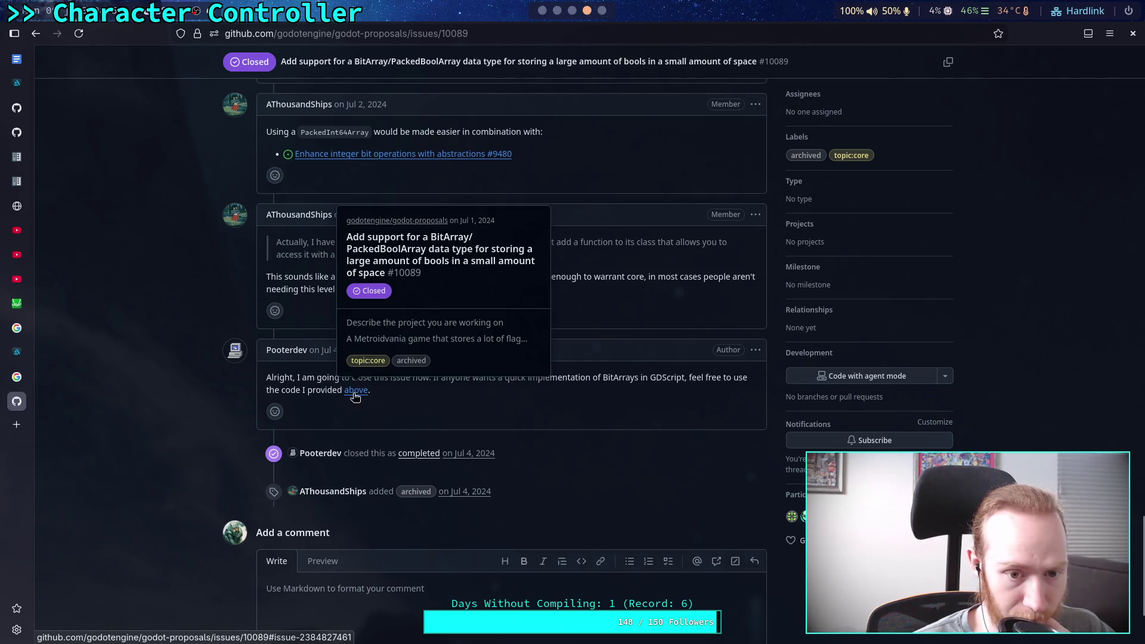
pyautogui.click(355, 395)
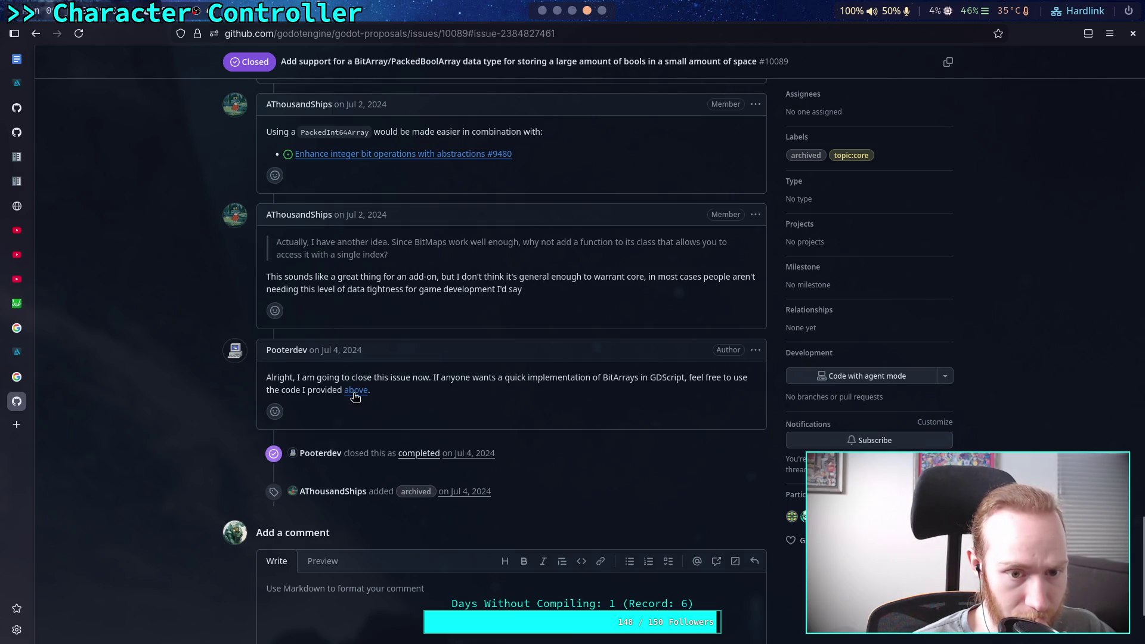
pyautogui.scroll(10, 492, 382)
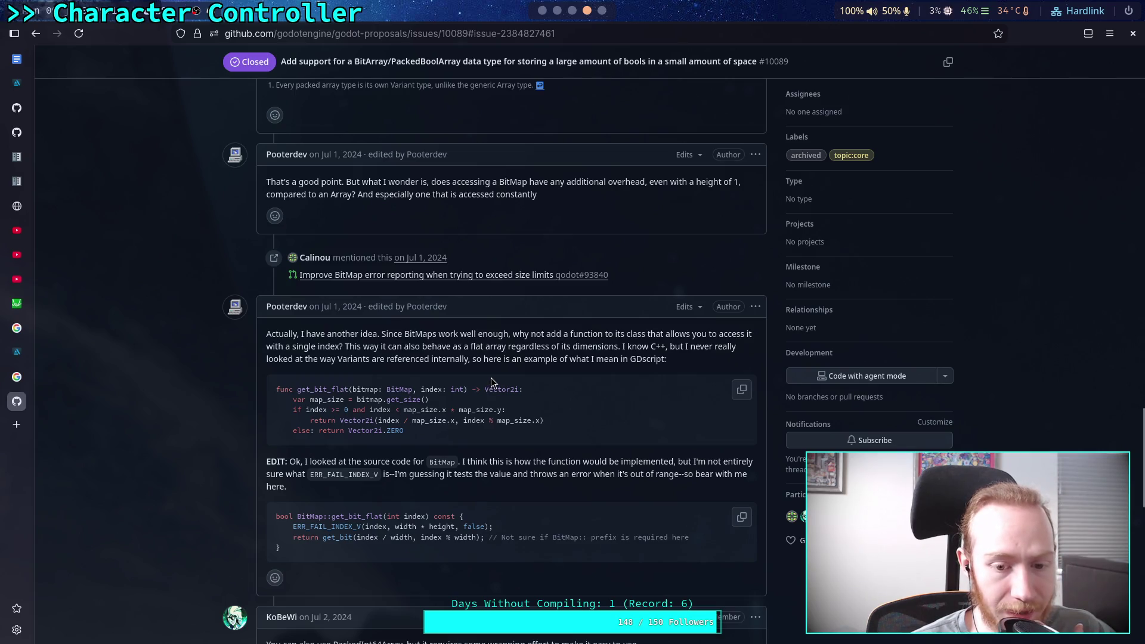
pyautogui.scroll(10, 491, 382)
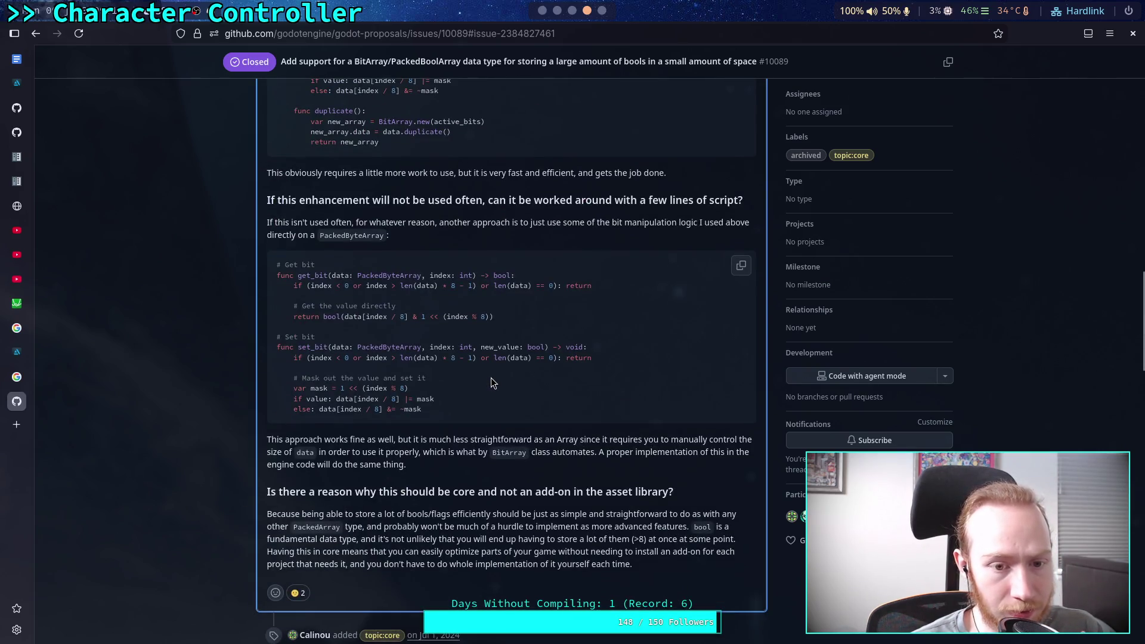
pyautogui.scroll(8, 493, 382)
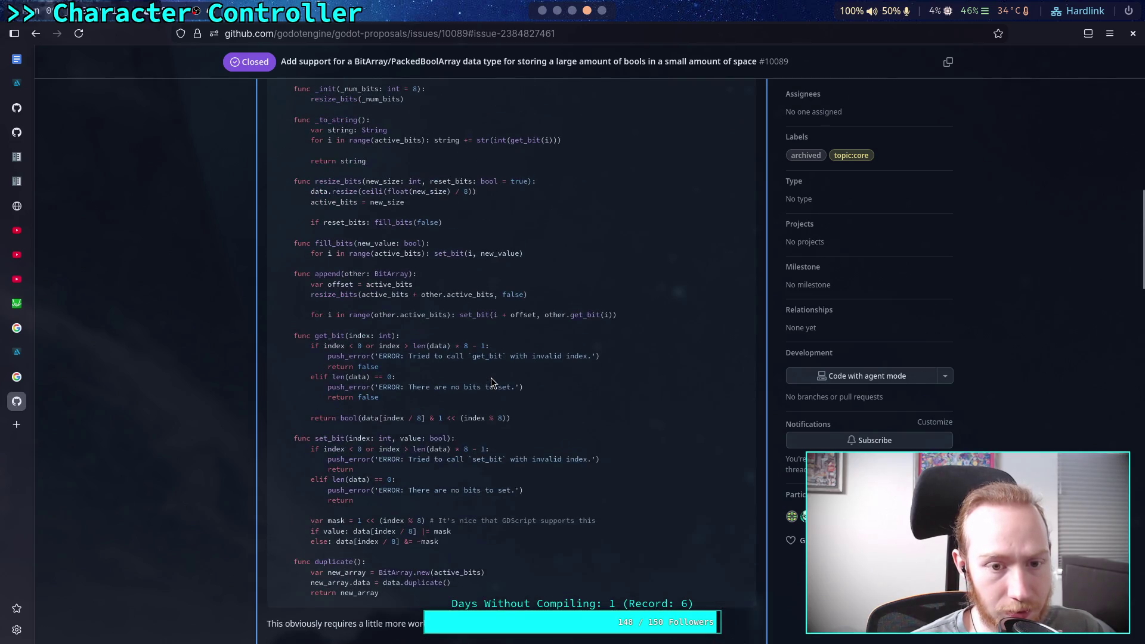
pyautogui.scroll(3, 491, 381)
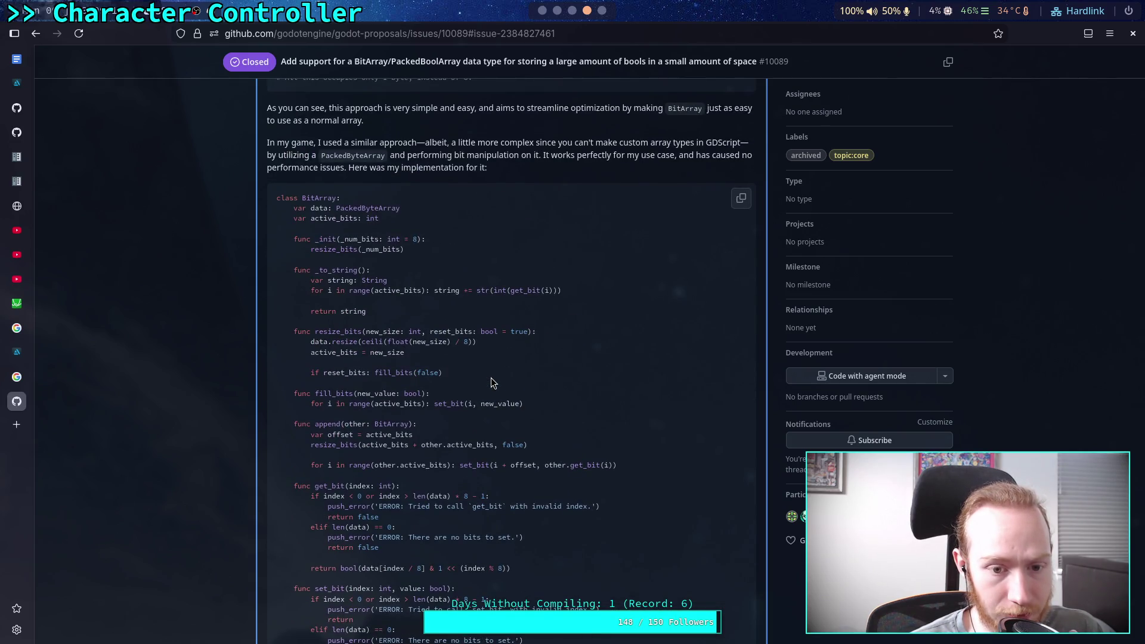
pyautogui.scroll(7, 492, 383)
pyautogui.scroll(5, 490, 377)
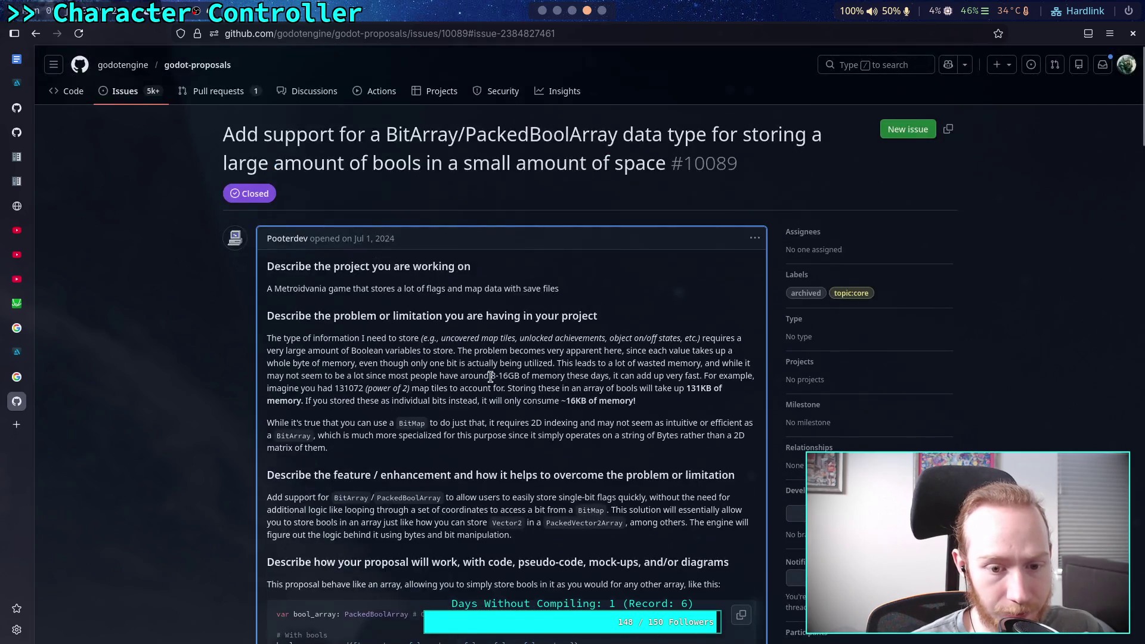
pyautogui.click(572, 11)
pyautogui.click(555, 11)
pyautogui.click(542, 10)
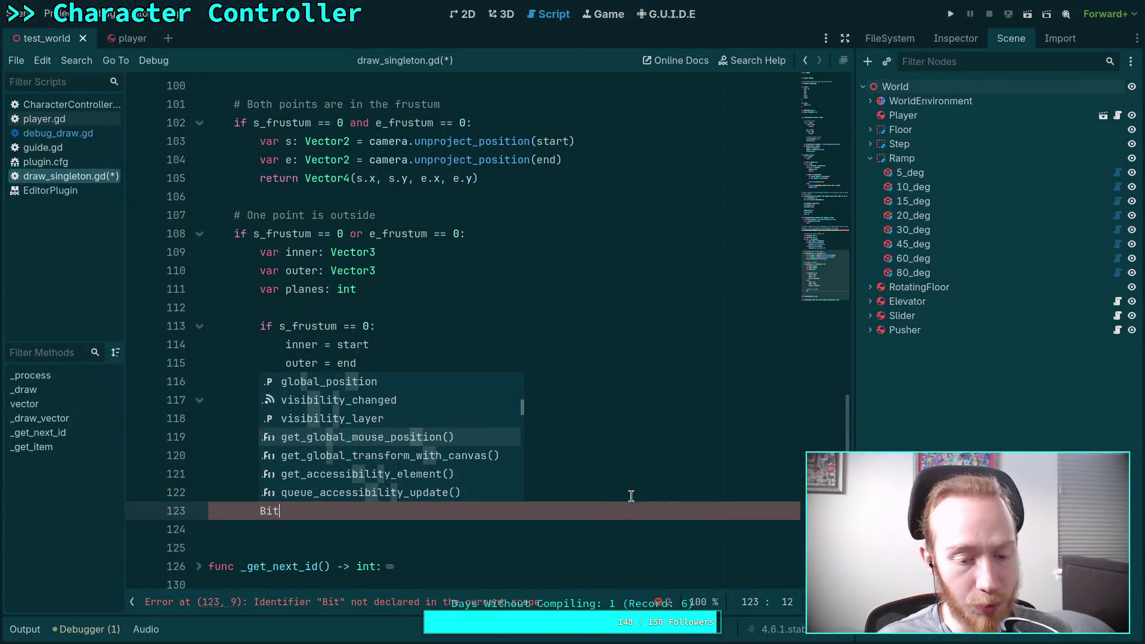
# Step: Clear the partial 'Bit' name from line 123
pyautogui.press('BackSpace')
pyautogui.press('BackSpace')
pyautogui.press('BackSpace')
pyautogui.write('bit')
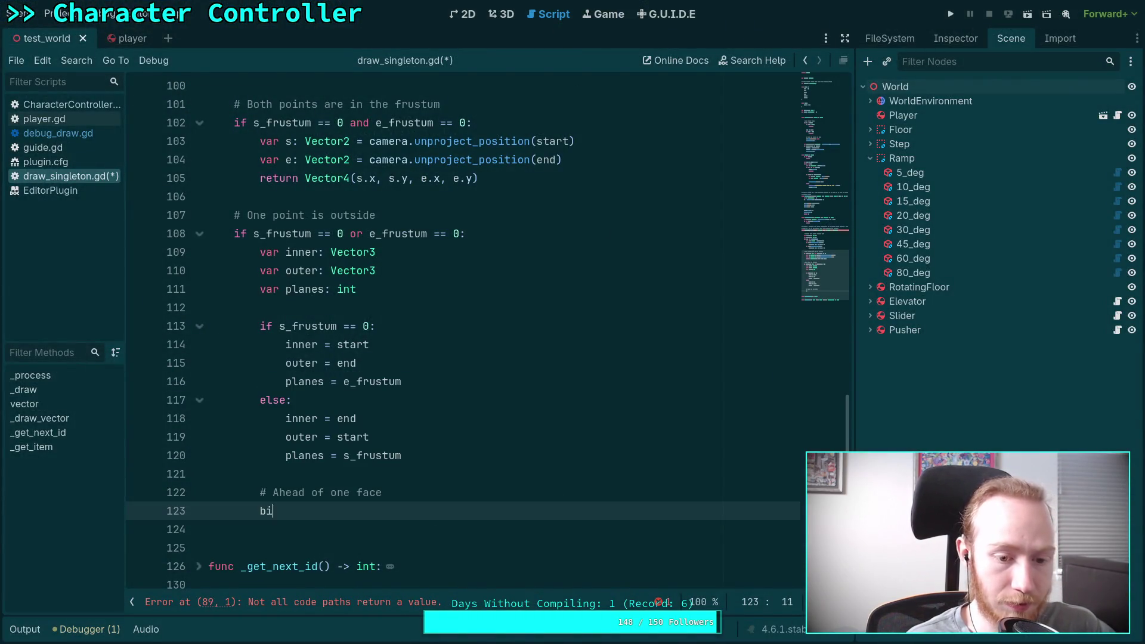
pyautogui.press('BackSpace')
pyautogui.press('BackSpace')
pyautogui.press('BackSpace')
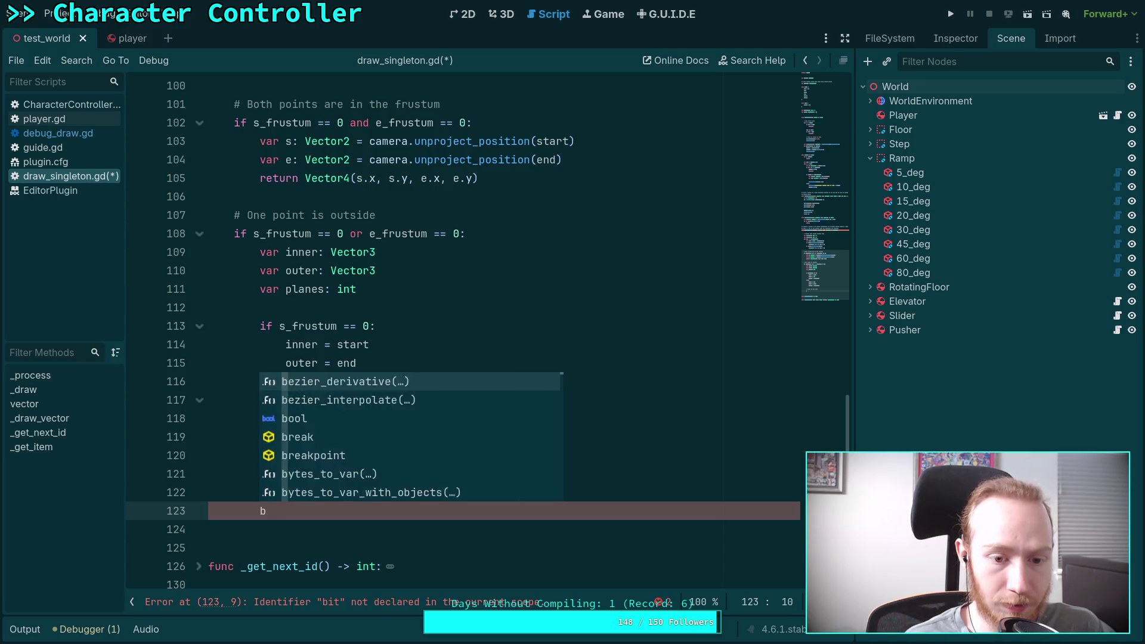
# Step: Declare 'func _count_ones(num: int) -> int:' at the end of the script
pyautogui.scroll(-5, 419, 429)
pyautogui.click(419, 429)
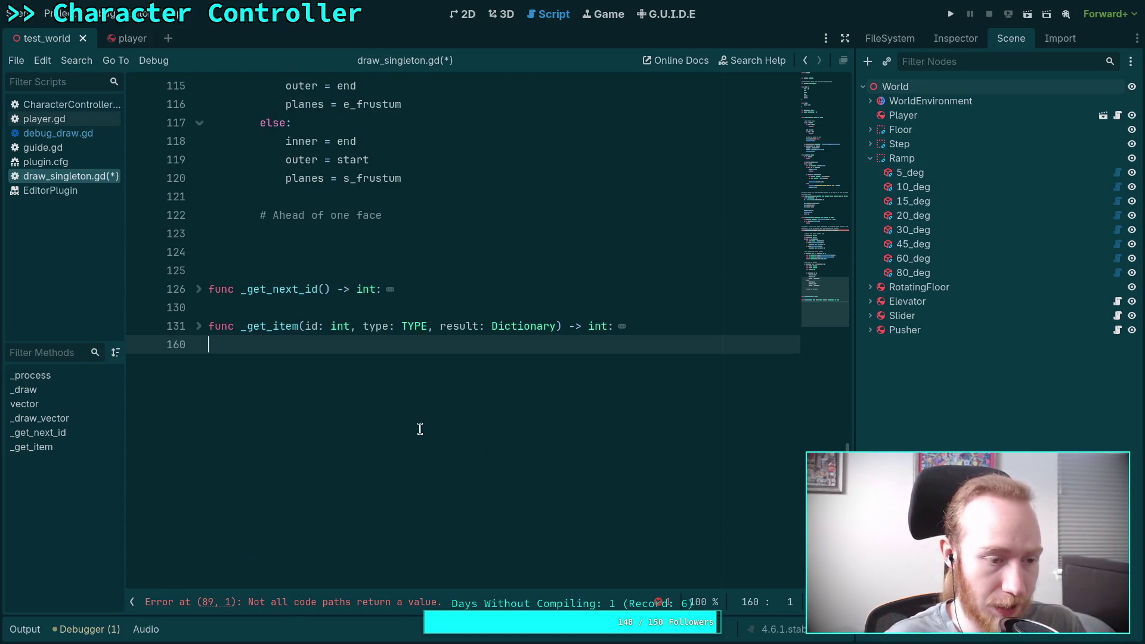
pyautogui.press('Return')
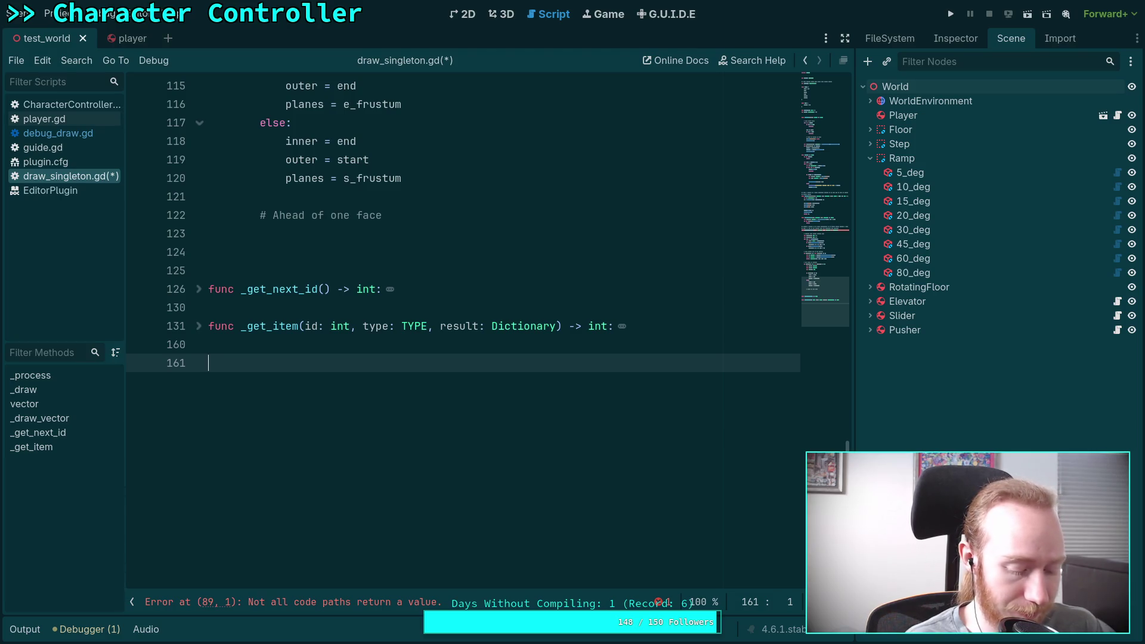
pyautogui.write('func _count_bits')
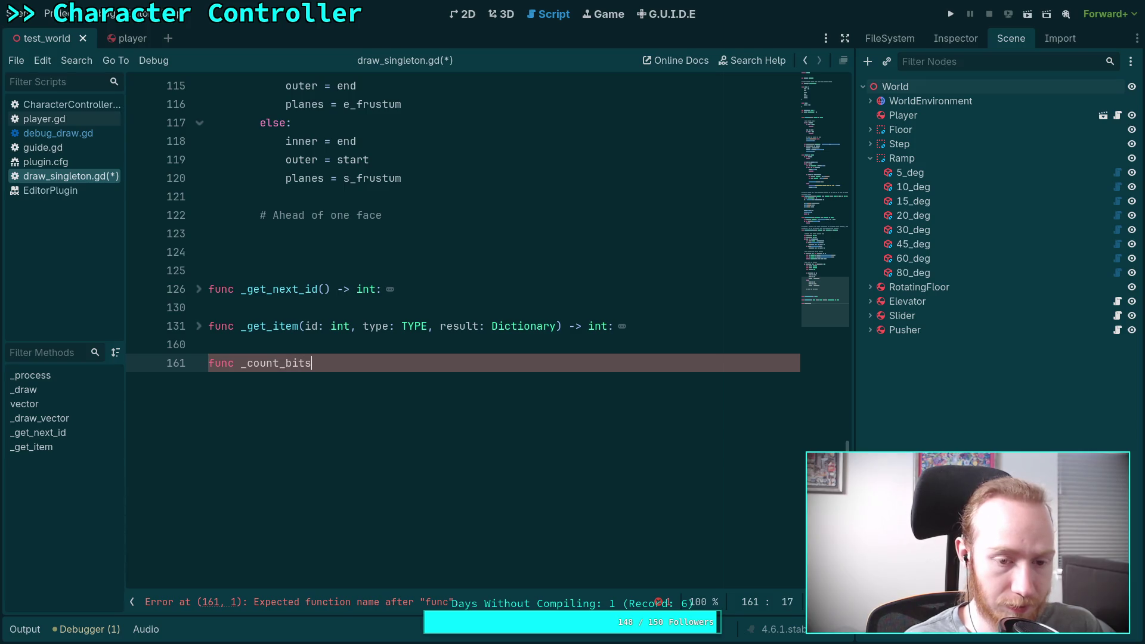
pyautogui.scroll(1, 435, 451)
pyautogui.press('BackSpace')
pyautogui.press('BackSpace')
pyautogui.press('BackSpace')
pyautogui.write('s(i')
pyautogui.press('BackSpace')
pyautogui.write('num: int) -> i')
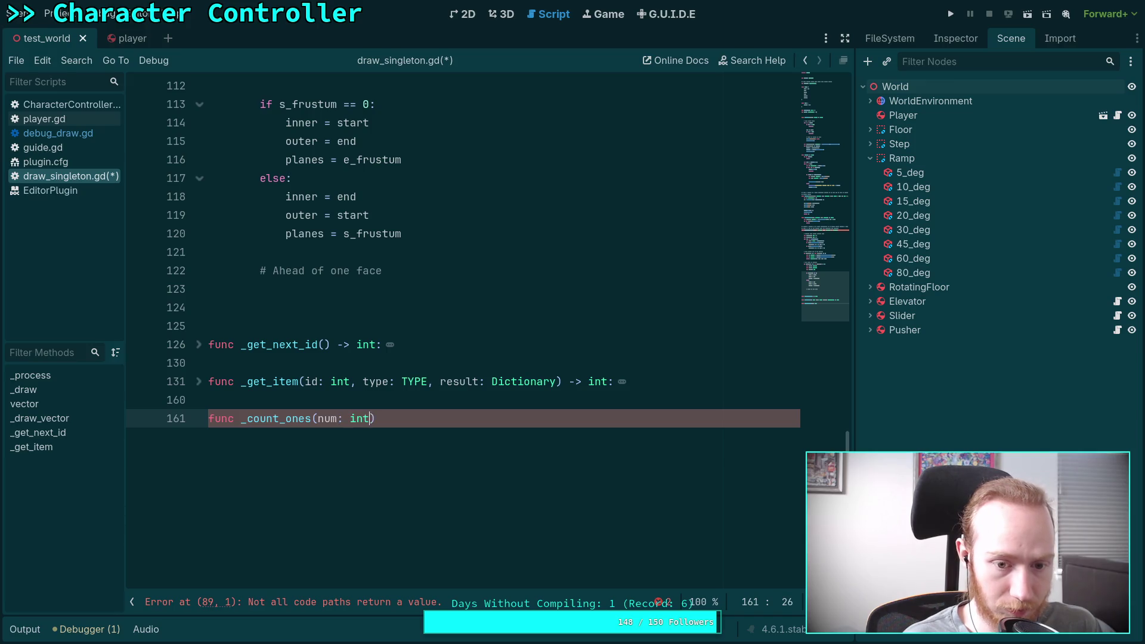
pyautogui.write('nt:')
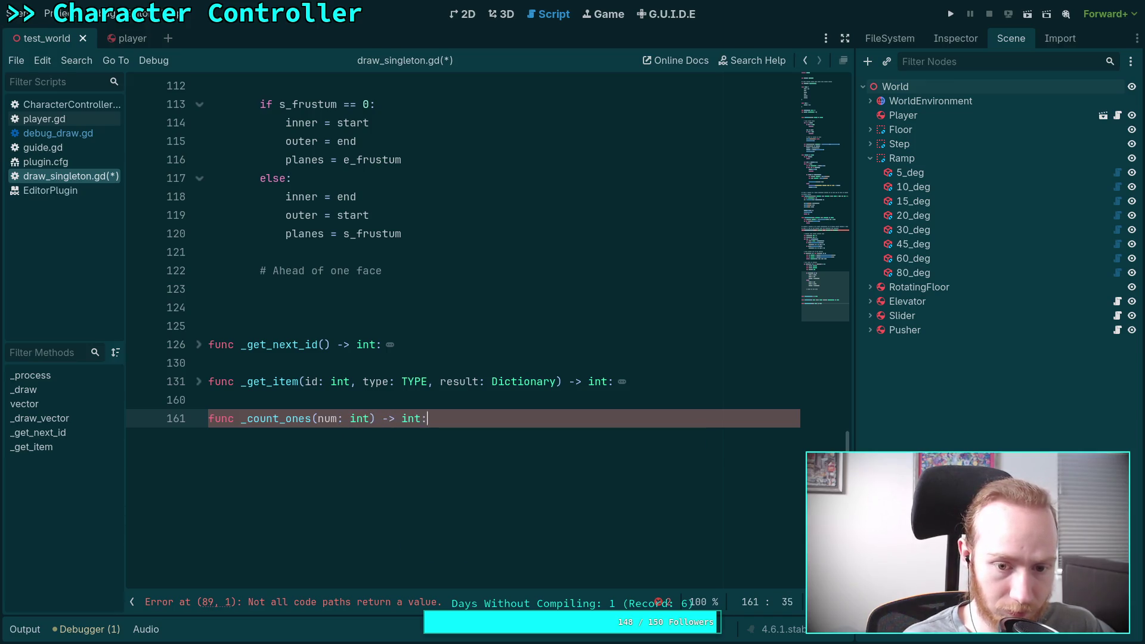
pyautogui.press('Return')
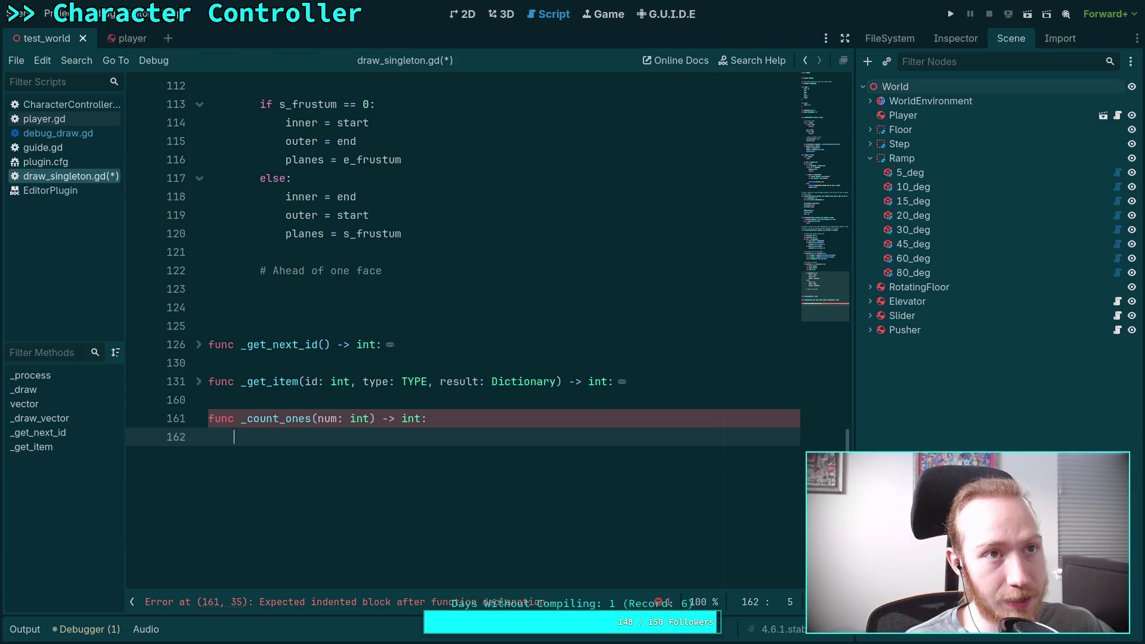
# Step: Leave the _count_ones body empty but indented, then switch to the GitHub proposal
pyautogui.write('log')
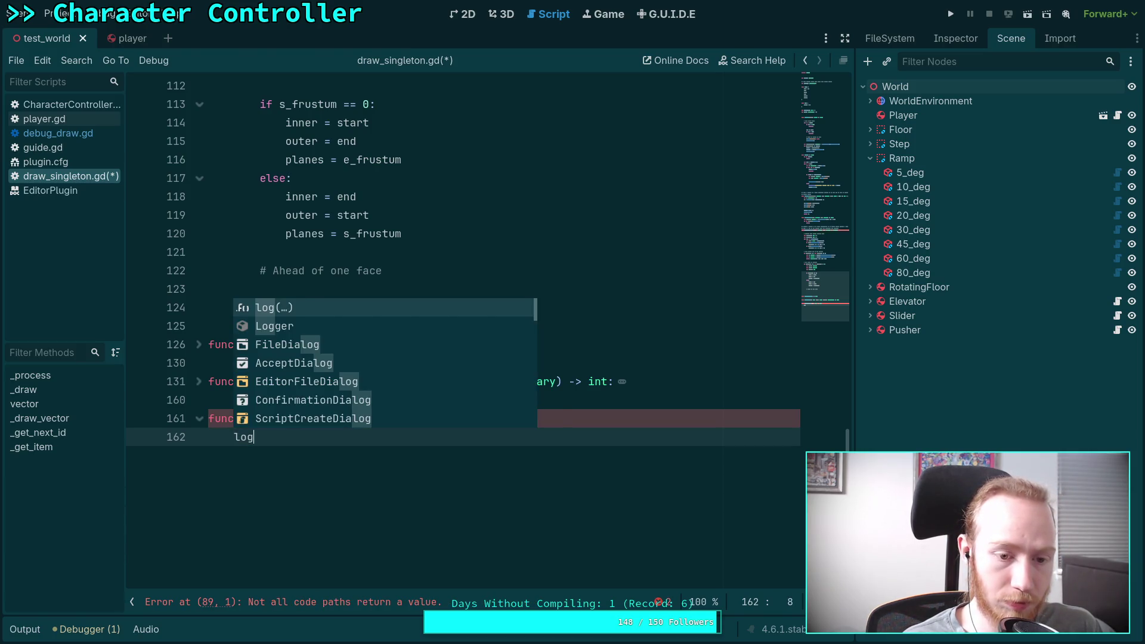
pyautogui.press('BackSpace')
pyautogui.press('BackSpace')
pyautogui.press('BackSpace')
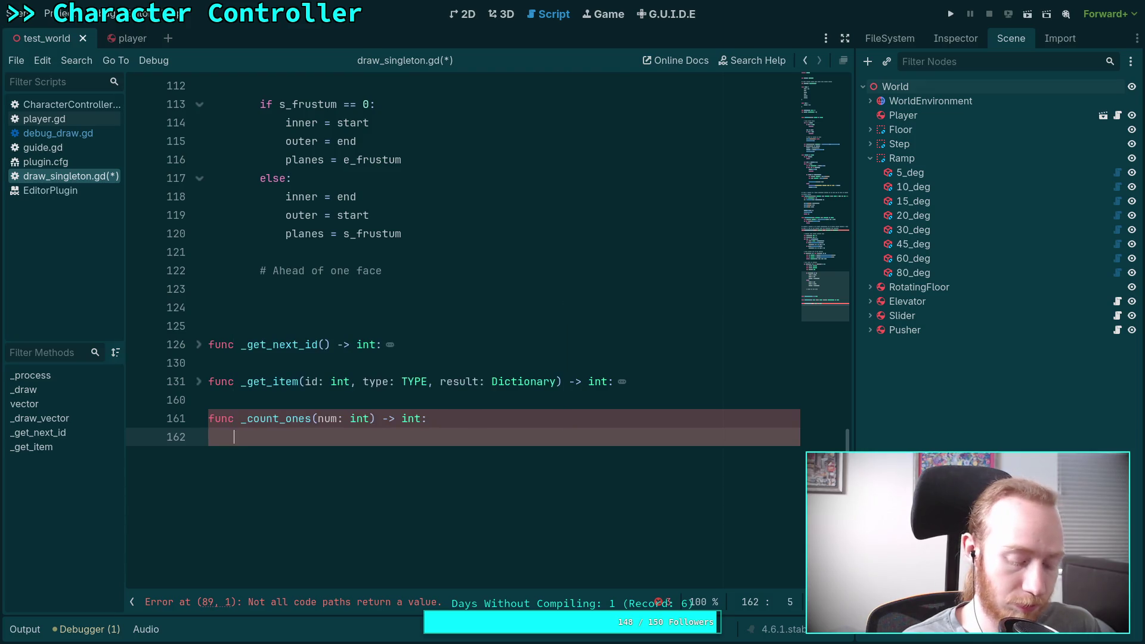
pyautogui.write('log')
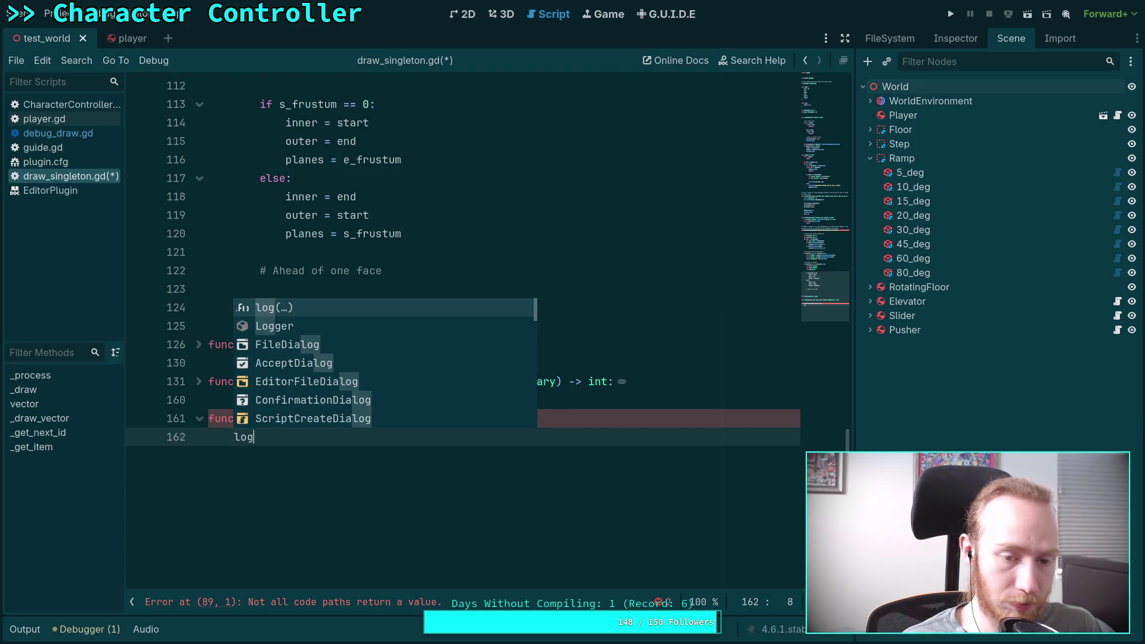
pyautogui.press('BackSpace')
pyautogui.press('BackSpace')
pyautogui.press('BackSpace')
pyautogui.press('Tab')
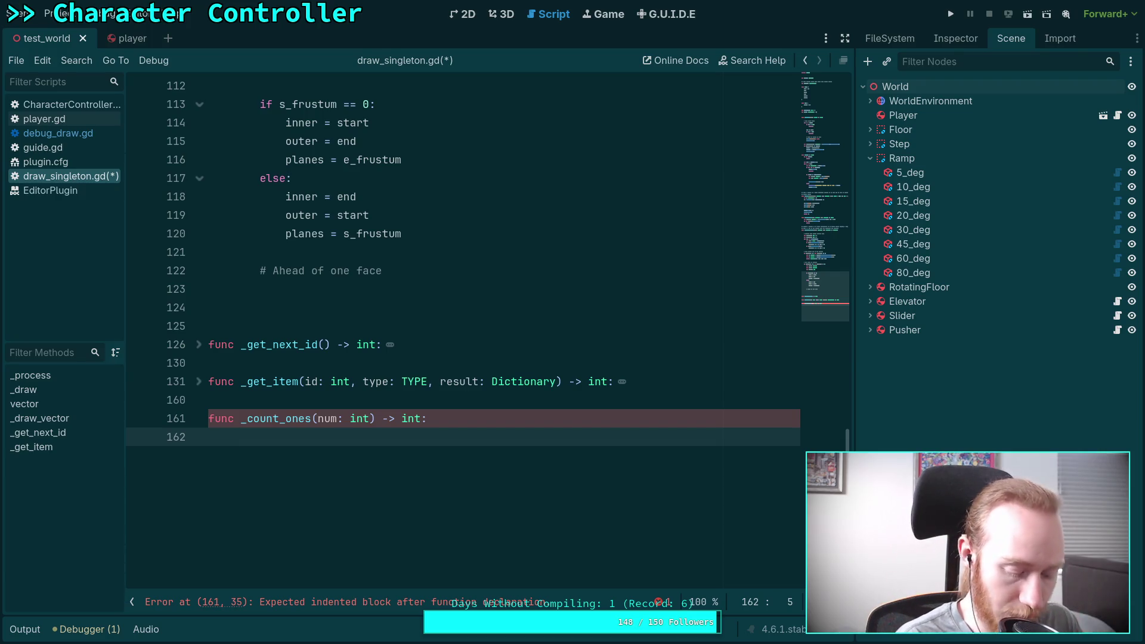
pyautogui.press('super+4')
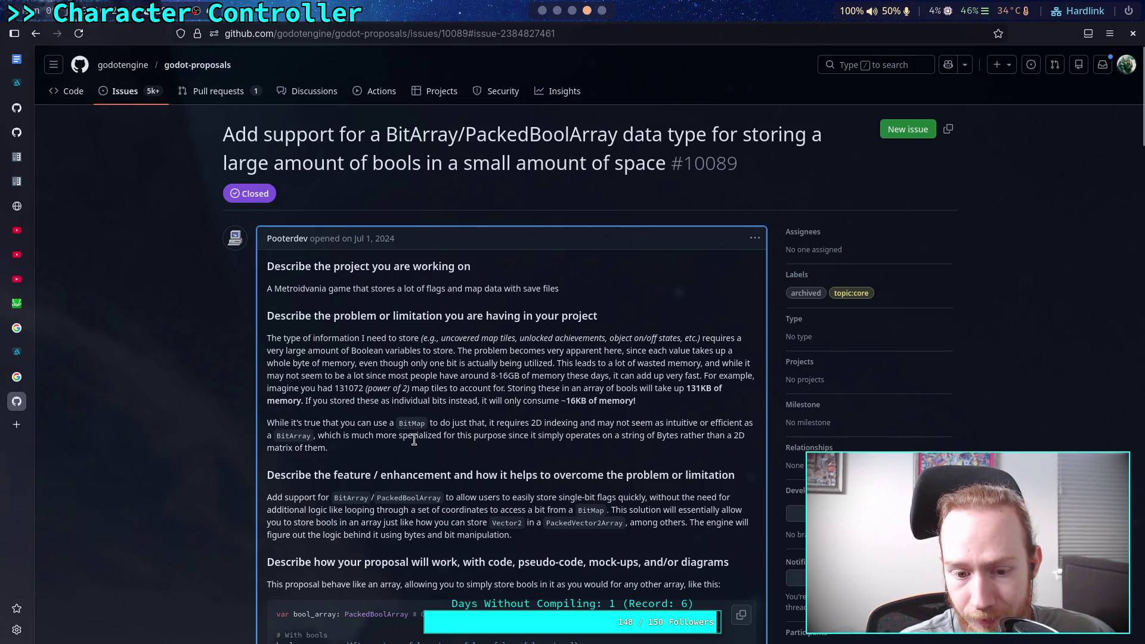
# Step: Search the Godot docs for 'bit' and open the 'Exporting bit flags' guide
pyautogui.scroll(-5, 427, 429)
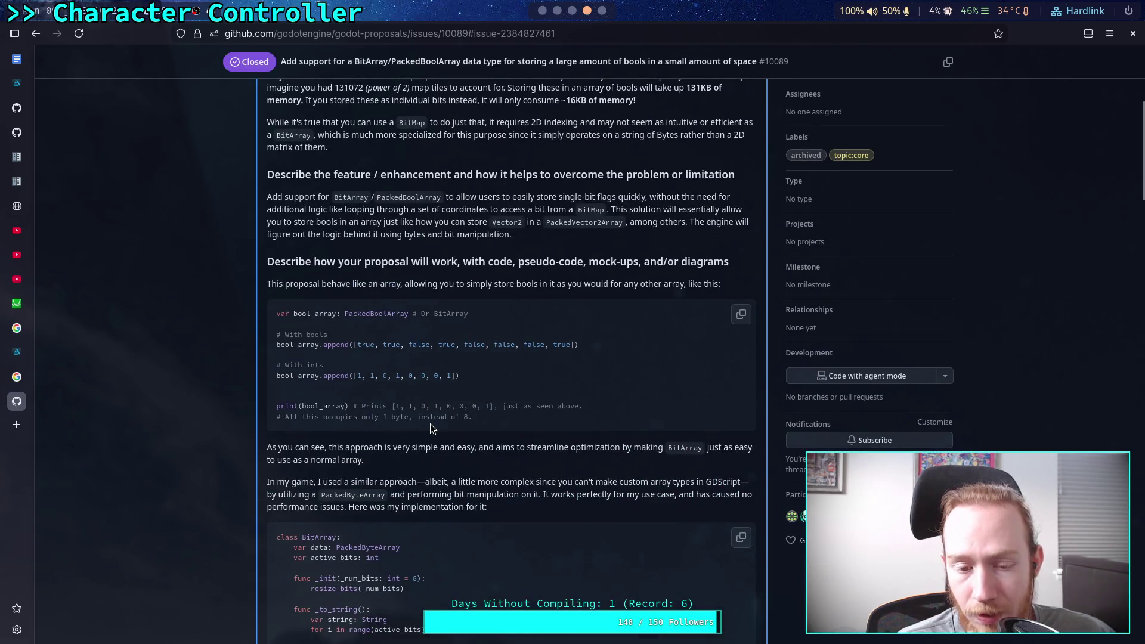
pyautogui.scroll(5, 432, 423)
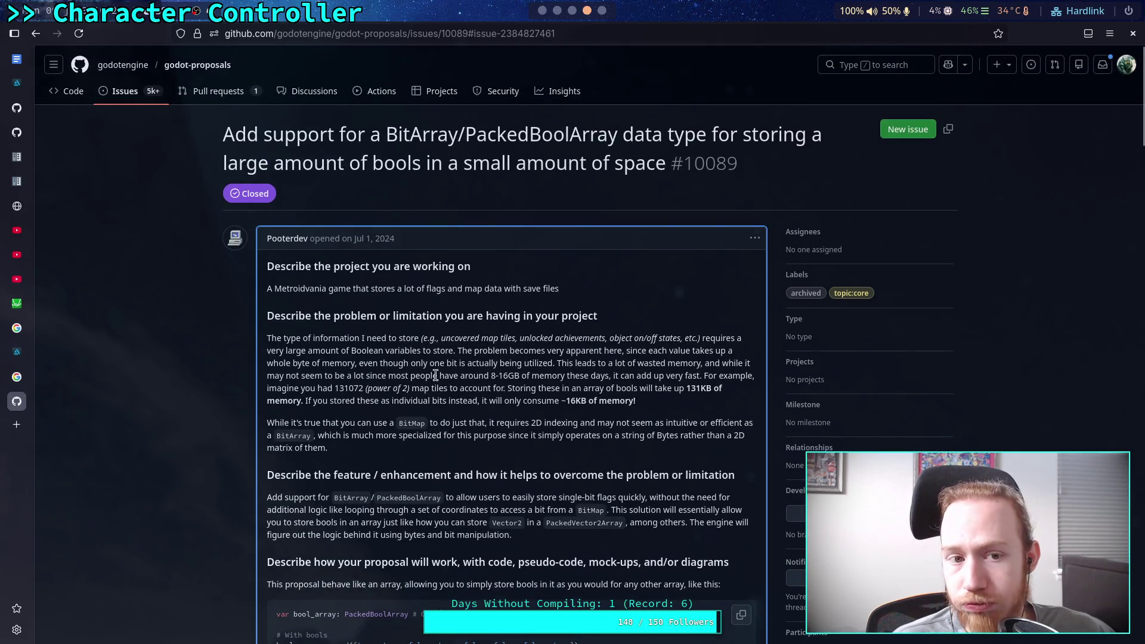
pyautogui.click(17, 156)
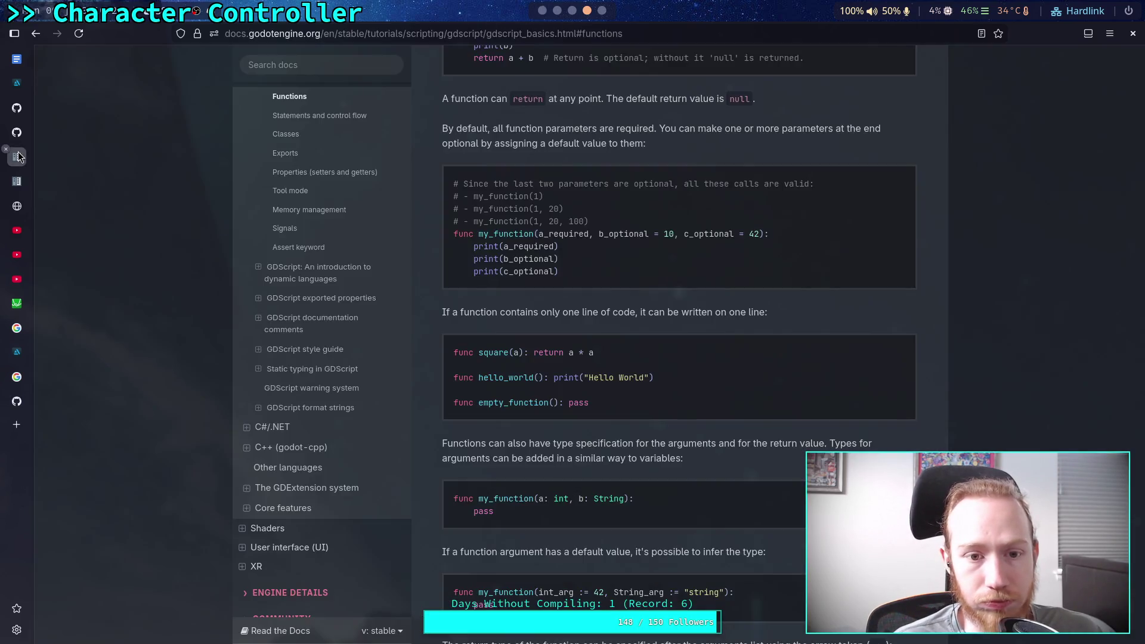
pyautogui.click(309, 64)
pyautogui.hotkey('ctrl', 'a')
pyautogui.write('bit')
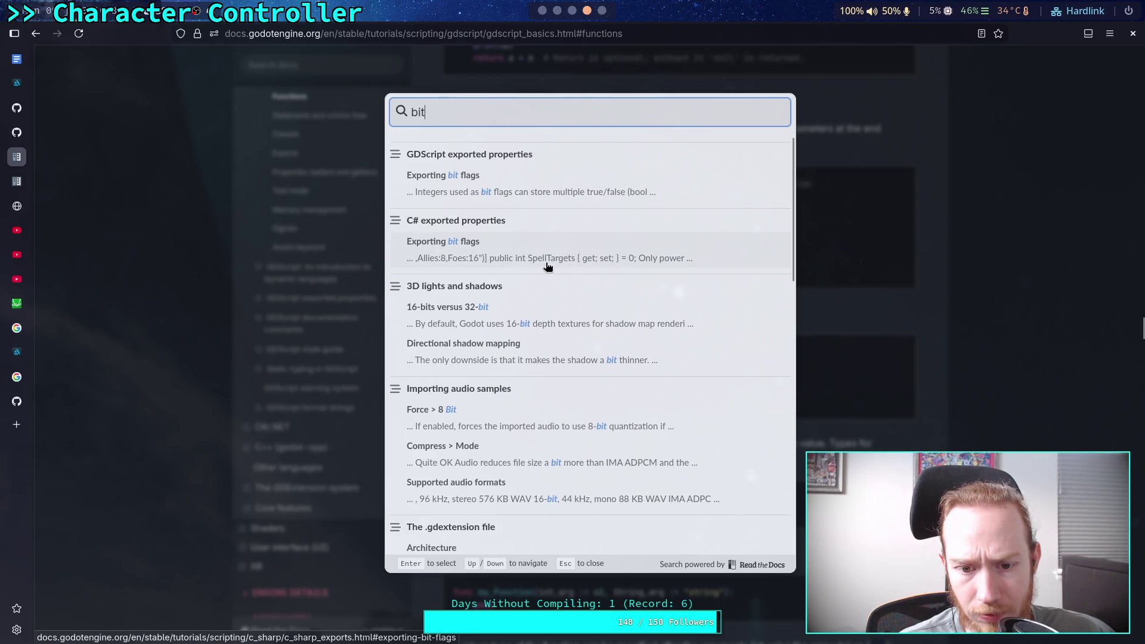
pyautogui.scroll(-5, 547, 266)
pyautogui.scroll(-5, 547, 266)
pyautogui.scroll(-2, 570, 290)
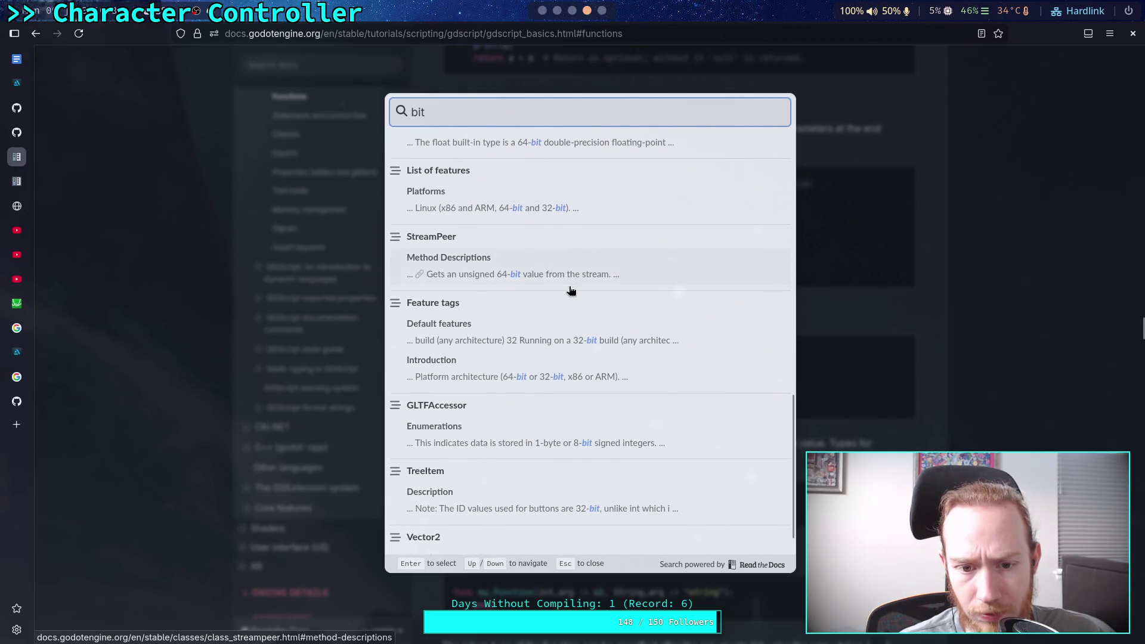
pyautogui.scroll(10, 570, 291)
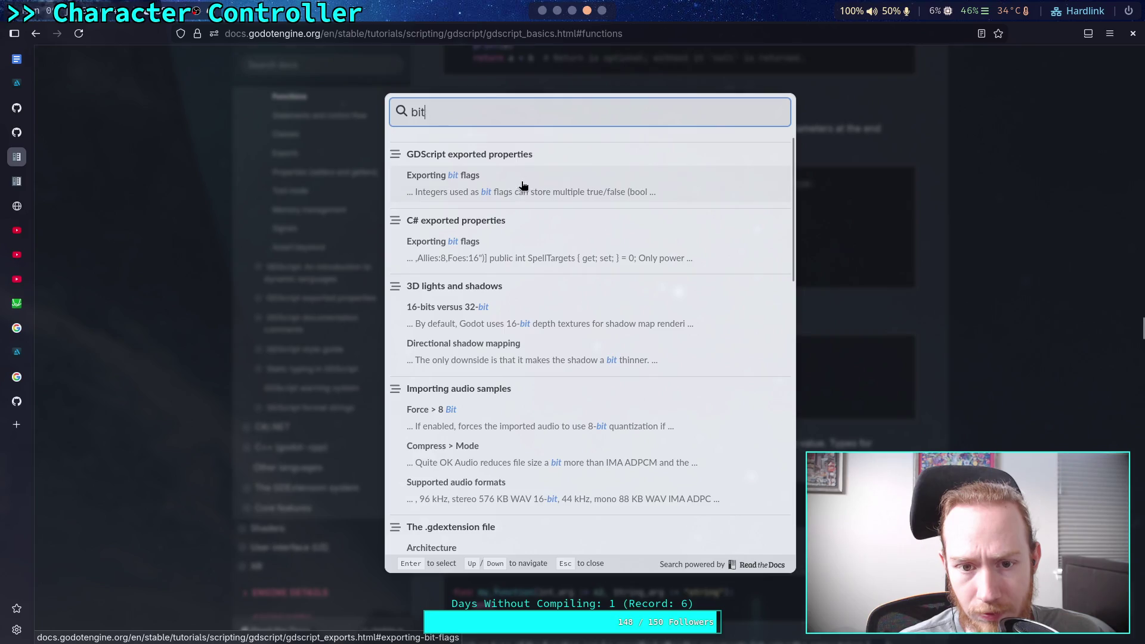
pyautogui.click(523, 185)
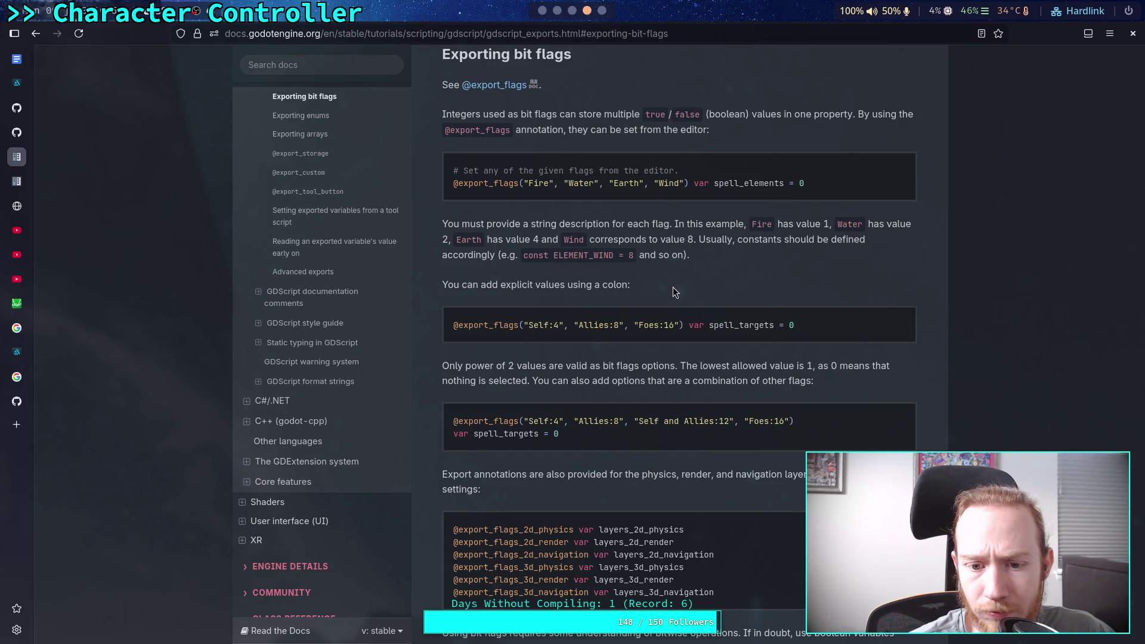
pyautogui.scroll(-3, 673, 290)
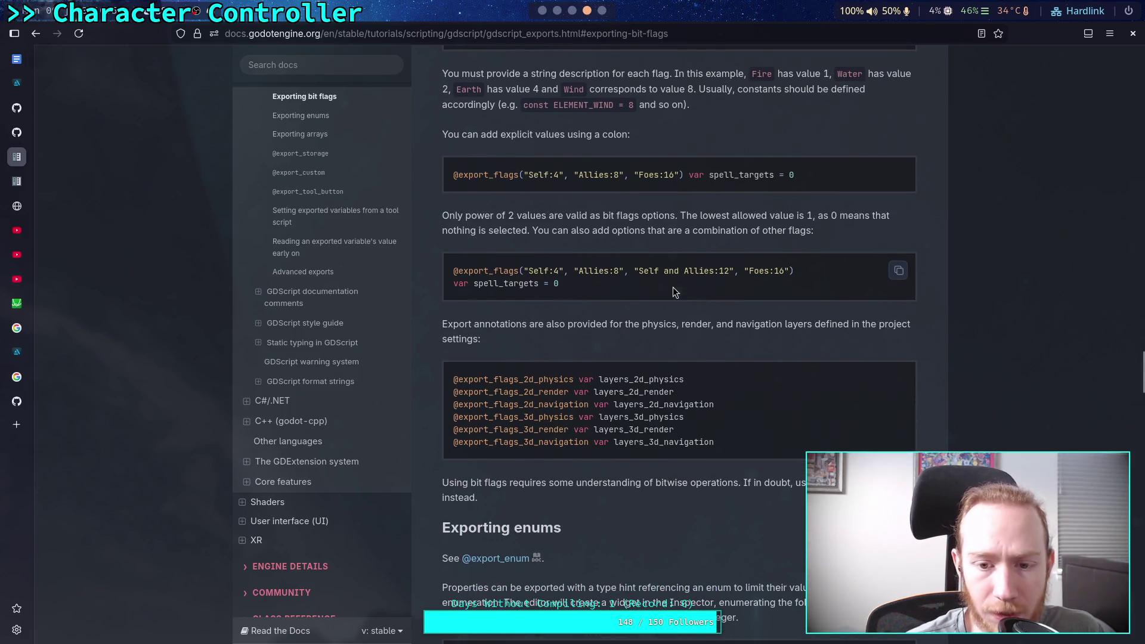
pyautogui.scroll(6, 673, 288)
pyautogui.click(500, 310)
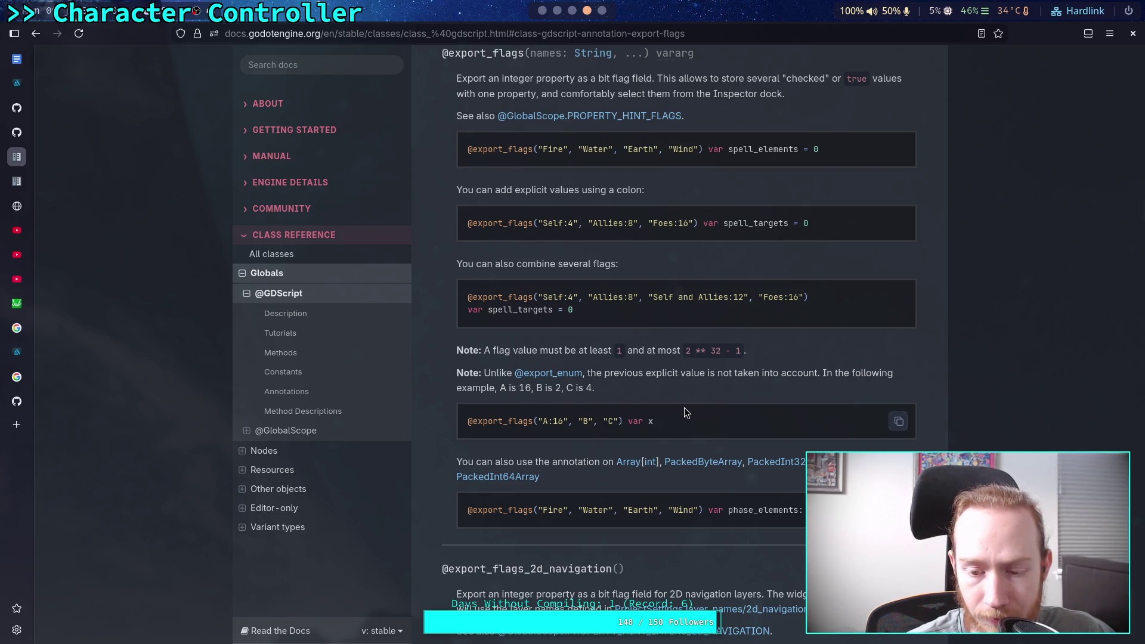
pyautogui.moveTo(627, 478); pyautogui.dragTo(623, 462)
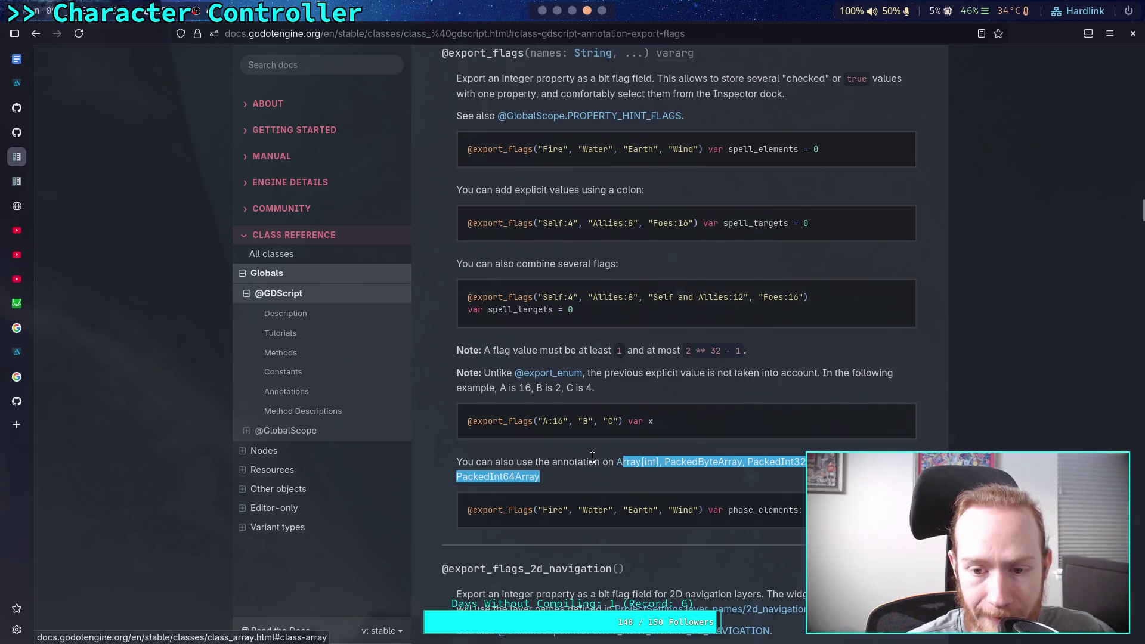
pyautogui.click(591, 455)
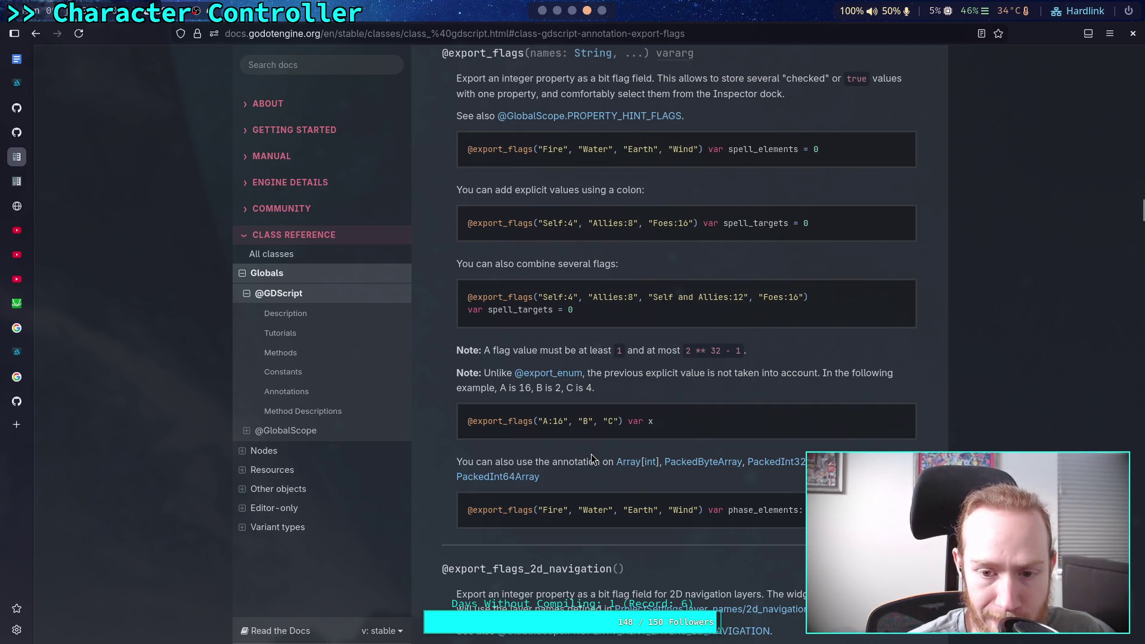
pyautogui.scroll(5, 593, 445)
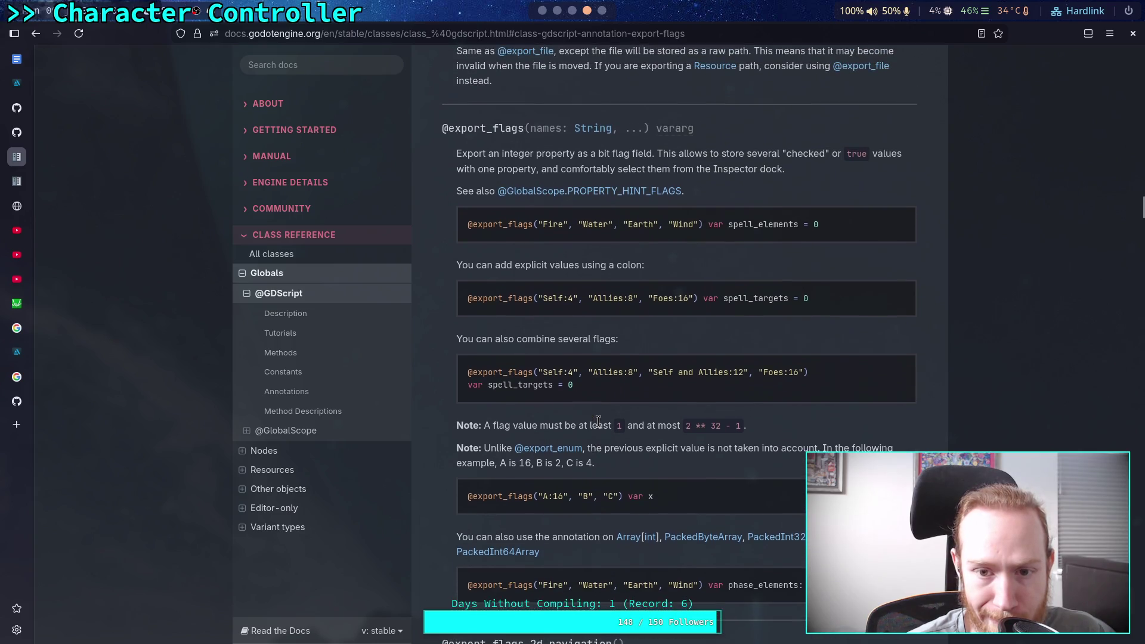
pyautogui.scroll(2, 598, 422)
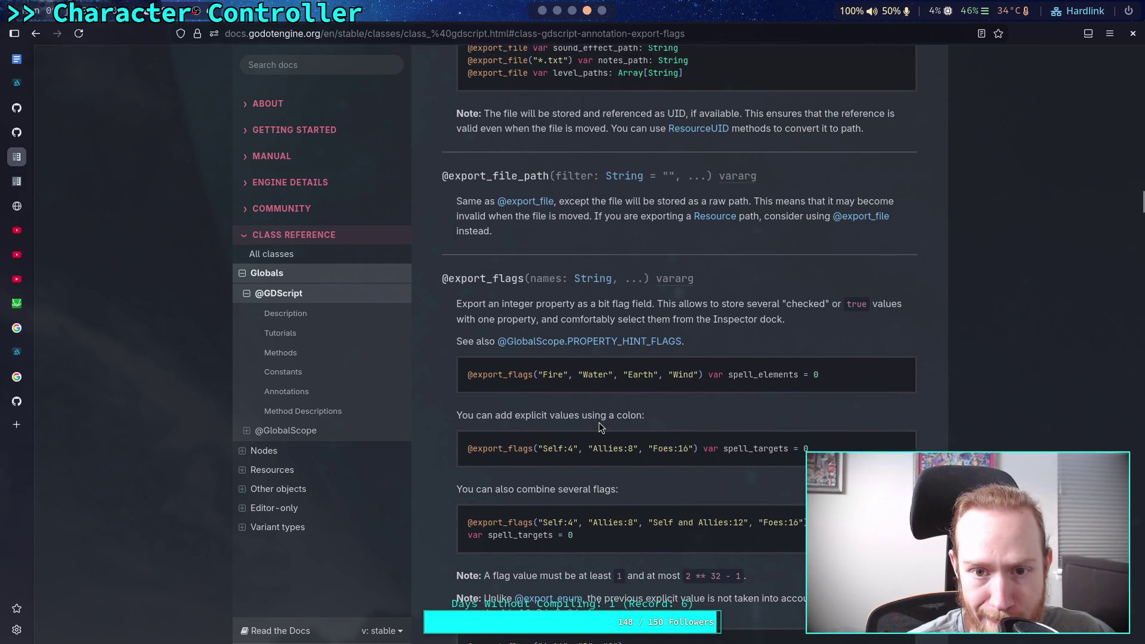
pyautogui.click(572, 10)
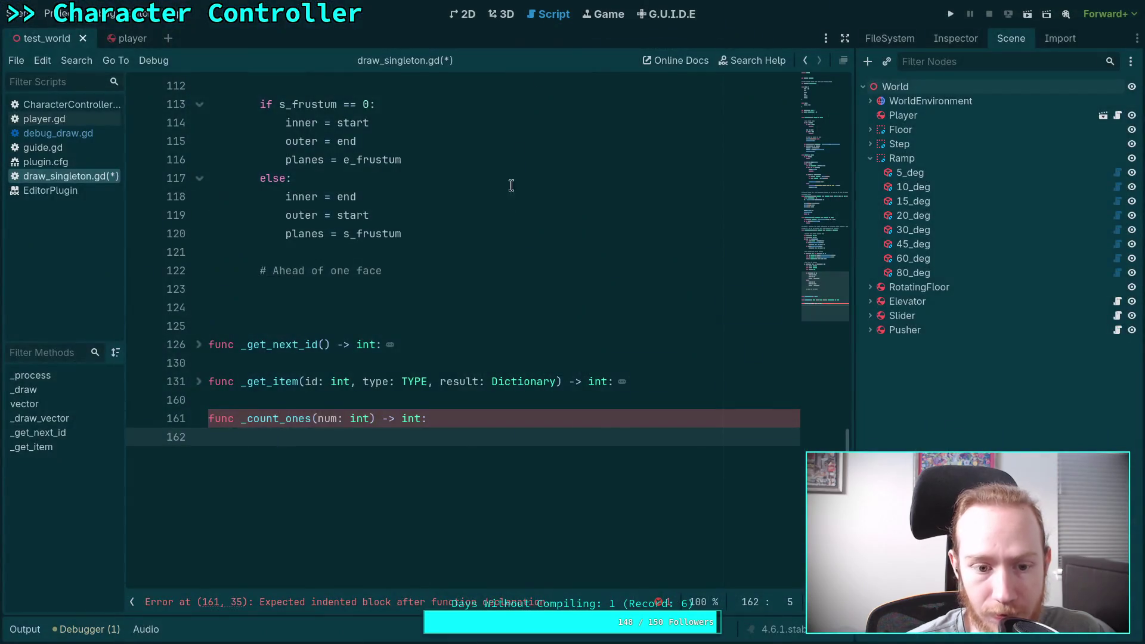
# Step: Delete the unfinished _count_ones stub and insert blank lines above '# Ahead of one face'
pyautogui.press('BackSpace')
pyautogui.hotkey('shift', 'Home')
pyautogui.press('BackSpace')
pyautogui.press('BackSpace')
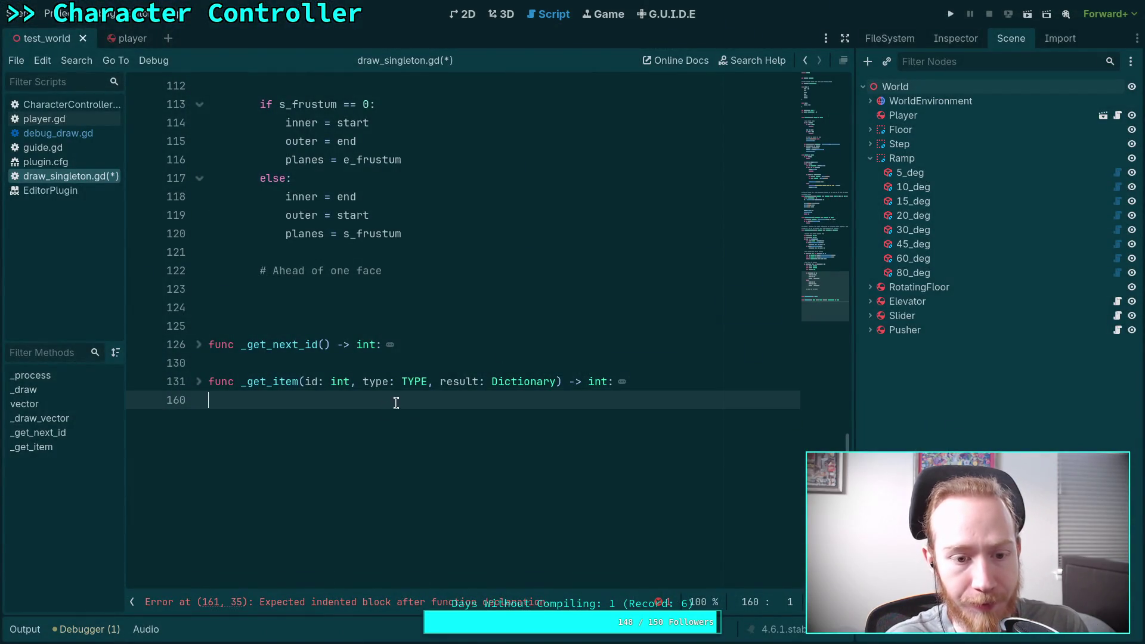
pyautogui.scroll(2, 390, 400)
pyautogui.click(439, 393)
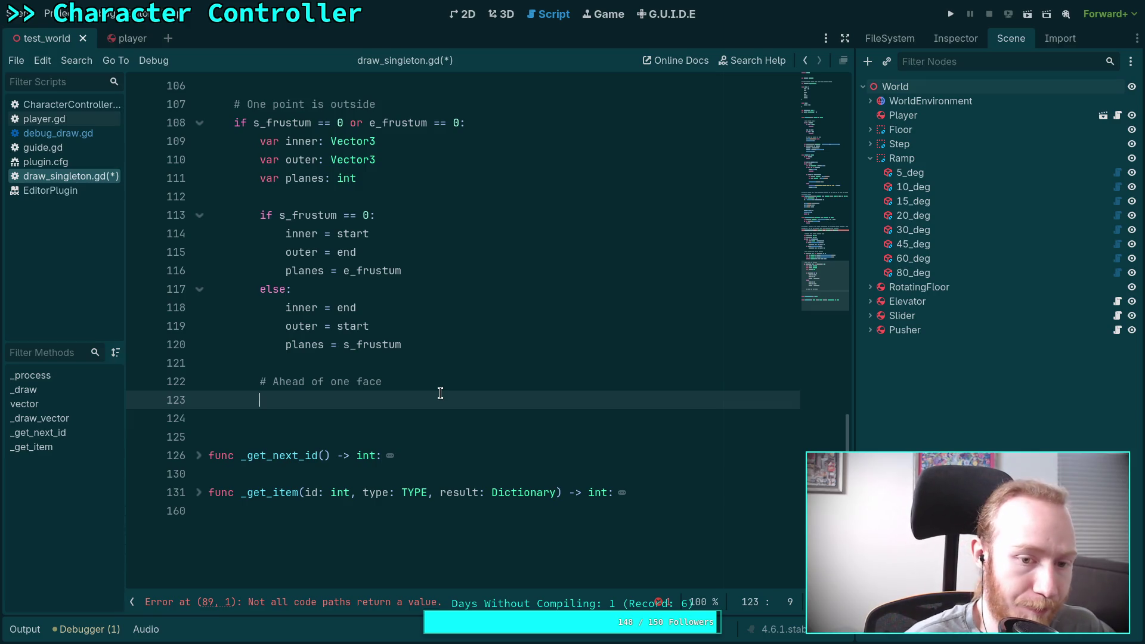
pyautogui.press('Up')
pyautogui.press('Return')
pyautogui.press('Up')
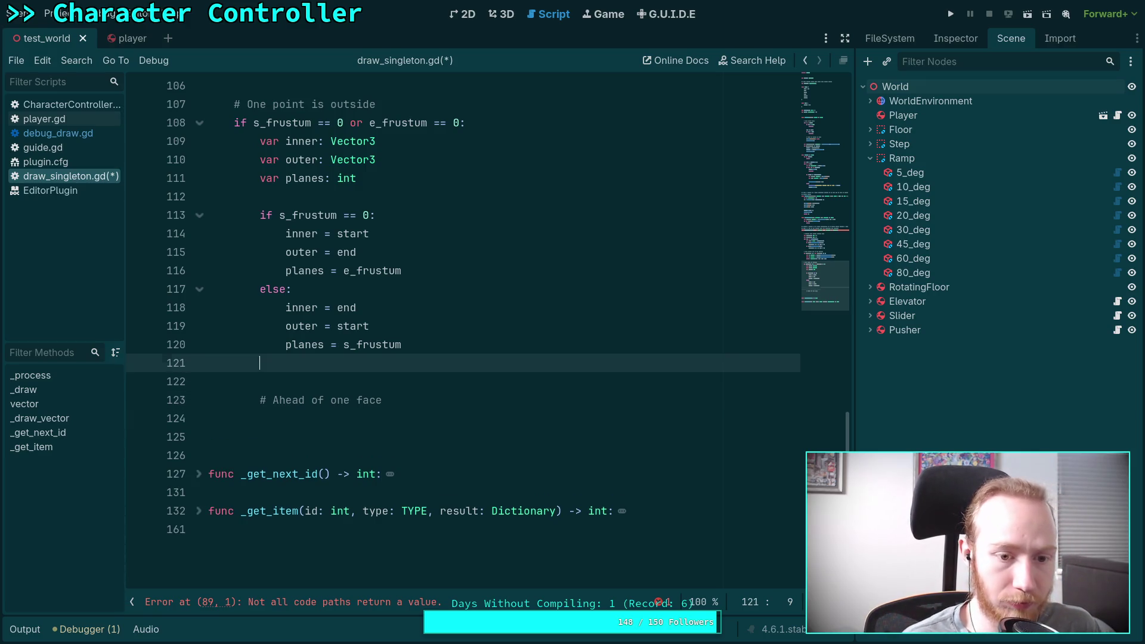
pyautogui.press('Return')
pyautogui.press('Up')
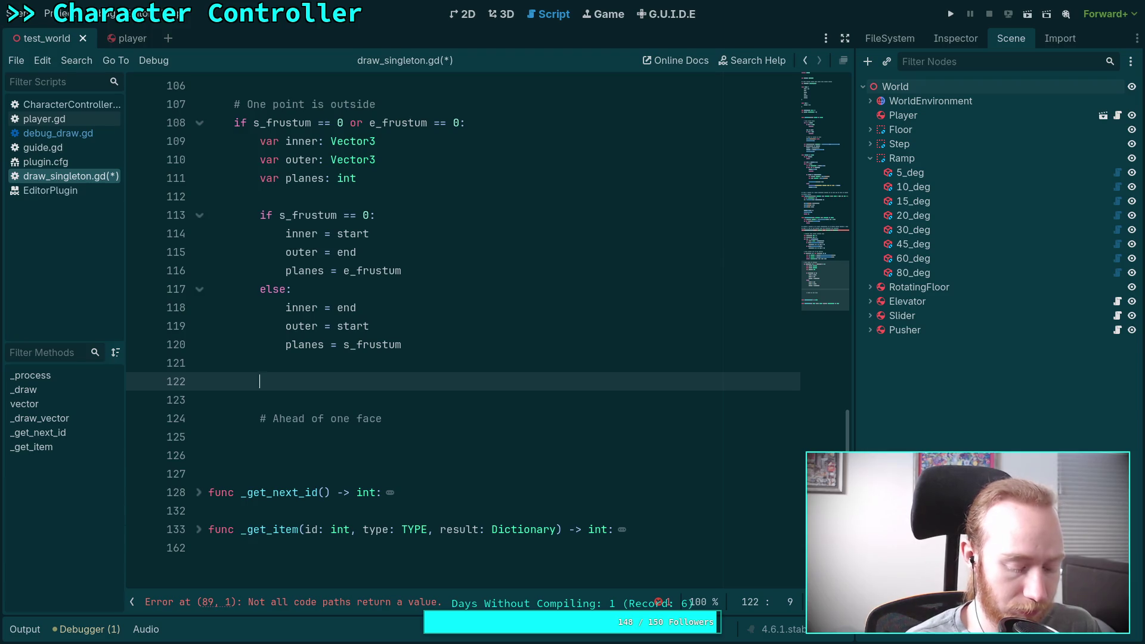
# Step: Try out 'var c: int =' and a Plane declaration on the blank lines, then erase them
pyautogui.write('var c: int = 0')
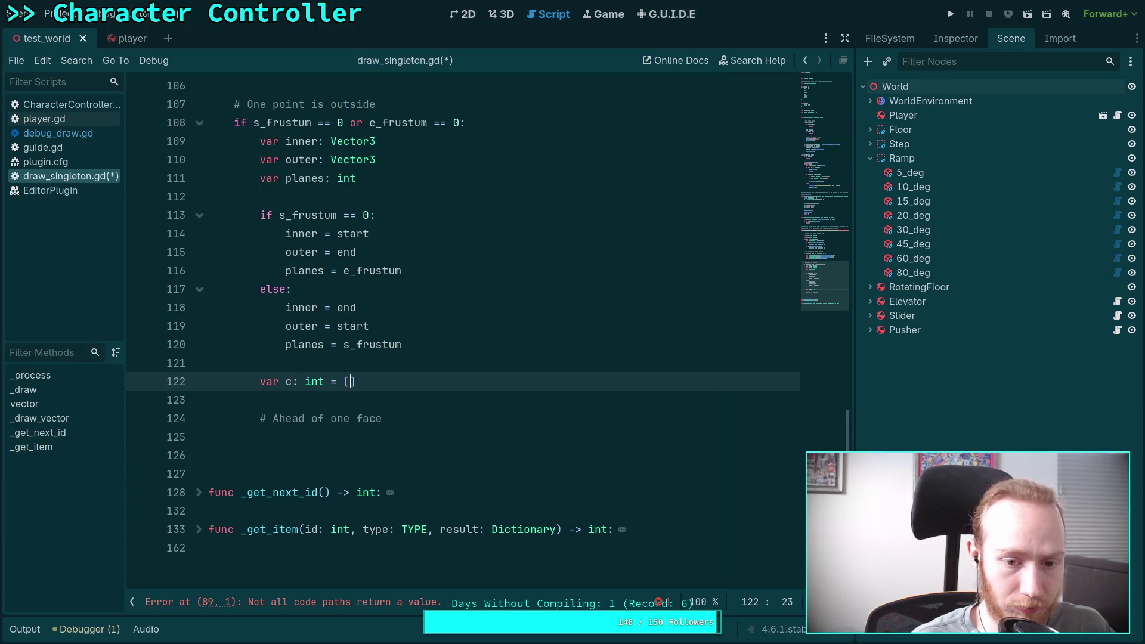
pyautogui.press('Return')
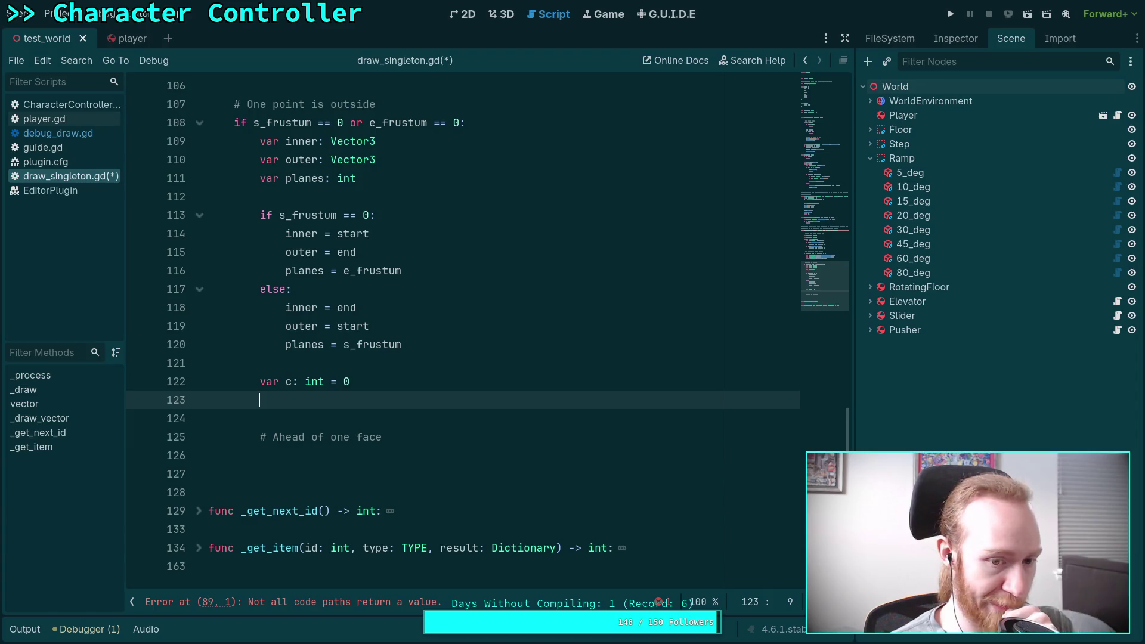
pyautogui.press('BackSpace')
pyautogui.press('BackSpace')
pyautogui.press('BackSpace')
pyautogui.write('r:Plane')
pyautogui.hotkey('ctrl', 'BackSpace')
pyautogui.hotkey('ctrl', 'BackSpace')
pyautogui.hotkey('ctrl', 'BackSpace')
pyautogui.scroll(2, 438, 416)
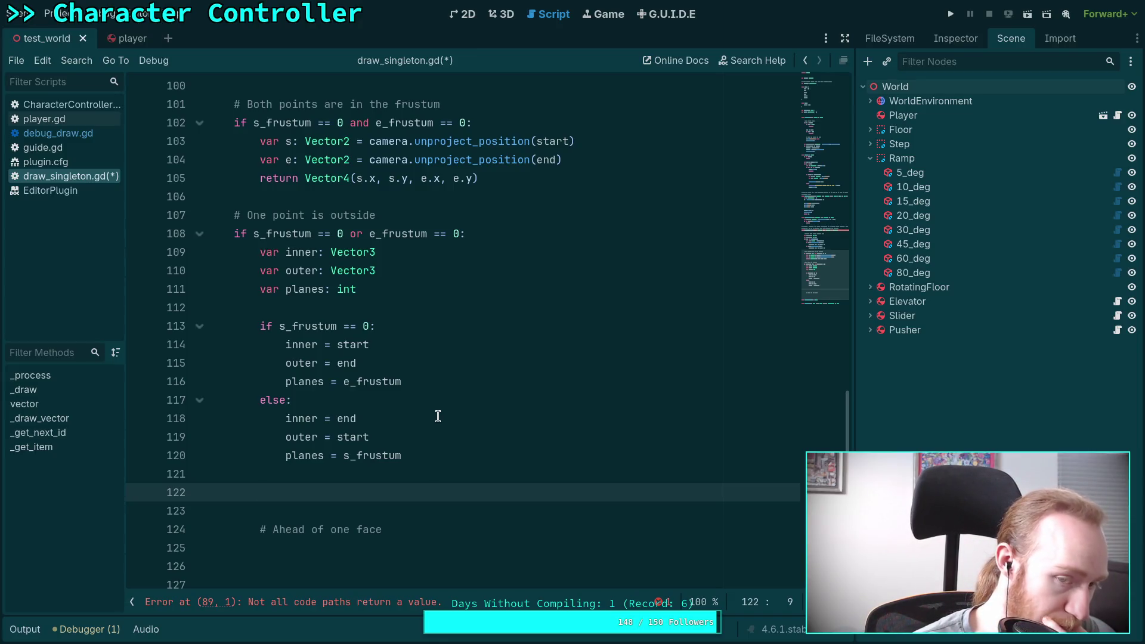
pyautogui.scroll(4, 438, 416)
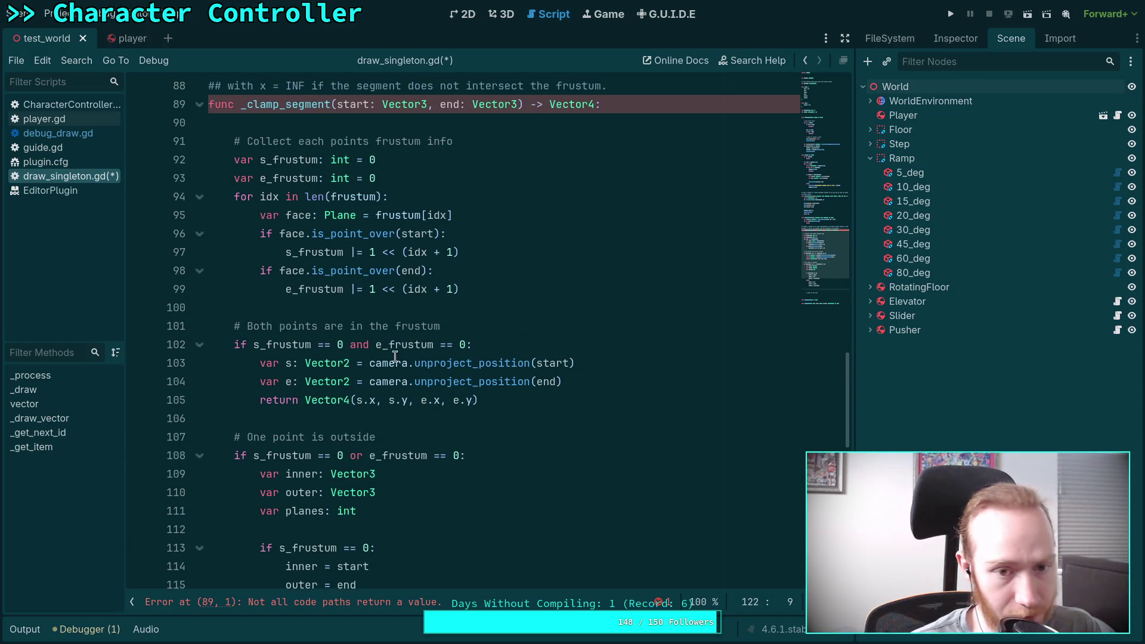
# Step: Retype the s_frustum and e_frustum declarations from int = 0 to Array[Plane]
pyautogui.scroll(1, 379, 335)
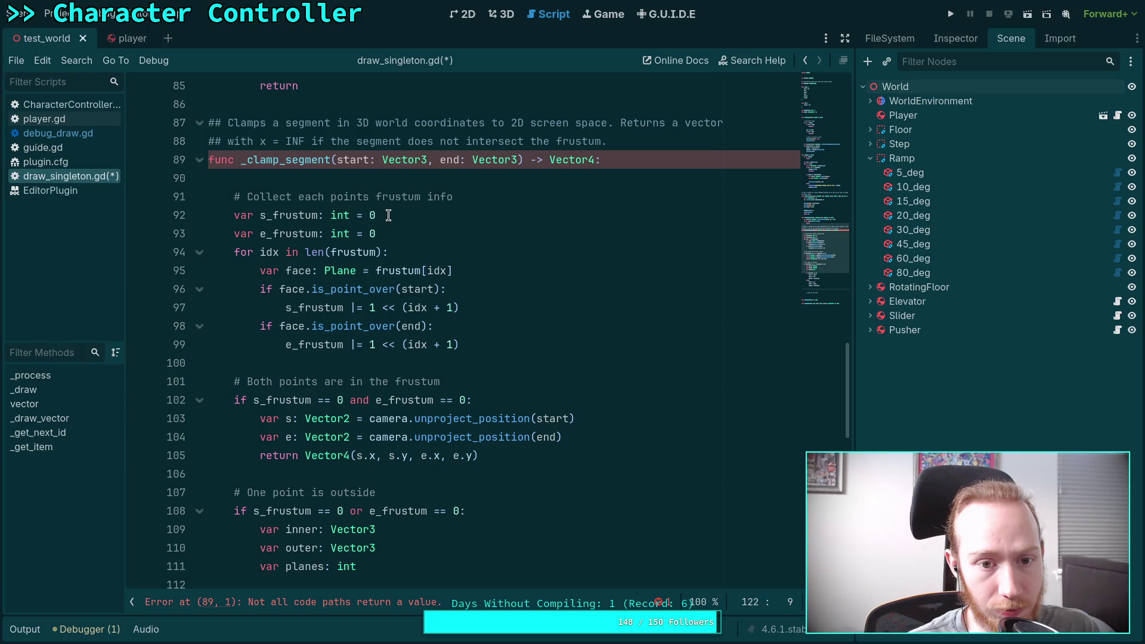
pyautogui.moveTo(388, 215); pyautogui.dragTo(331, 215)
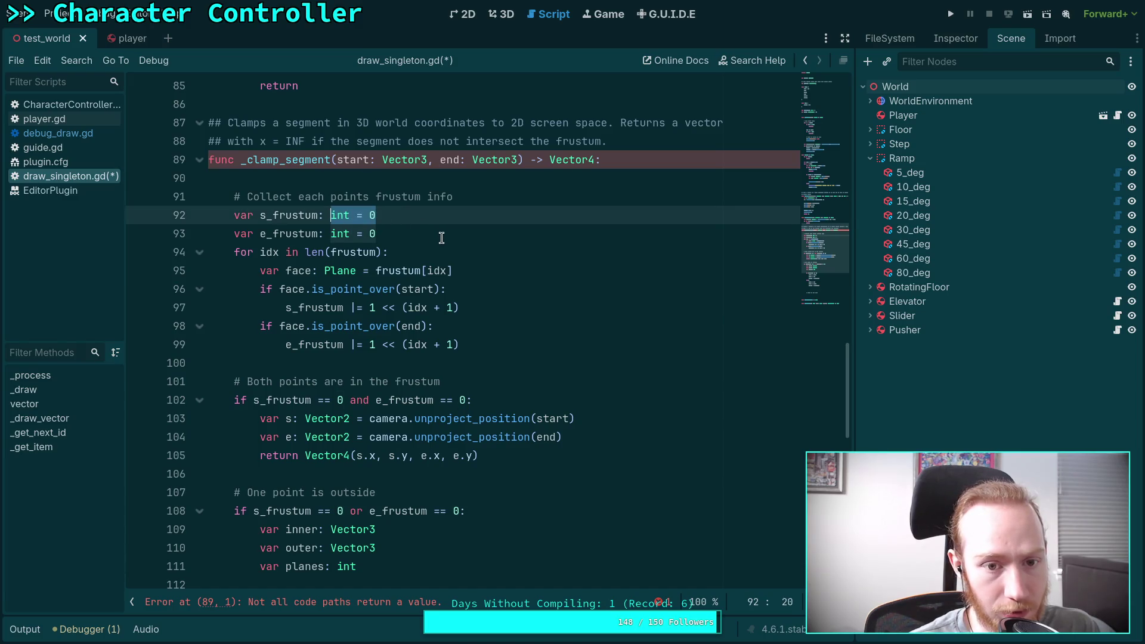
pyautogui.scroll(1, 441, 238)
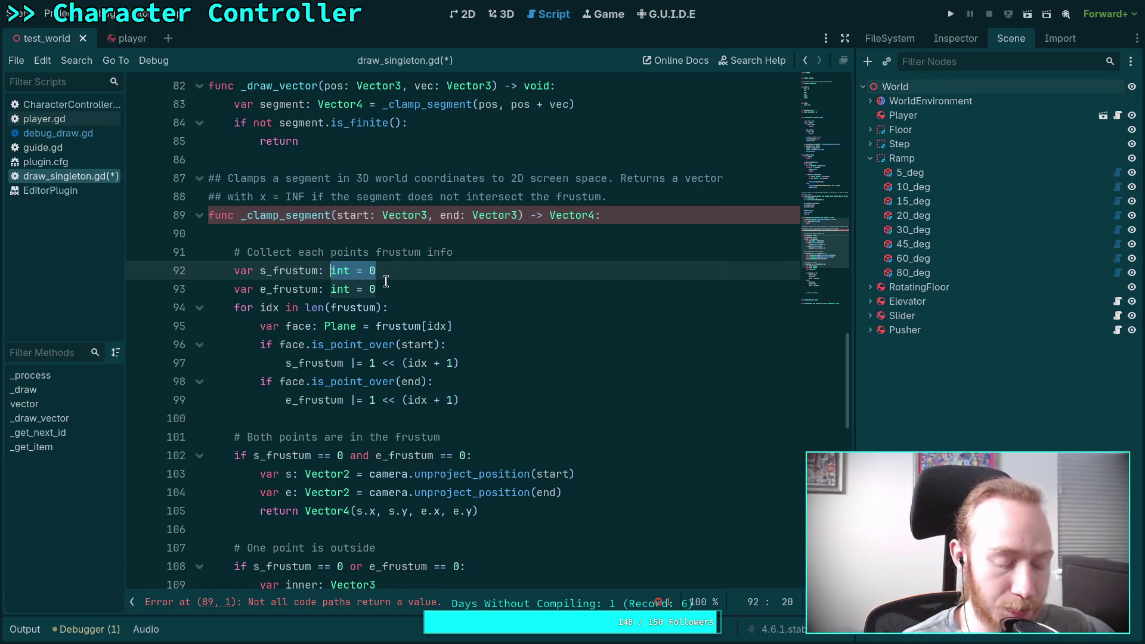
pyautogui.write('Array[Plane')
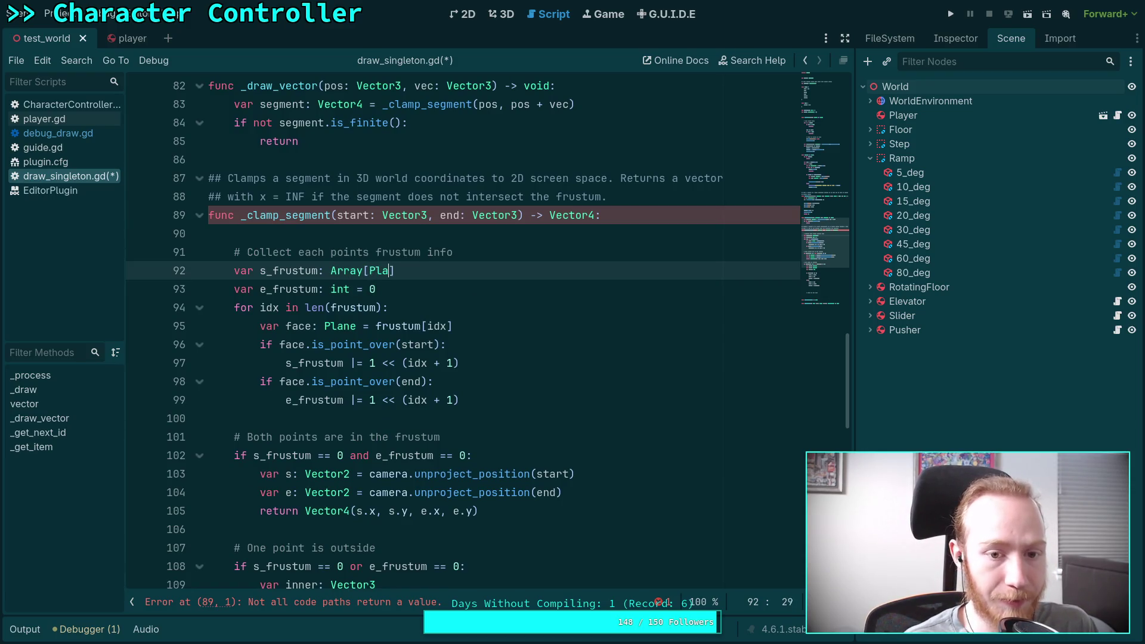
pyautogui.press('Escape')
pyautogui.press('Down')
pyautogui.press('BackSpace')
pyautogui.press('BackSpace')
pyautogui.press('BackSpace')
pyautogui.press('BackSpace')
pyautogui.press('BackSpace')
pyautogui.write('Array[')
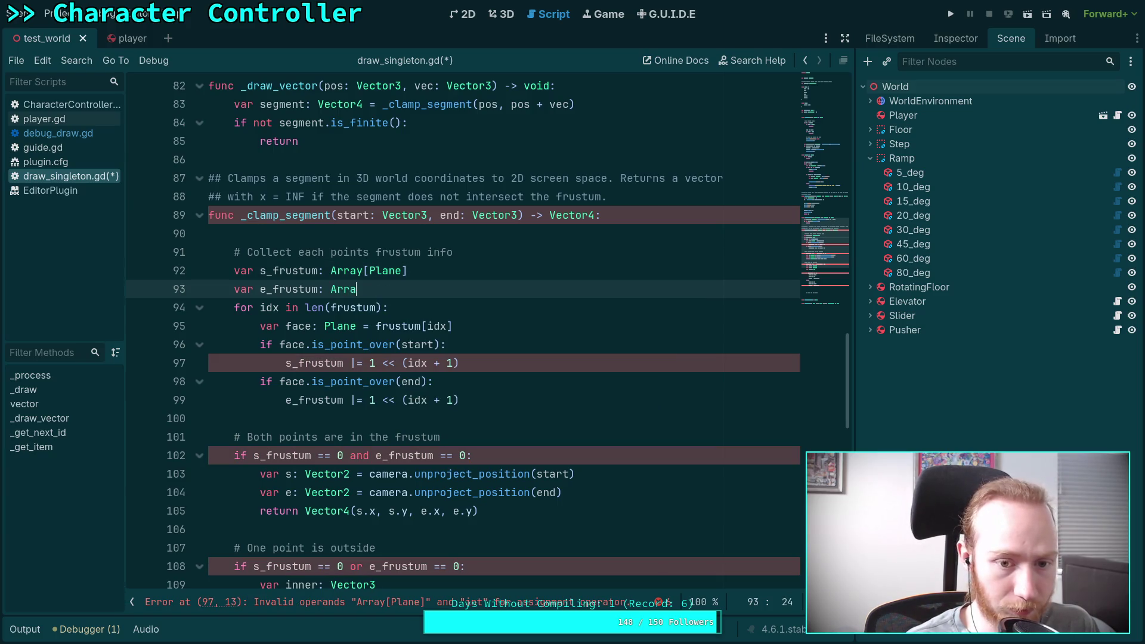
pyautogui.write('Plane')
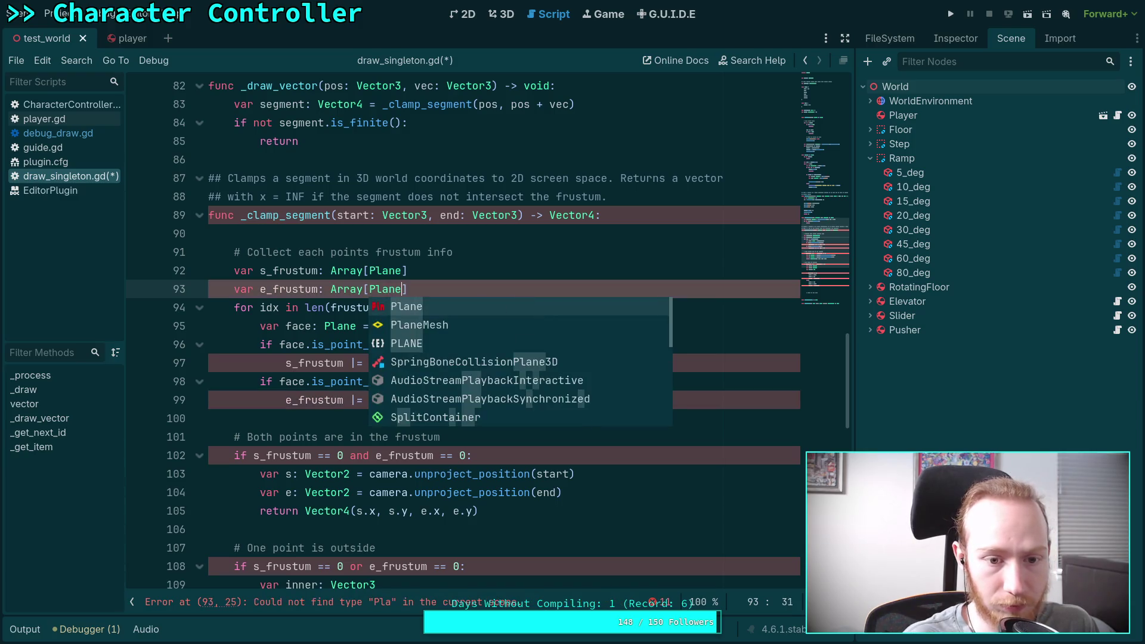
pyautogui.press('Escape')
# Step: Replace the bit-flag lines 97 and 99 with s_frustum.append(face) and e_frustum.append(face)
pyautogui.moveTo(350, 361); pyautogui.dragTo(499, 358)
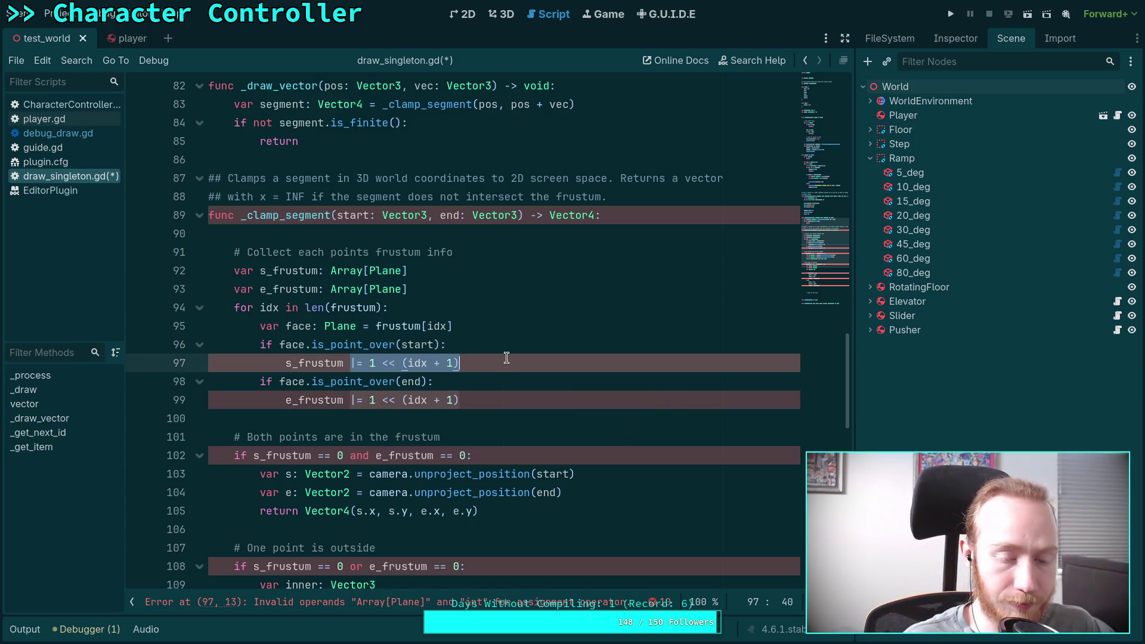
pyautogui.press('BackSpace')
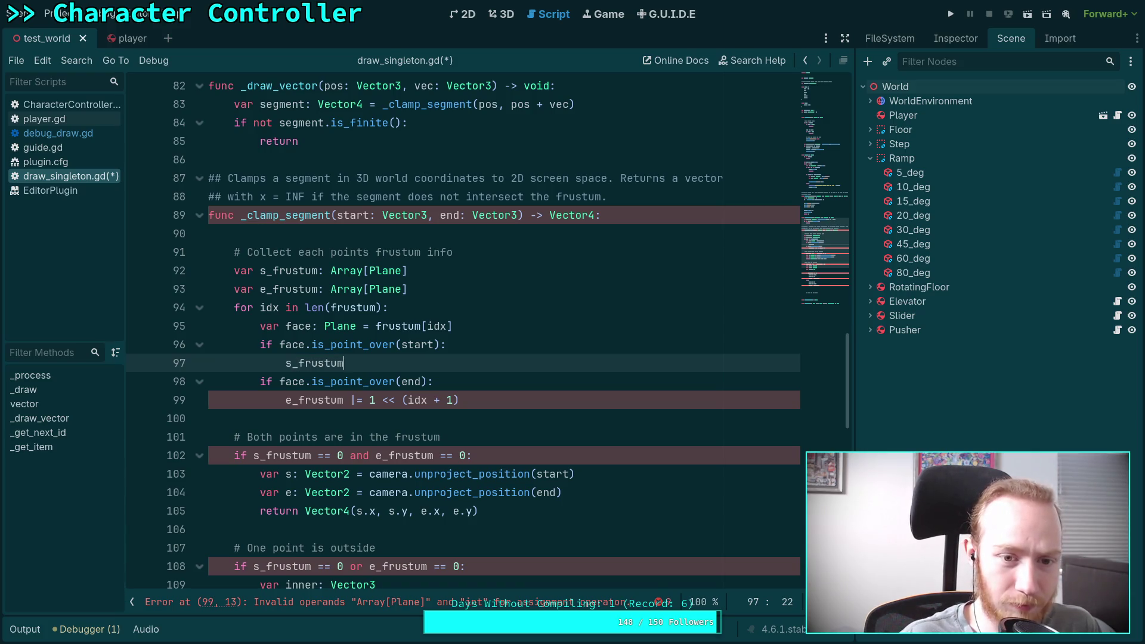
pyautogui.click(466, 270)
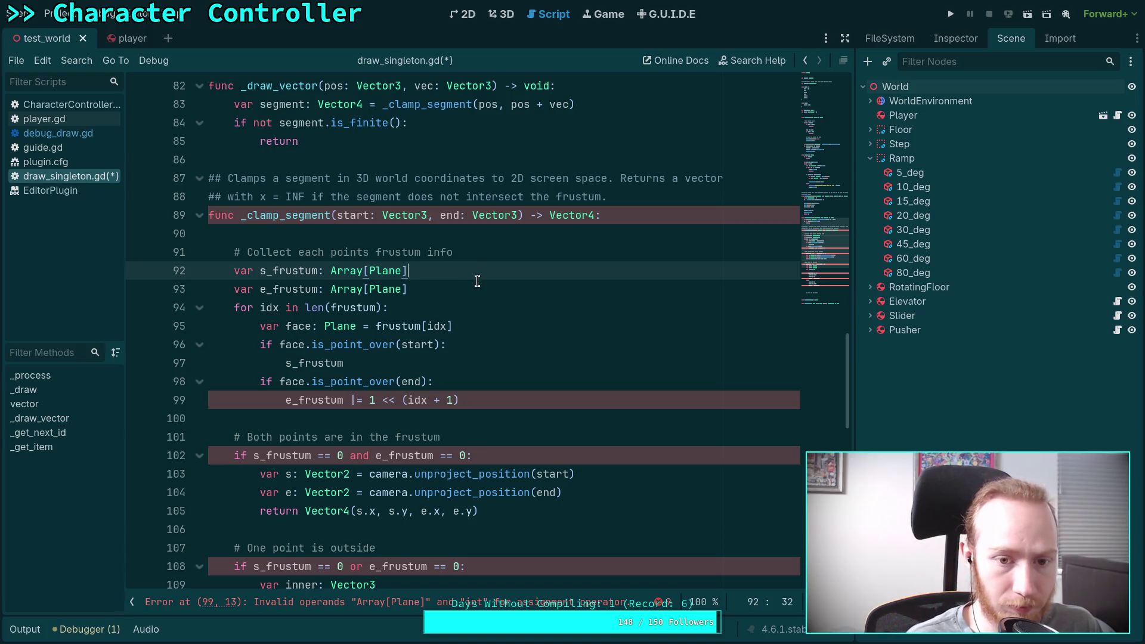
pyautogui.press('Down')
pyautogui.press('Down')
pyautogui.press('Down')
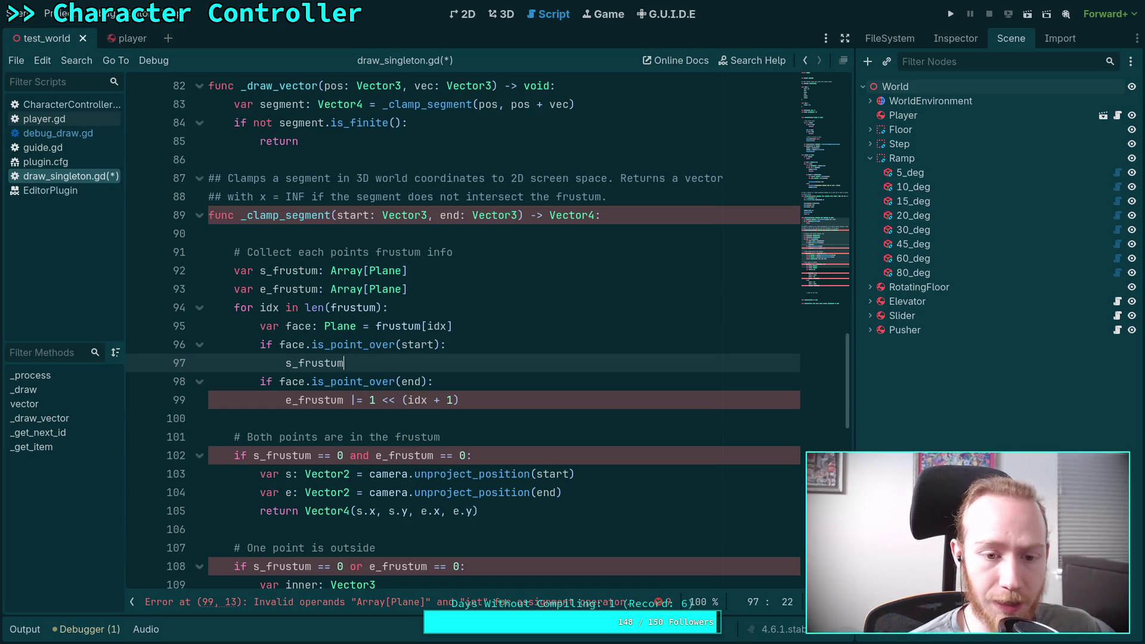
pyautogui.write('.append')
pyautogui.press('Return')
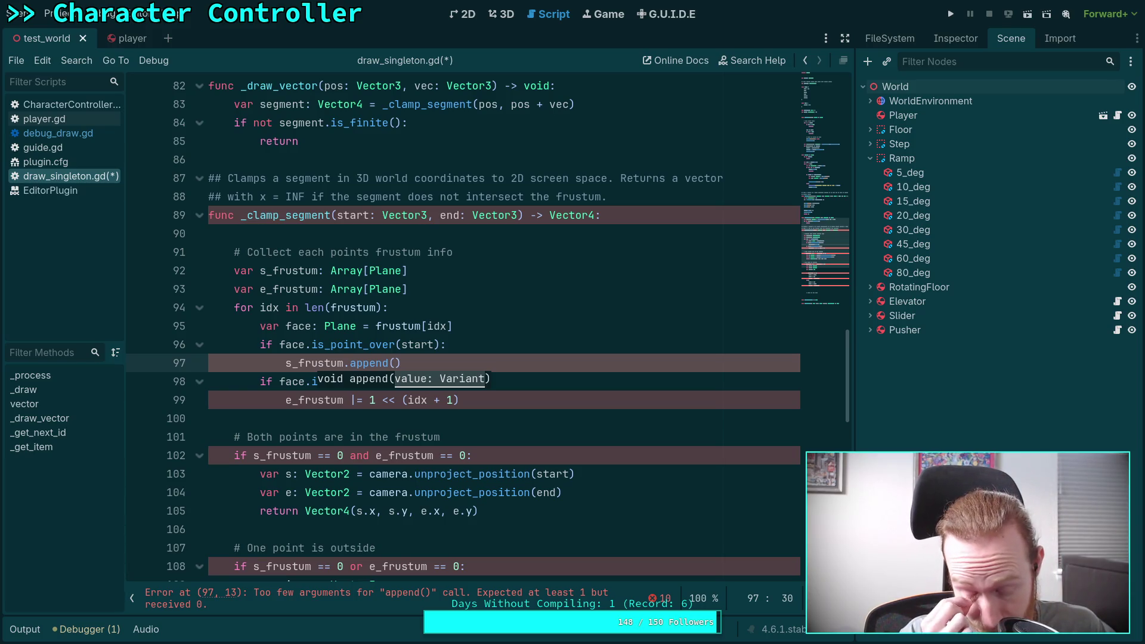
pyautogui.write('face')
pyautogui.click(410, 248)
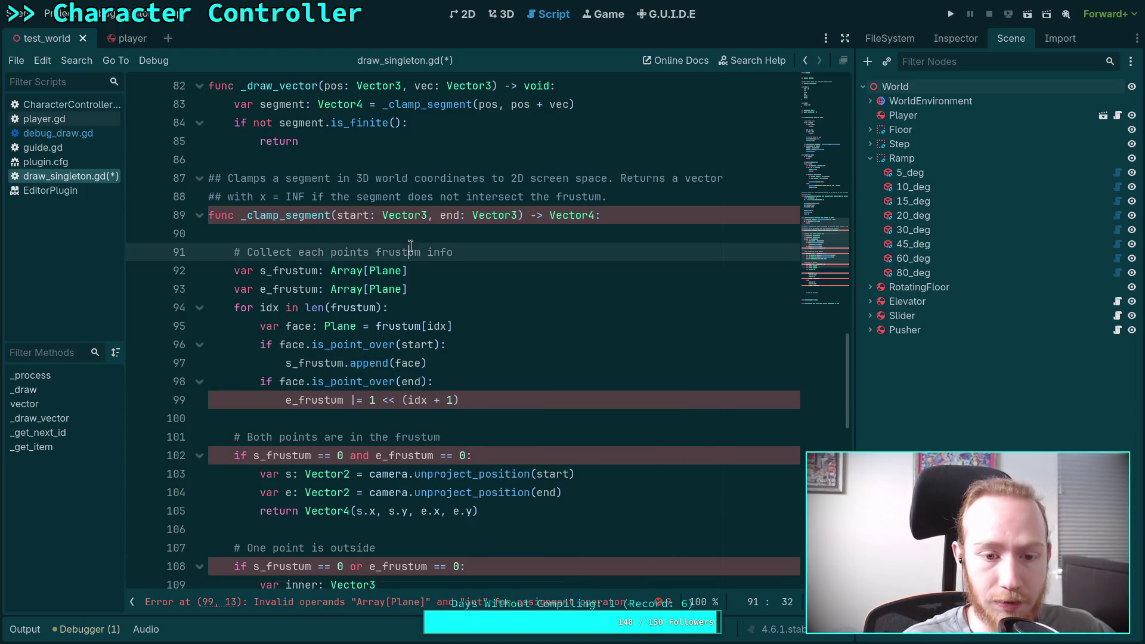
pyautogui.moveTo(344, 400); pyautogui.dragTo(479, 398)
pyautogui.write('.app')
pyautogui.press('Return')
pyautogui.write('face)')
pyautogui.scroll(-1, 395, 391)
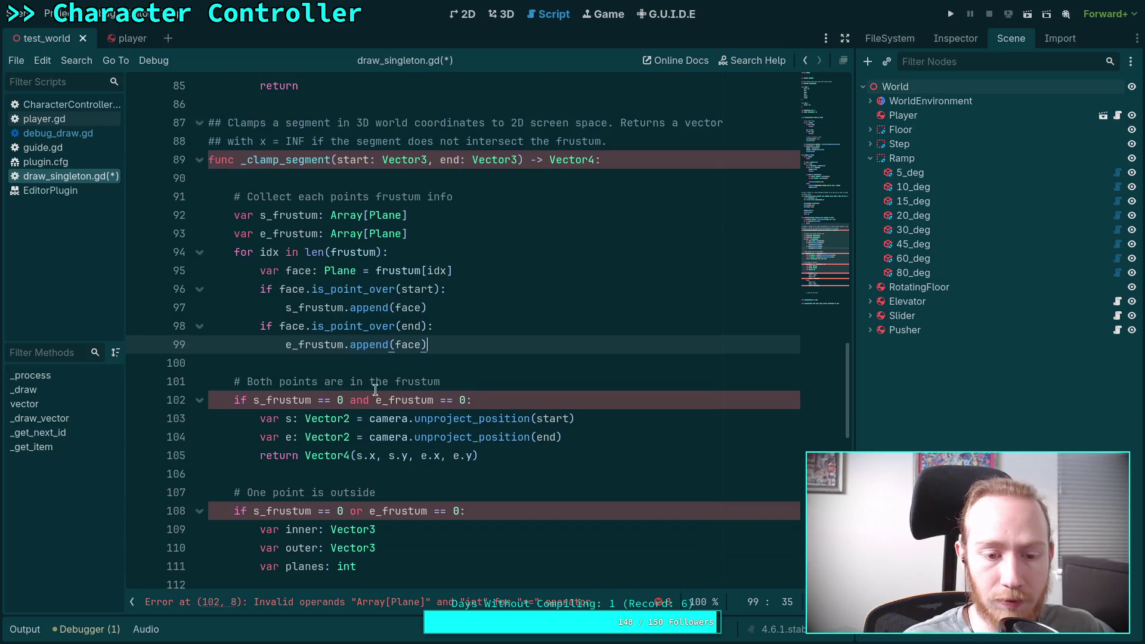
# Step: Use .size() on s_frustum and e_frustum in the conditions on lines 102, 108 and 113
pyautogui.click(308, 400)
pyautogui.moveTo(312, 400); pyautogui.dragTo(340, 401)
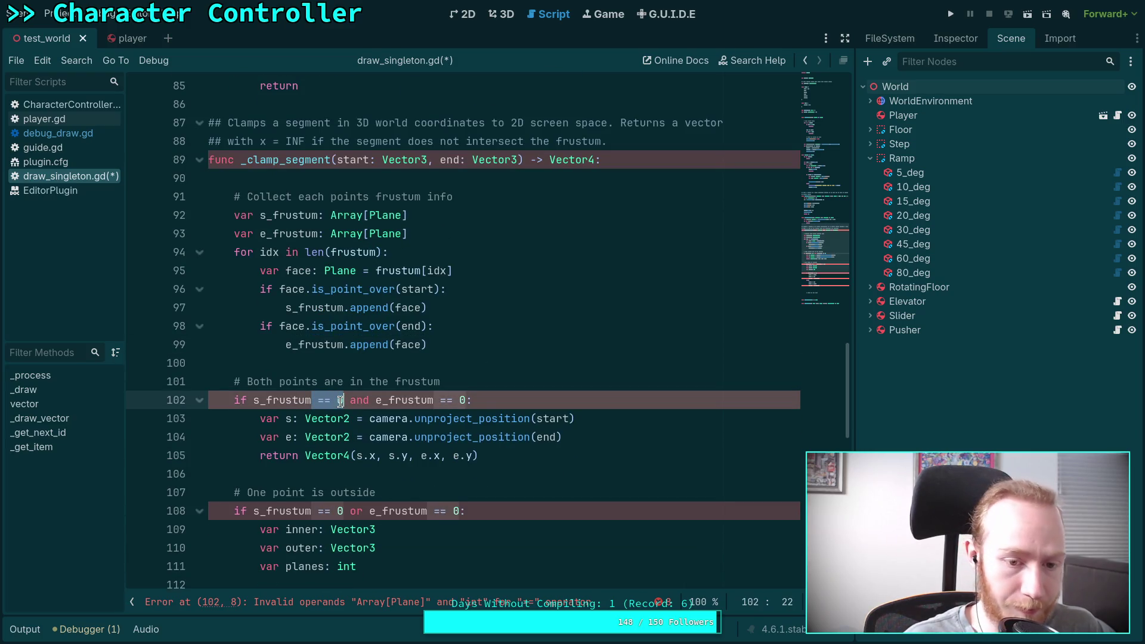
pyautogui.write('.size() == 0')
pyautogui.moveTo(481, 400); pyautogui.dragTo(516, 400)
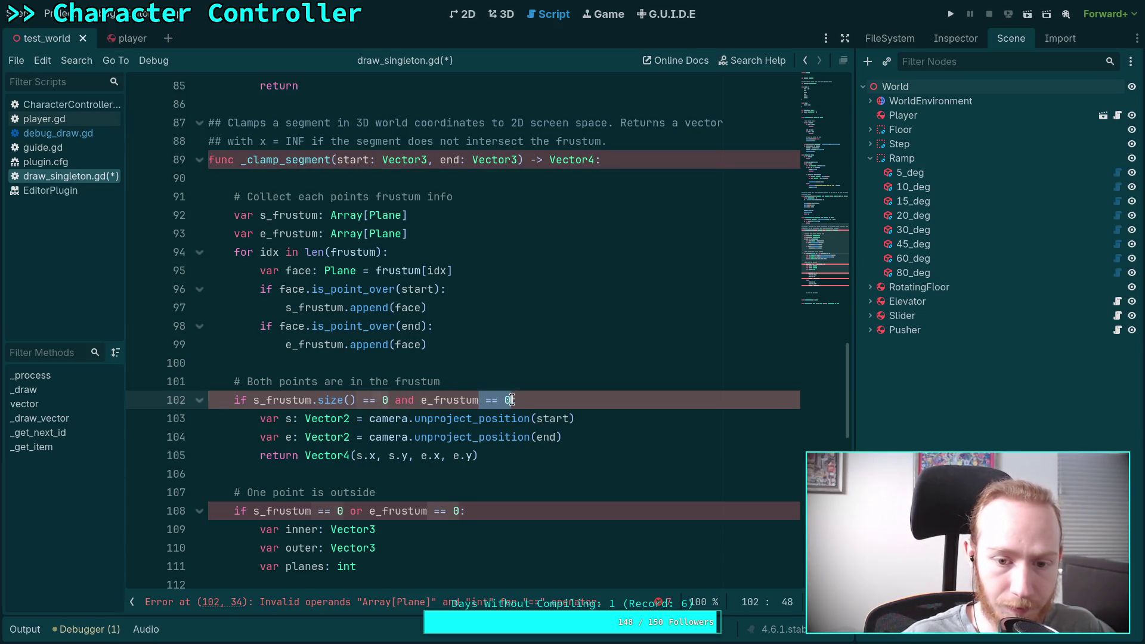
pyautogui.write('.size() == 0')
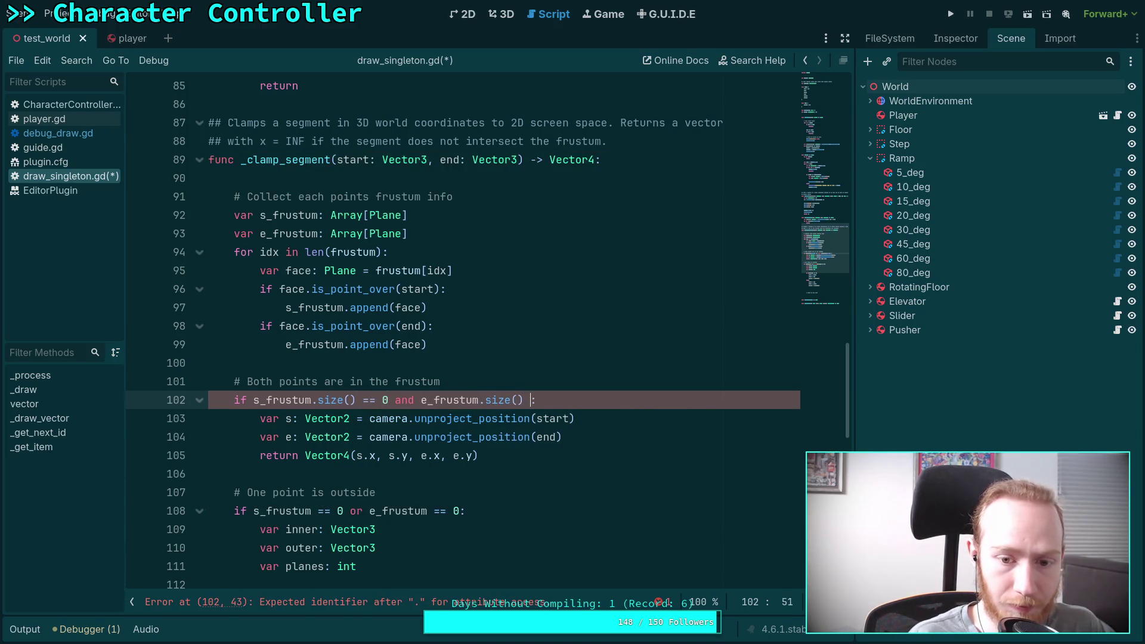
pyautogui.scroll(-2, 468, 390)
pyautogui.scroll(-1, 468, 391)
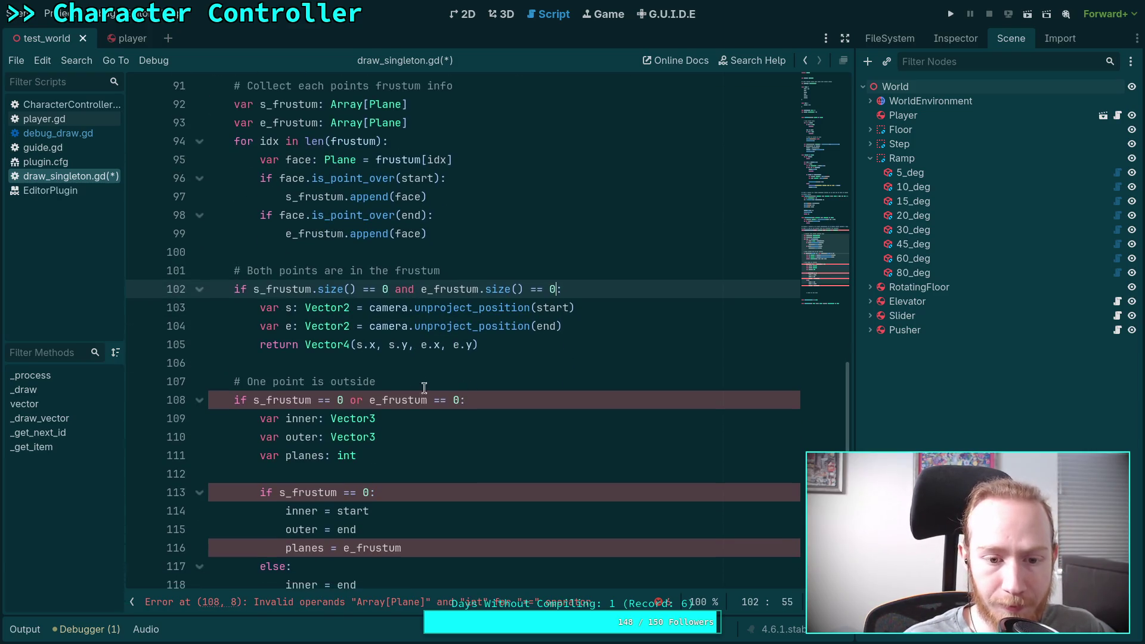
pyautogui.moveTo(311, 400); pyautogui.dragTo(331, 403)
pyautogui.press('Left')
pyautogui.write('.size()')
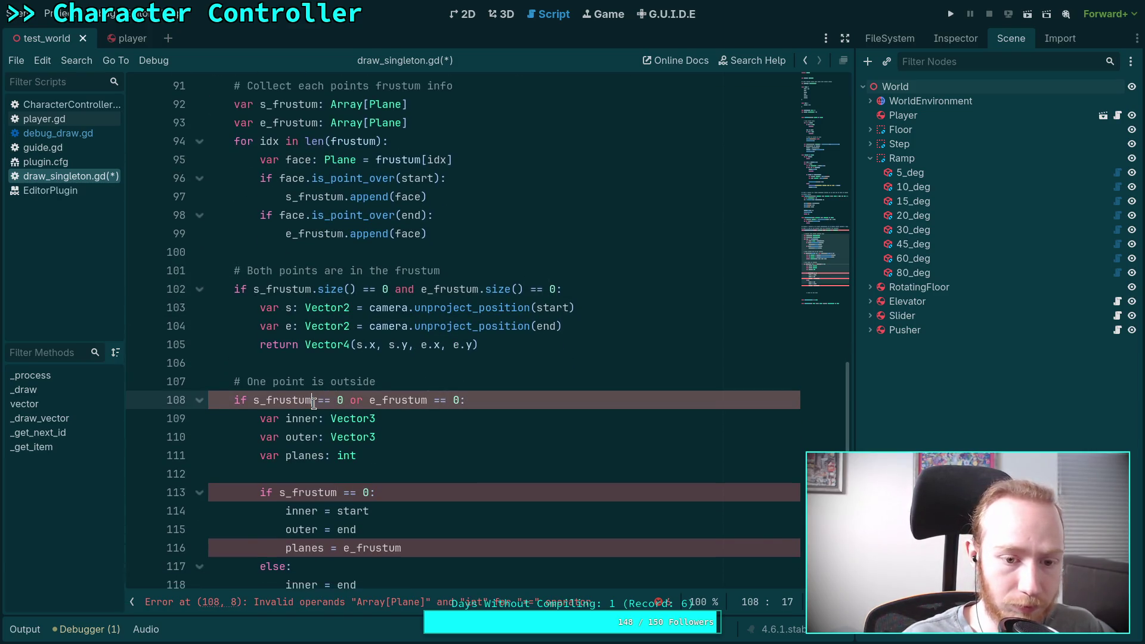
pyautogui.click(471, 400)
pyautogui.write('.size()')
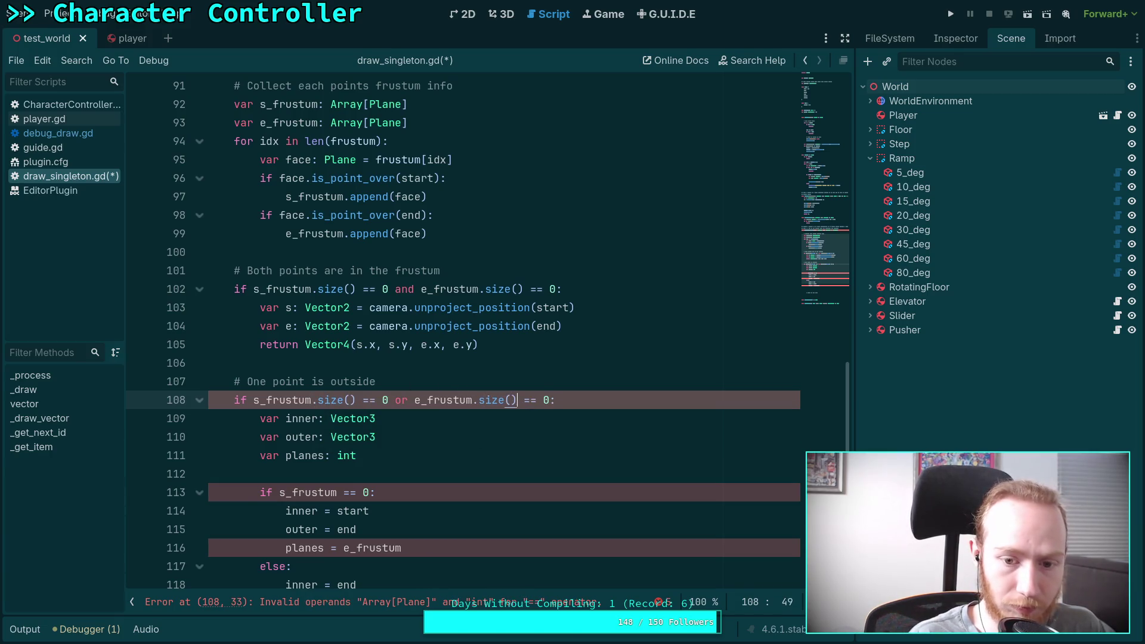
pyautogui.scroll(-2, 429, 391)
pyautogui.click(335, 381)
pyautogui.write('.size()')
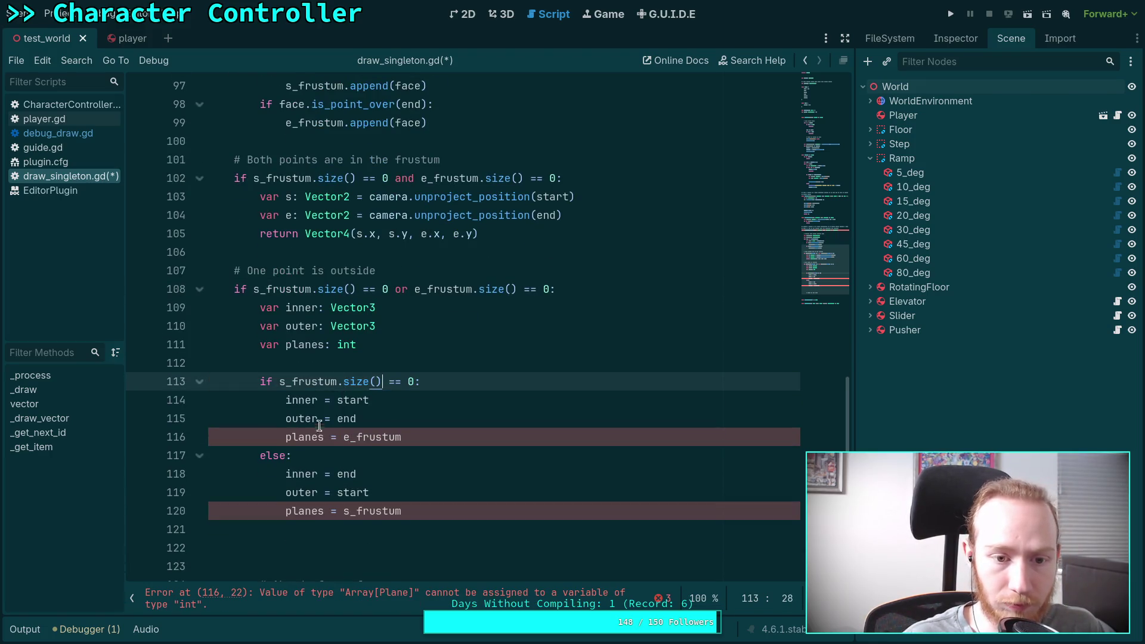
# Step: Type planes as Array[Plane] and add an 'if planes.size()' one-face check below the comment
pyautogui.doubleClick(346, 345)
pyautogui.write('A')
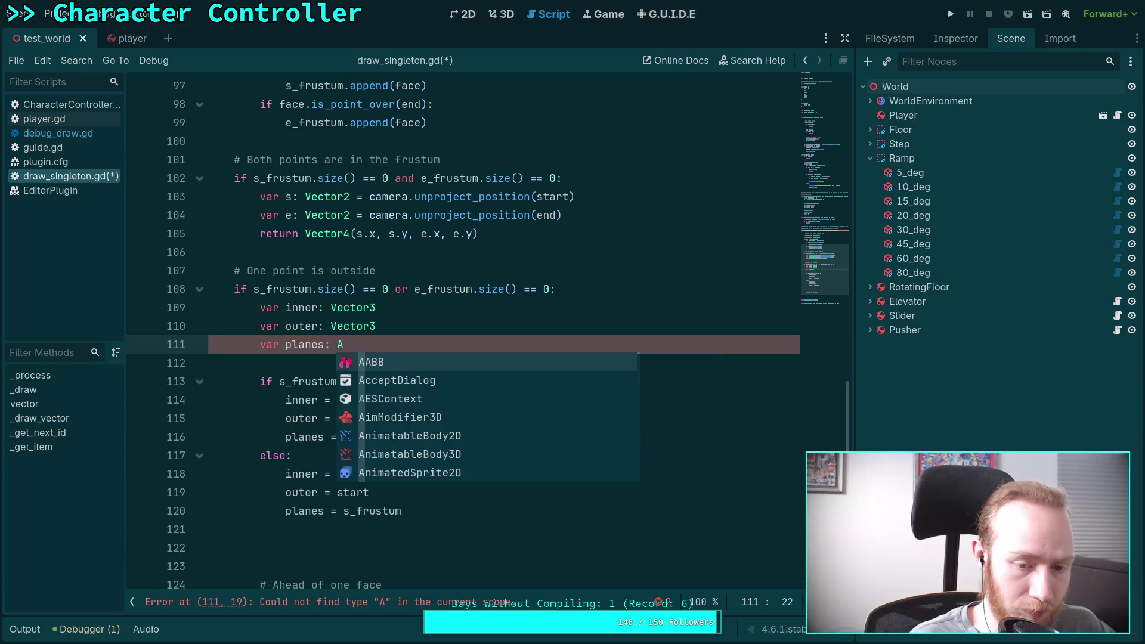
pyautogui.write('rray[Plane')
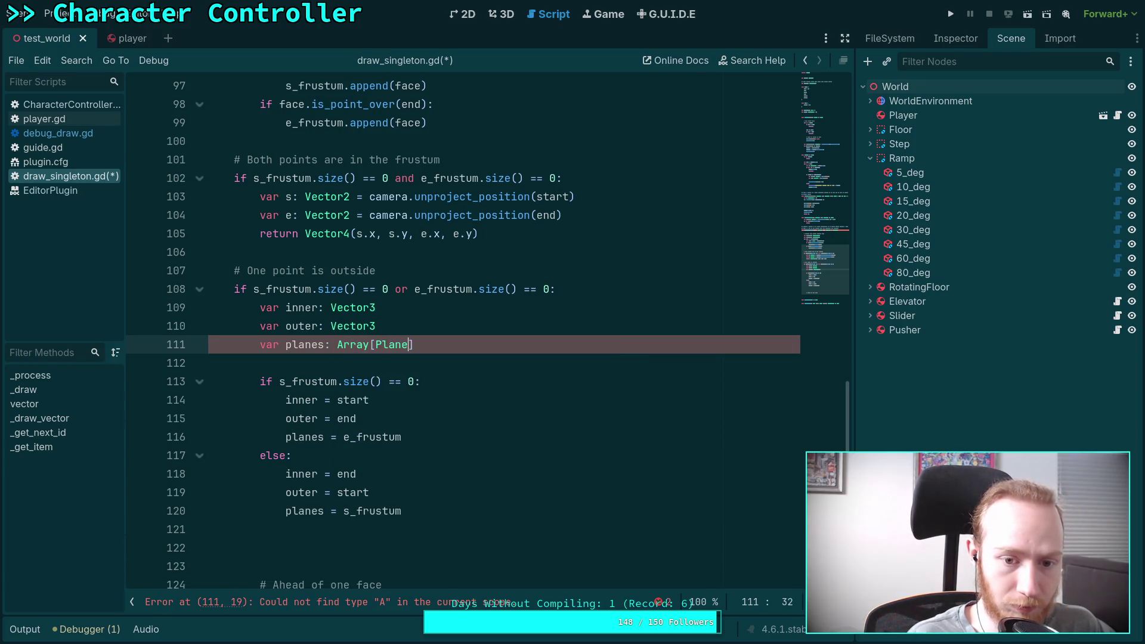
pyautogui.click(244, 381)
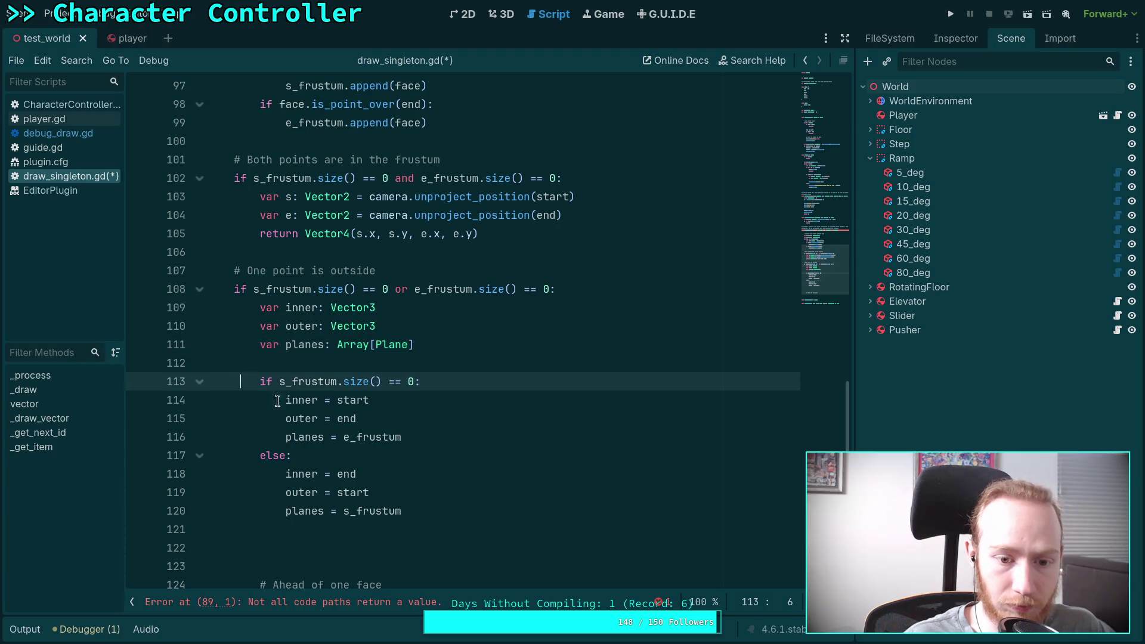
pyautogui.click(418, 459)
pyautogui.scroll(-2, 419, 459)
pyautogui.click(412, 445)
pyautogui.press('BackSpace')
pyautogui.press('BackSpace')
pyautogui.press('BackSpace')
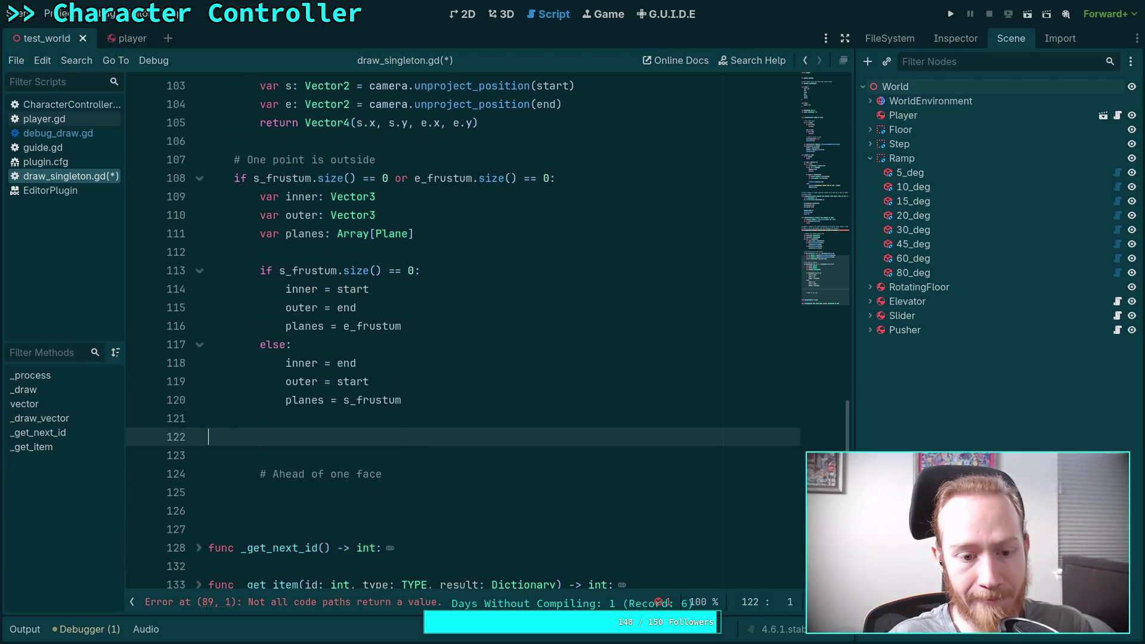
pyautogui.click(456, 441)
pyautogui.press('Return')
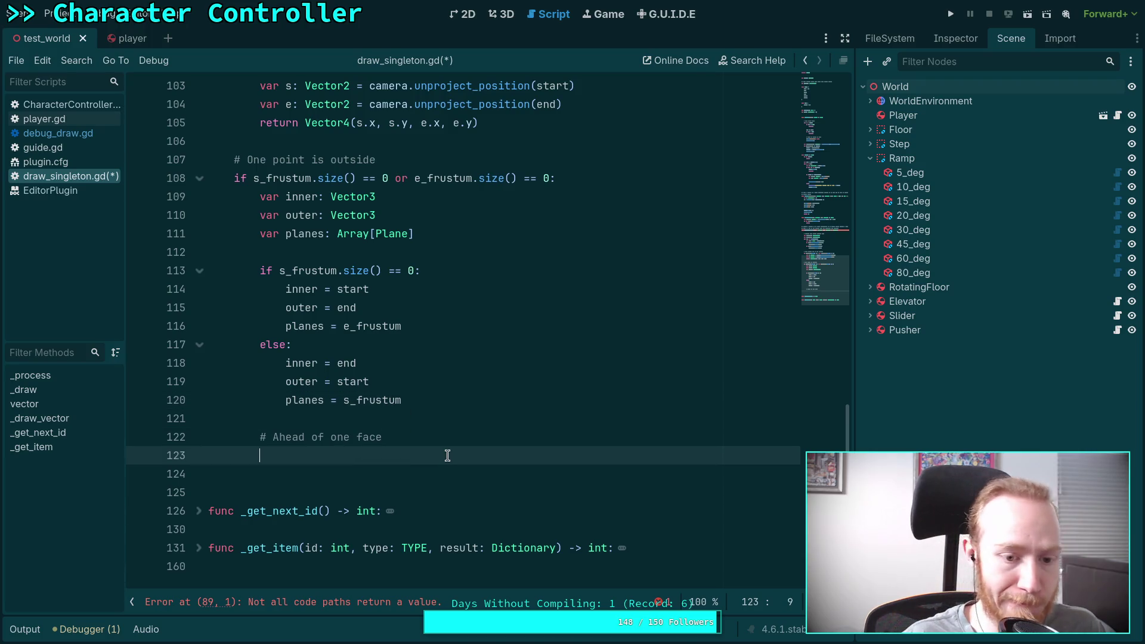
pyautogui.write('if planes.size')
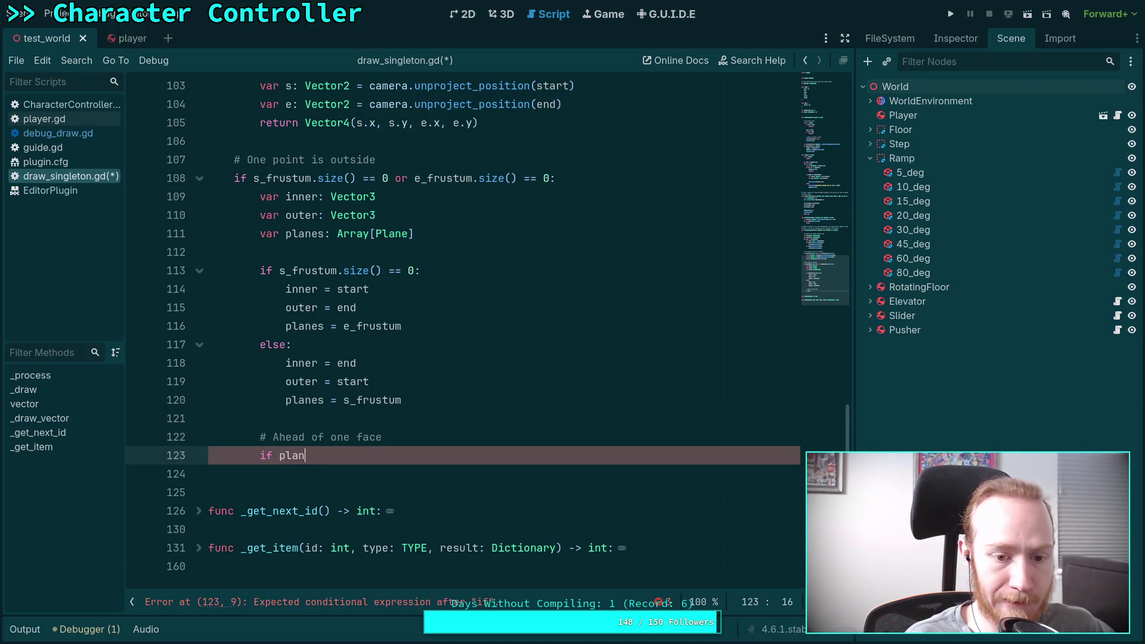
pyautogui.press('Return')
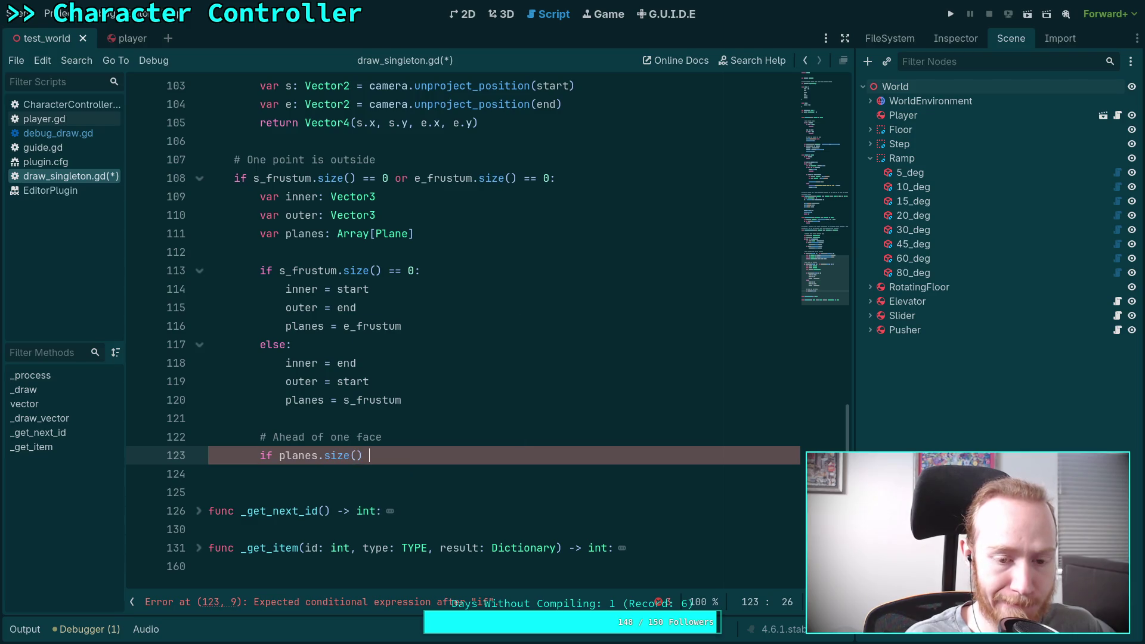
pyautogui.write('== 1:')
pyautogui.press('Return')
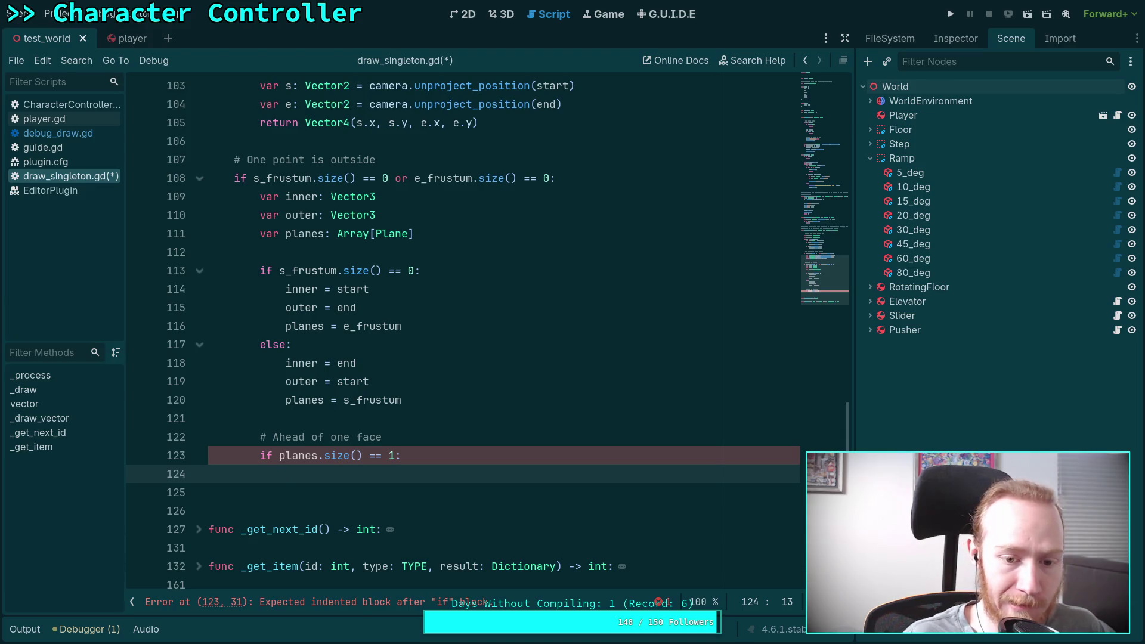
# Step: Add 'simple intersect' to the comment and write 'outer = planes[0].intersects_segment' in the block
pyautogui.click(454, 439)
pyautogui.write(',')
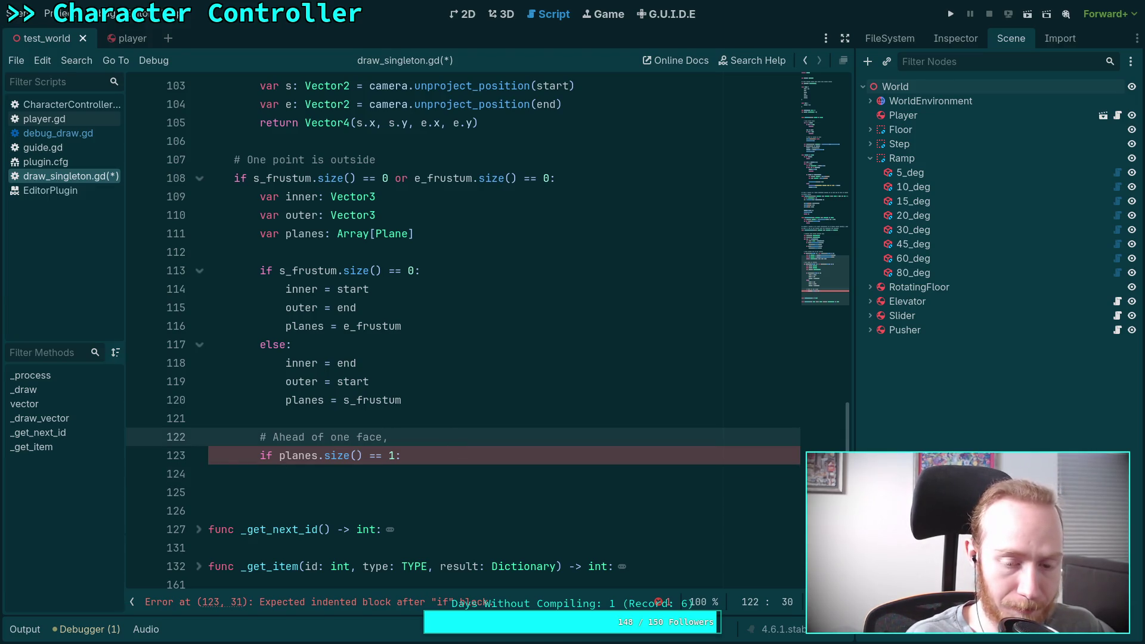
pyautogui.write('simple')
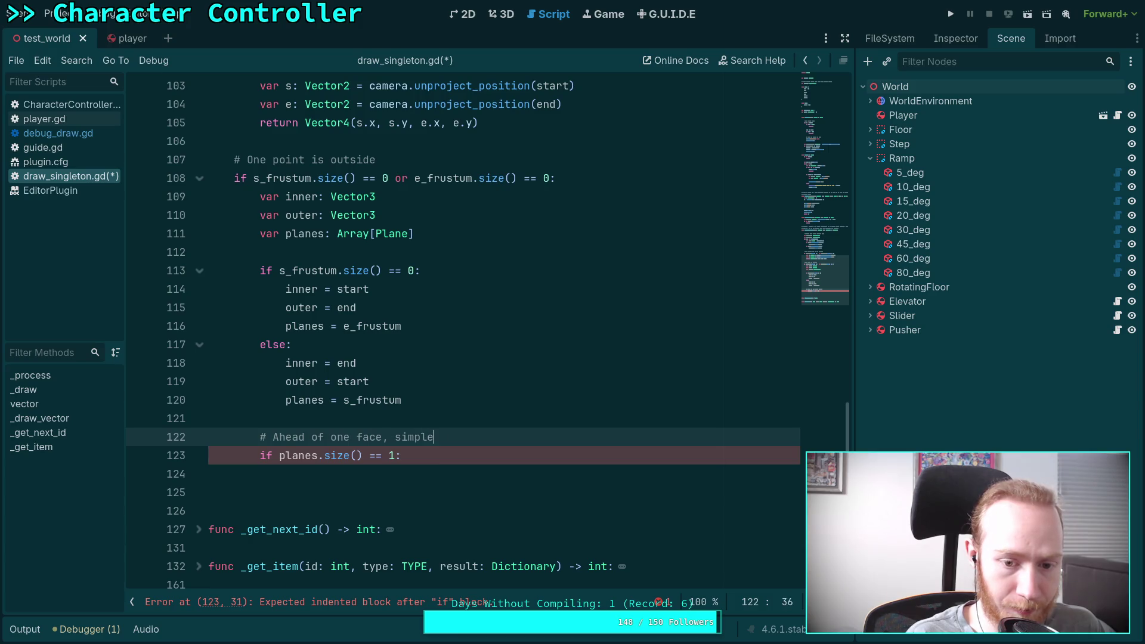
pyautogui.press('BackSpace')
pyautogui.write('y int')
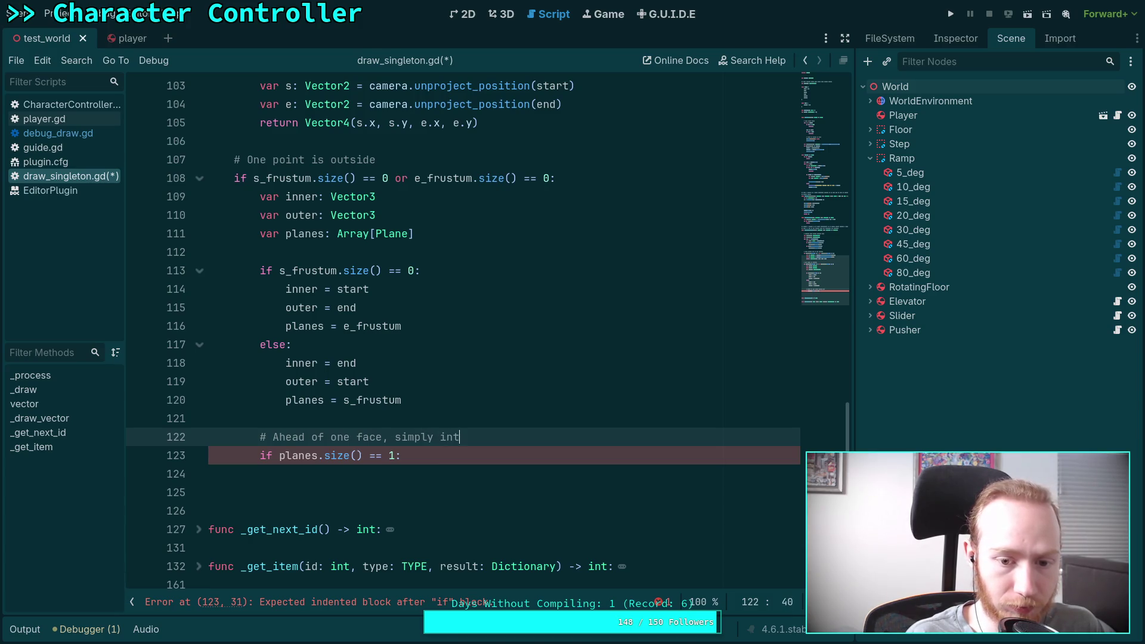
pyautogui.write('ersect')
pyautogui.press('Down')
pyautogui.press('Down')
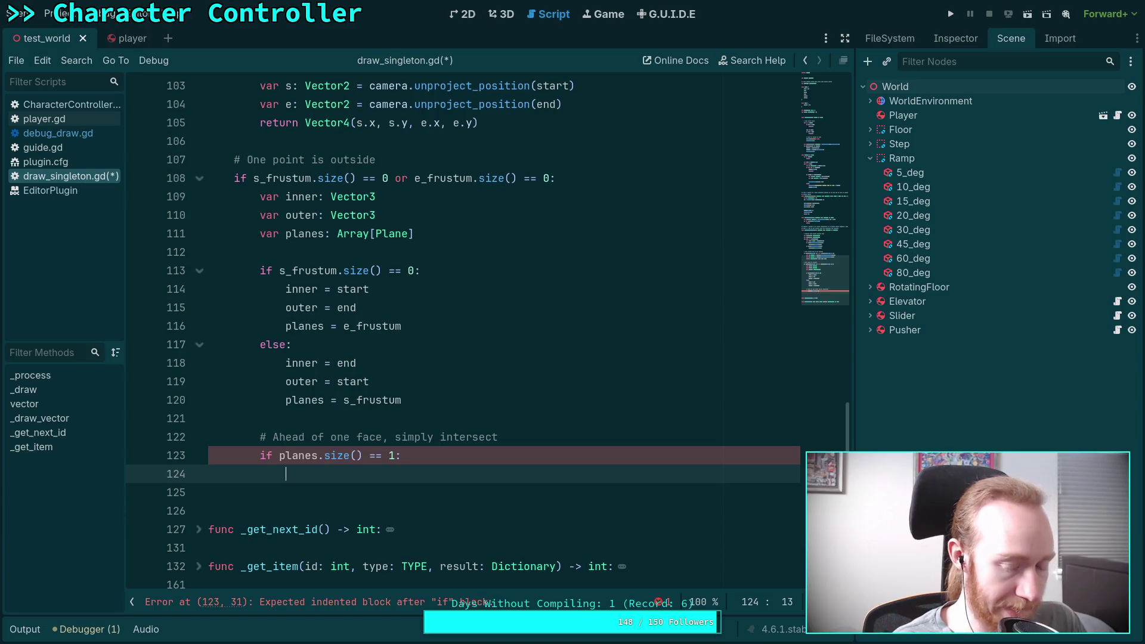
pyautogui.write('outer ')
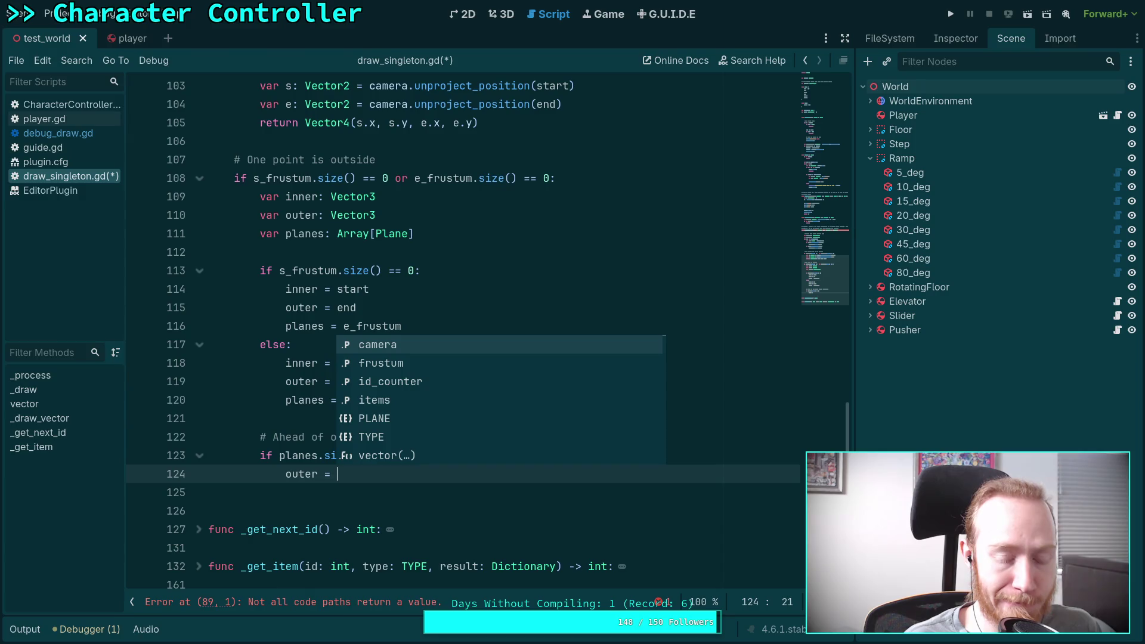
pyautogui.write('= planes')
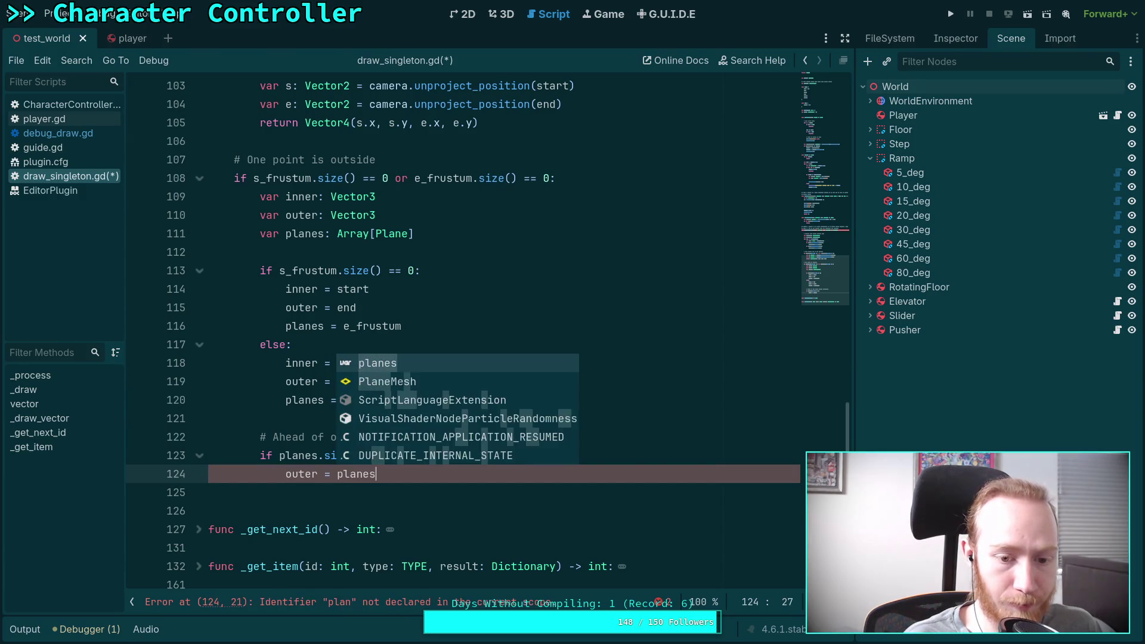
pyautogui.write('[0].in')
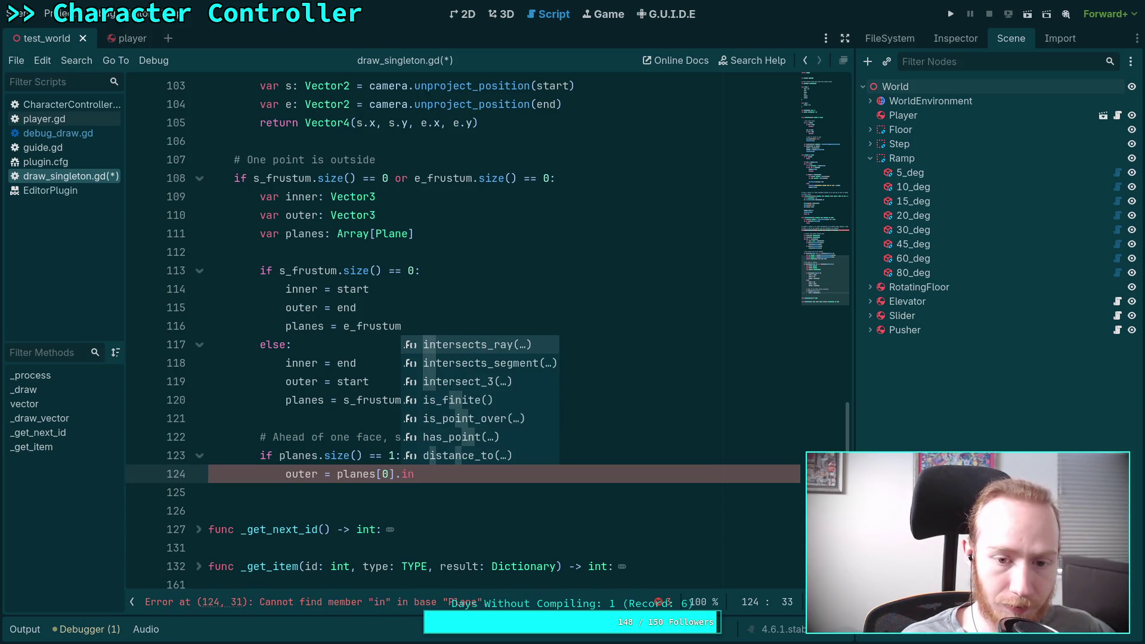
pyautogui.press('Down')
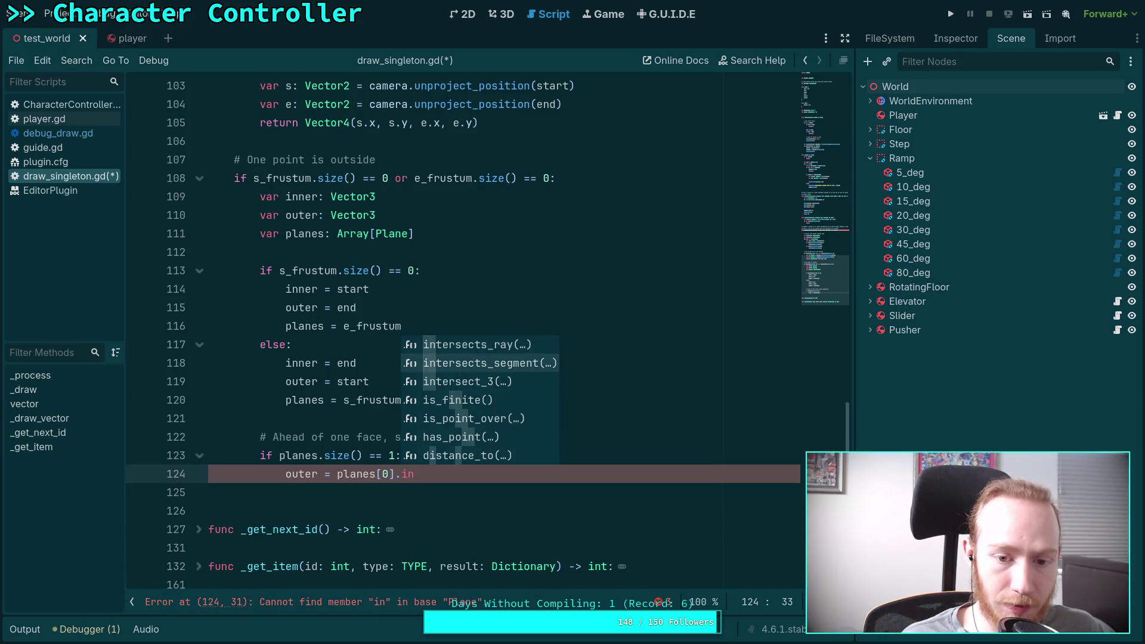
pyautogui.press('Return')
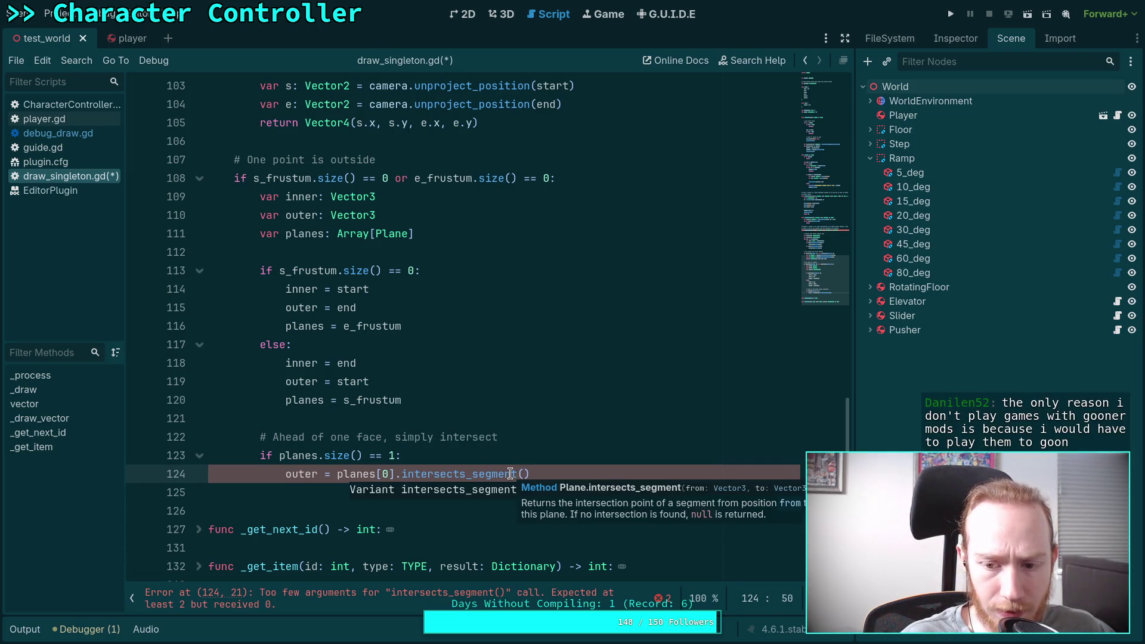
# Step: Store planes[0].intersects_segment(inner, outer) in a new var point
pyautogui.doubleClick(316, 474)
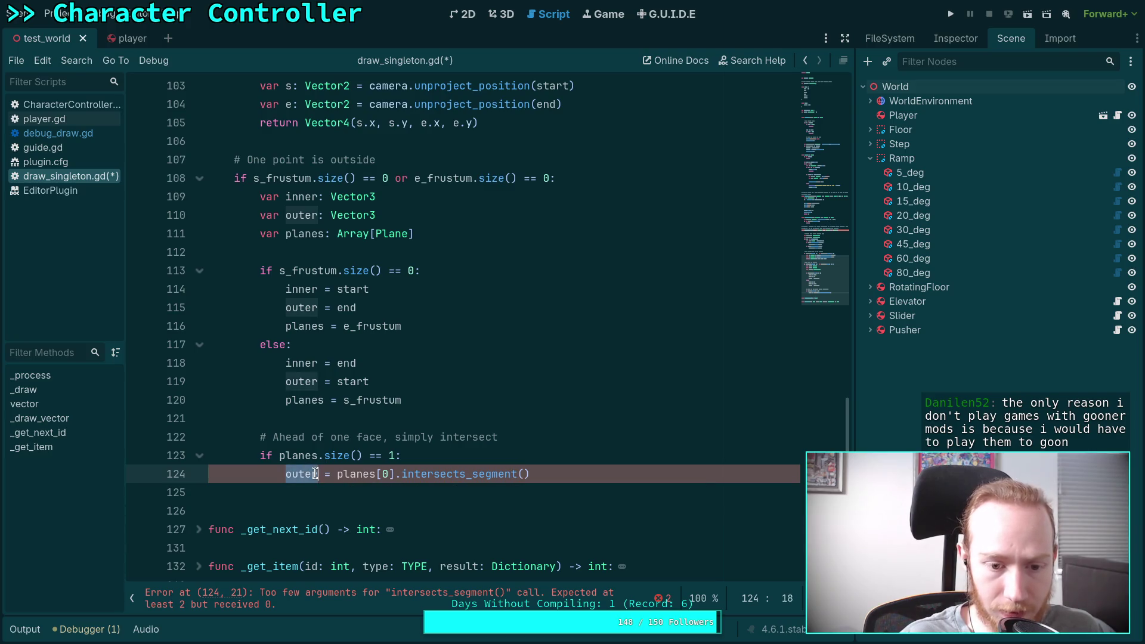
pyautogui.write('var ')
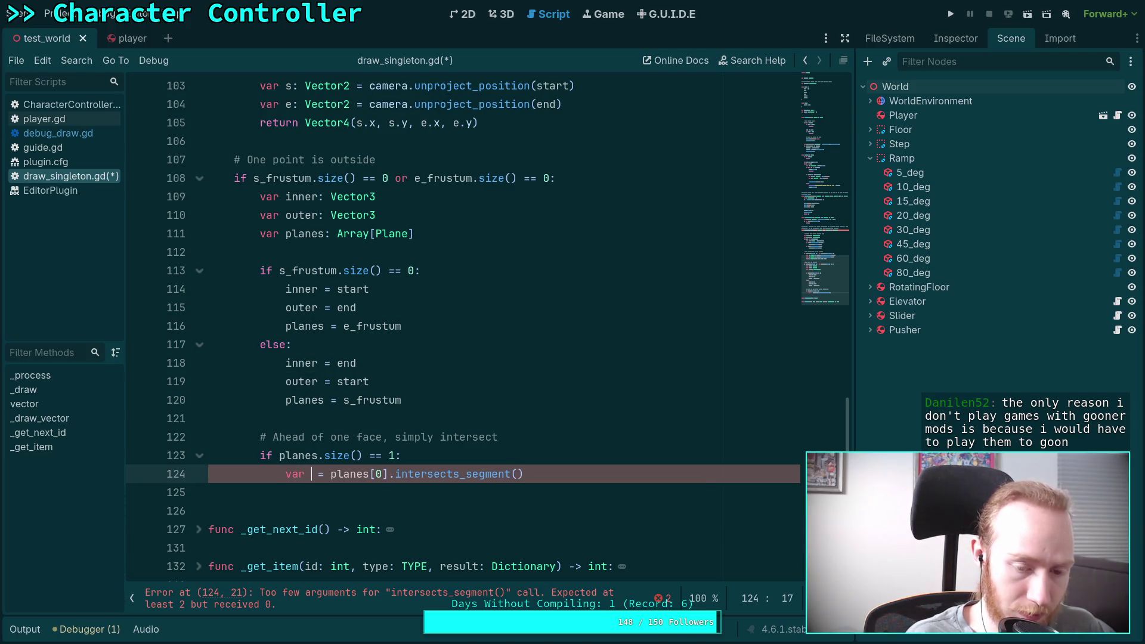
pyautogui.write('point')
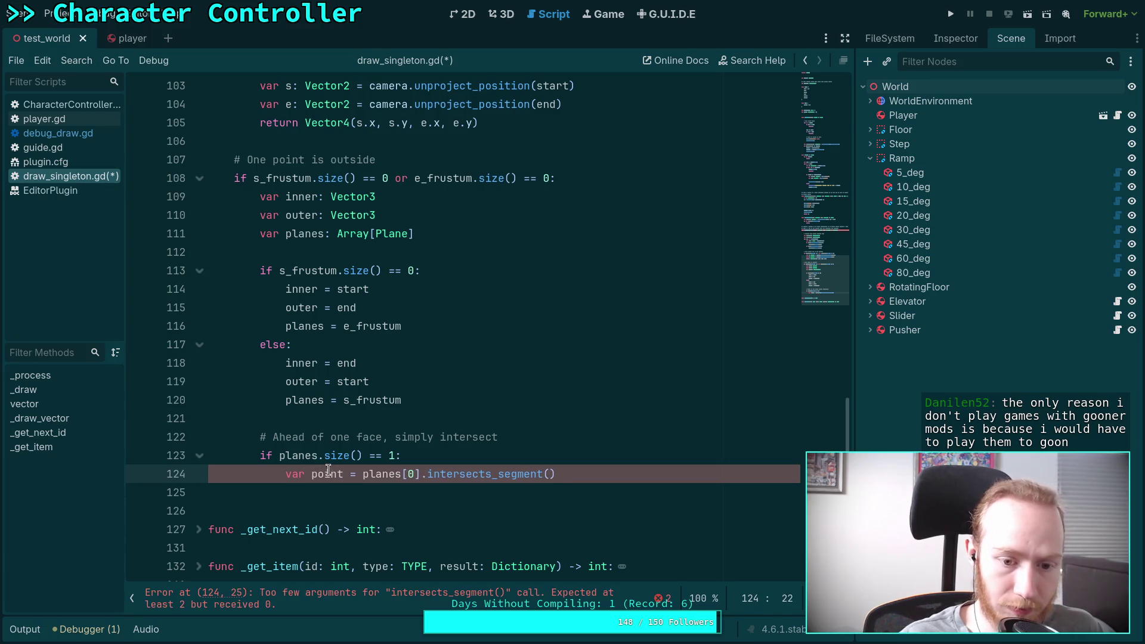
pyautogui.click(585, 474)
pyautogui.press('BackSpace')
pyautogui.press('BackSpace')
pyautogui.press('BackSpace')
pyautogui.write('t(')
pyautogui.press('Escape')
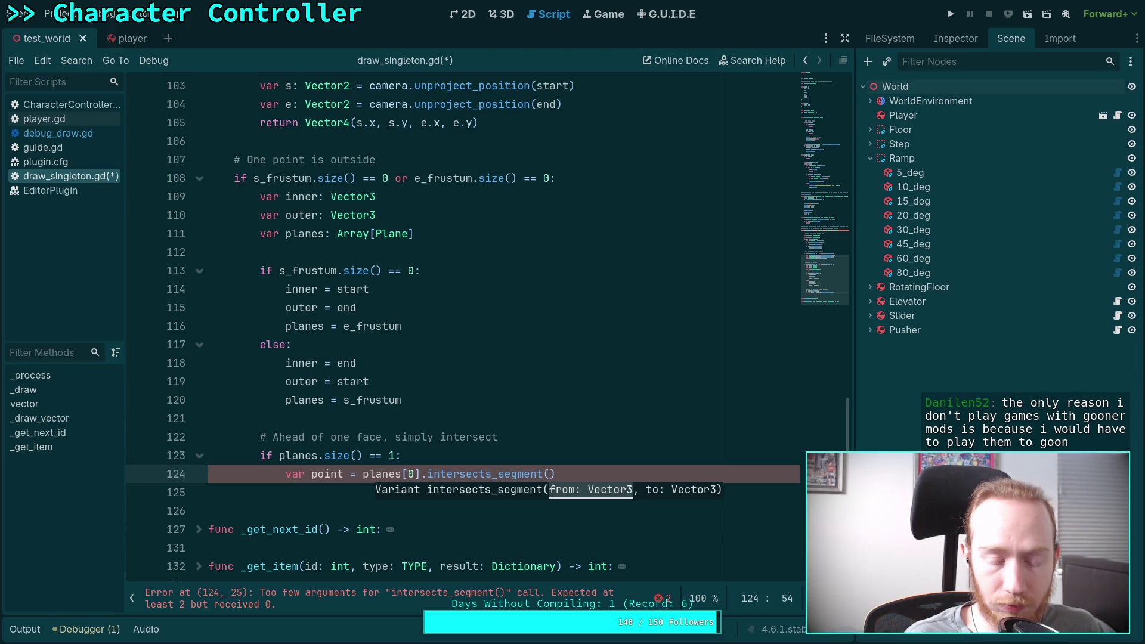
pyautogui.write('outer, inner')
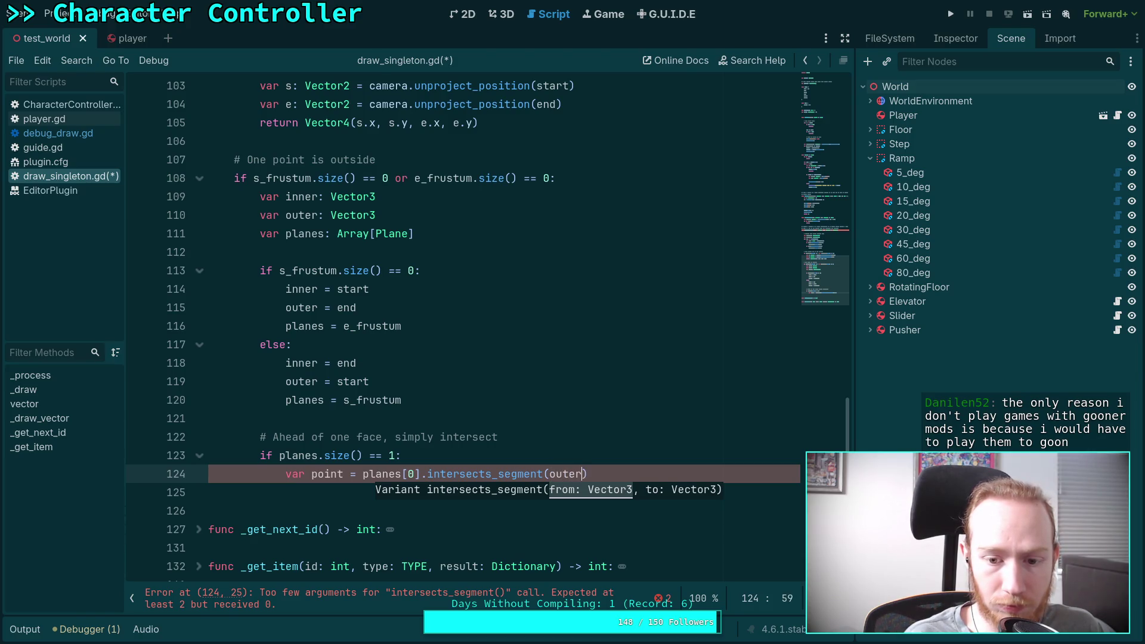
pyautogui.write(')')
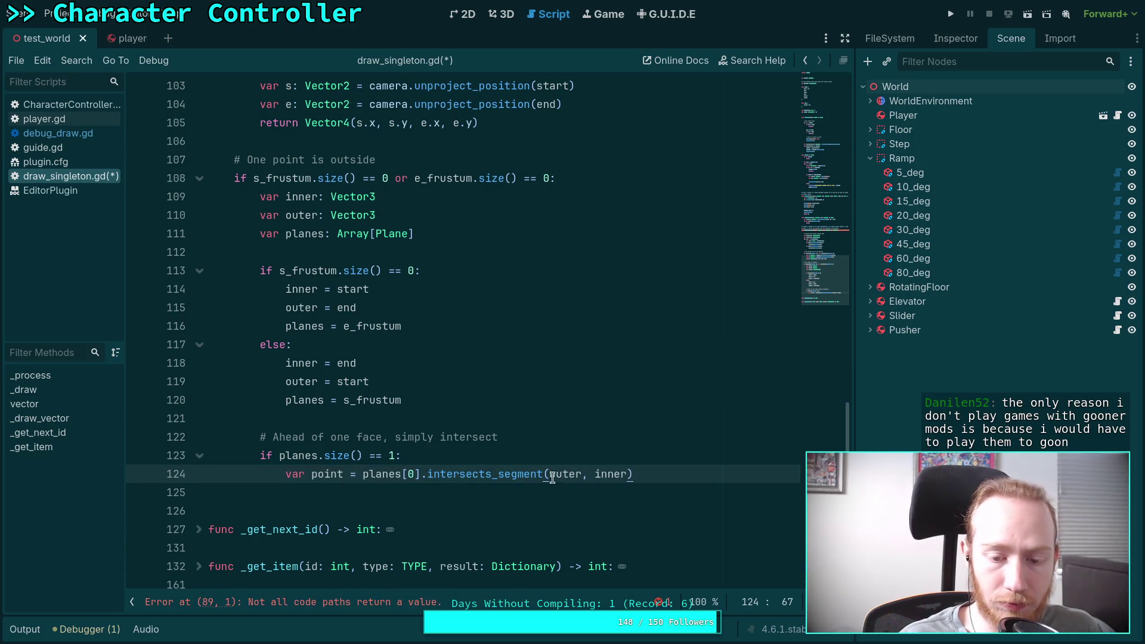
pyautogui.moveTo(494, 472)
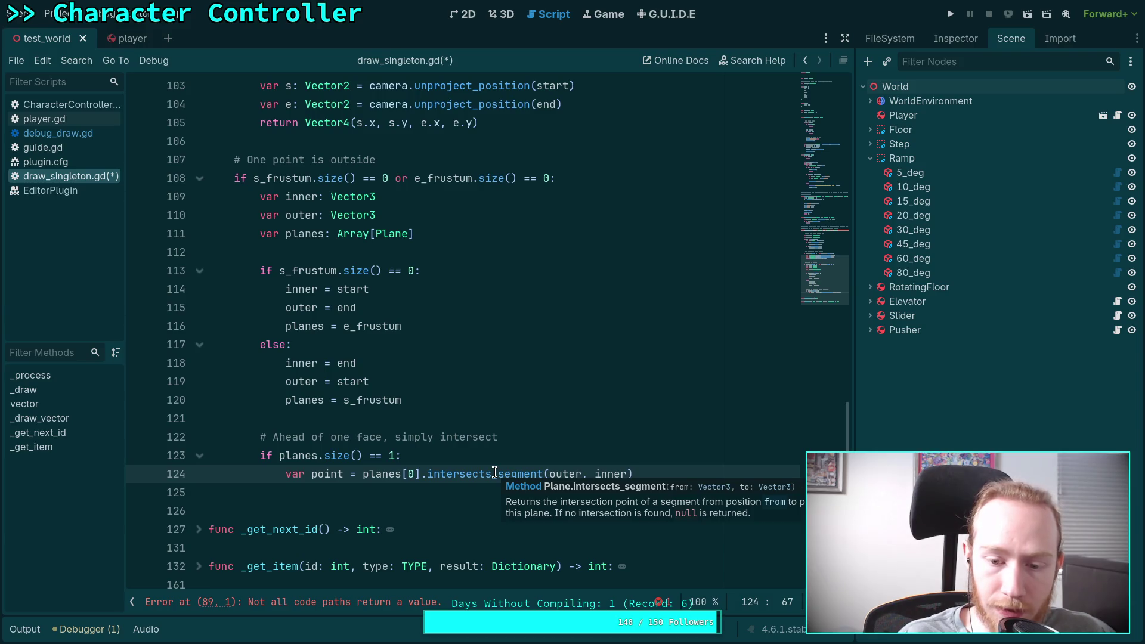
pyautogui.doubleClick(562, 474)
pyautogui.write('inn')
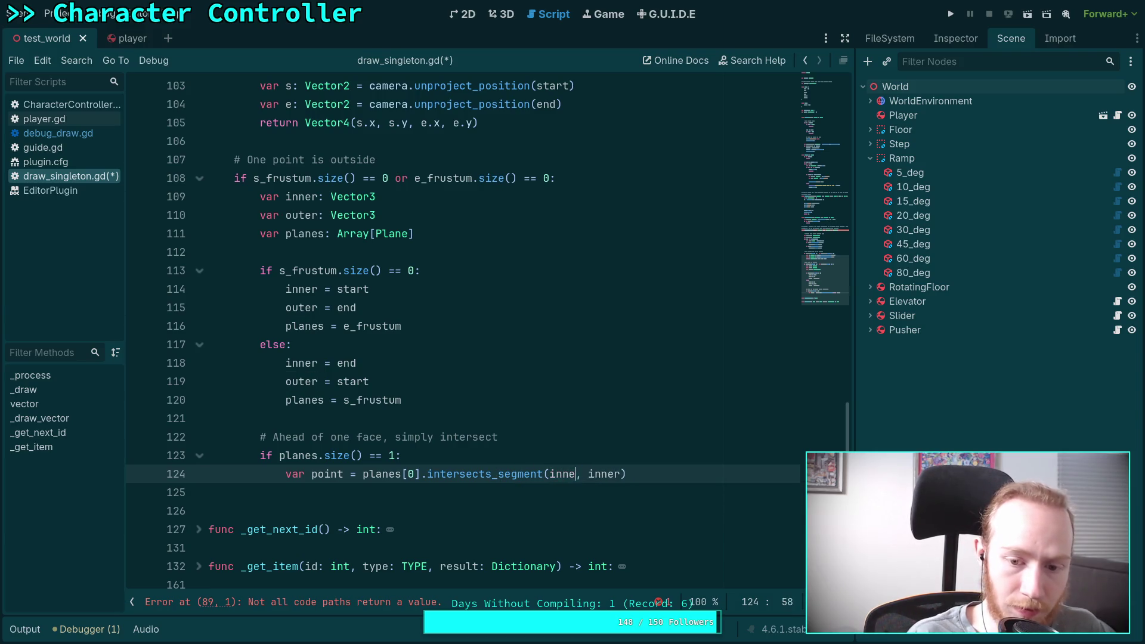
pyautogui.write('er')
pyautogui.doubleClick(603, 473)
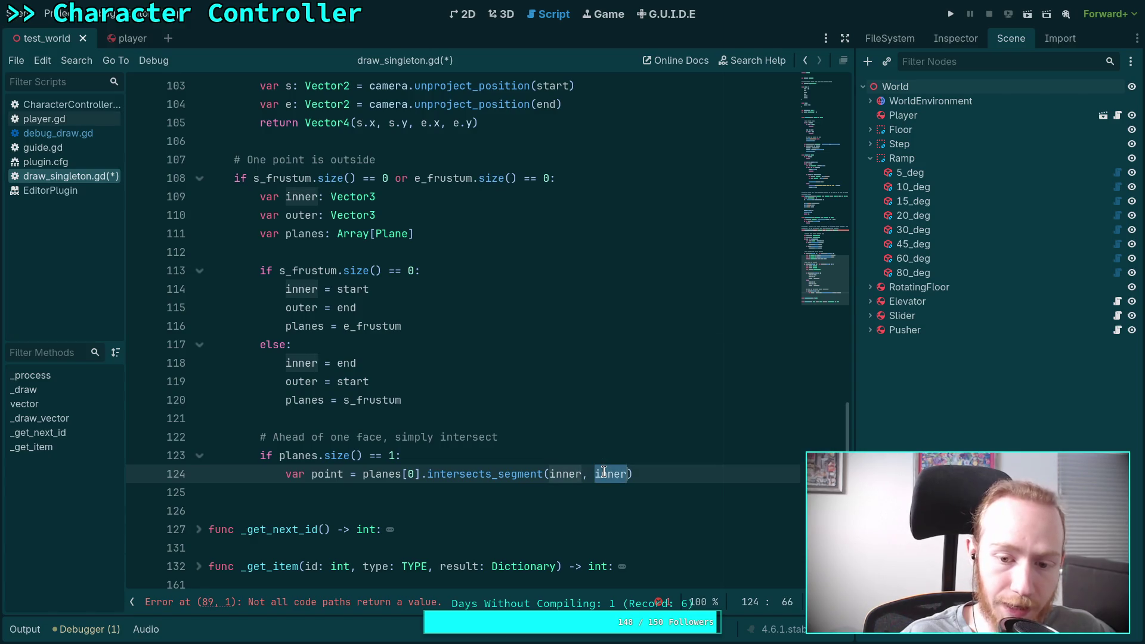
pyautogui.write('oun')
pyautogui.press('BackSpace')
pyautogui.write('ter')
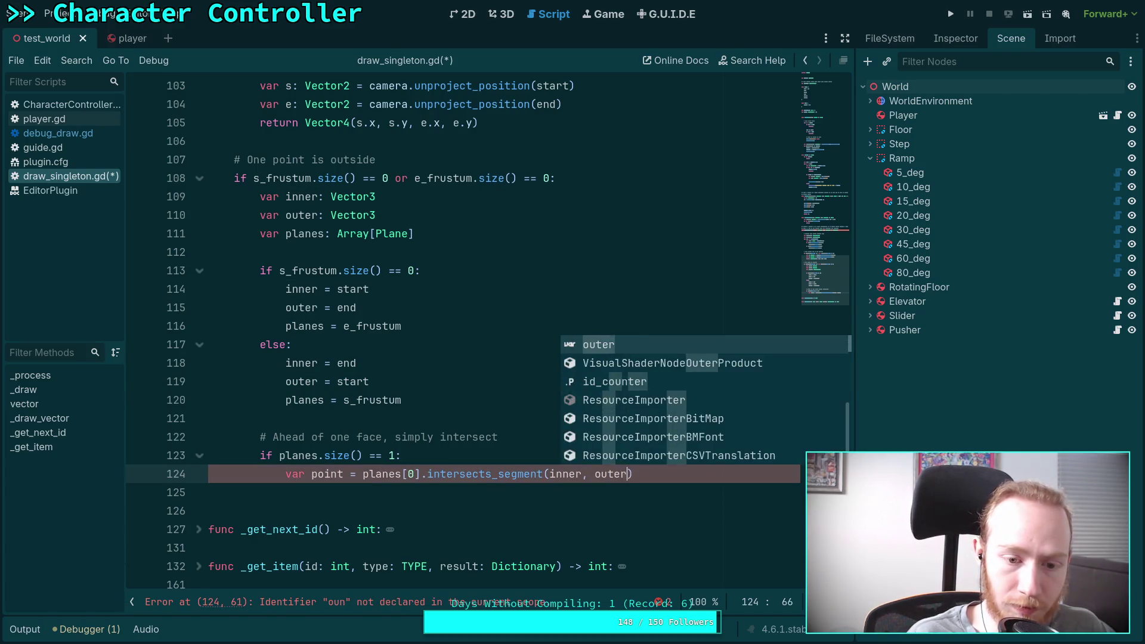
# Step: Add 'if point:' and begin 'var s: Vector2 = camera.unproject_position' inside it
pyautogui.press('End')
pyautogui.press('Return')
pyautogui.write('if point:')
pyautogui.press('Return')
pyautogui.write('var s: Vector2 = camera.unp')
pyautogui.press('Return')
# Step: Move 'var s: Vector2 = camera.unproject_position(inner)' above the if and declare var e: Vector2
pyautogui.write('inn')
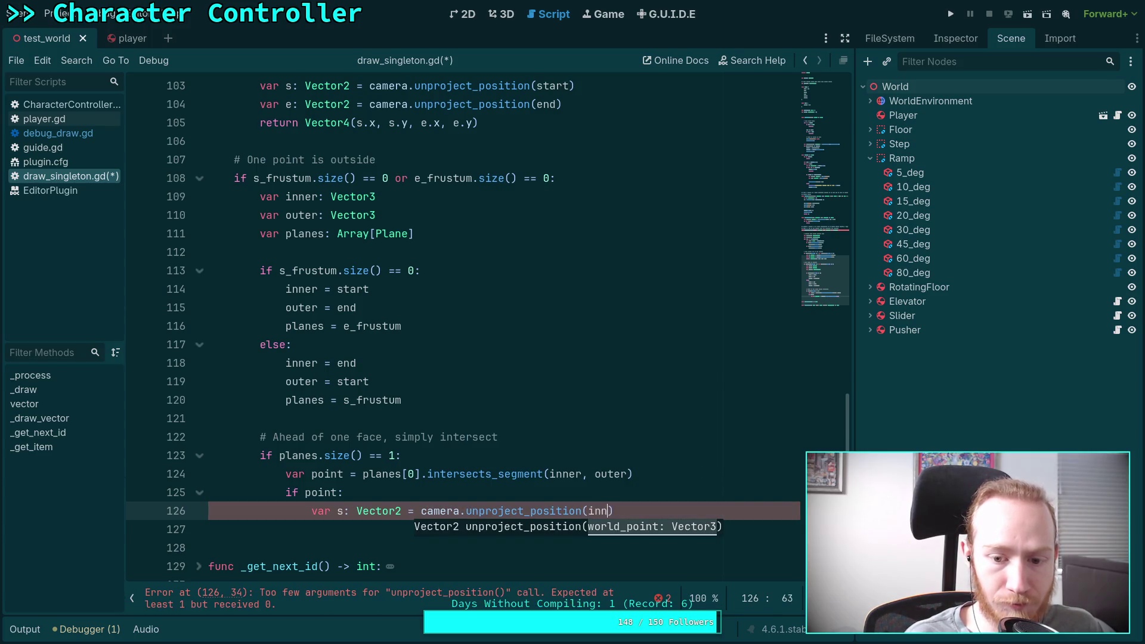
pyautogui.press('Return')
pyautogui.hotkey('alt', 'Up')
pyautogui.hotkey('alt', 'Up')
pyautogui.hotkey('alt', 'Up')
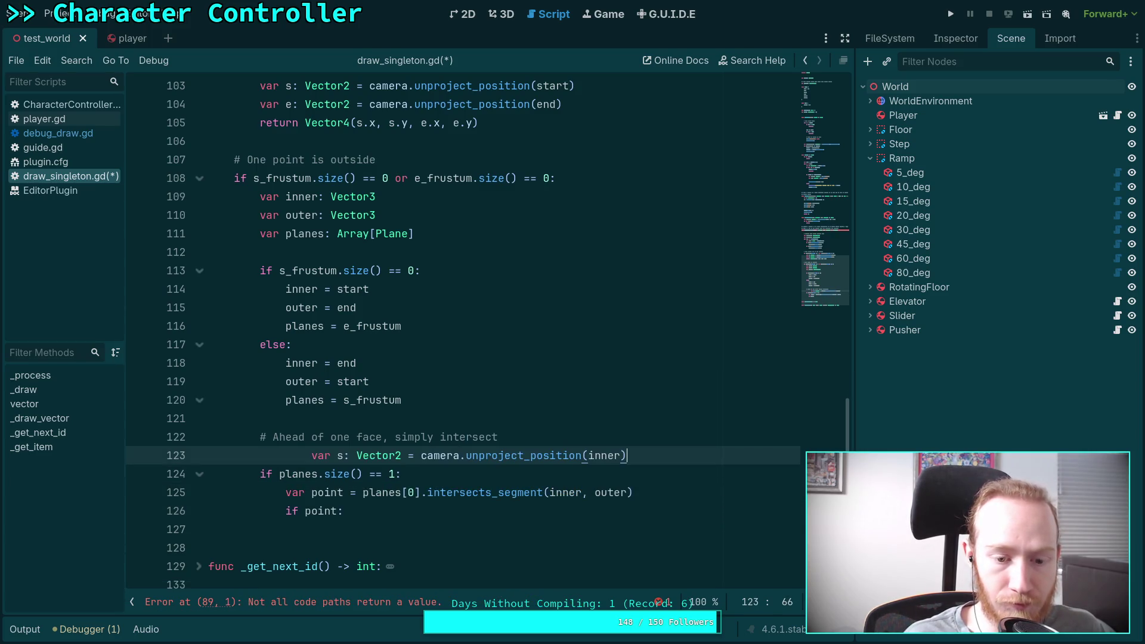
pyautogui.hotkey('shift', 'Tab')
pyautogui.hotkey('shift', 'Tab')
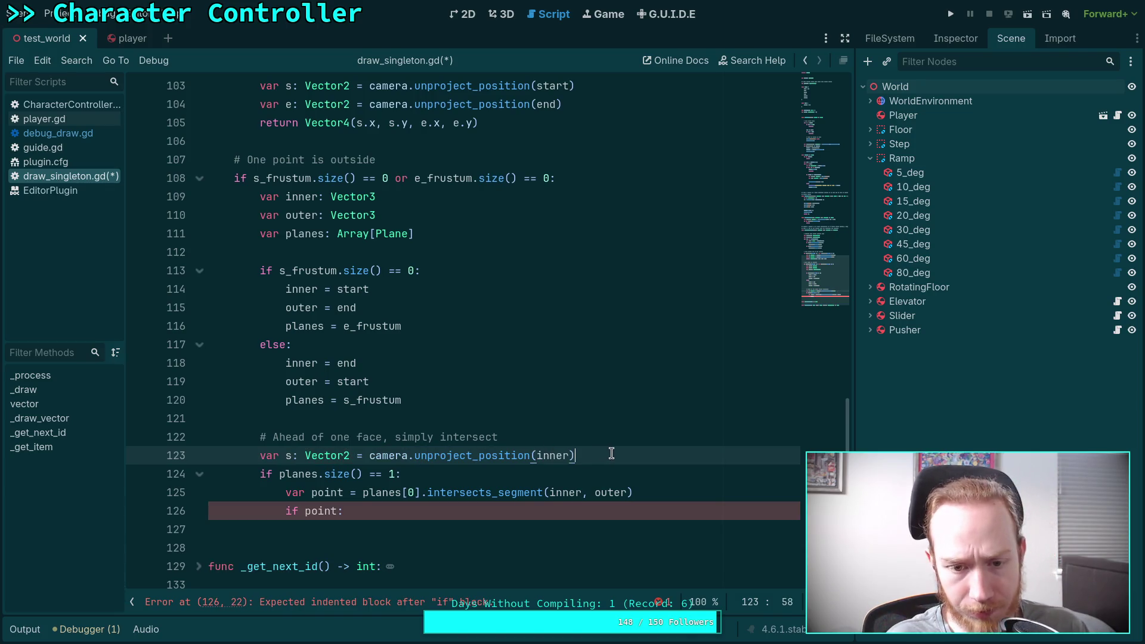
pyautogui.press('Return')
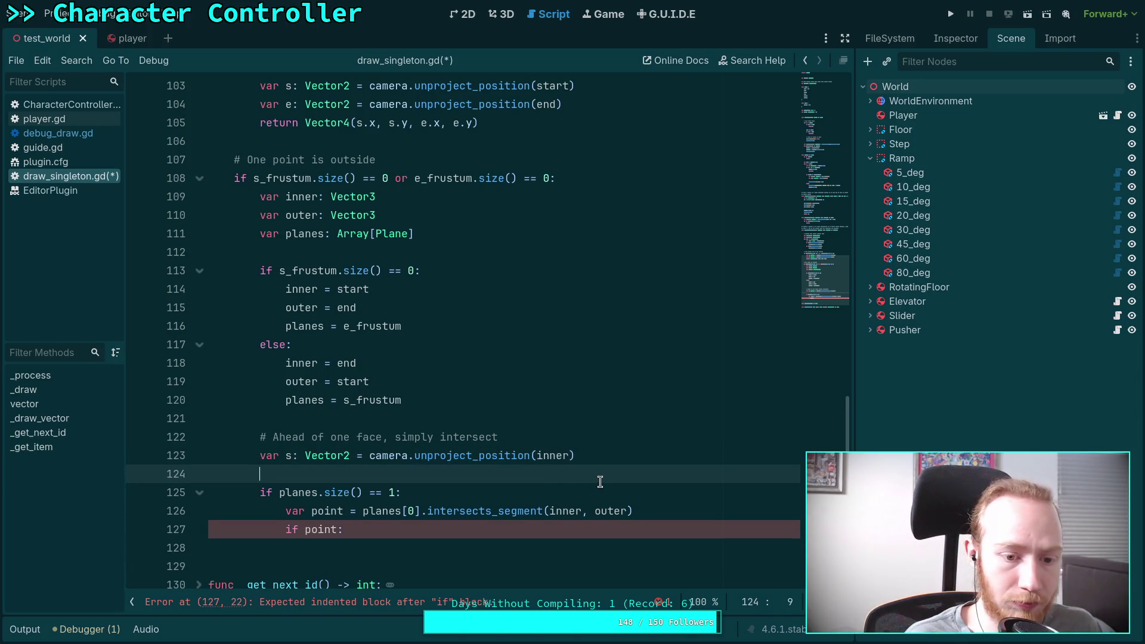
pyautogui.press('Return')
pyautogui.press('Up')
pyautogui.write('var e')
pyautogui.write('Vector2')
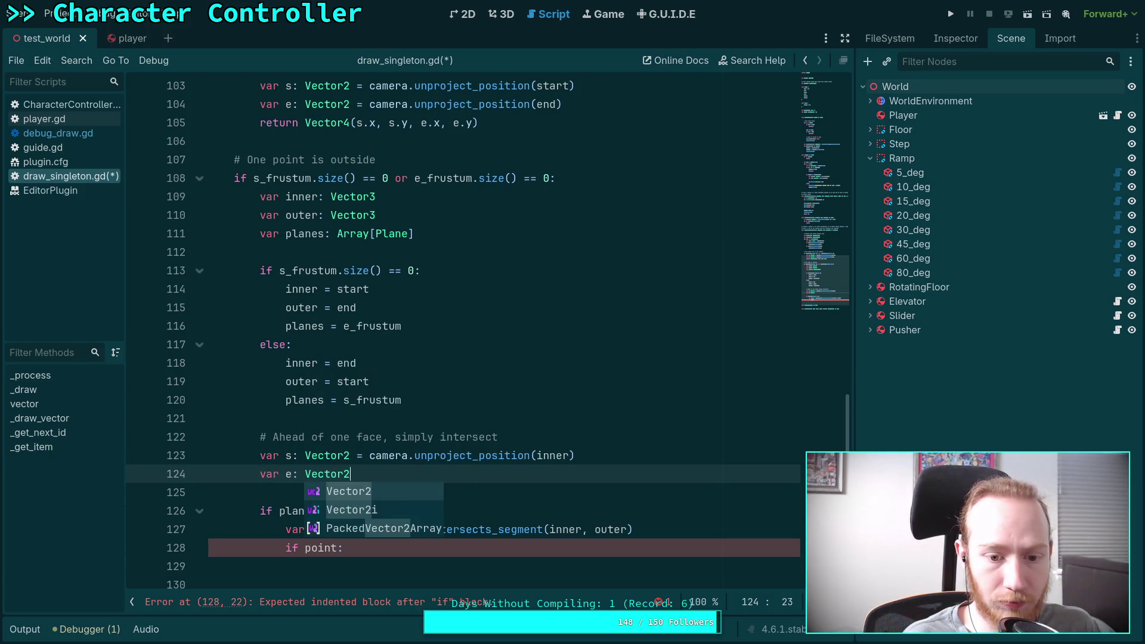
pyautogui.write(' =')
pyautogui.hotkey('ctrl', 'z')
pyautogui.scroll(-2, 526, 480)
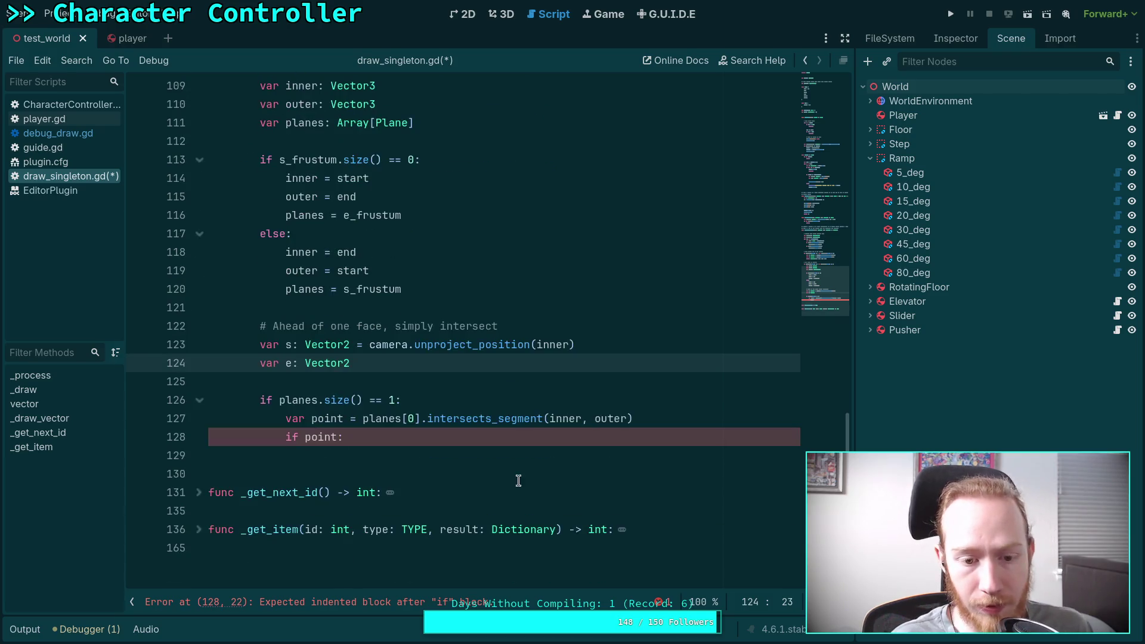
# Step: Inside 'if point:', set e = camera.unproject_position(point)
pyautogui.click(479, 437)
pyautogui.click(373, 451)
pyautogui.press('Tab')
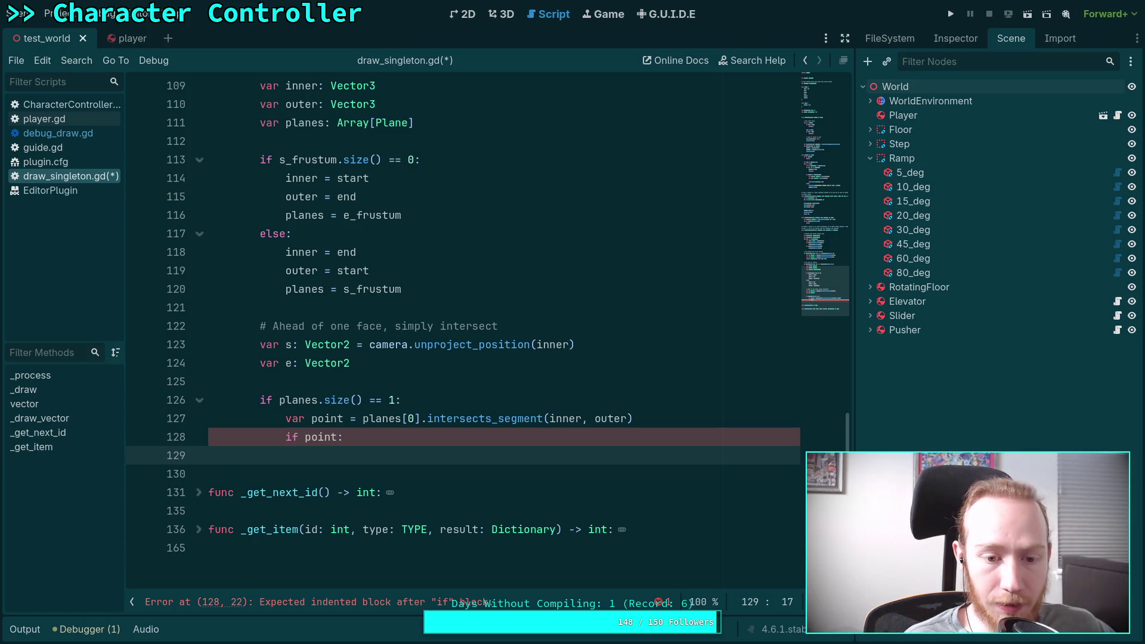
pyautogui.write('e = point')
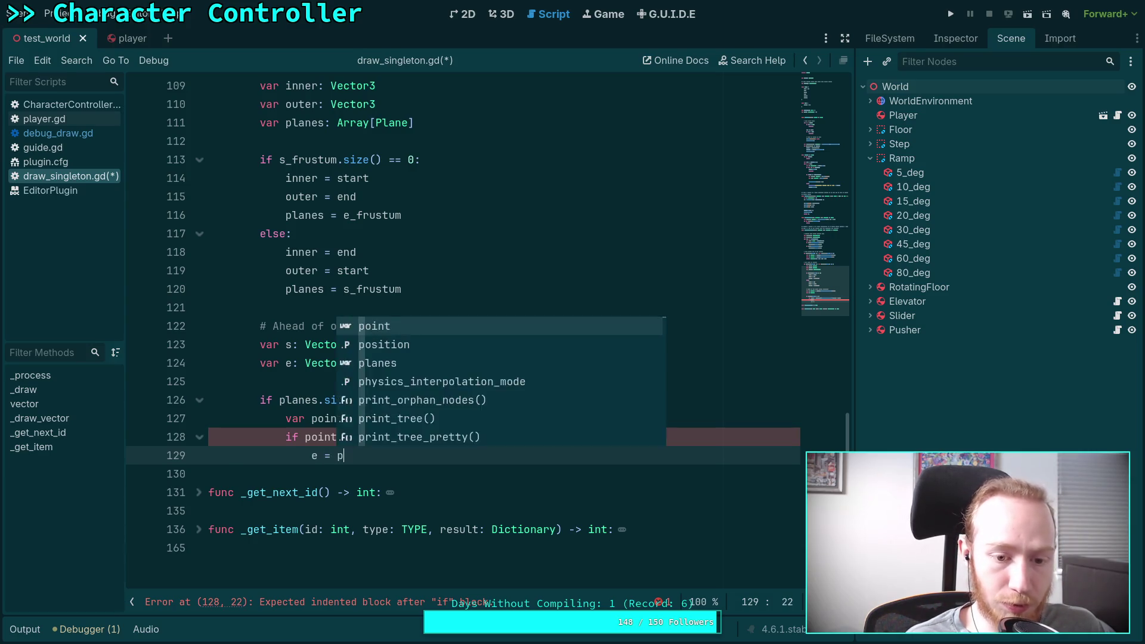
pyautogui.press('BackSpace')
pyautogui.press('BackSpace')
pyautogui.press('BackSpace')
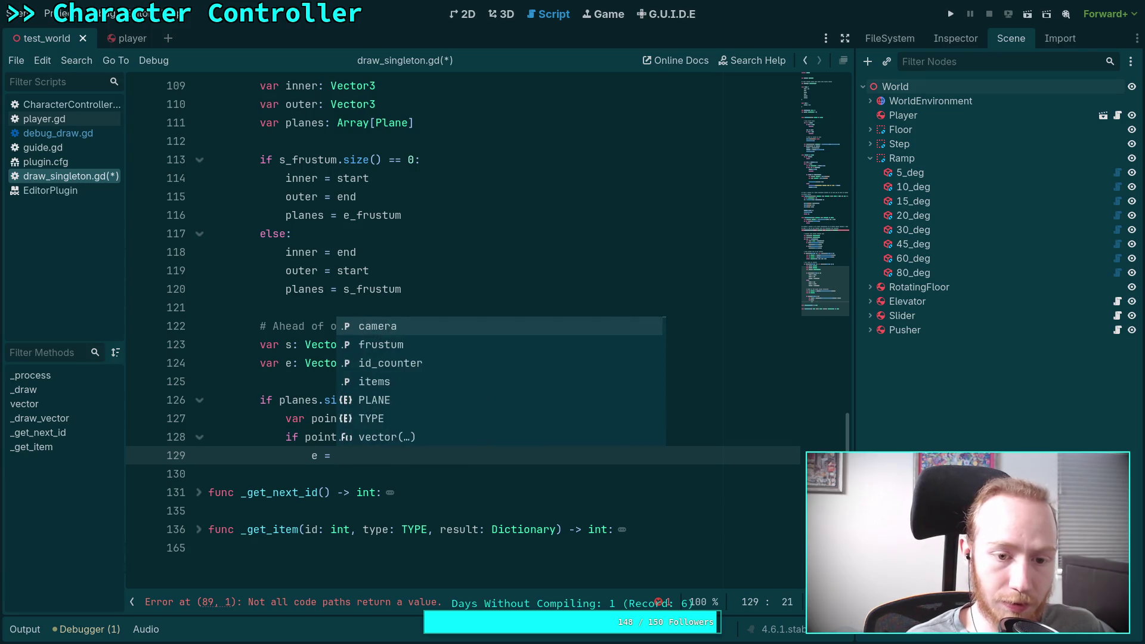
pyautogui.write('camera.un')
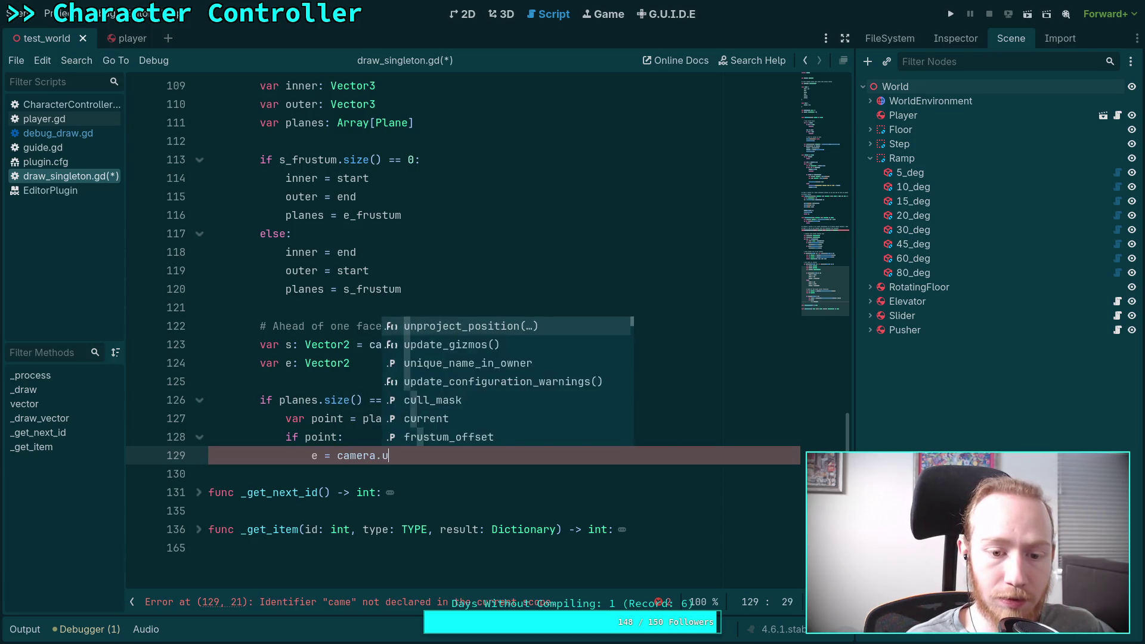
pyautogui.press('Return')
pyautogui.write('point')
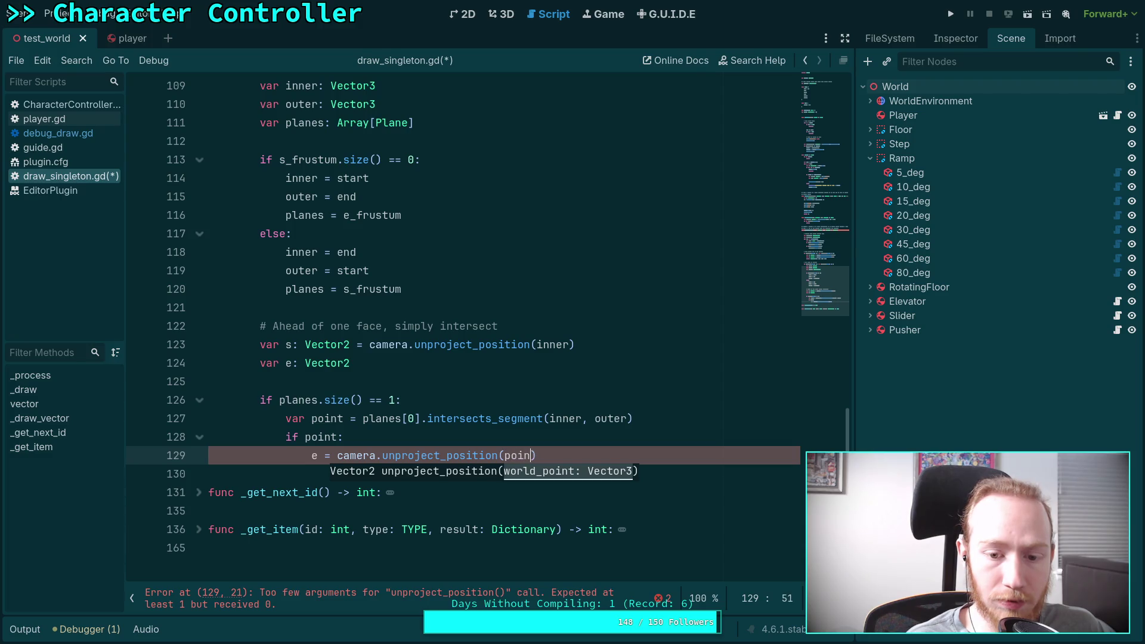
pyautogui.write(')')
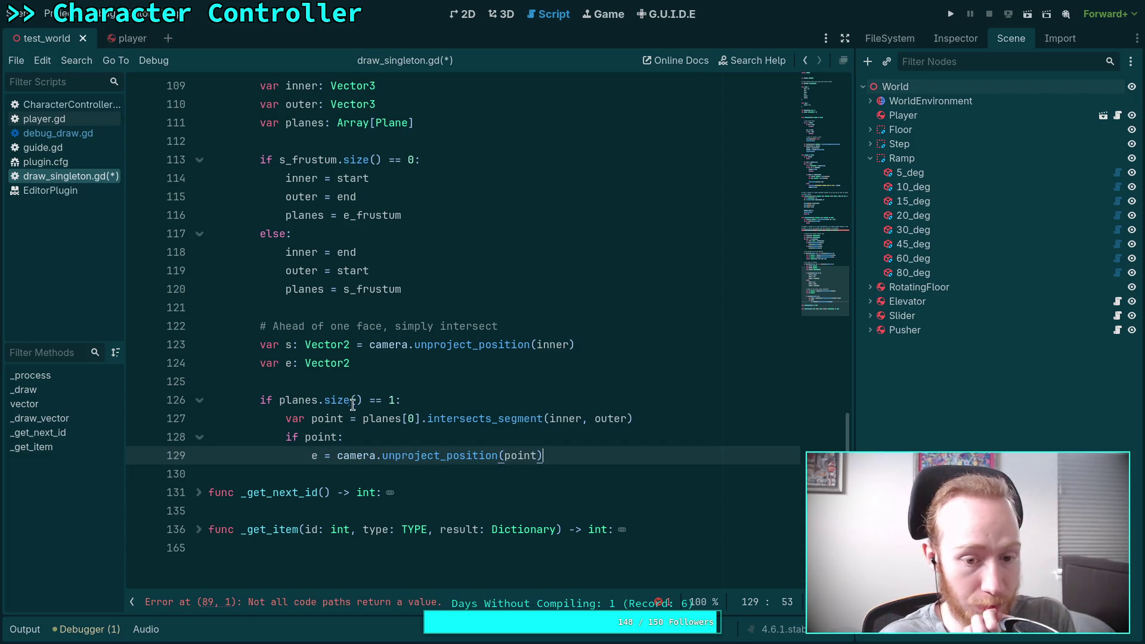
# Step: Add an else branch returning Vector4(INF, 0, 0, 0) and start a dedented line after it
pyautogui.press('Return')
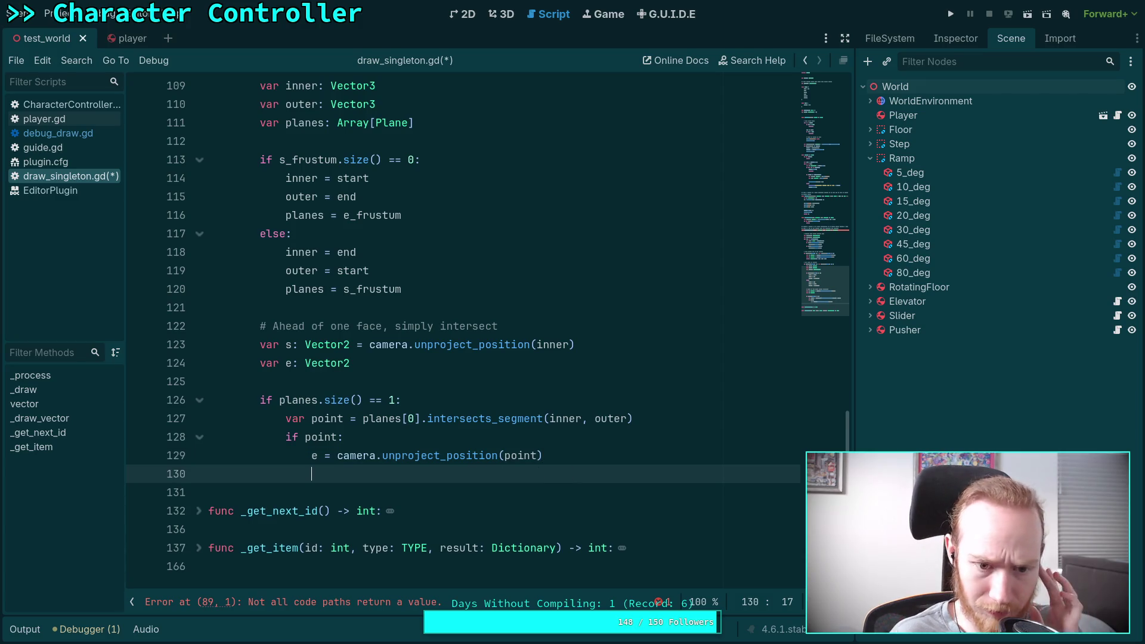
pyautogui.write('else:')
pyautogui.press('Return')
pyautogui.write('return Vec')
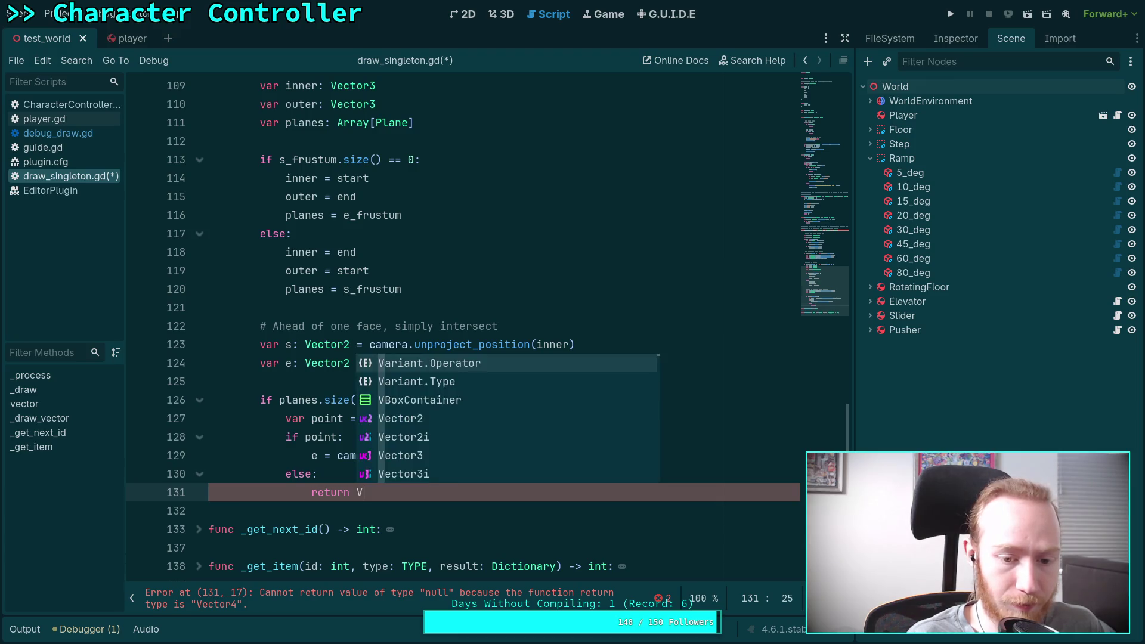
pyautogui.press('Down')
pyautogui.press('Down')
pyautogui.press('Down')
pyautogui.press('Return')
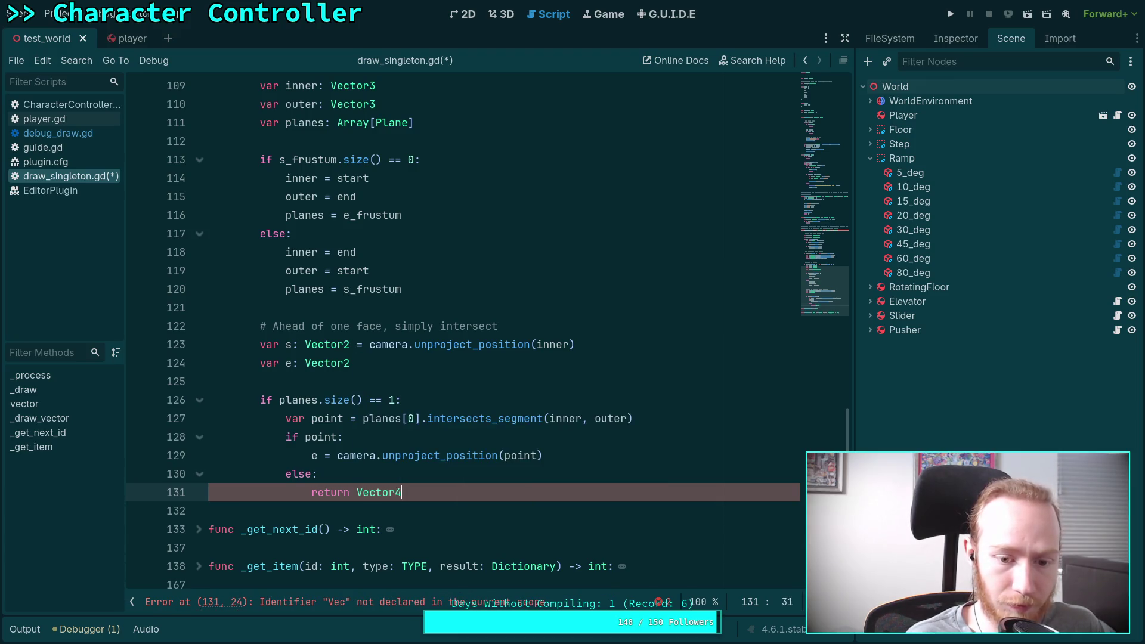
pyautogui.write('INF, 0, 0, 0)')
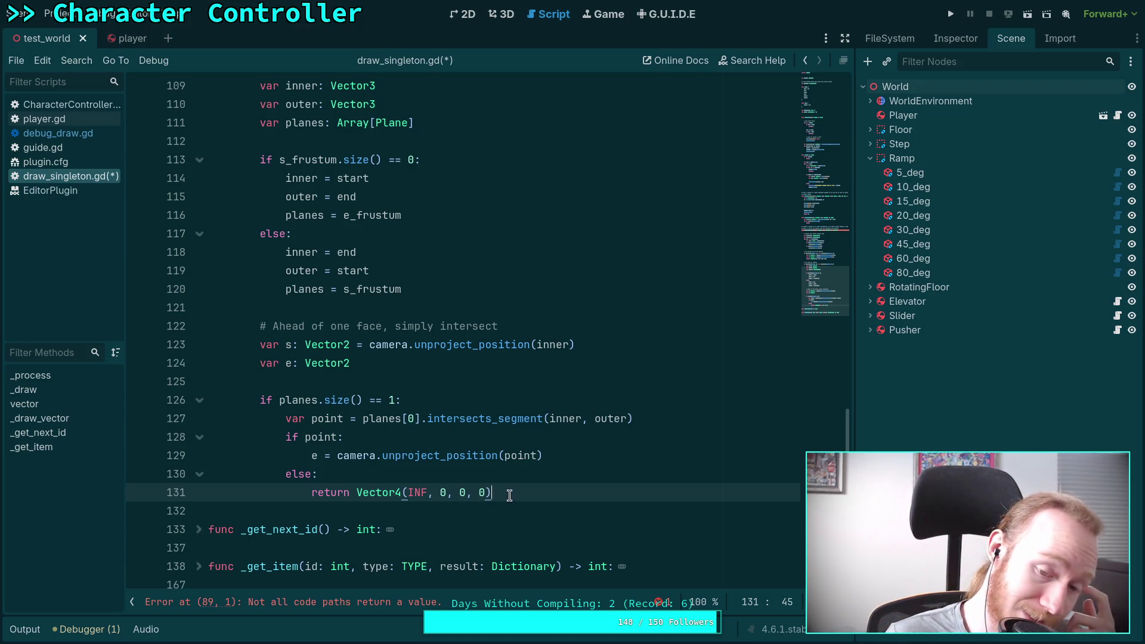
pyautogui.scroll(-1, 544, 486)
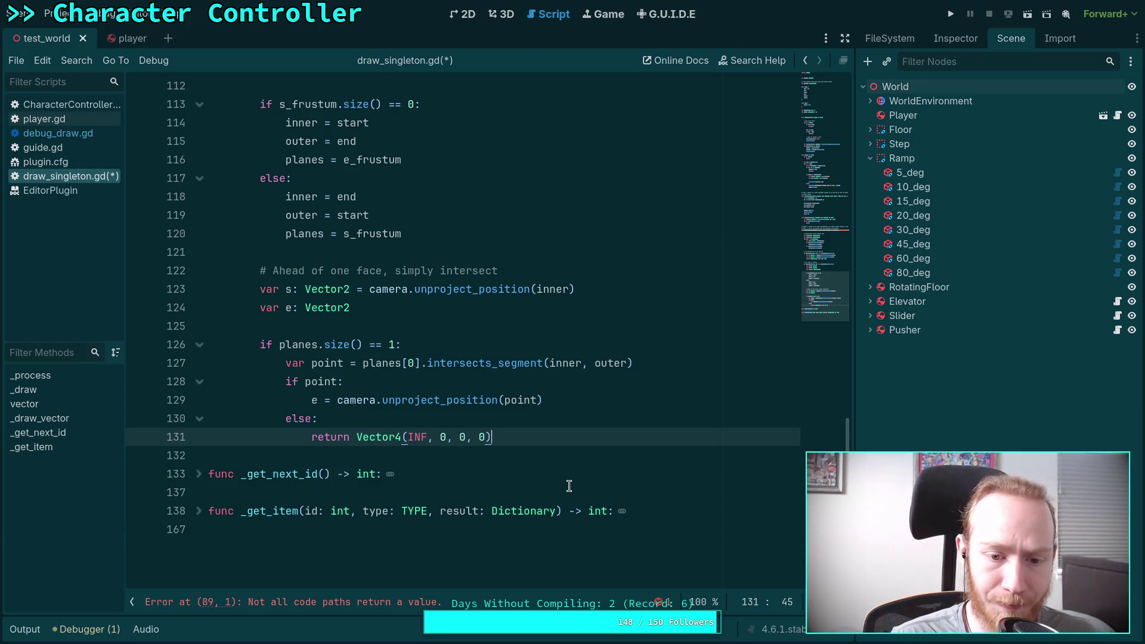
pyautogui.press('Return')
pyautogui.press('BackSpace')
# Step: Declare 'var count: int' on a new line below the planes declaration
pyautogui.write('eli')
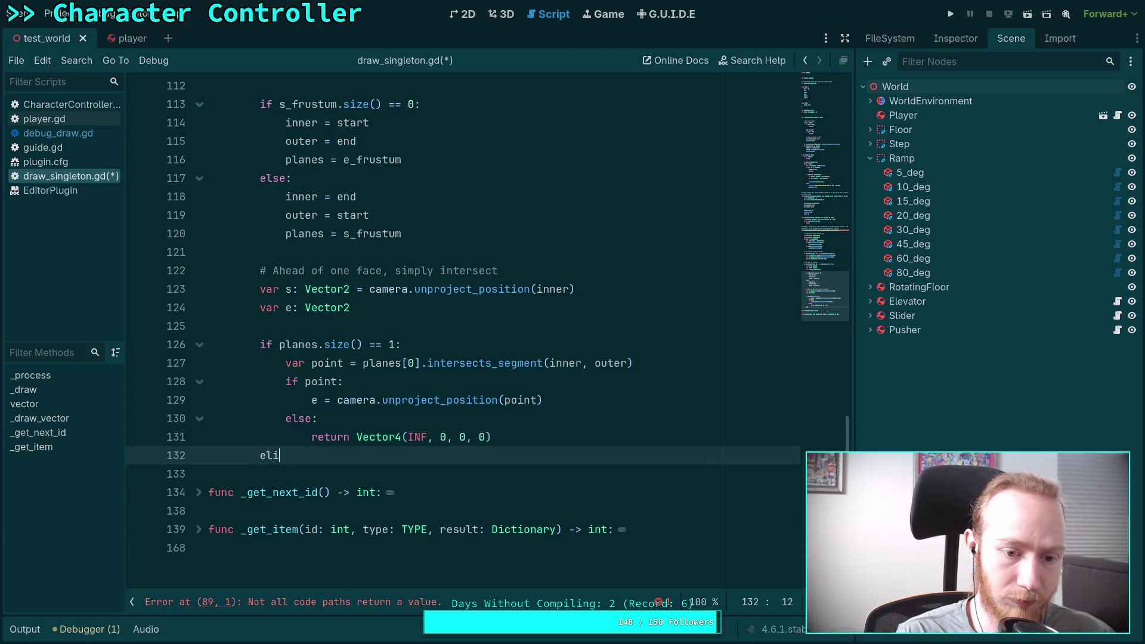
pyautogui.write('f planes.sive')
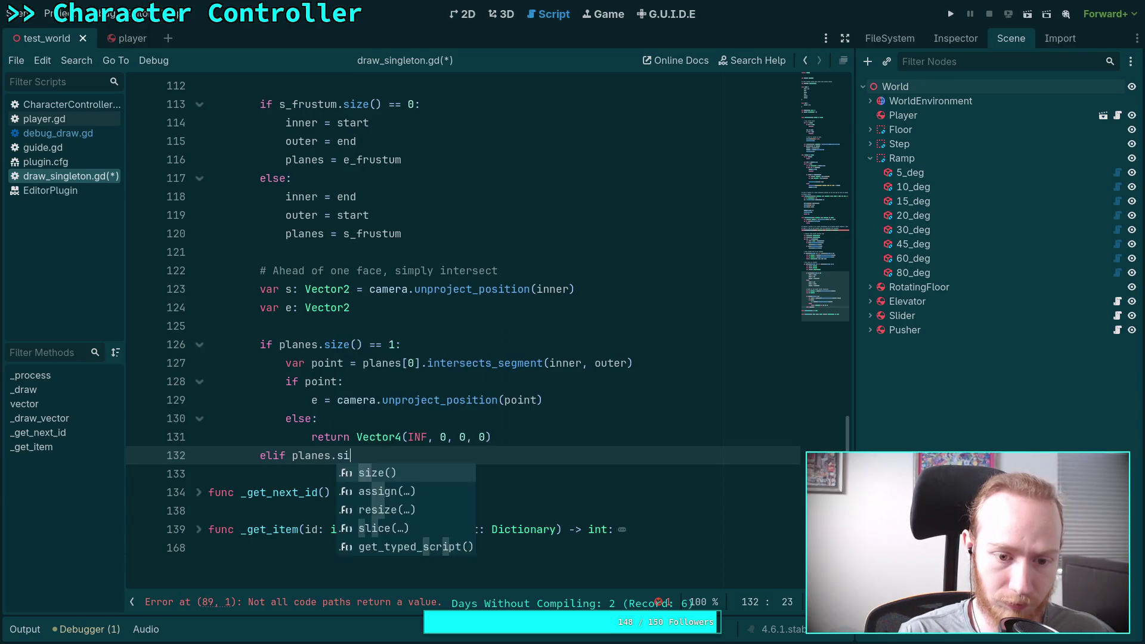
pyautogui.scroll(3, 417, 331)
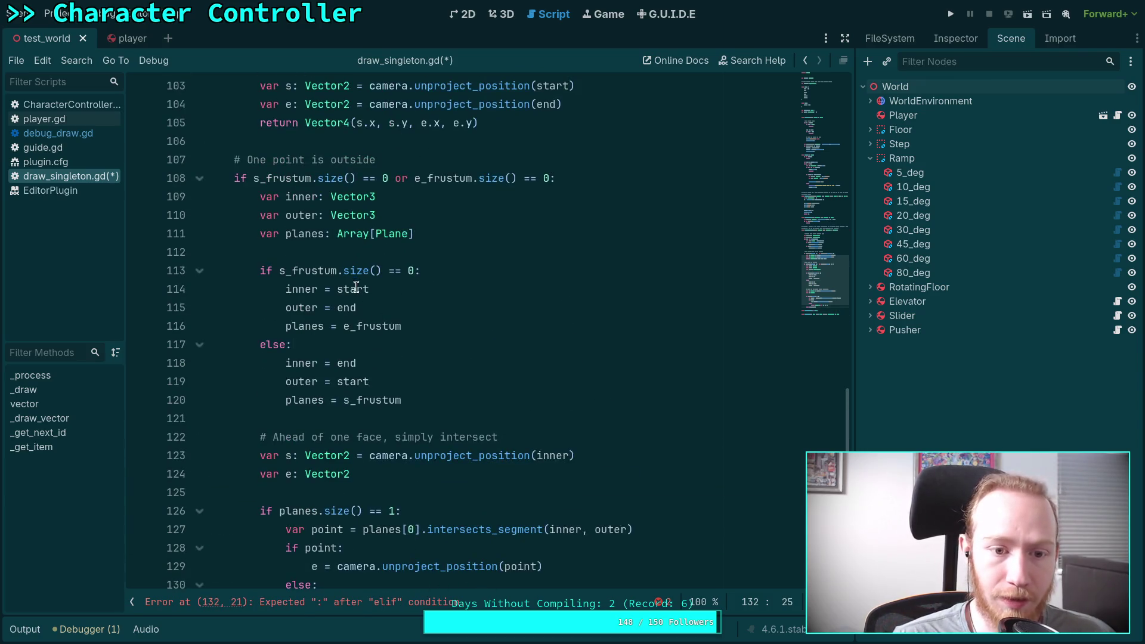
pyautogui.scroll(-2, 444, 243)
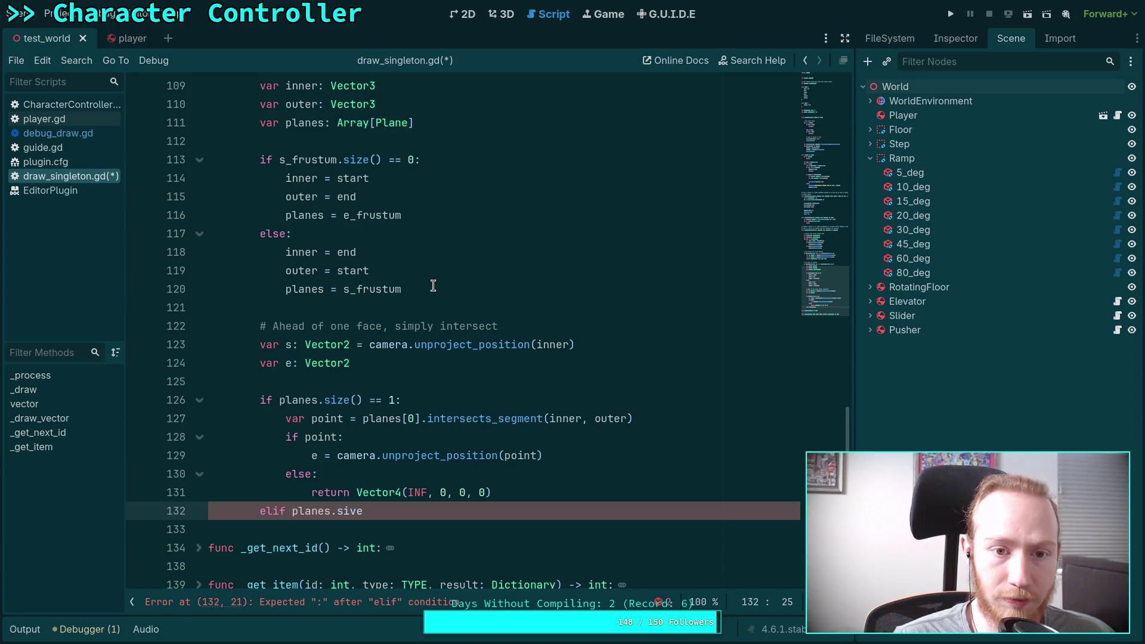
pyautogui.scroll(1, 444, 238)
pyautogui.click(461, 184)
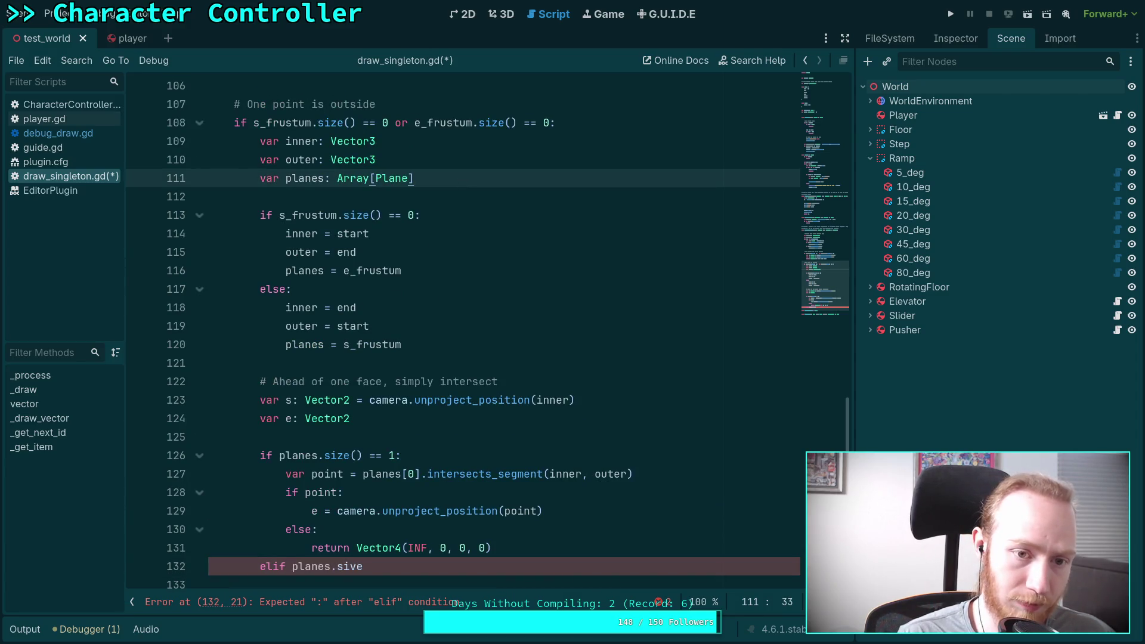
pyautogui.press('Return')
pyautogui.write('var count: int')
# Step: Add a dedented 'count = planes.size()' assignment after 'planes = e_frustum'
pyautogui.click(441, 284)
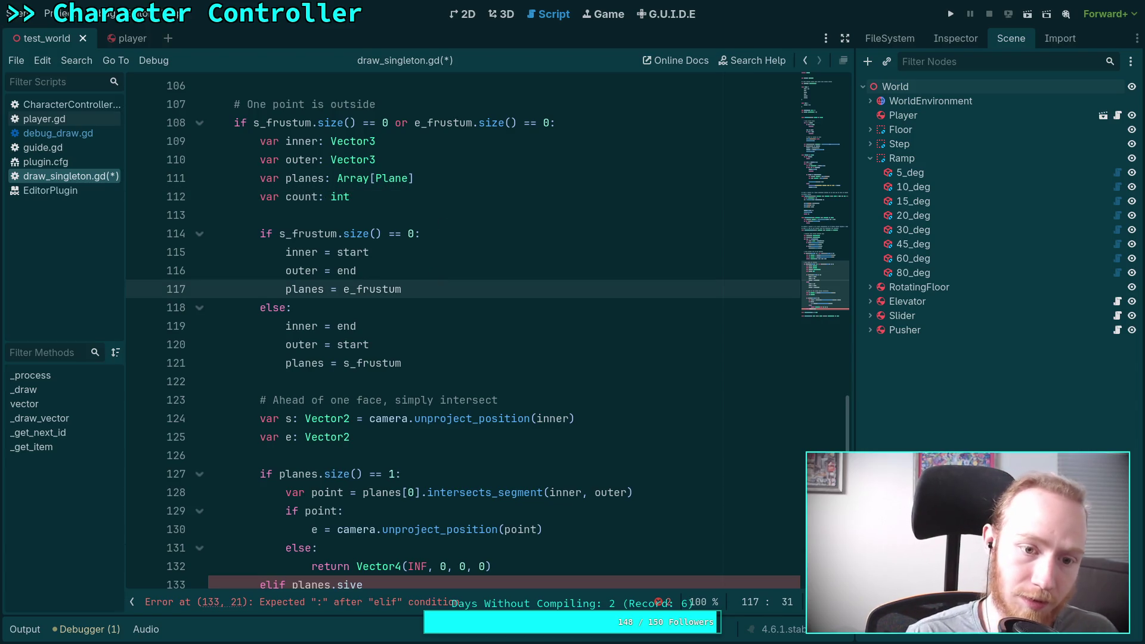
pyautogui.press('Return')
pyautogui.write('count')
pyautogui.press('Escape')
pyautogui.write('/')
pyautogui.press('BackSpace')
pyautogui.write('= pl')
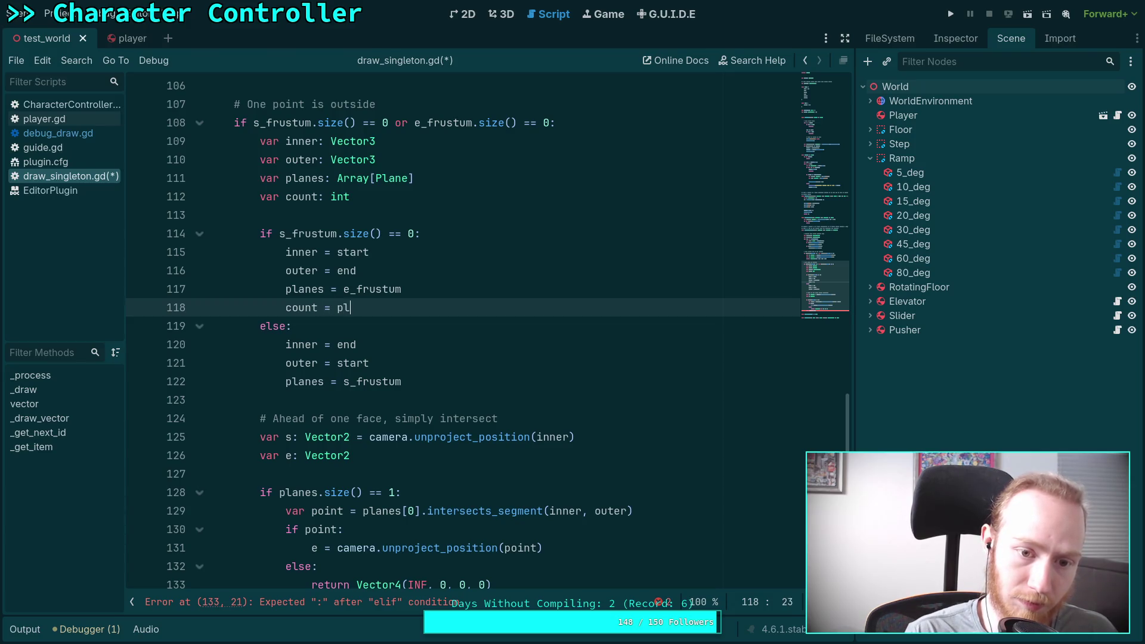
pyautogui.write('anes.size(')
pyautogui.hotkey('shift', 'Tab')
# Step: Move the count lines below the branches and merge into 'var count: int = planes.size()'
pyautogui.hotkey('alt', 'Down')
pyautogui.hotkey('alt', 'Down')
pyautogui.hotkey('alt', 'Down')
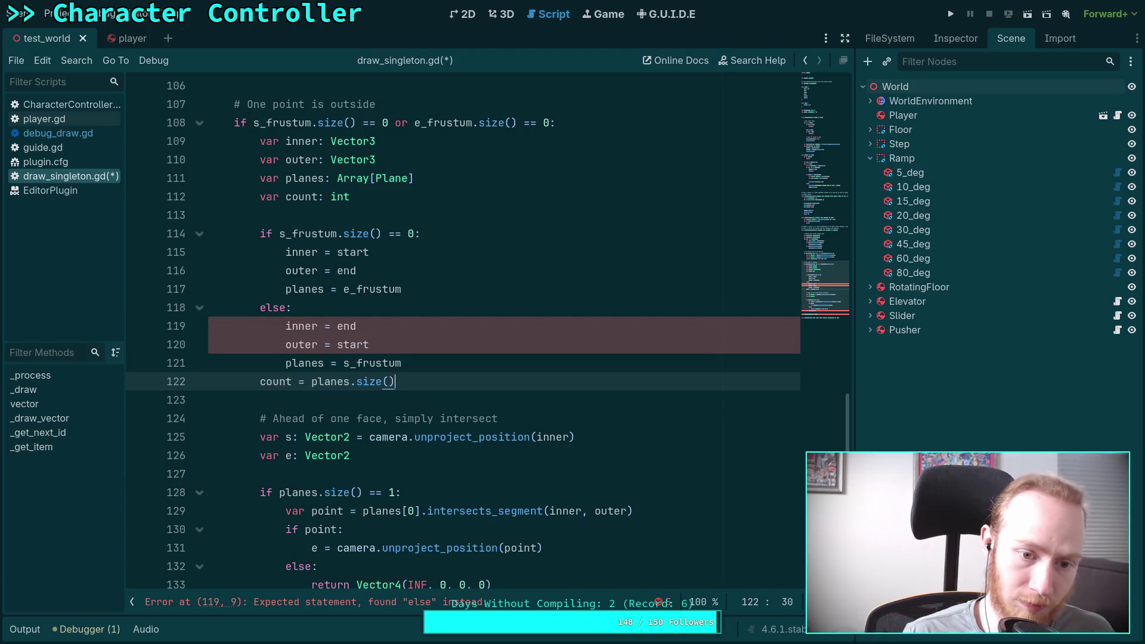
pyautogui.click(435, 362)
pyautogui.press('Return')
pyautogui.click(417, 405)
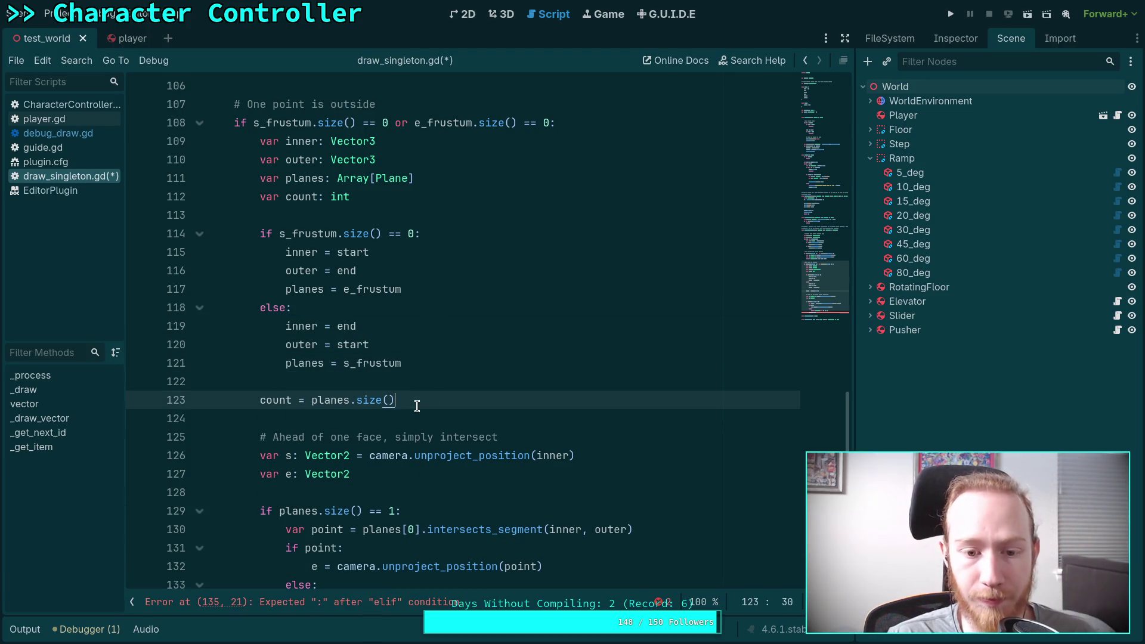
pyautogui.hotkey('alt', 'Down')
pyautogui.hotkey('alt', 'Down')
pyautogui.hotkey('alt', 'Down')
pyautogui.click(347, 196)
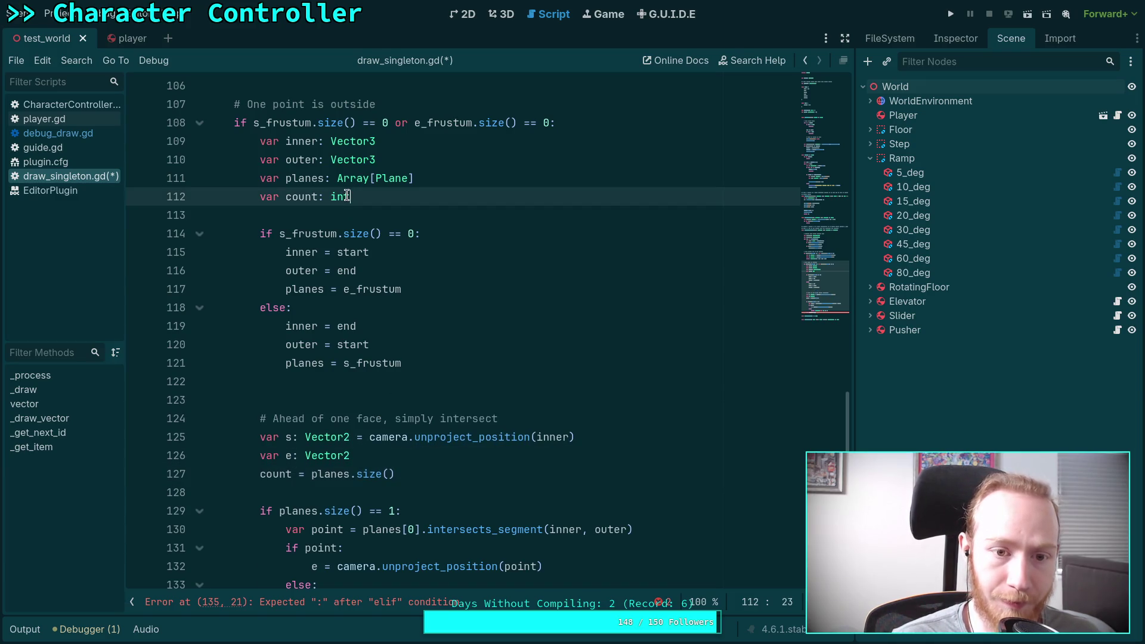
pyautogui.hotkey('alt', 'Down')
pyautogui.hotkey('alt', 'Down')
pyautogui.hotkey('alt', 'Down')
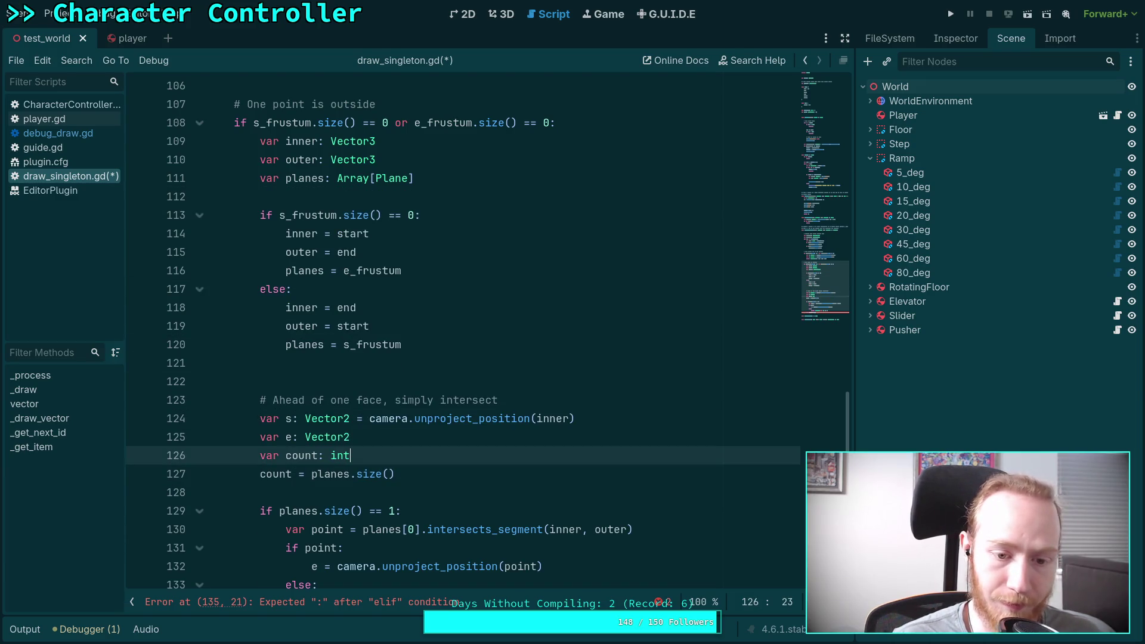
pyautogui.moveTo(287, 475); pyautogui.dragTo(396, 459)
pyautogui.press('BackSpace')
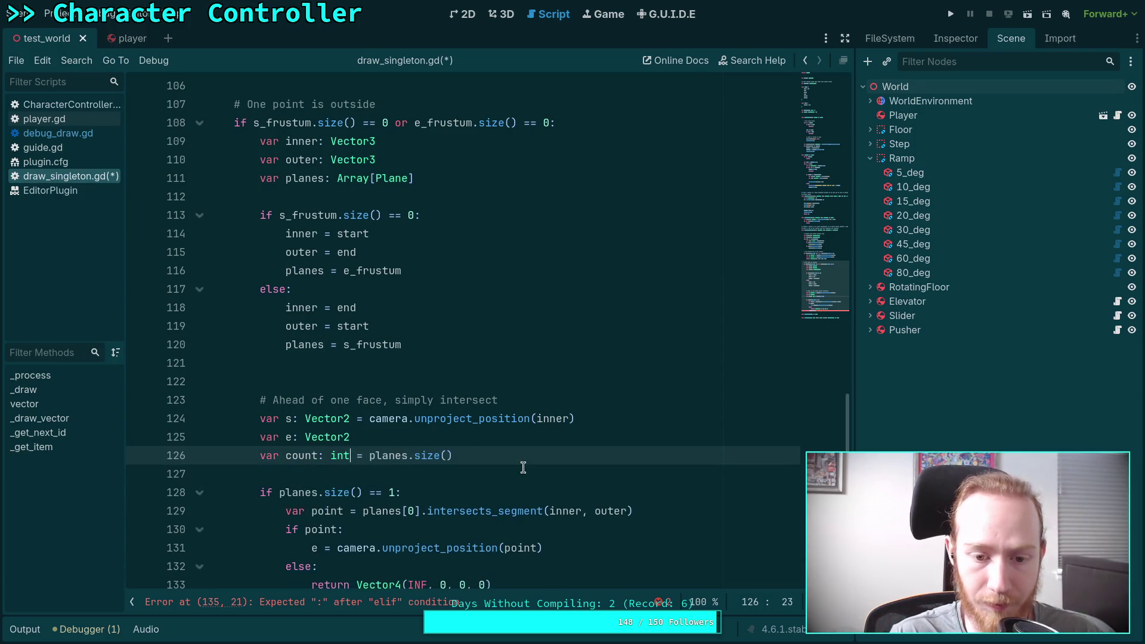
# Step: Change the plane checks to 'if count == 1' and 'elif count == 2'
pyautogui.scroll(-3, 507, 454)
pyautogui.click(430, 233)
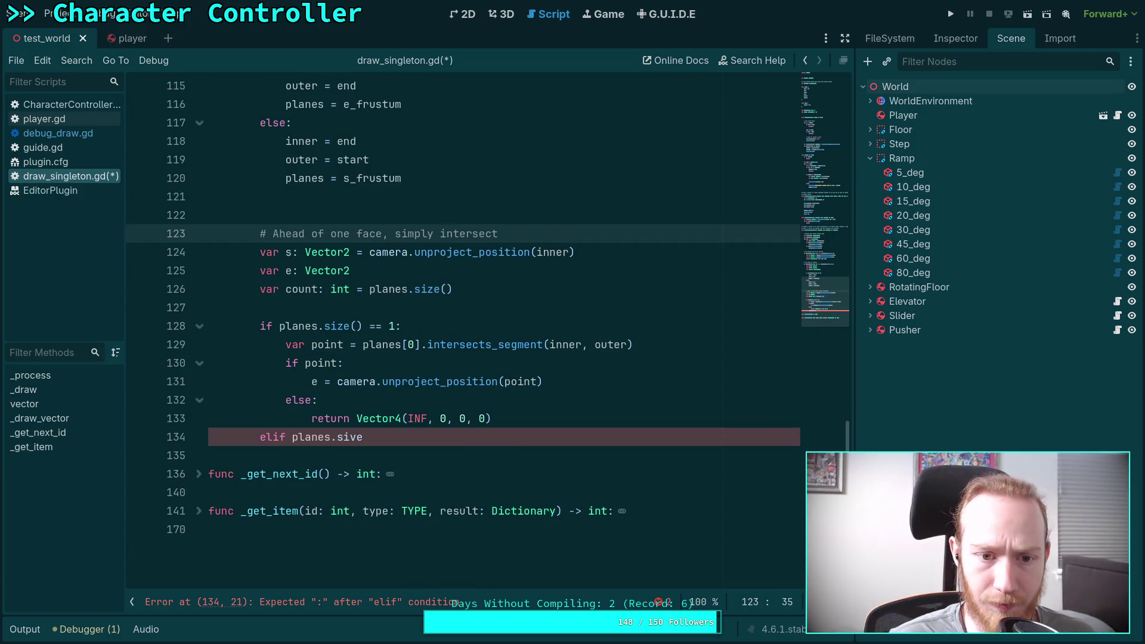
pyautogui.hotkey('alt', 'Down')
pyautogui.hotkey('alt', 'Down')
pyautogui.hotkey('alt', 'Down')
pyautogui.click(377, 436)
pyautogui.moveTo(278, 326); pyautogui.dragTo(365, 324)
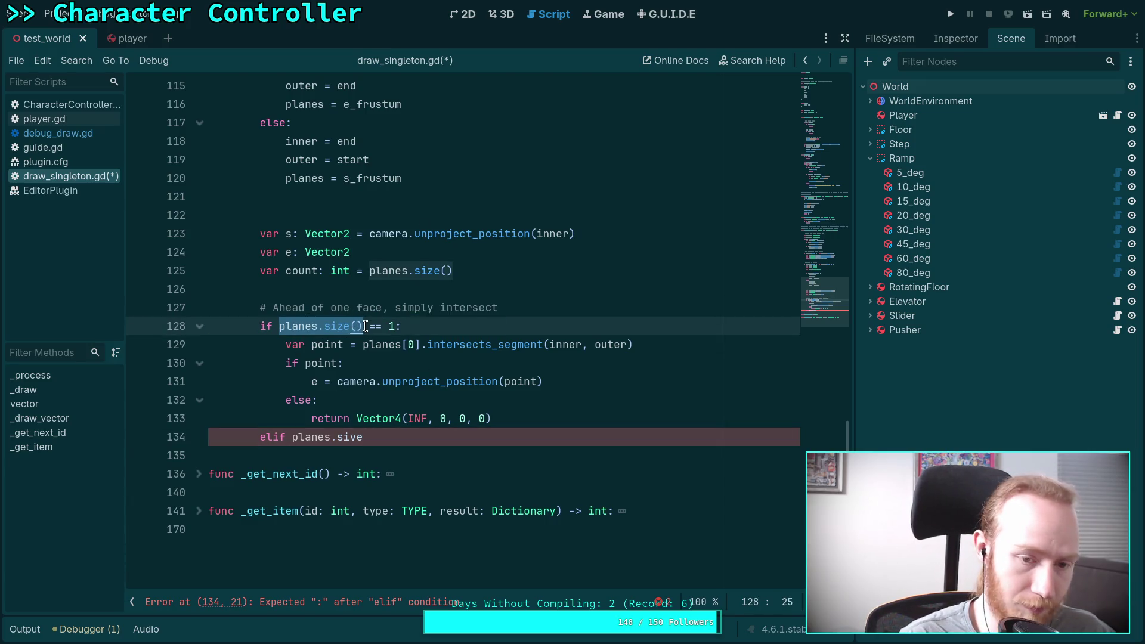
pyautogui.write('count')
pyautogui.press('Escape')
pyautogui.press('Up')
pyautogui.press('Up')
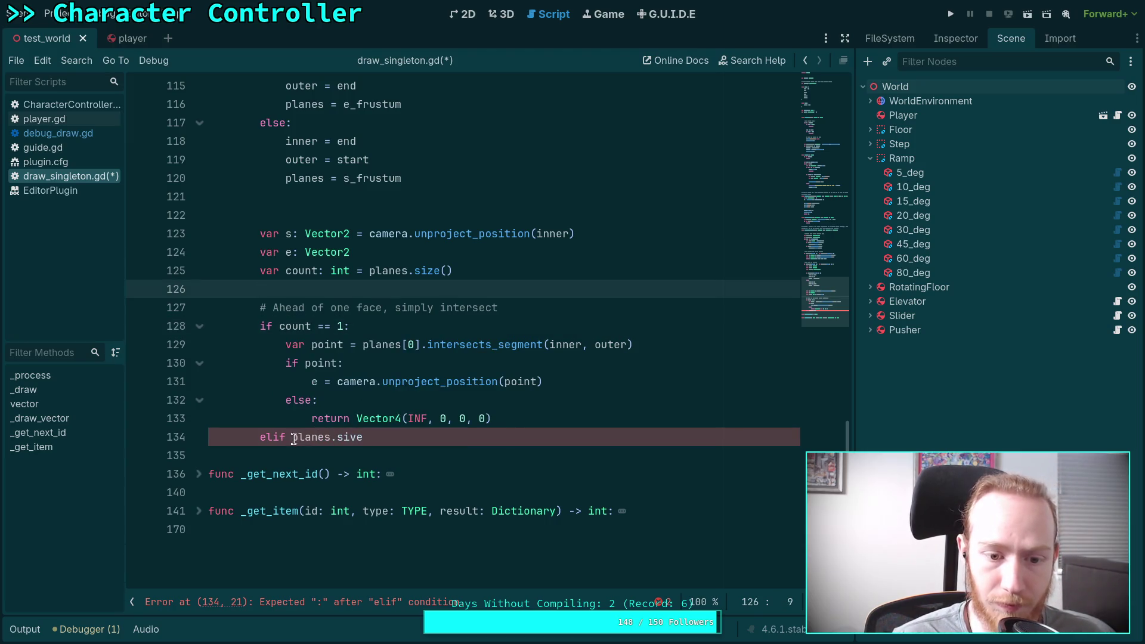
pyautogui.moveTo(295, 438); pyautogui.dragTo(363, 438)
pyautogui.write('count == 2:')
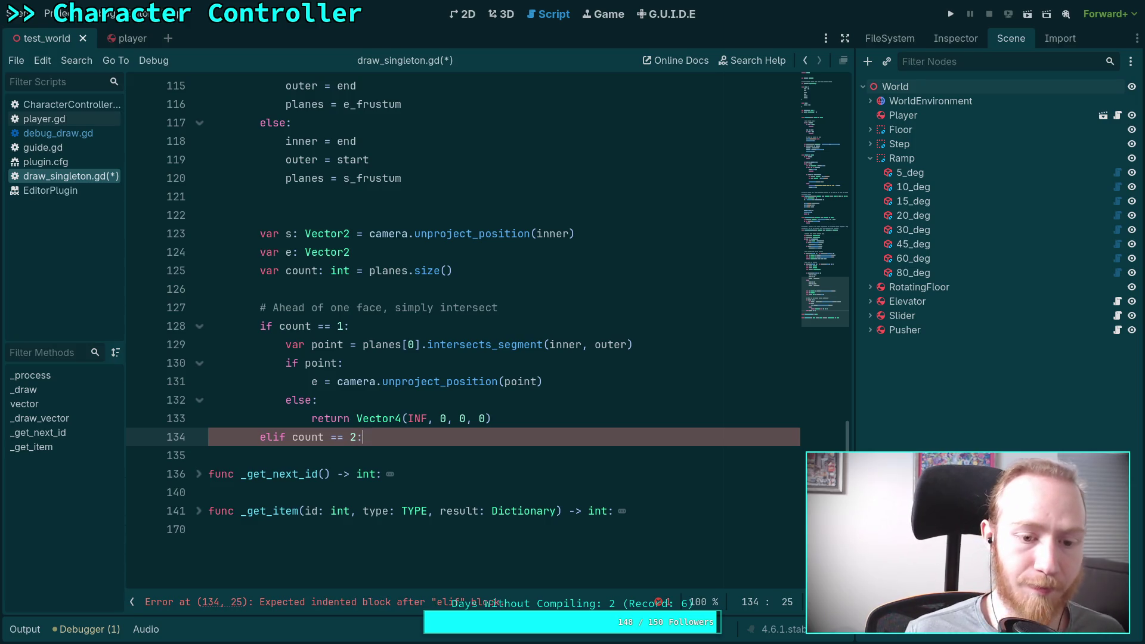
# Step: Move the one-face comment inside the 'if count == 1' branch
pyautogui.click(427, 315)
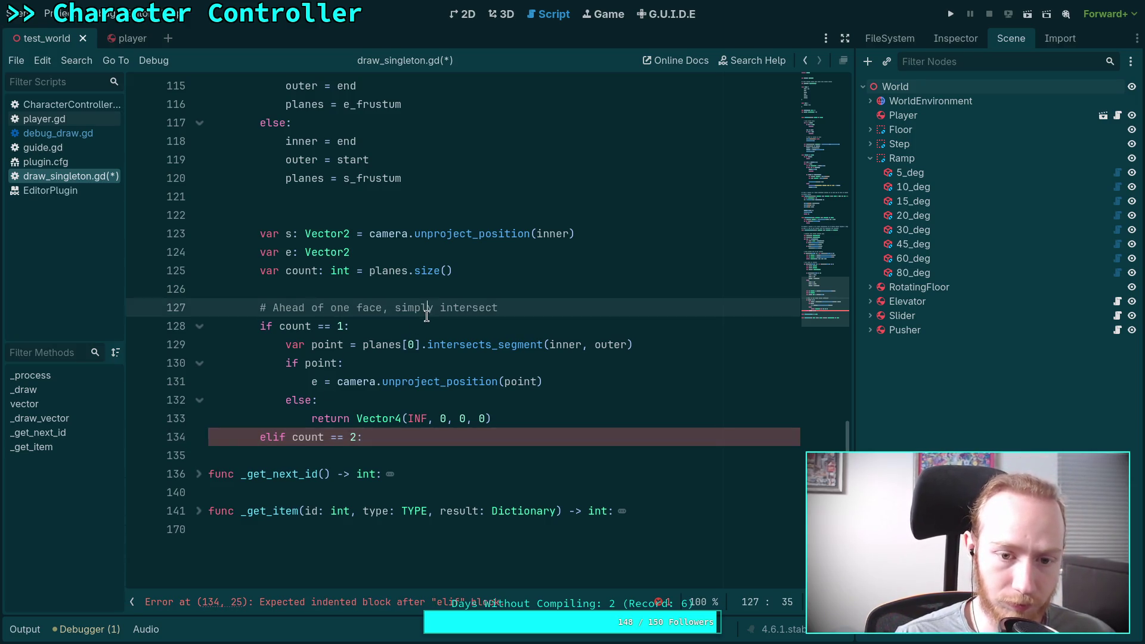
pyautogui.hotkey('alt', 'Down')
pyautogui.press('Home')
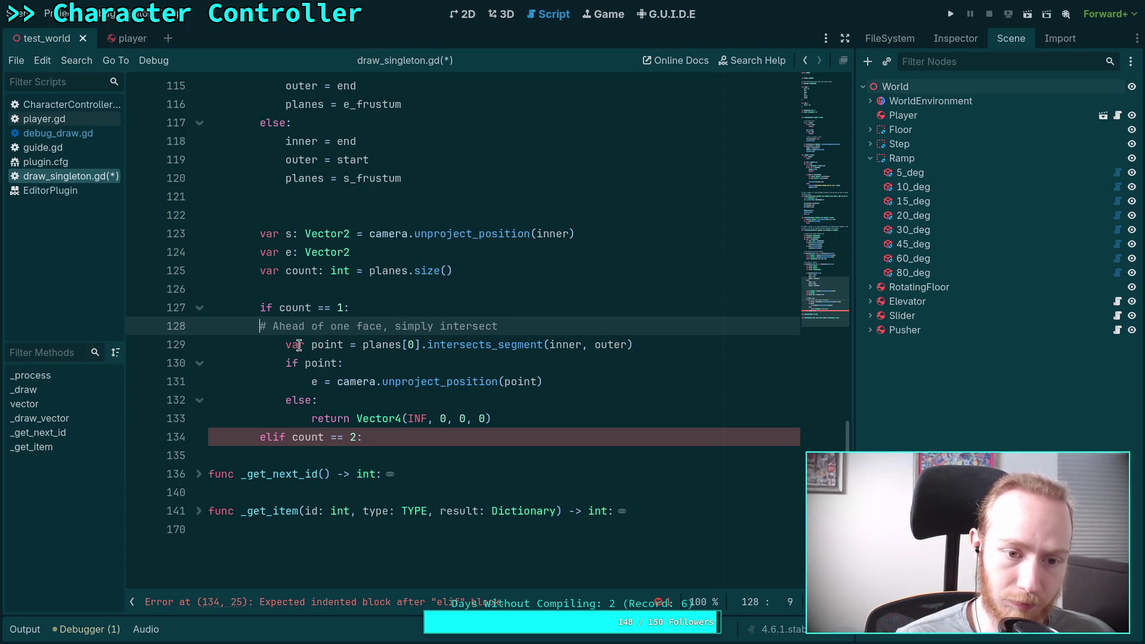
pyautogui.press('Tab')
# Step: Add comment '# Ahead of two, find the intersection which is behind the other' and begin 'var point = planes[0].int'
pyautogui.click(454, 438)
pyautogui.press('Return')
pyautogui.write('# Ahead of two, f')
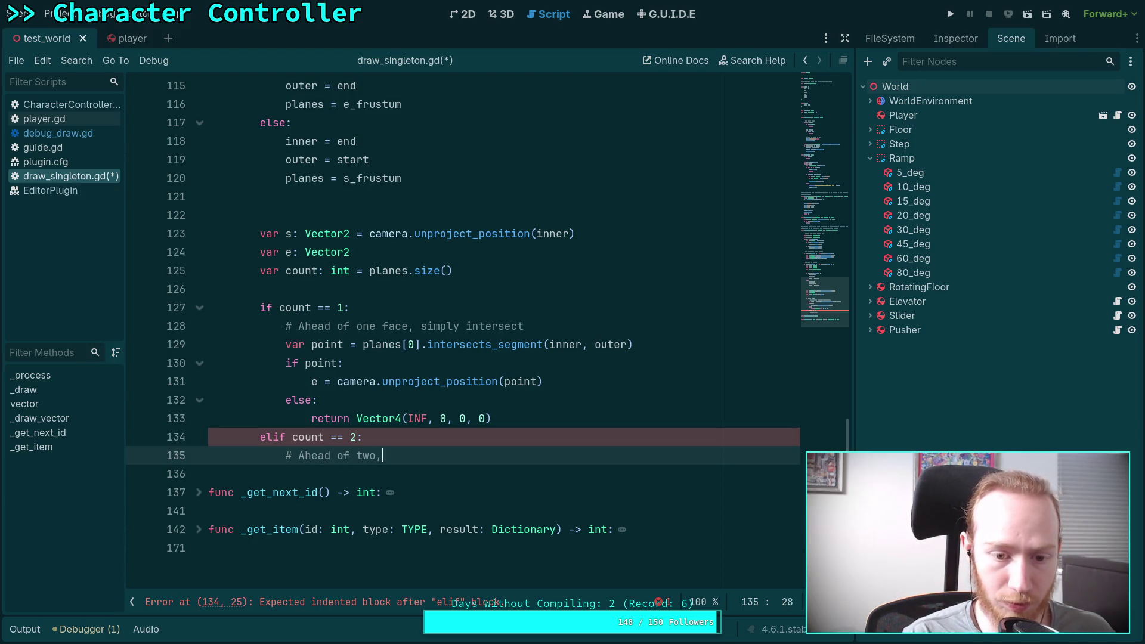
pyautogui.write('ind the p')
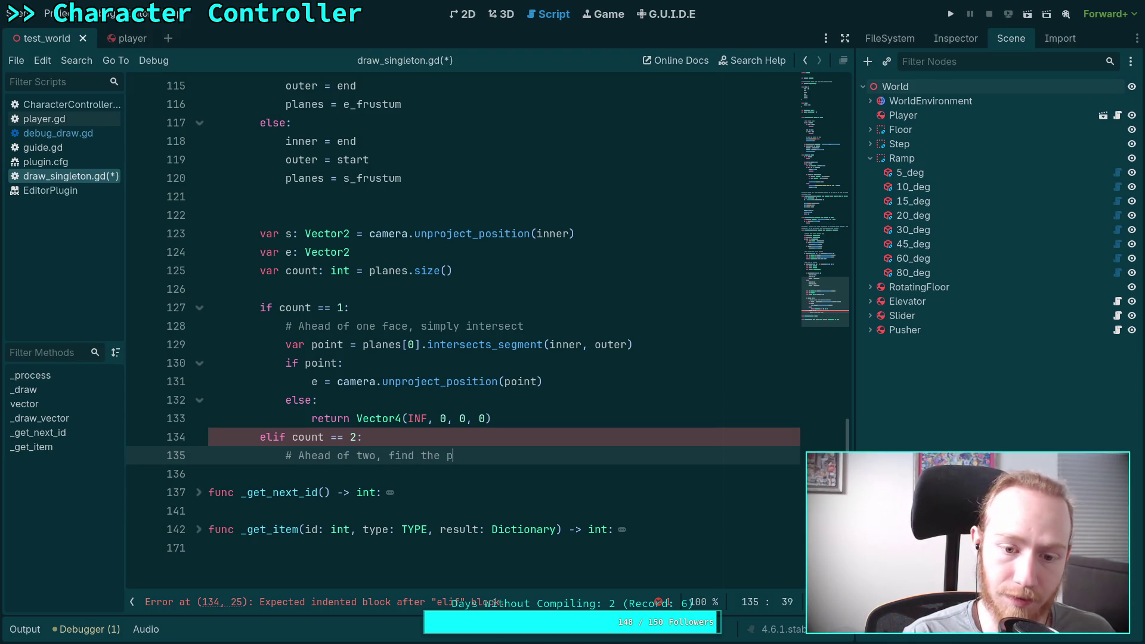
pyautogui.press('BackSpace')
pyautogui.write('intersec')
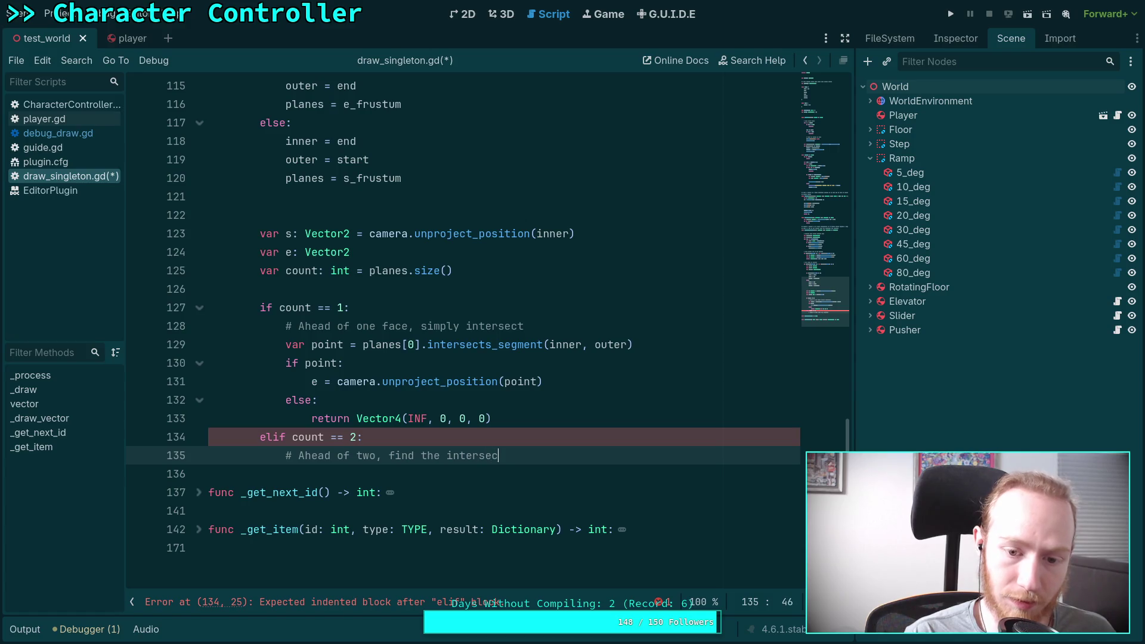
pyautogui.write('tion which is ')
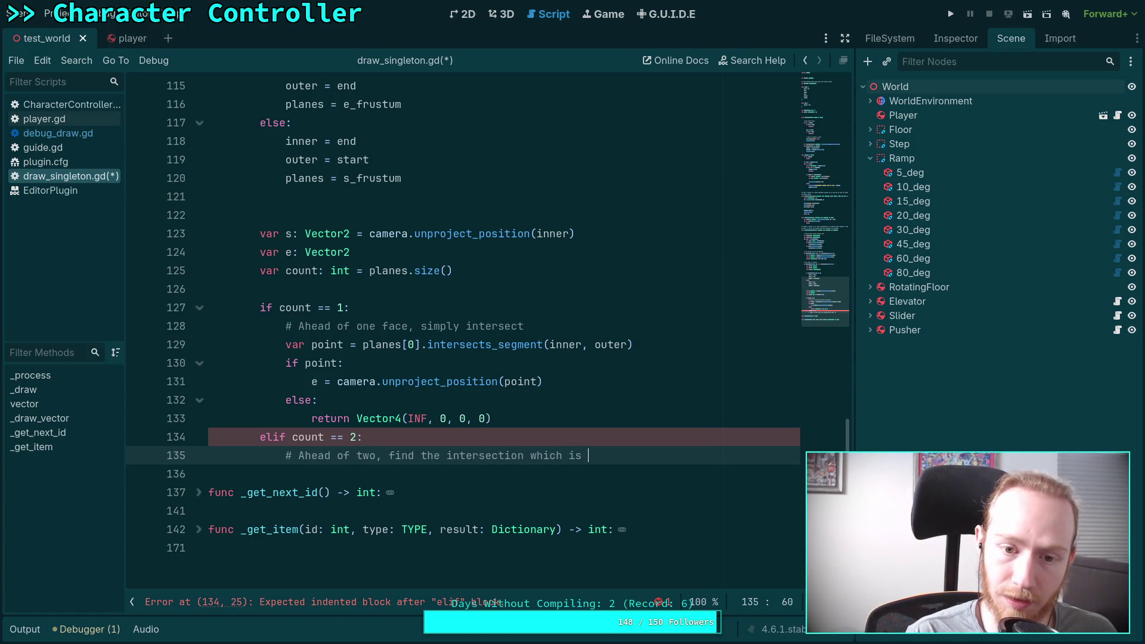
pyautogui.write('behind the other')
pyautogui.press('Return')
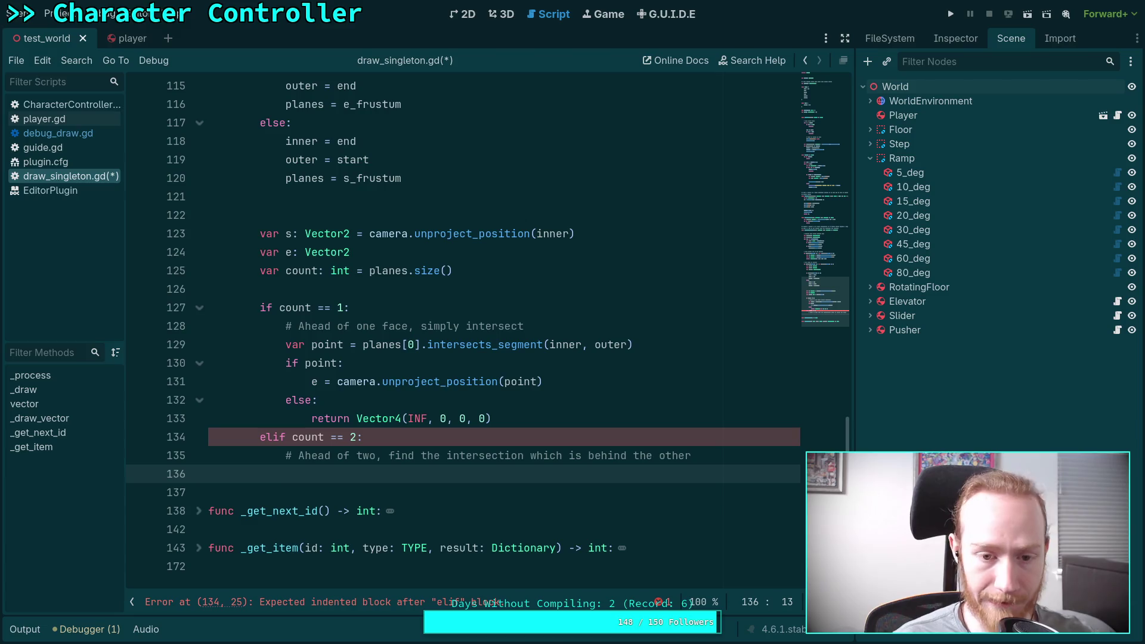
pyautogui.write('var point ')
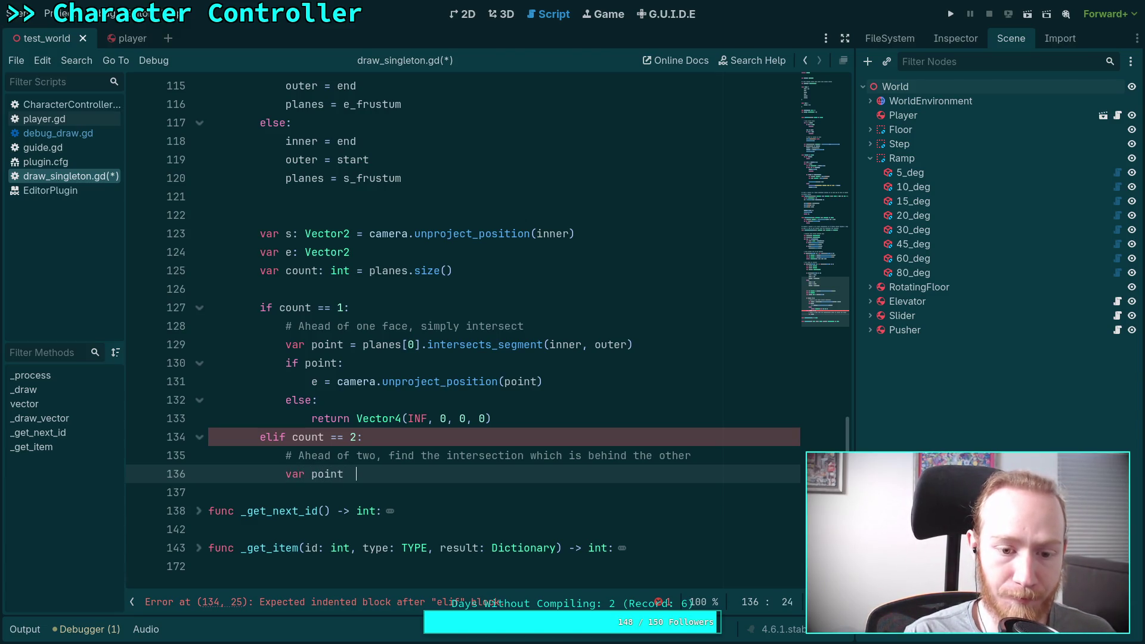
pyautogui.write('= planes')
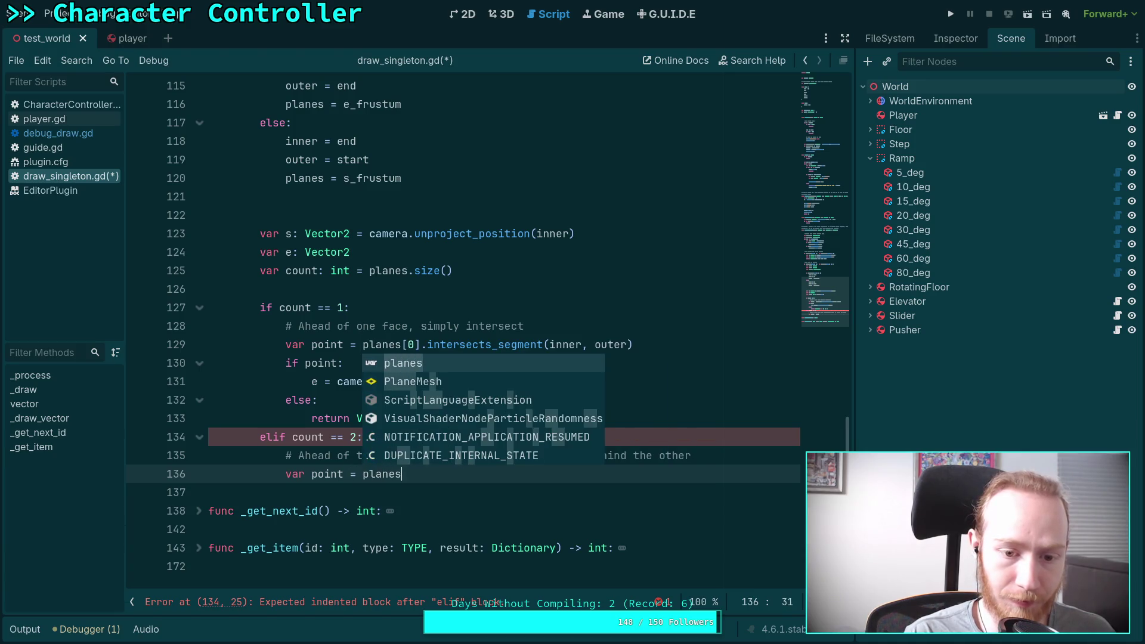
pyautogui.write('[0]')
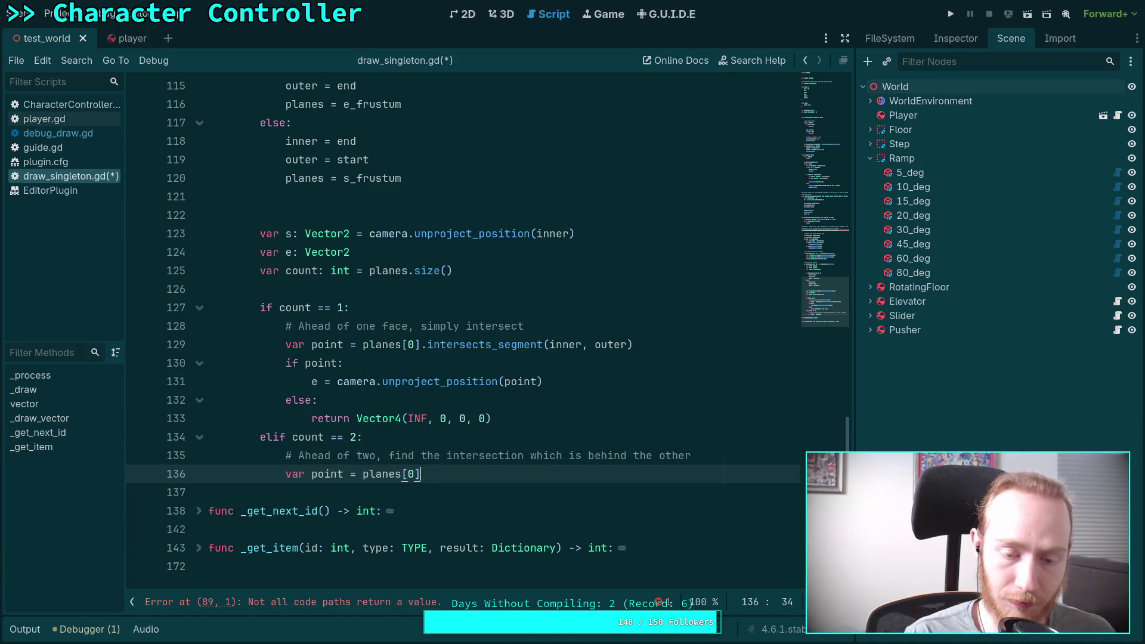
pyautogui.write('.int')
# Step: Complete 'var point = planes[0].intersects_segment(inner, outer)'
pyautogui.press('Down')
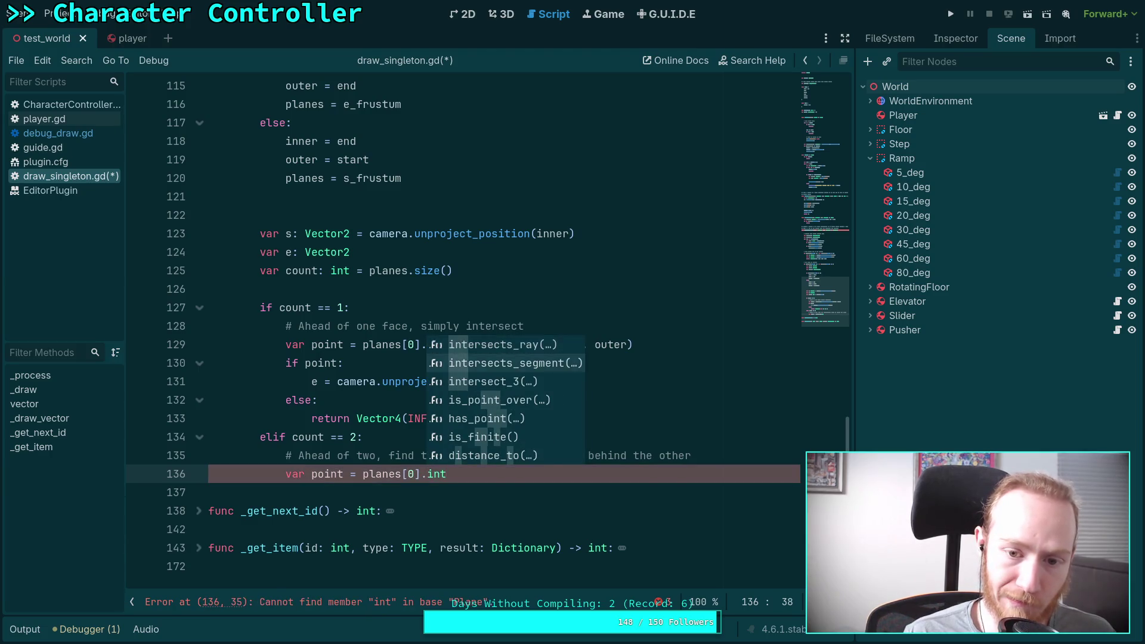
pyautogui.press('Return')
pyautogui.write('inner, outer')
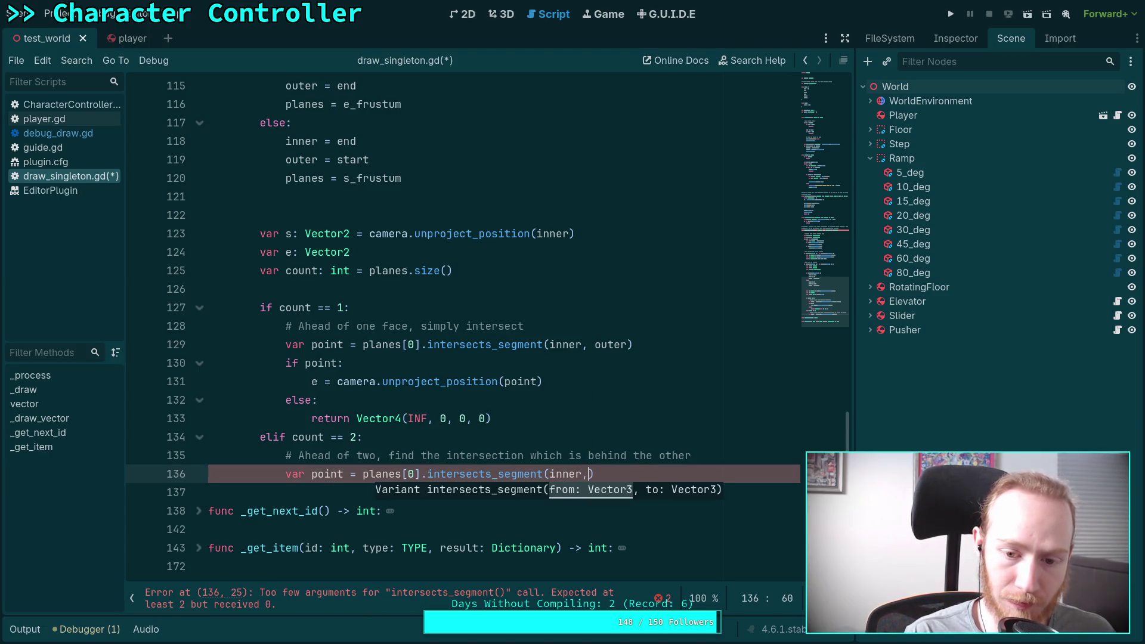
pyautogui.press('End')
pyautogui.press('Return')
# Step: Start line 137's check 'if point and planes[1].is_point_over'
pyautogui.write('if point and pou')
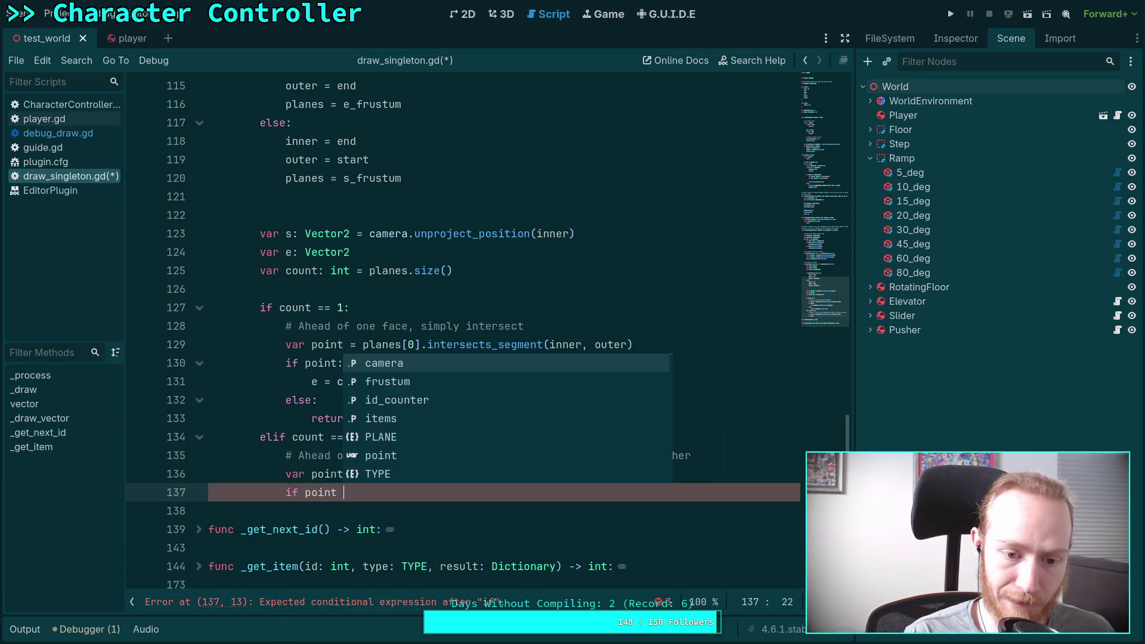
pyautogui.press('BackSpace')
pyautogui.write('int,')
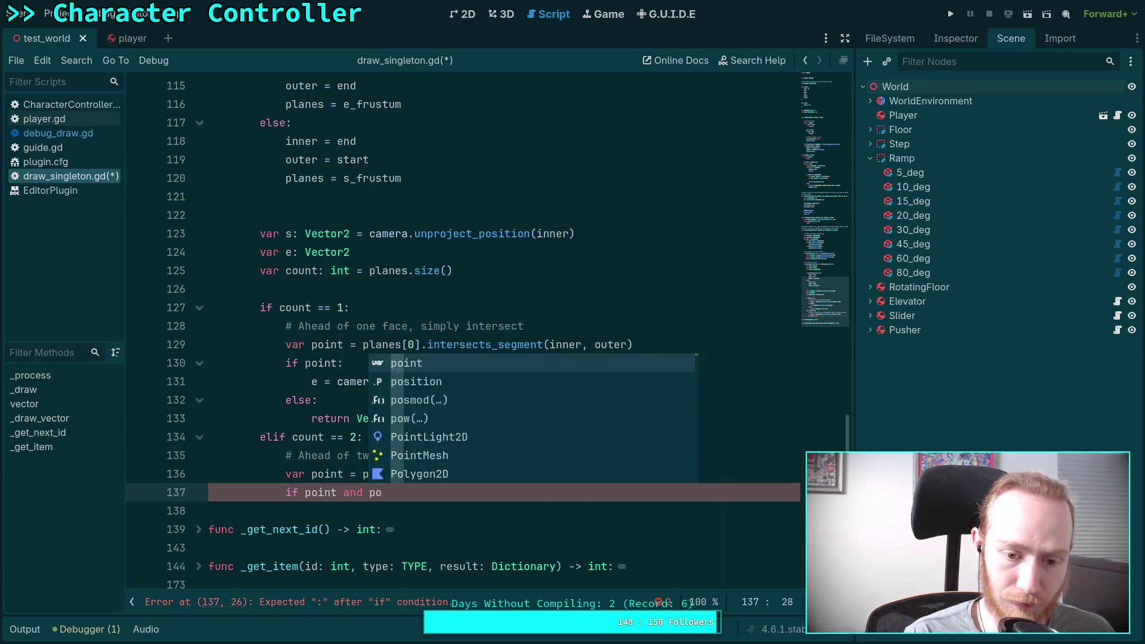
pyautogui.press('BackSpace')
pyautogui.press('BackSpace')
pyautogui.press('BackSpace')
pyautogui.write('plans')
pyautogui.press('BackSpace')
pyautogui.write('e')
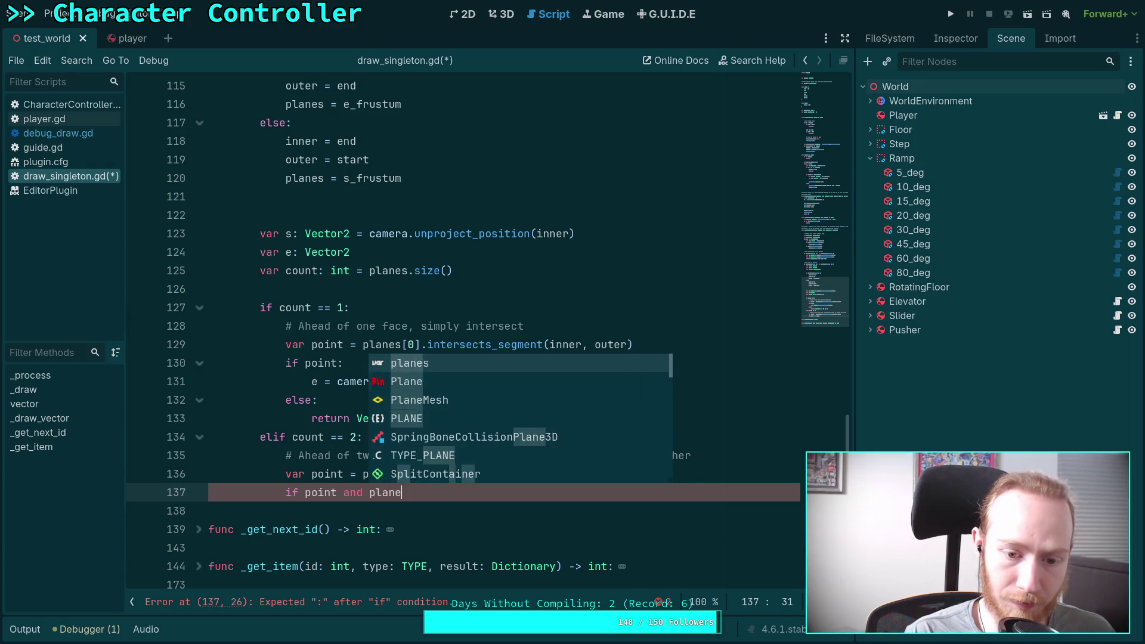
pyautogui.write('s[1].int')
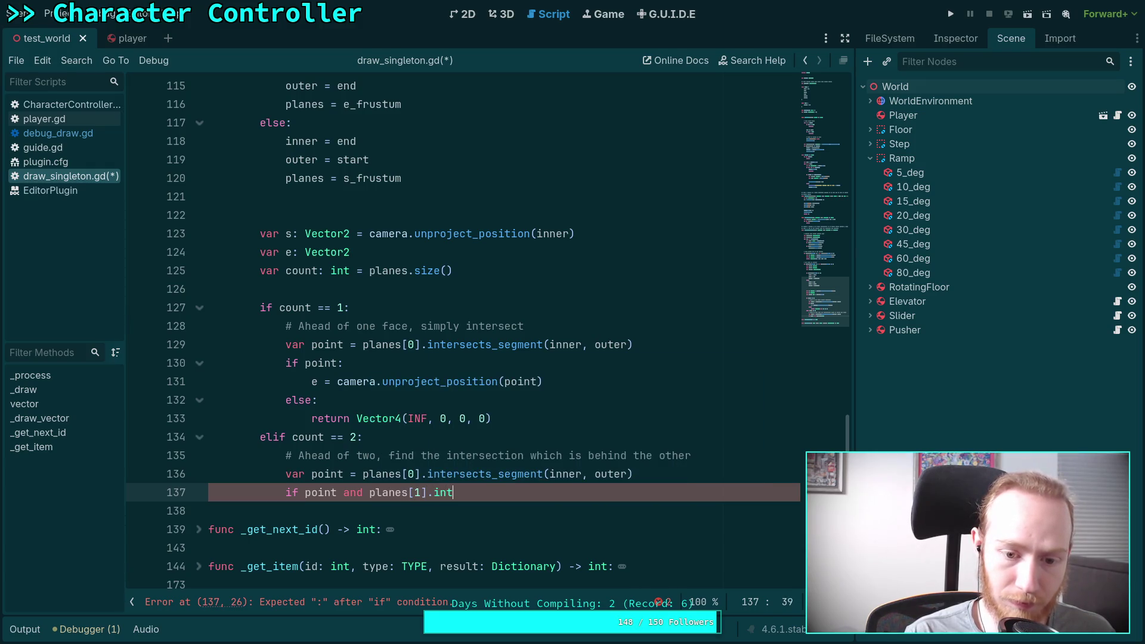
pyautogui.press('Down')
pyautogui.press('Down')
pyautogui.press('Down')
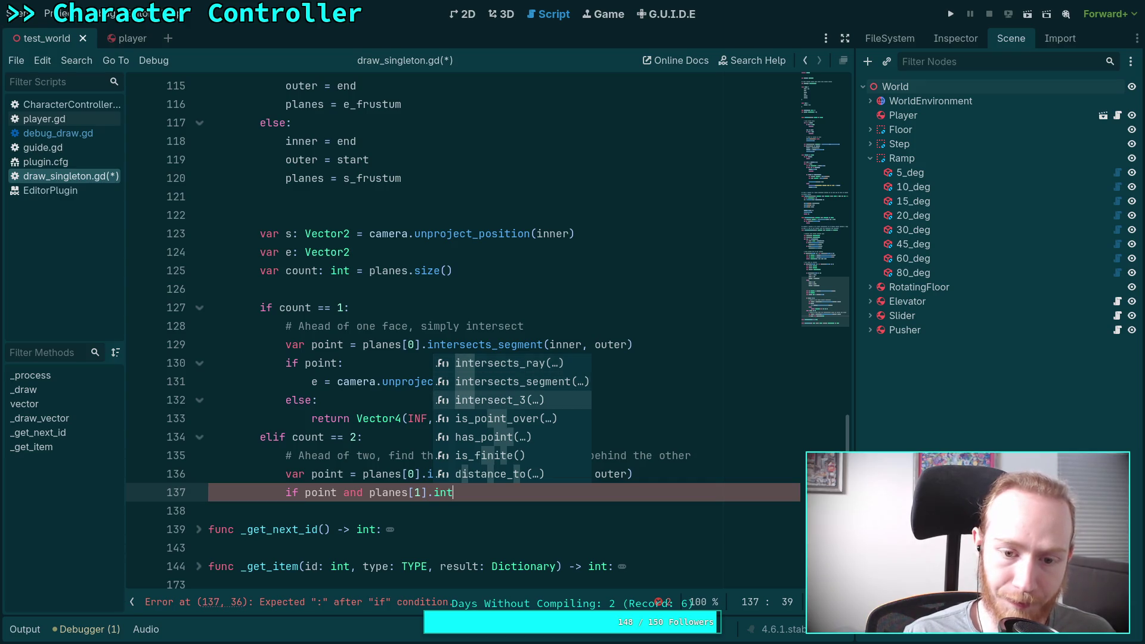
pyautogui.press('Return')
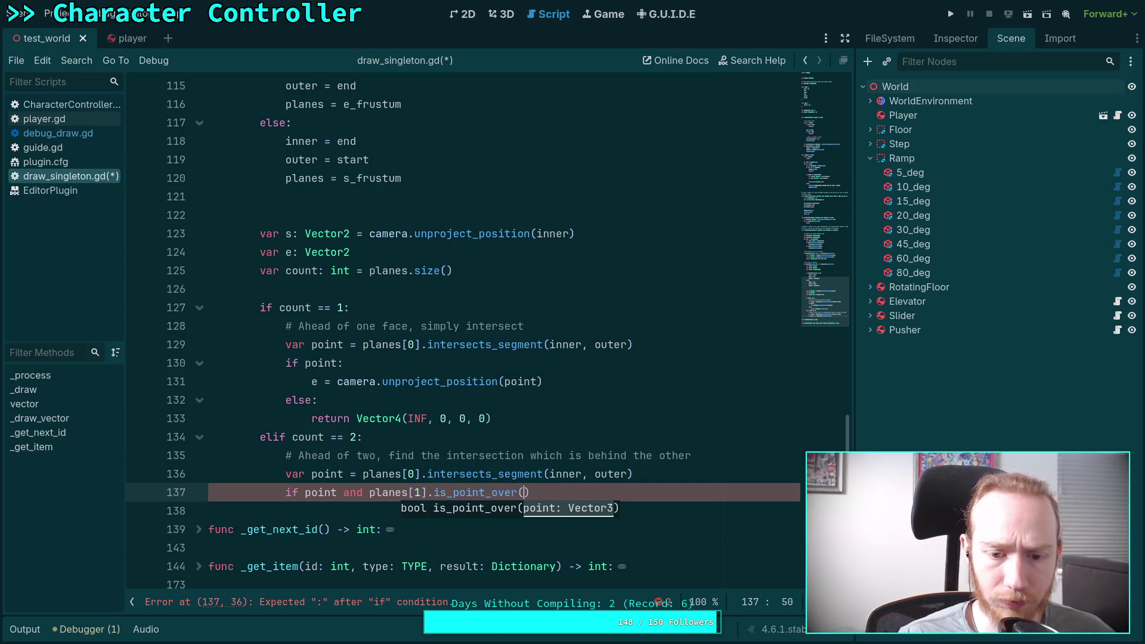
# Step: Negate the check as '(not planes[1].is_point_over())' and close the if line with a colon
pyautogui.click(371, 491)
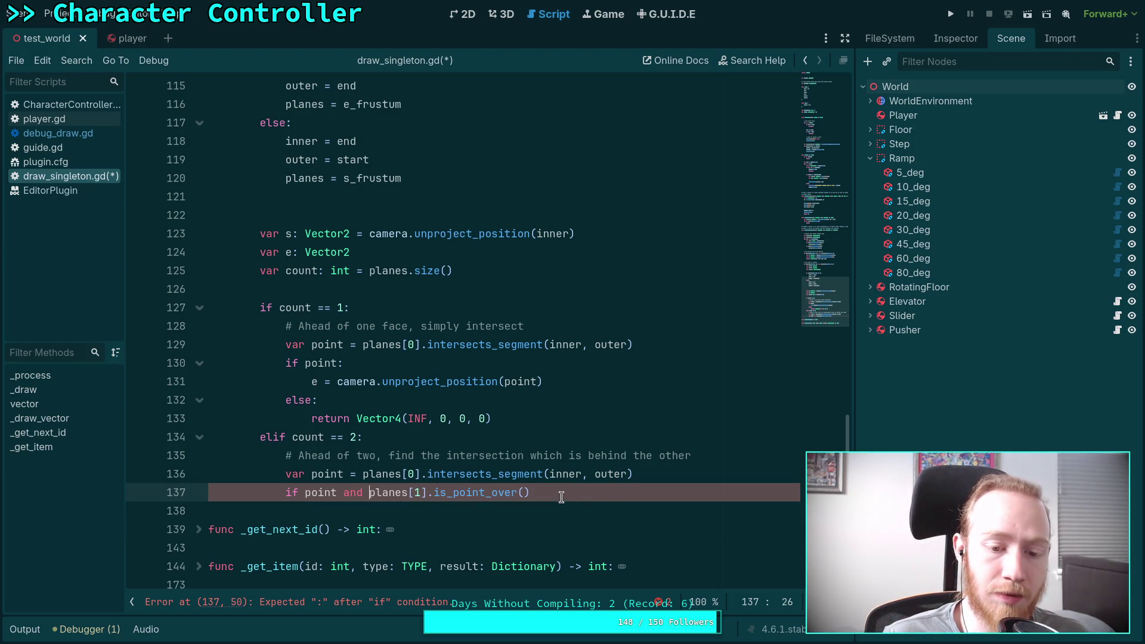
pyautogui.write('not')
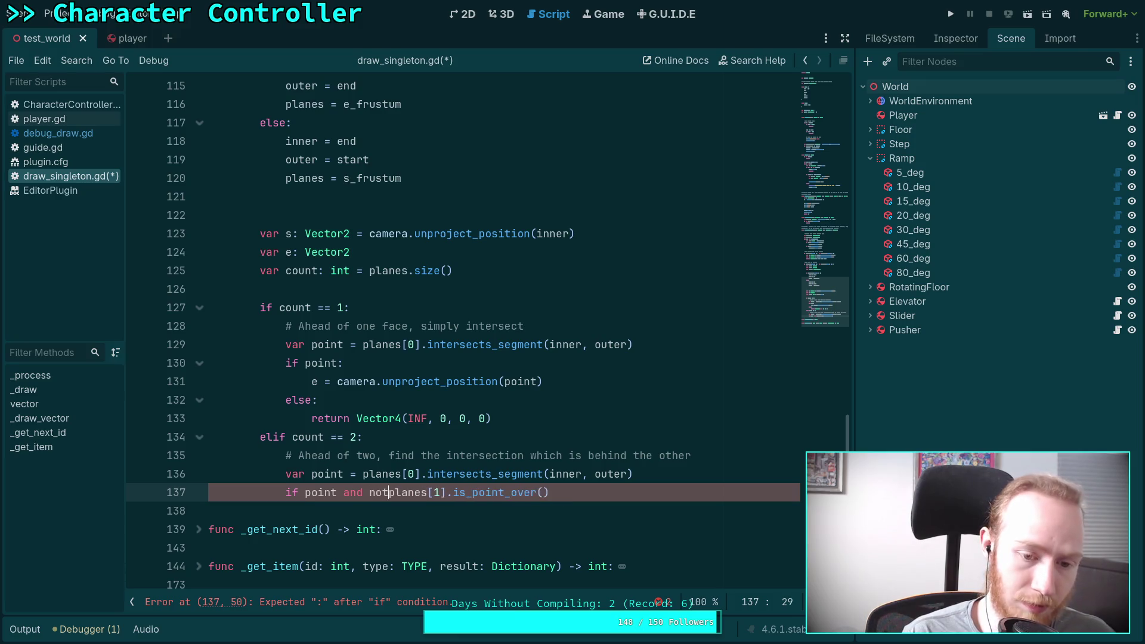
pyautogui.click(368, 492)
pyautogui.write('(')
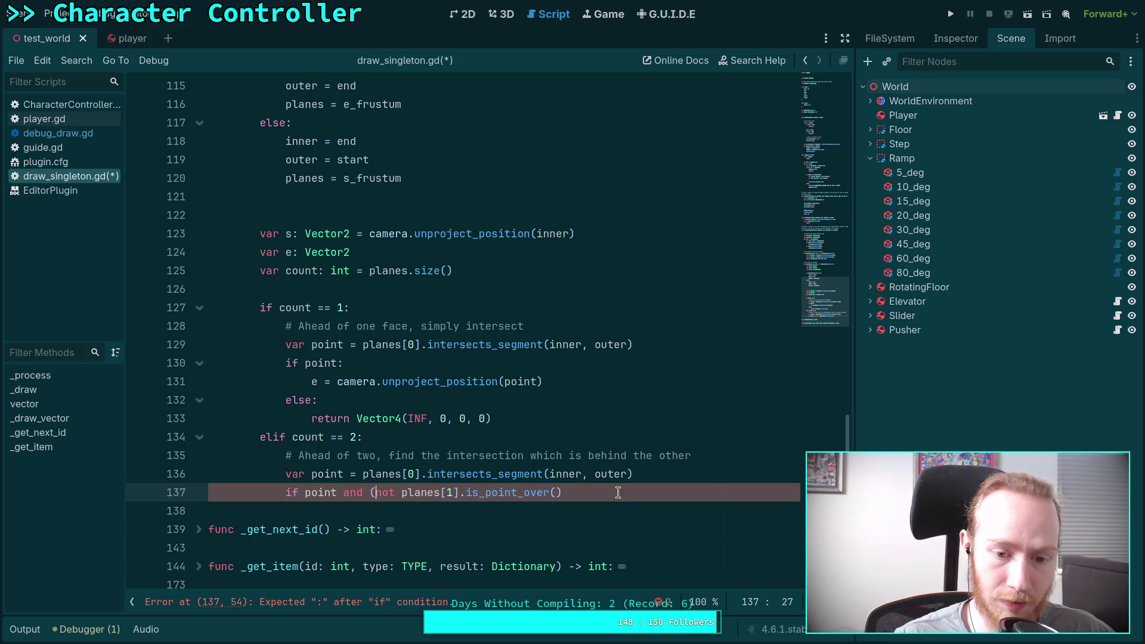
pyautogui.click(627, 489)
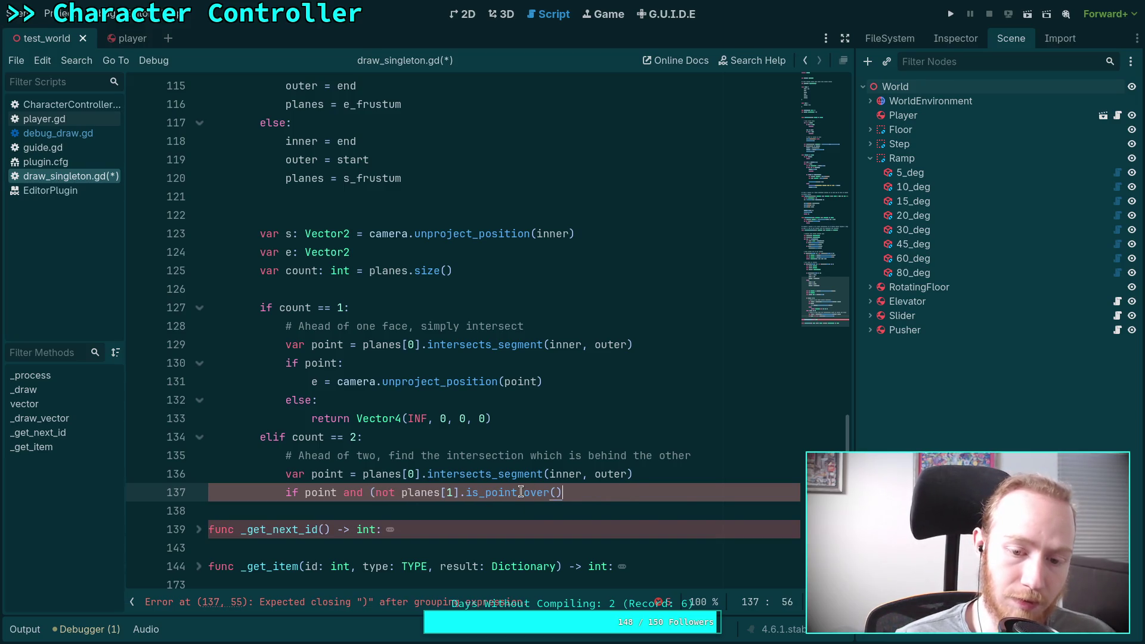
pyautogui.moveTo(521, 491)
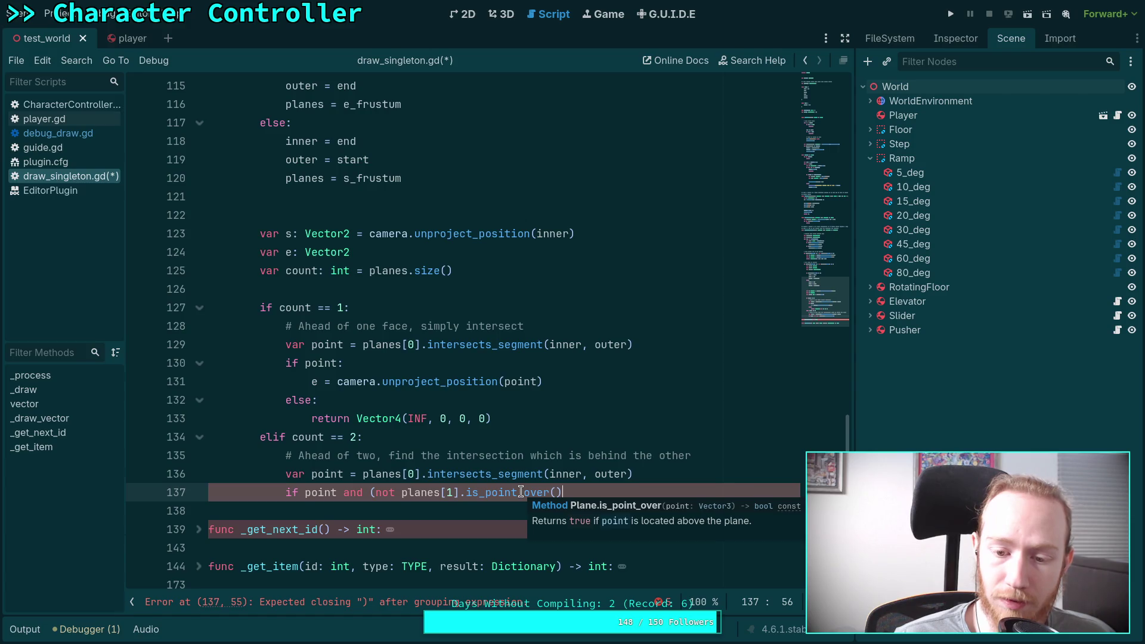
pyautogui.keyDown('shift'); pyautogui.click(522, 493); pyautogui.keyUp('shift')
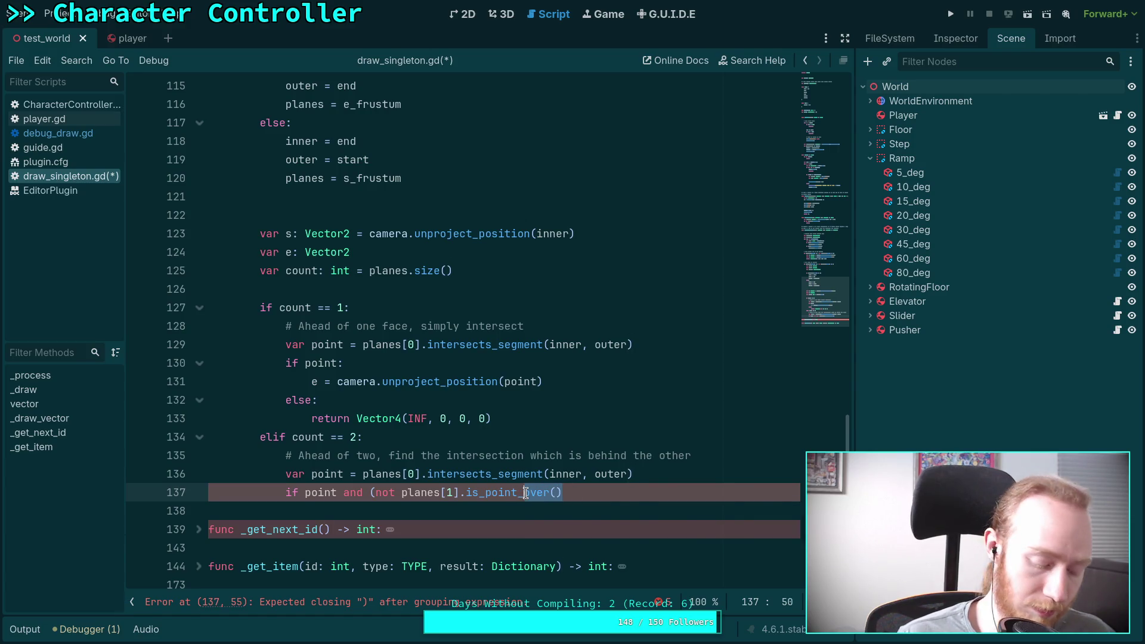
pyautogui.write('u')
pyautogui.press('BackSpace')
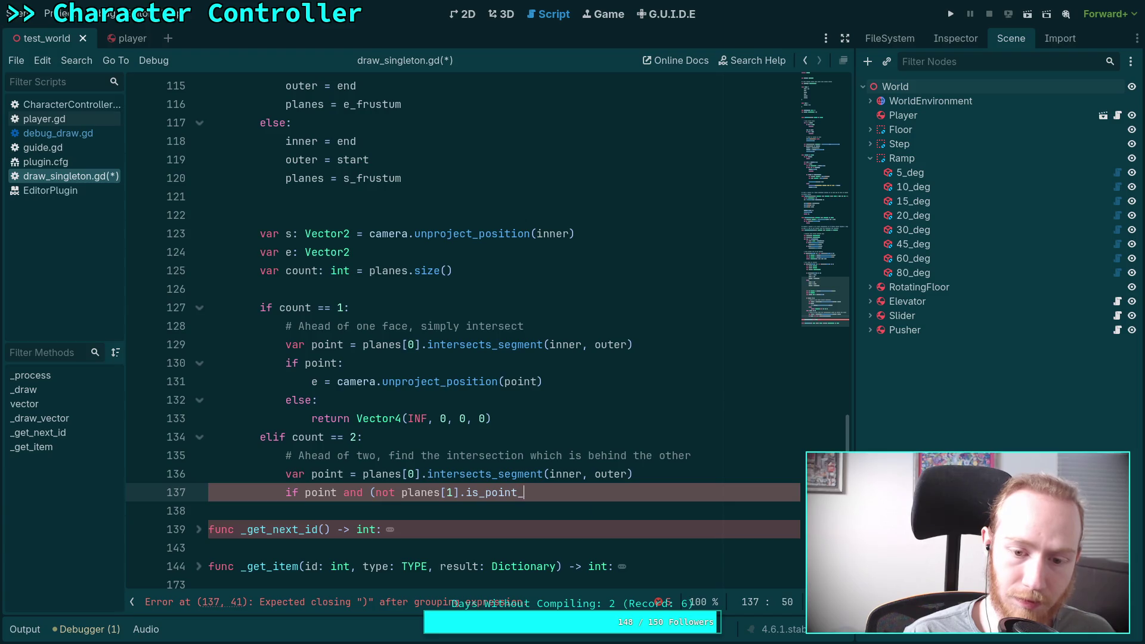
pyautogui.press('Return')
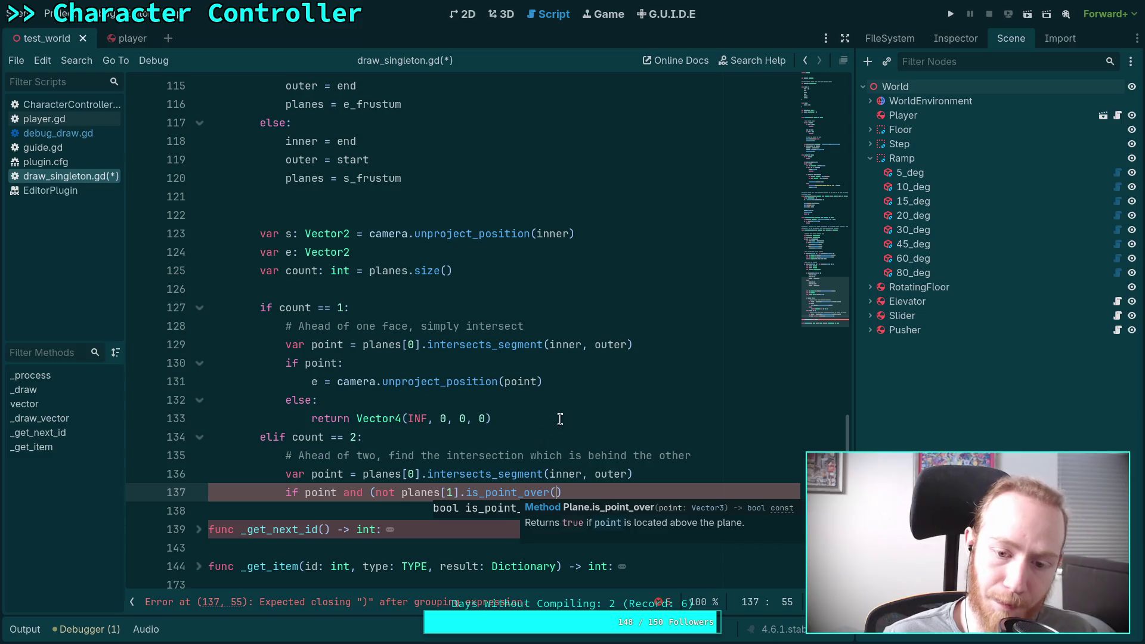
pyautogui.write(')):')
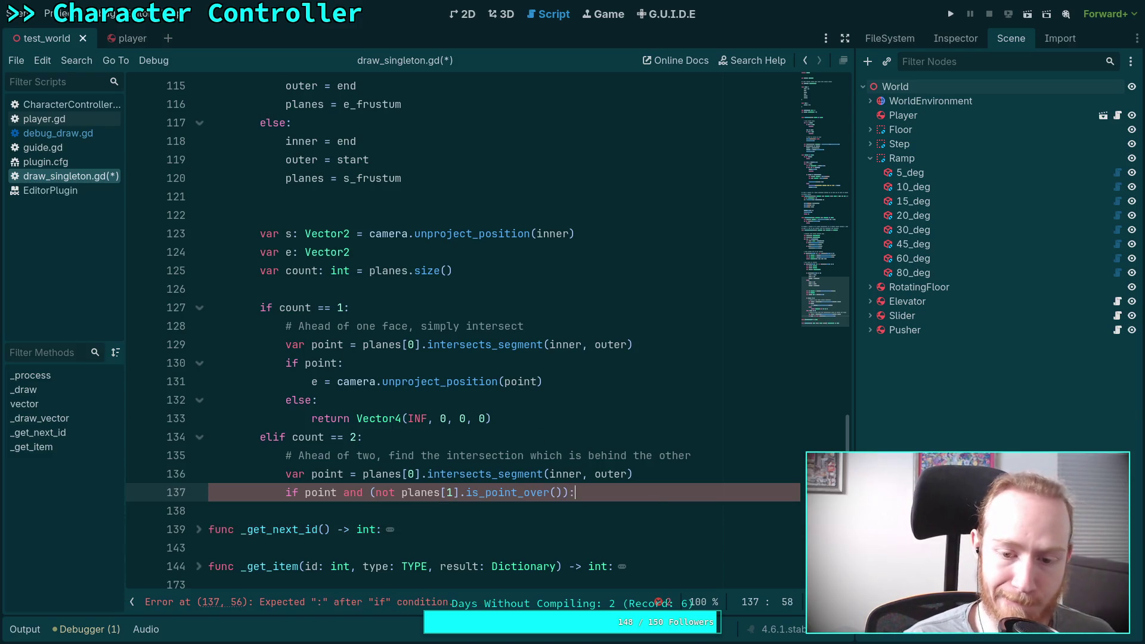
pyautogui.press('Return')
# Step: Set 'e = camera.unproject_position(point)' inside the if body
pyautogui.write('e = ')
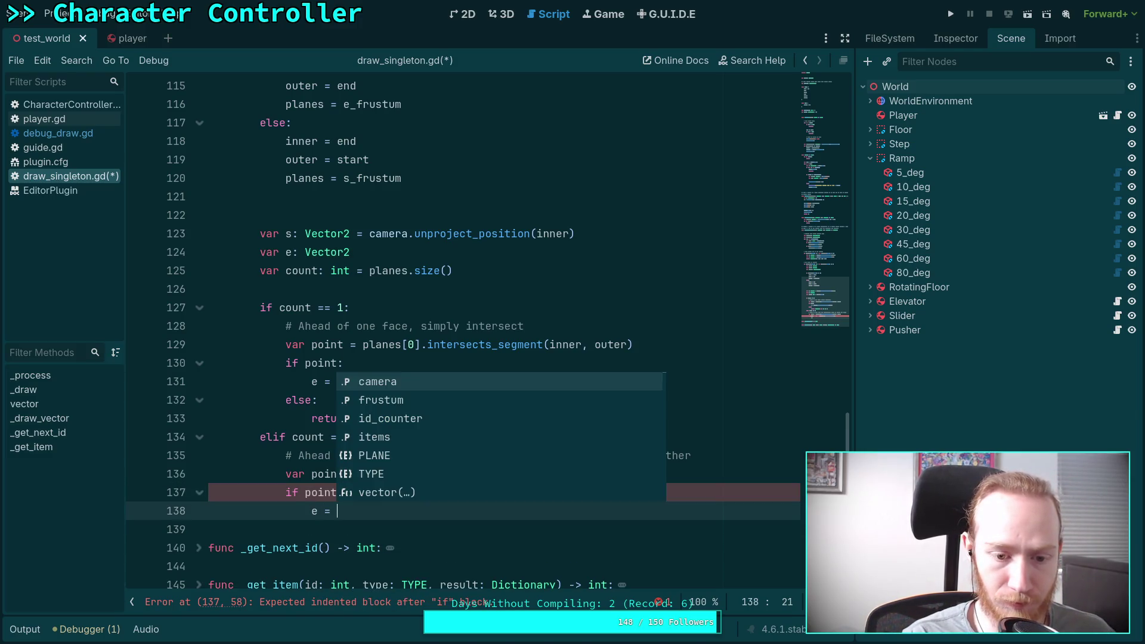
pyautogui.write('camera.un')
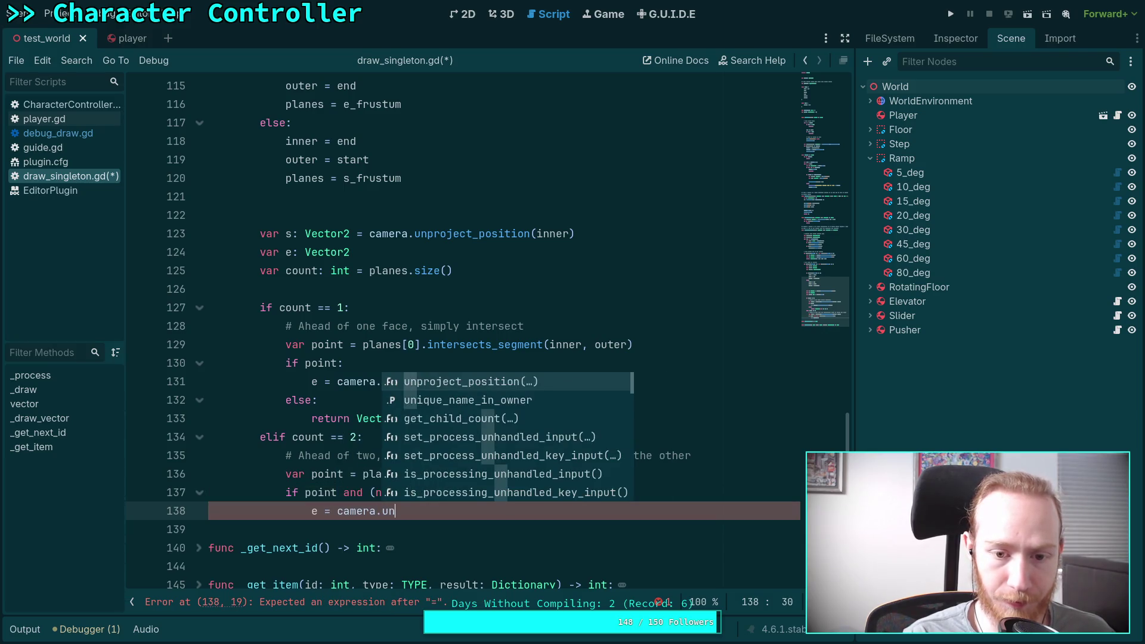
pyautogui.press('Return')
pyautogui.write('point)')
pyautogui.press('Return')
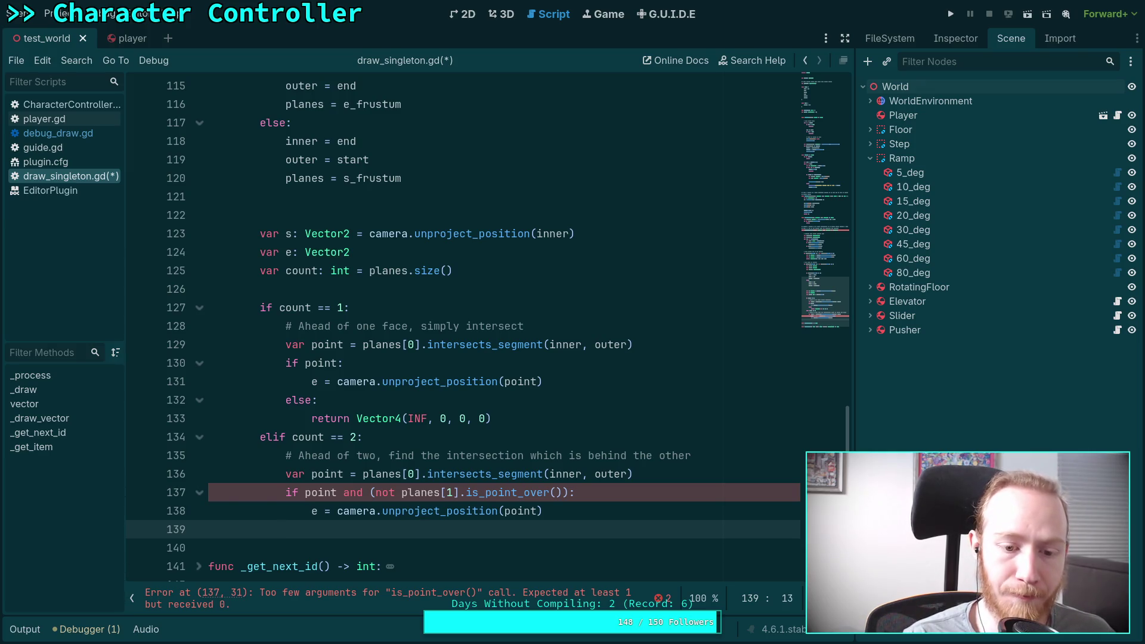
pyautogui.scroll(-1, 497, 429)
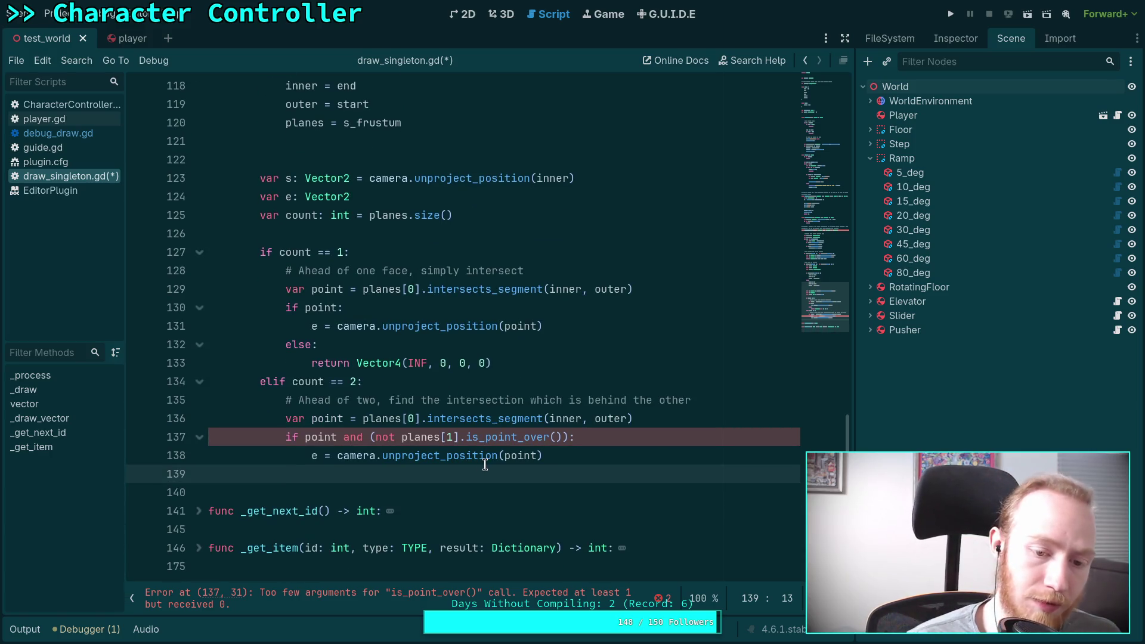
# Step: Add an else branch with 'point = planes[1].intersects_segment(inner, outer)'
pyautogui.write('else')
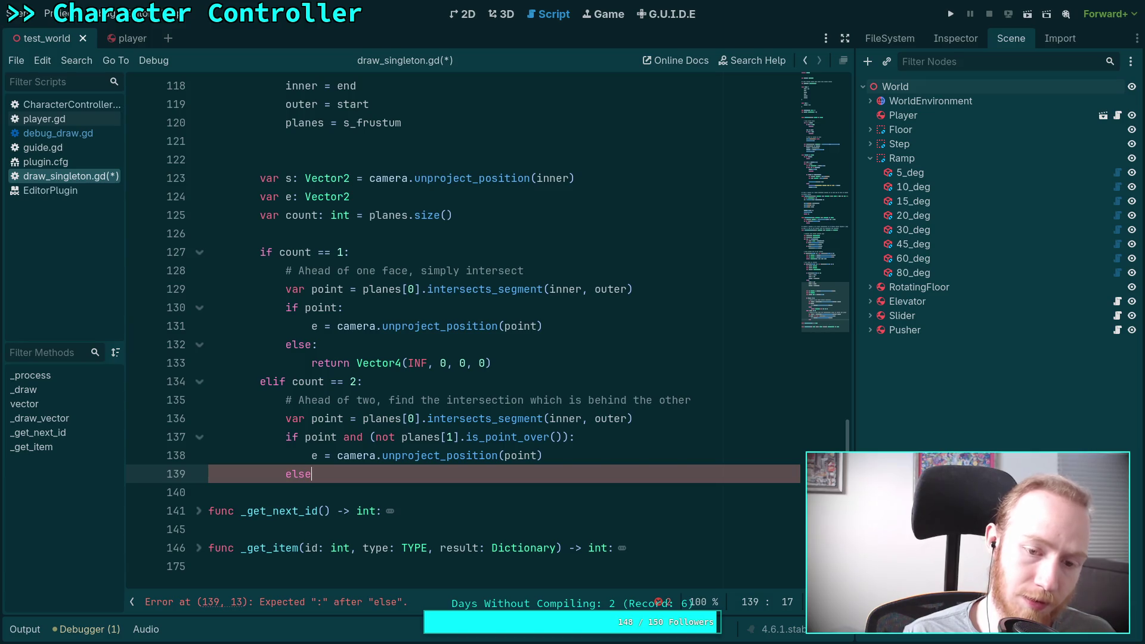
pyautogui.click(304, 439)
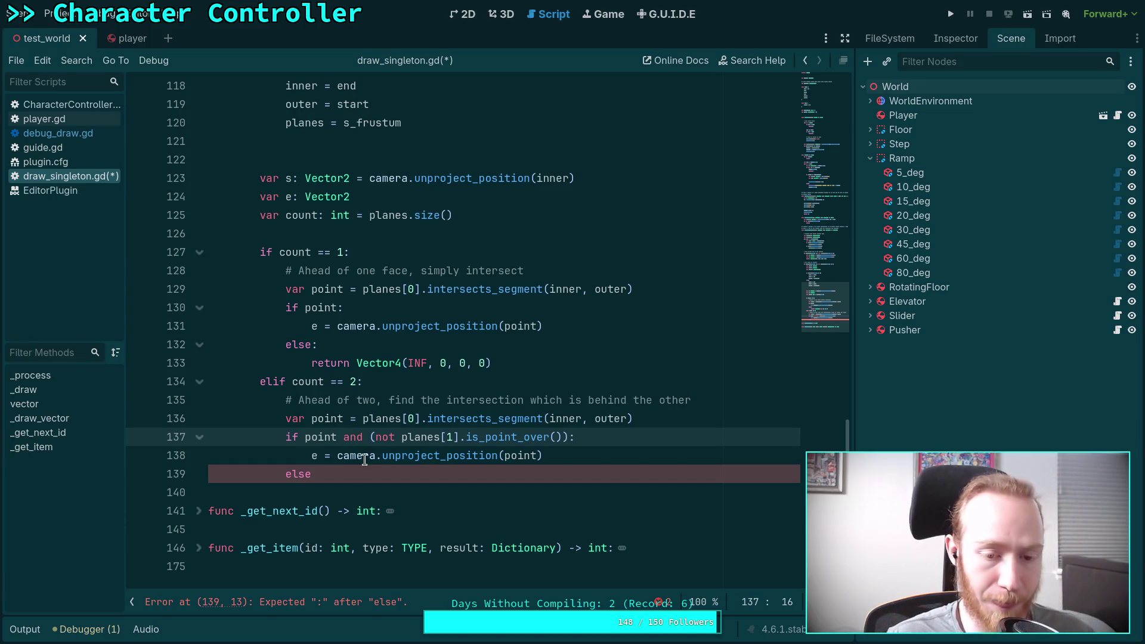
pyautogui.click(360, 472)
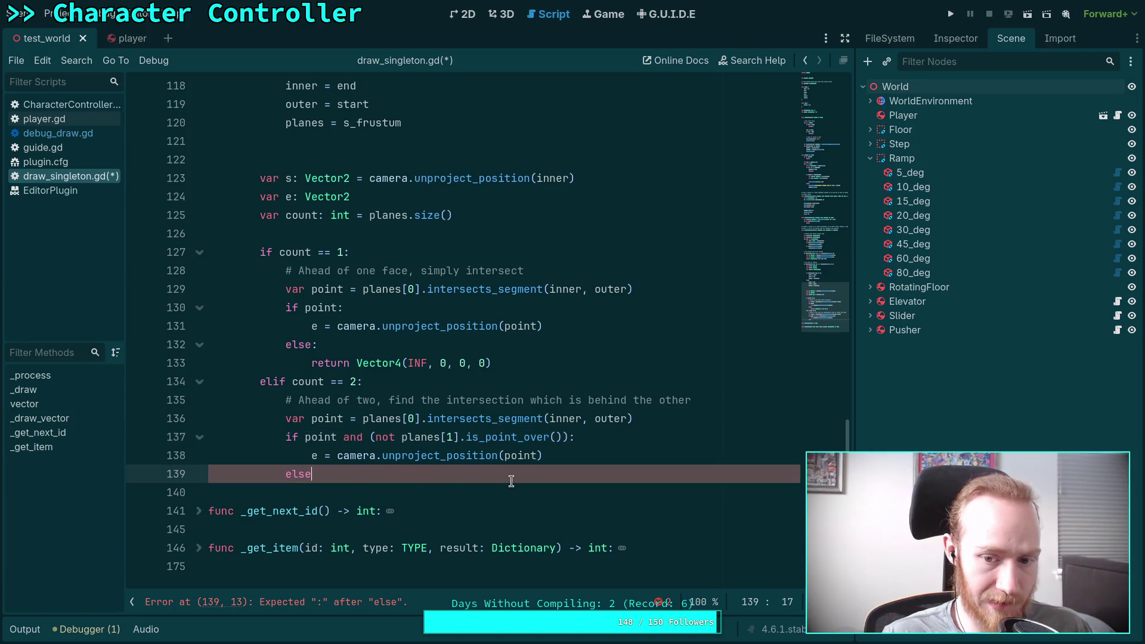
pyautogui.scroll(-1, 513, 476)
pyautogui.write(':')
pyautogui.press('Return')
pyautogui.write('point = planes[')
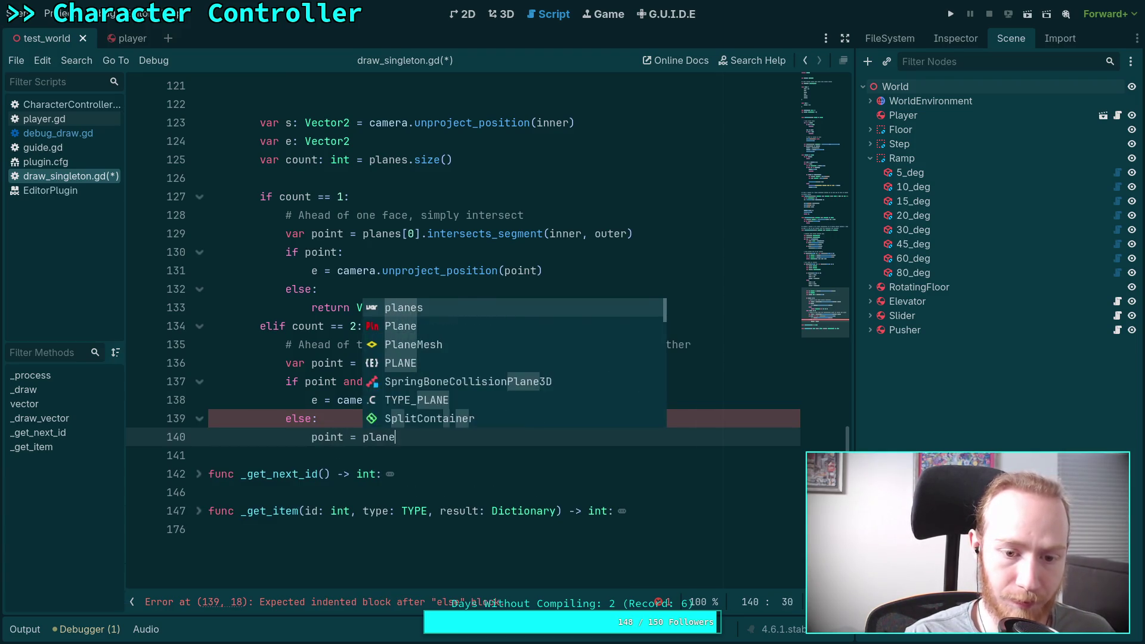
pyautogui.write('1].')
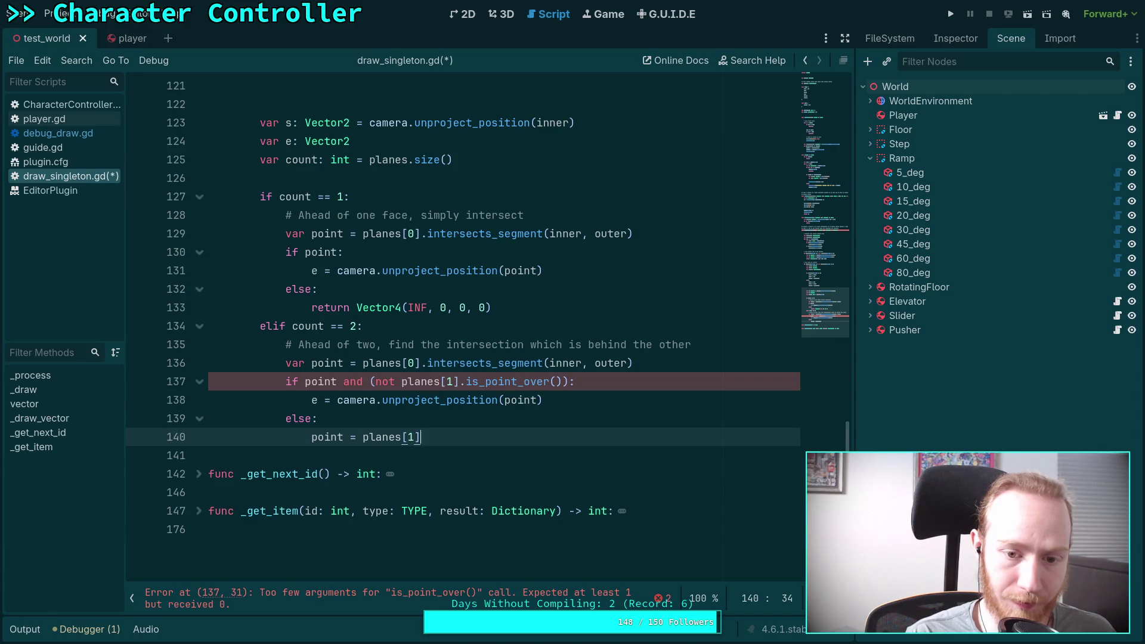
pyautogui.write('int')
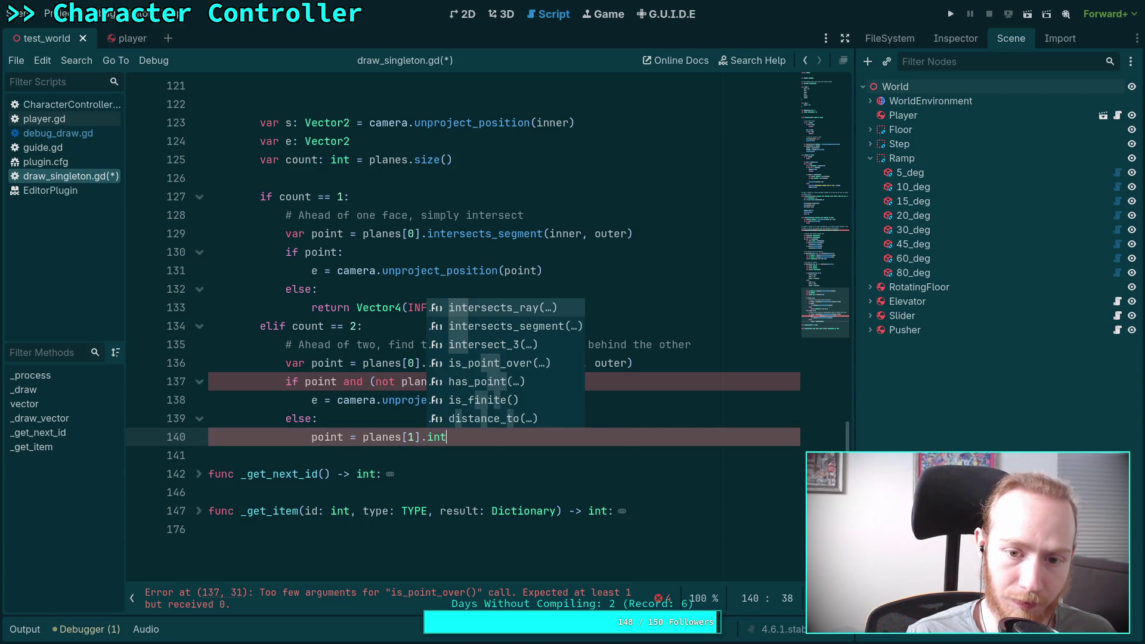
pyautogui.press('Down')
pyautogui.press('Return')
pyautogui.write('inner, outer')
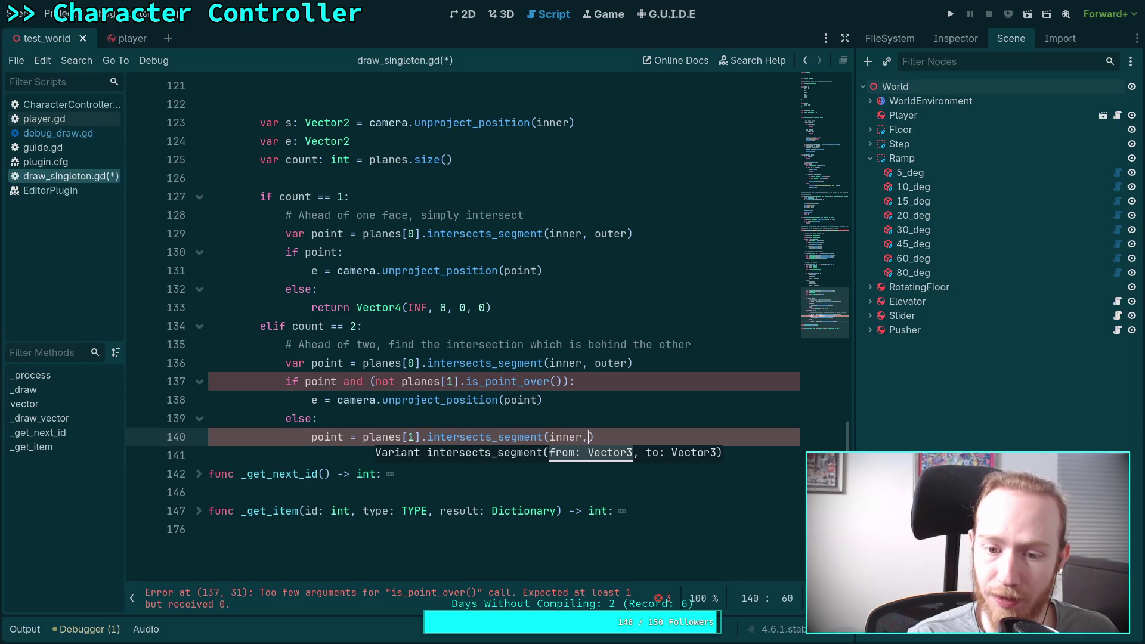
pyautogui.write(')')
# Step: Begin the check 'if (not point) or planes[0].is_point_over()' on line 141
pyautogui.press('Return')
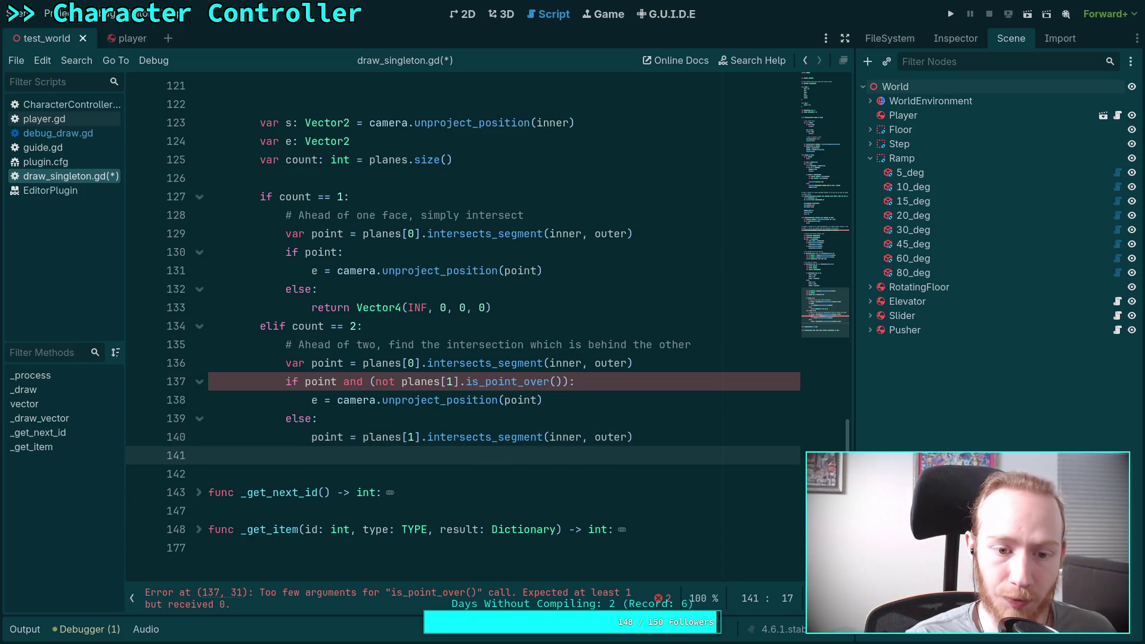
pyautogui.write('if point')
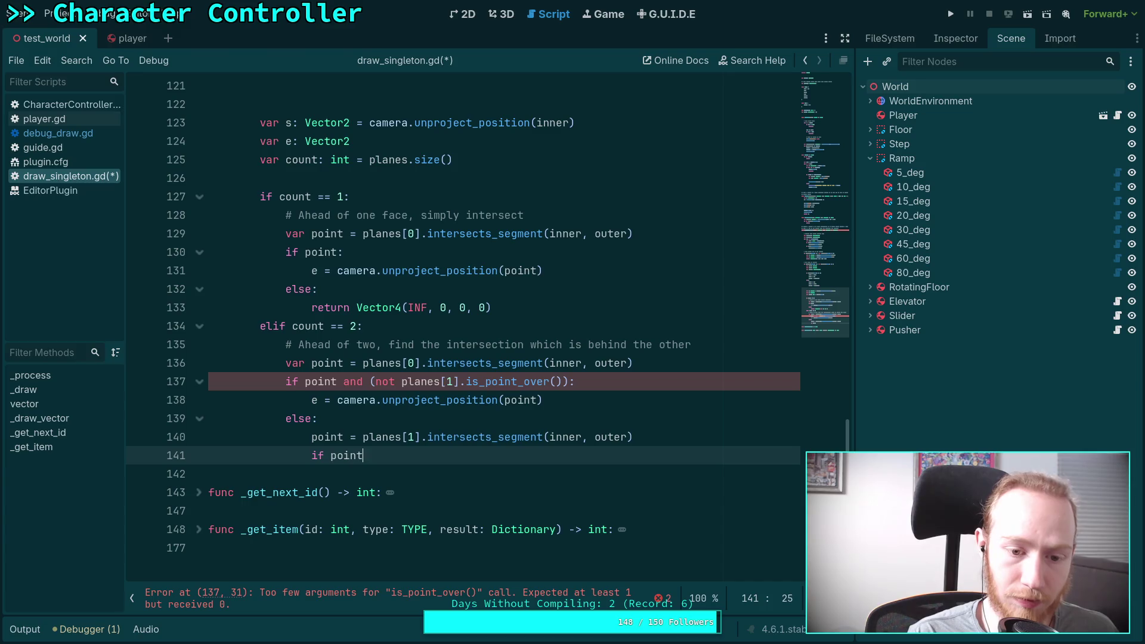
pyautogui.press('BackSpace')
pyautogui.press('BackSpace')
pyautogui.press('BackSpace')
pyautogui.write('no')
pyautogui.press('BackSpace')
pyautogui.press('BackSpace')
pyautogui.write('(not point) or ')
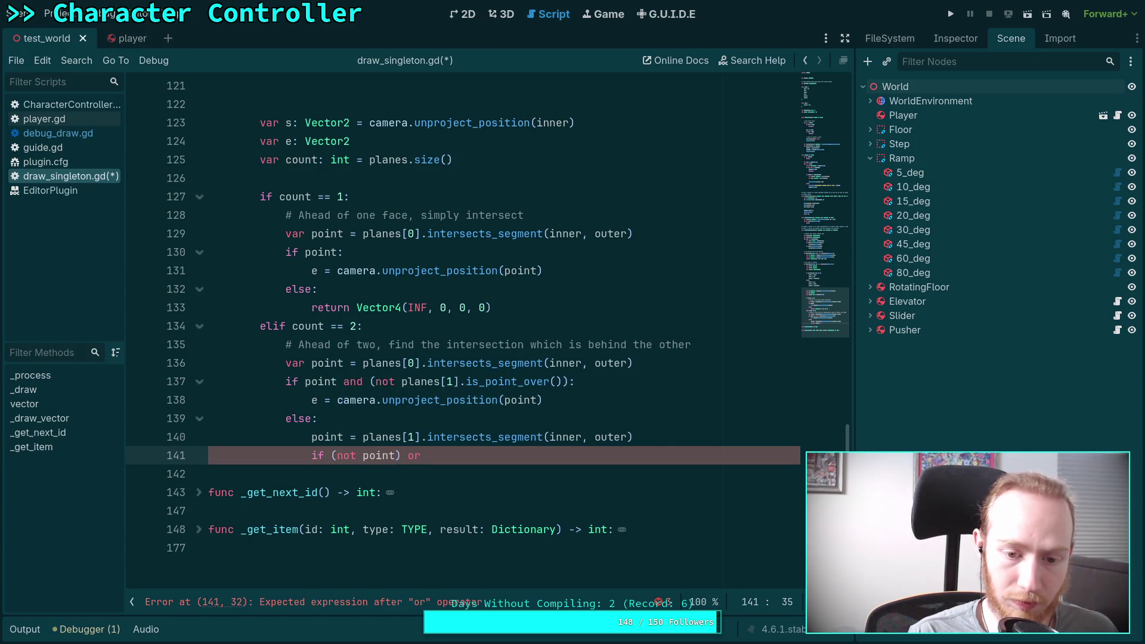
pyautogui.write('planes.')
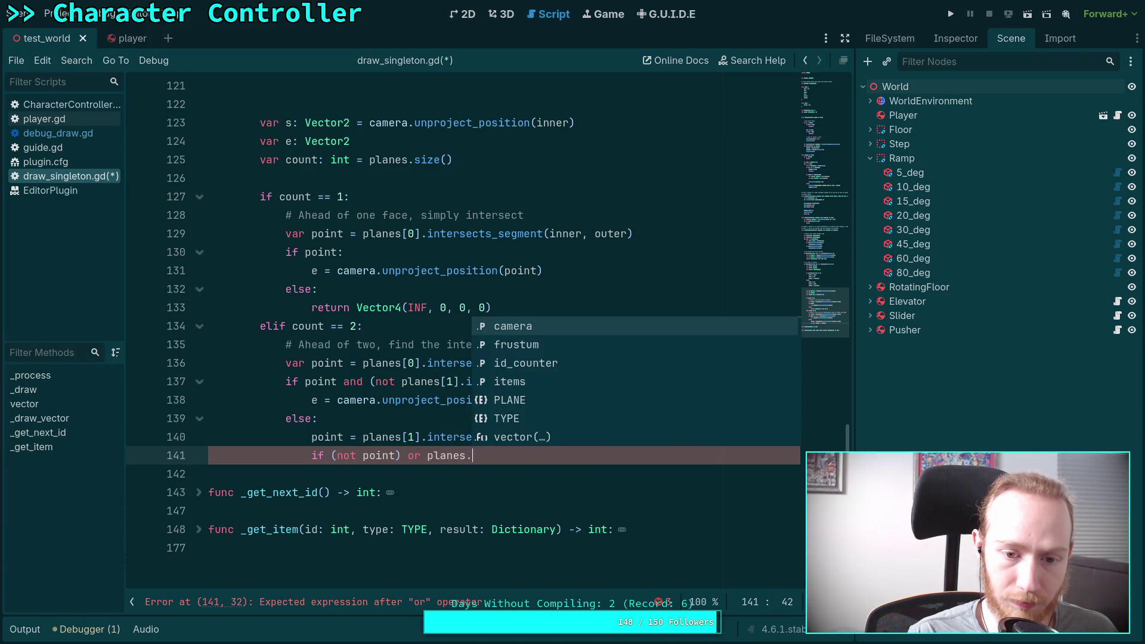
pyautogui.press('BackSpace')
pyautogui.write('[0].')
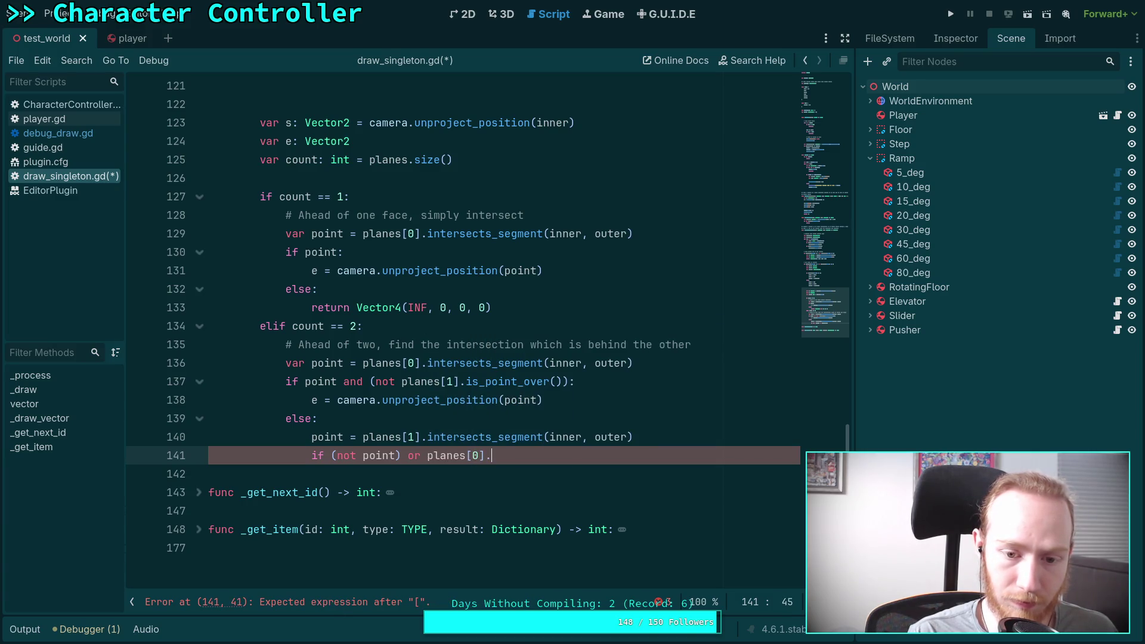
pyautogui.write('i')
pyautogui.press('Down')
pyautogui.press('Down')
pyautogui.press('Return')
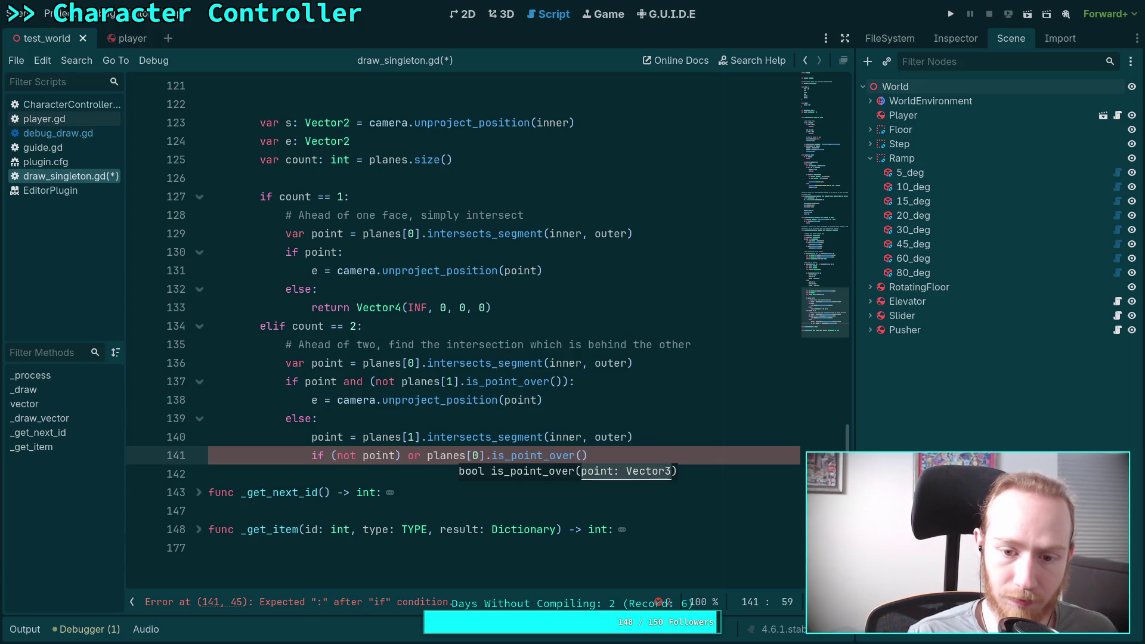
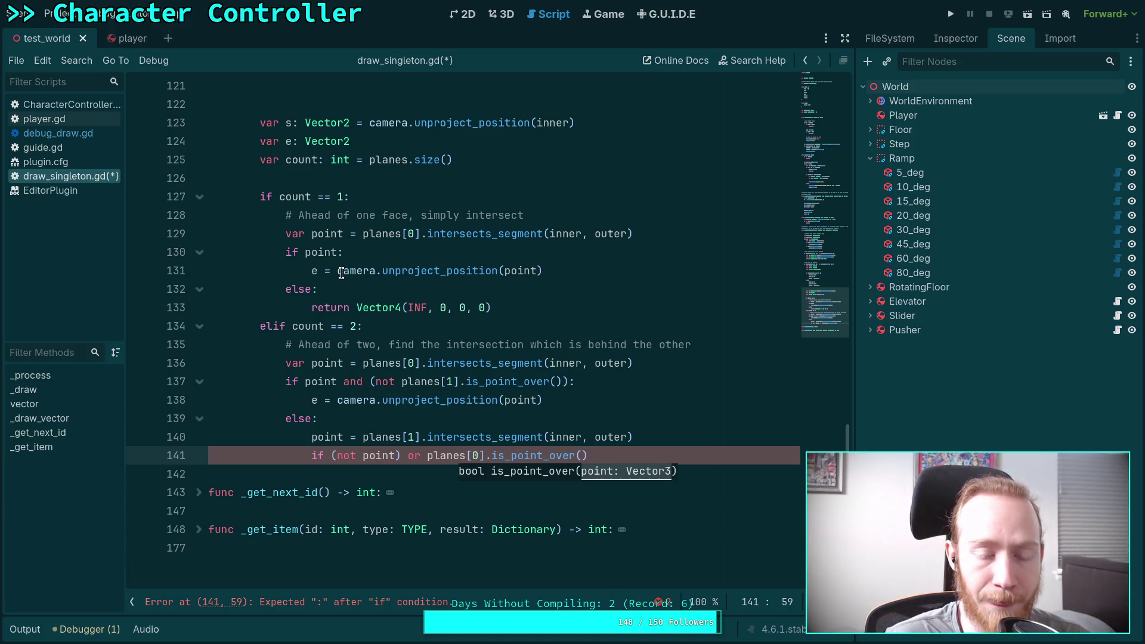
# Step: Complete line 141 with is_point_over(point), then add return Vector4(INF, 0, 0, 0) and e = camera.unproject_position(point)
pyautogui.moveTo(343, 271)
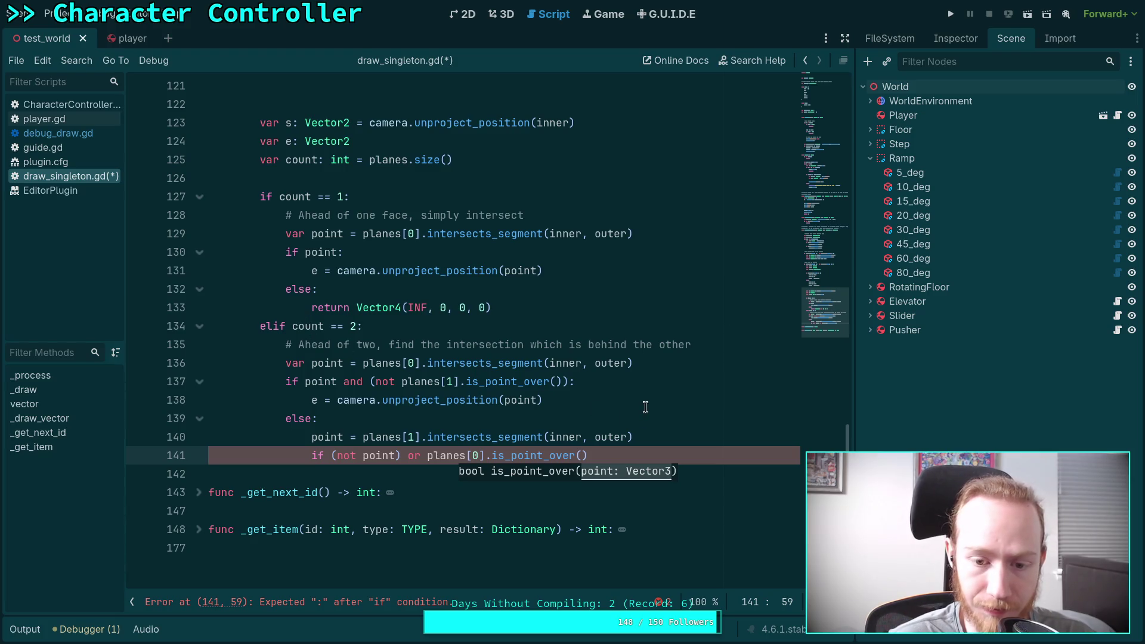
pyautogui.press('Escape')
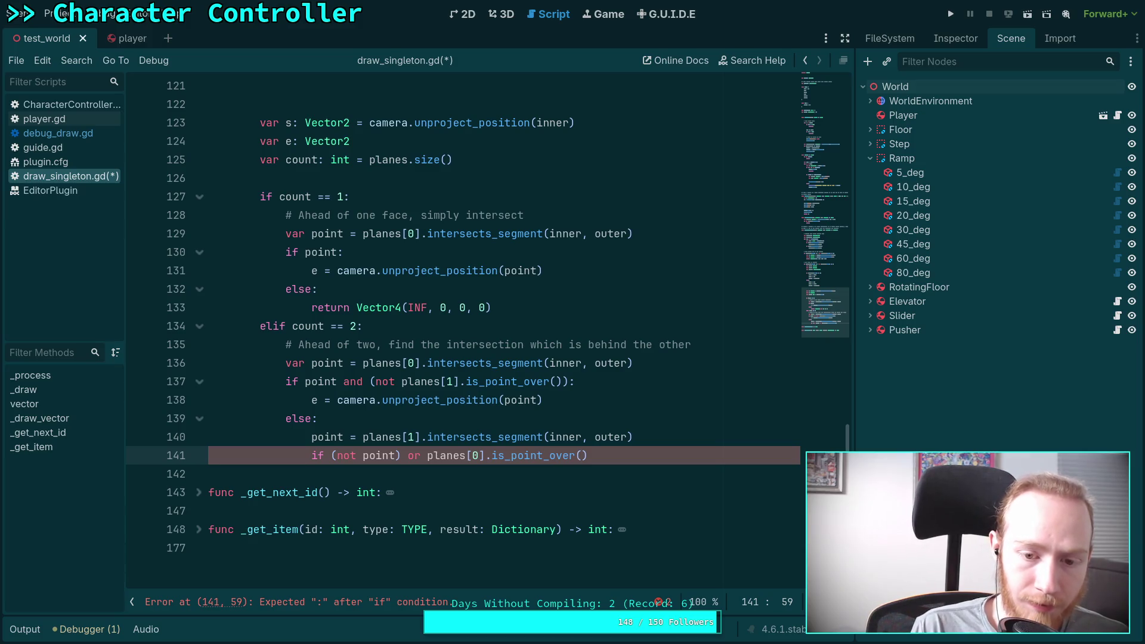
pyautogui.write('point)')
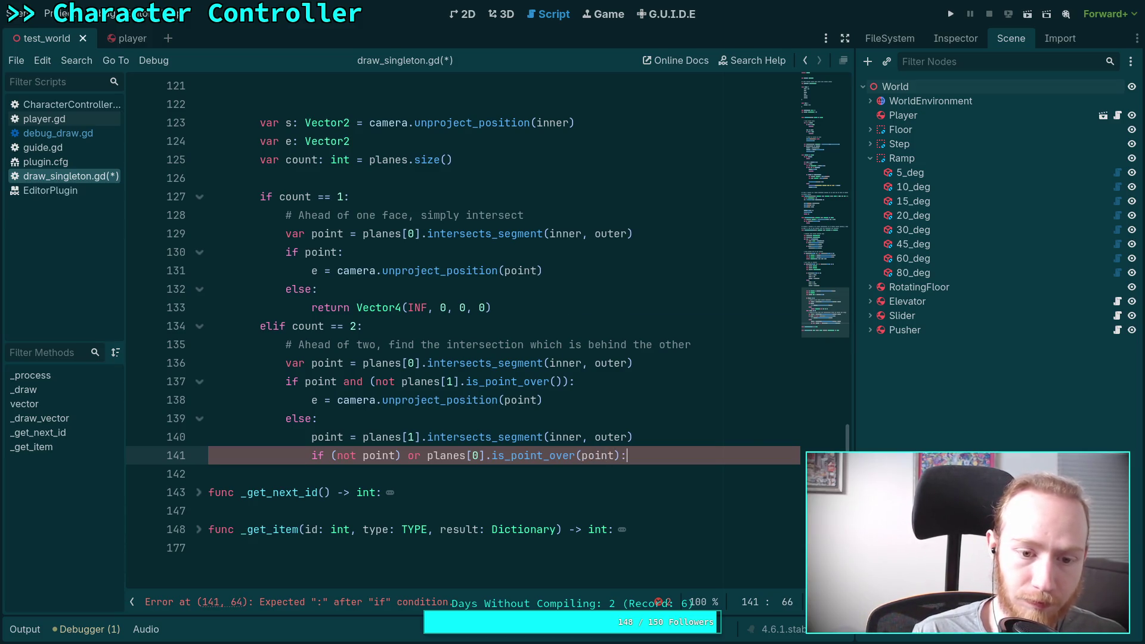
pyautogui.press('Return')
pyautogui.write('return Vector4(INF, 0, 0, 0)')
pyautogui.press('Return')
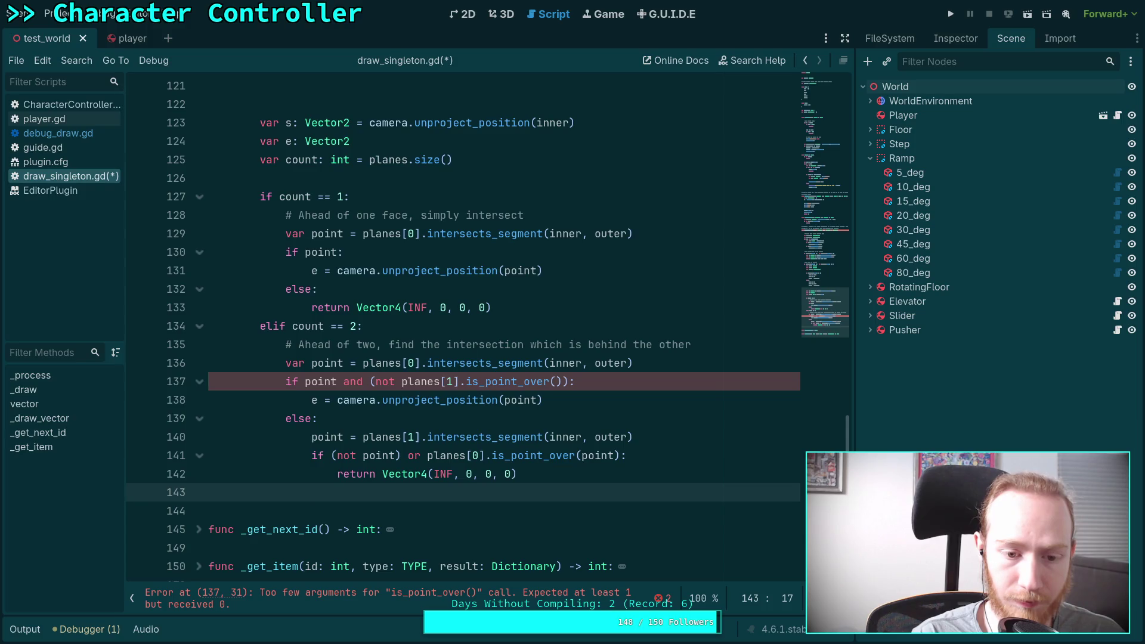
pyautogui.write('e =camera.u')
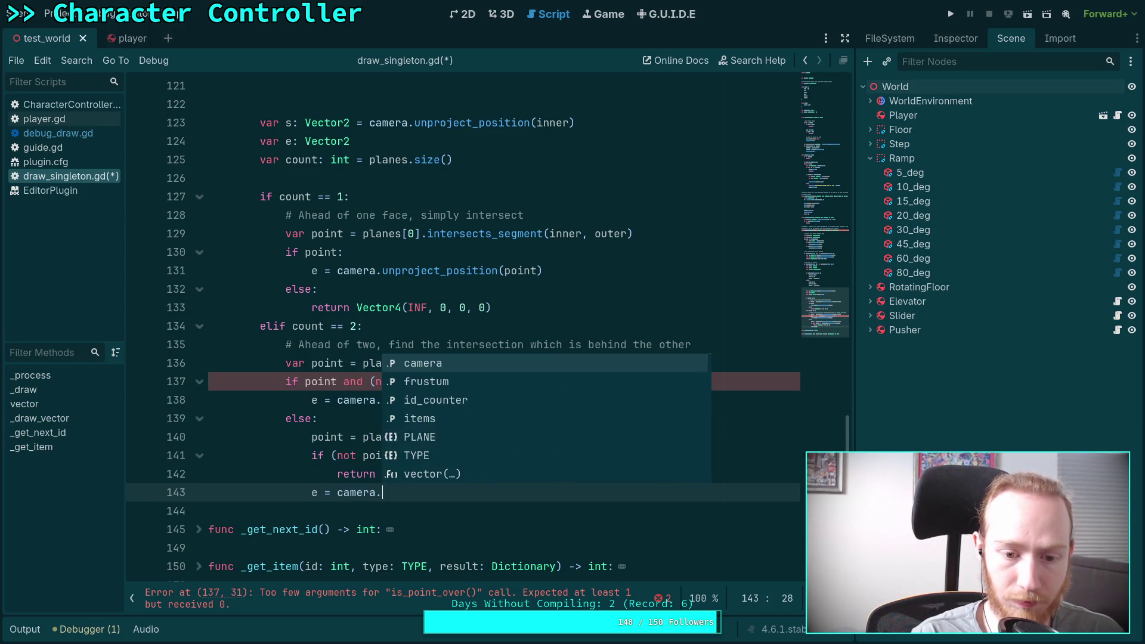
pyautogui.press('Return')
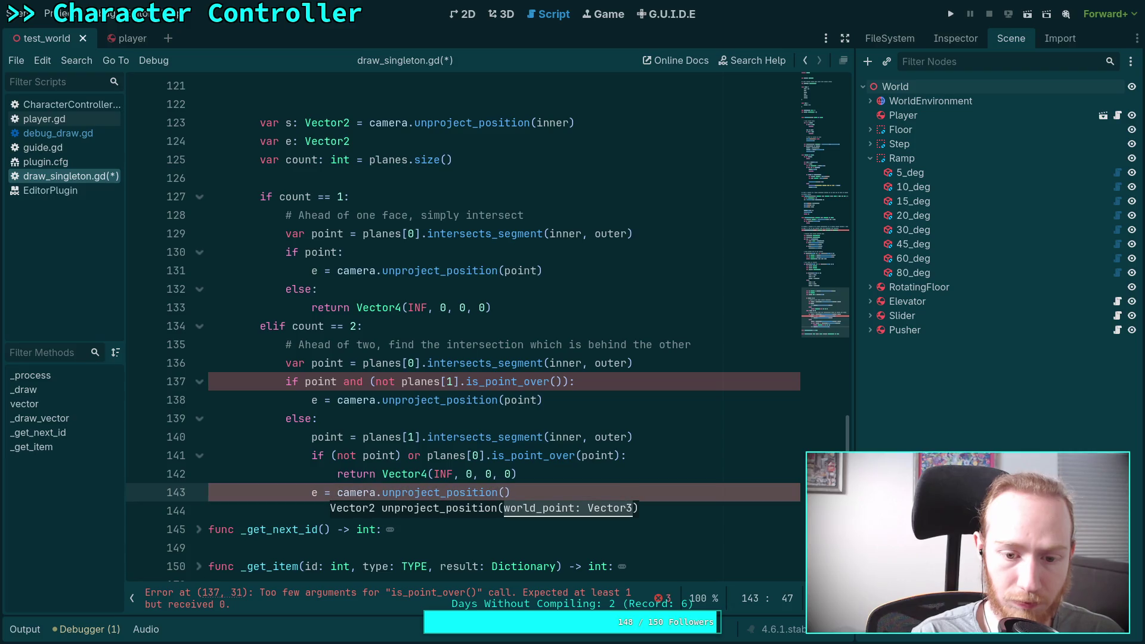
pyautogui.write('point)')
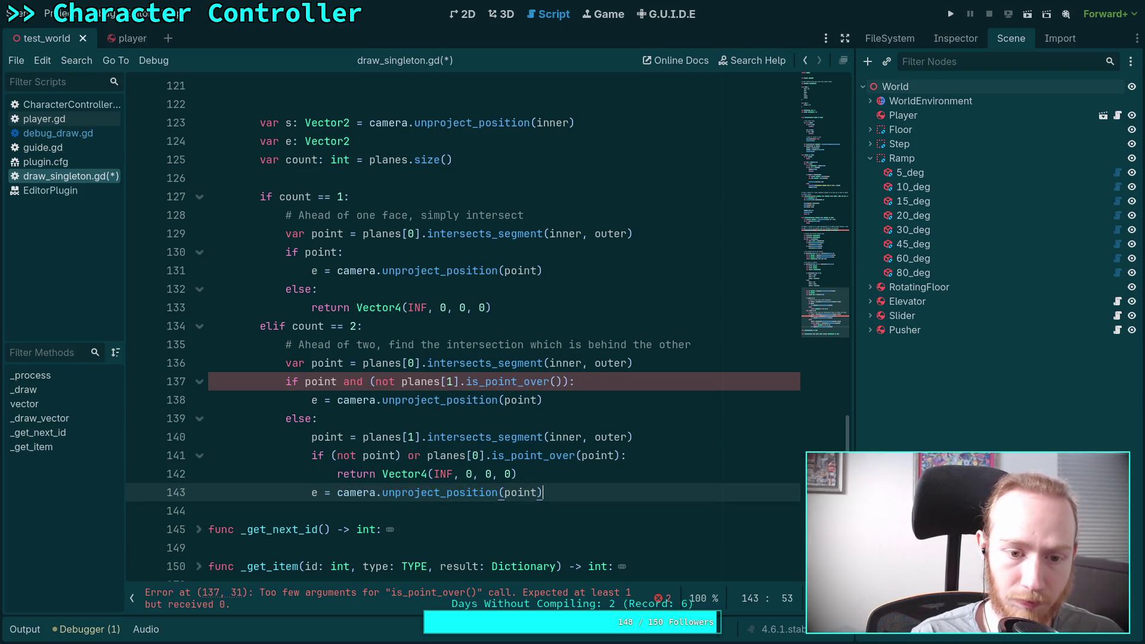
# Step: Pass point as the argument to is_point_over() on line 137
pyautogui.click(574, 383)
pyautogui.click(555, 382)
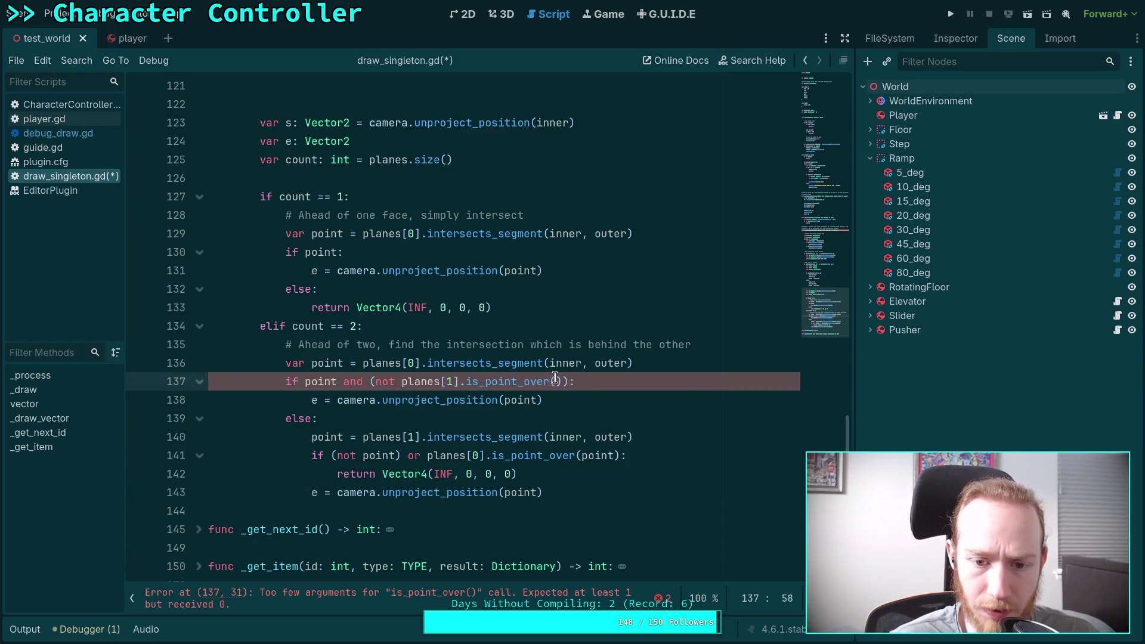
pyautogui.write('point')
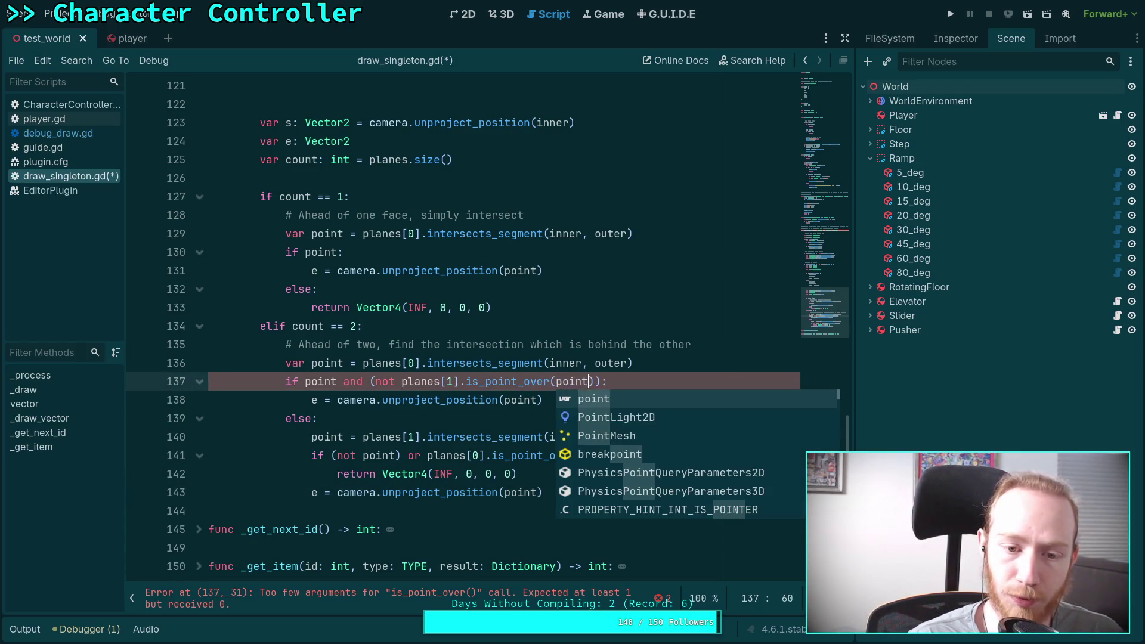
pyautogui.click(454, 418)
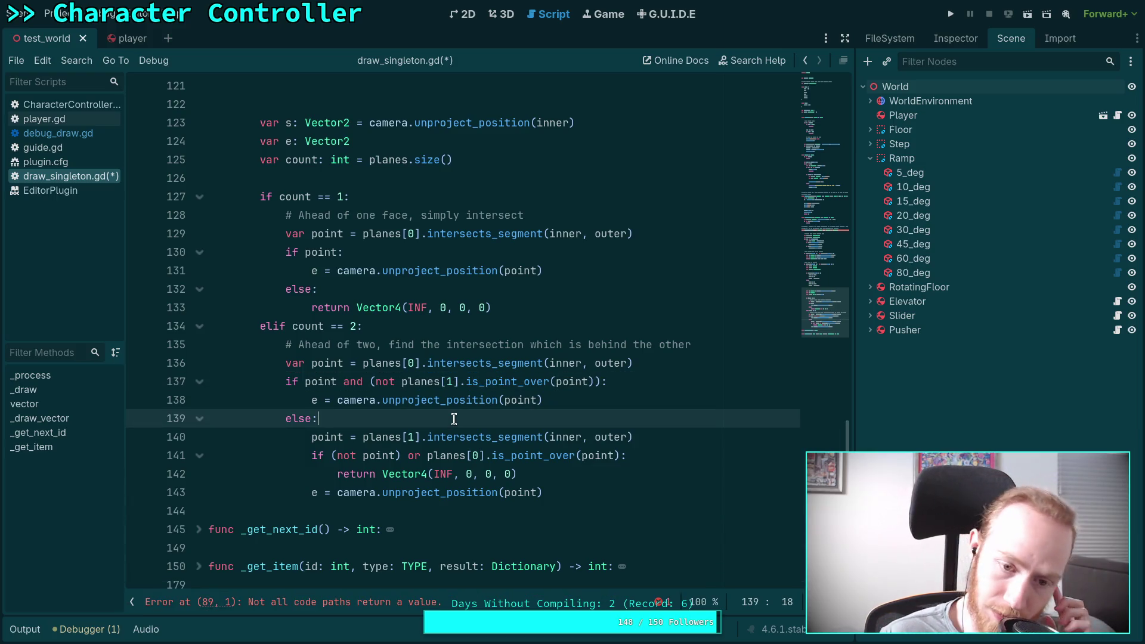
# Step: Rewrite line 137 as if (not point) or planes[1].is_point_over(point):
pyautogui.click(306, 381)
pyautogui.write('(not point')
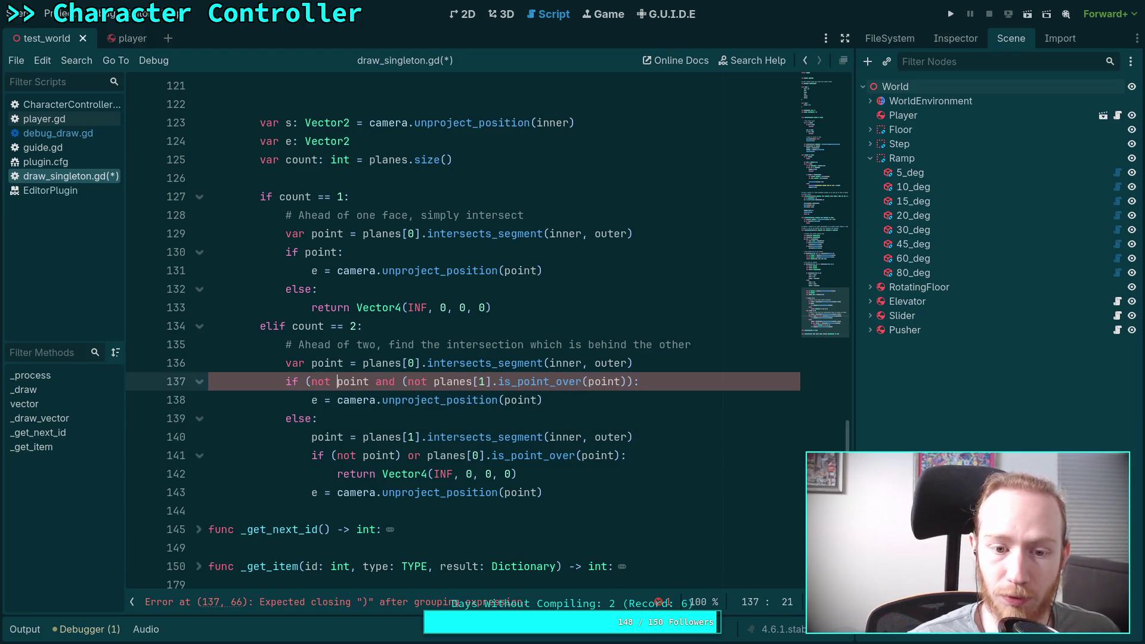
pyautogui.write(')')
pyautogui.doubleClick(393, 381)
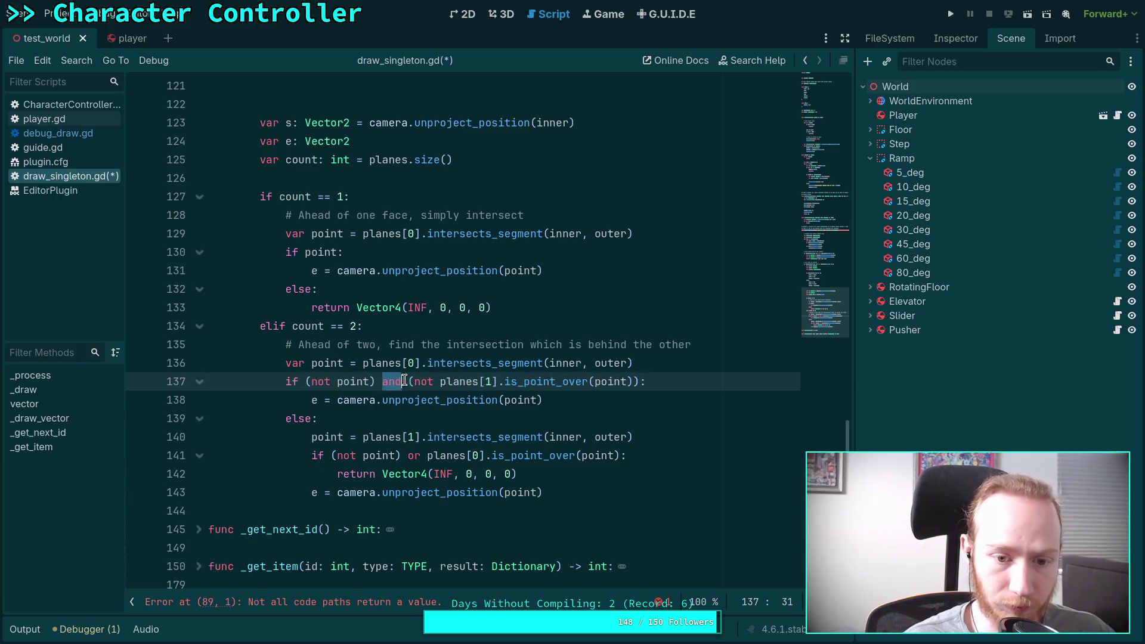
pyautogui.write('or')
pyautogui.press('Right')
pyautogui.press('Delete')
pyautogui.press('Delete')
pyautogui.press('Delete')
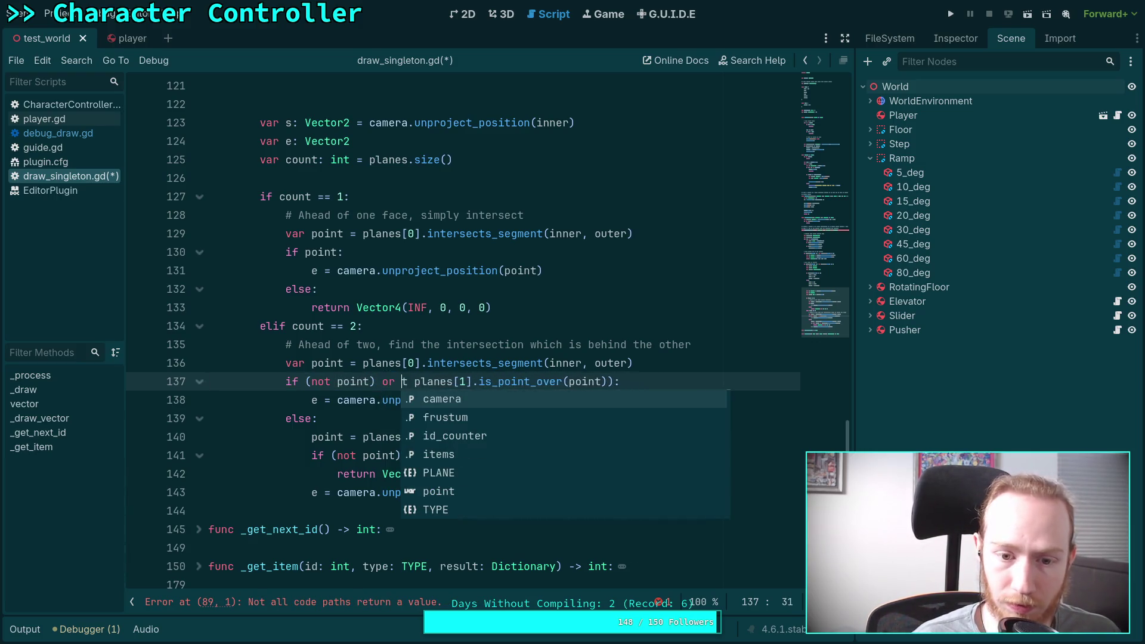
pyautogui.press('End')
pyautogui.press('Left')
pyautogui.press('BackSpace')
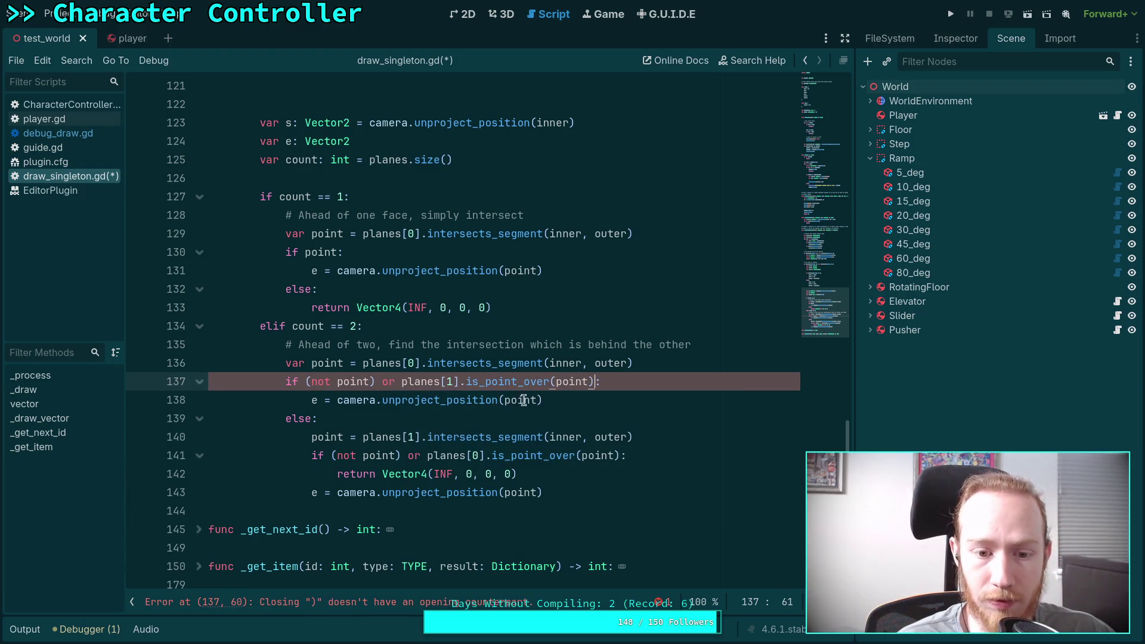
# Step: Move the planes[1] intersection and return lines up into the first branch with Alt+Up
pyautogui.moveTo(325, 432); pyautogui.dragTo(351, 485)
pyautogui.hotkey('alt', 'Up')
pyautogui.hotkey('alt', 'Up')
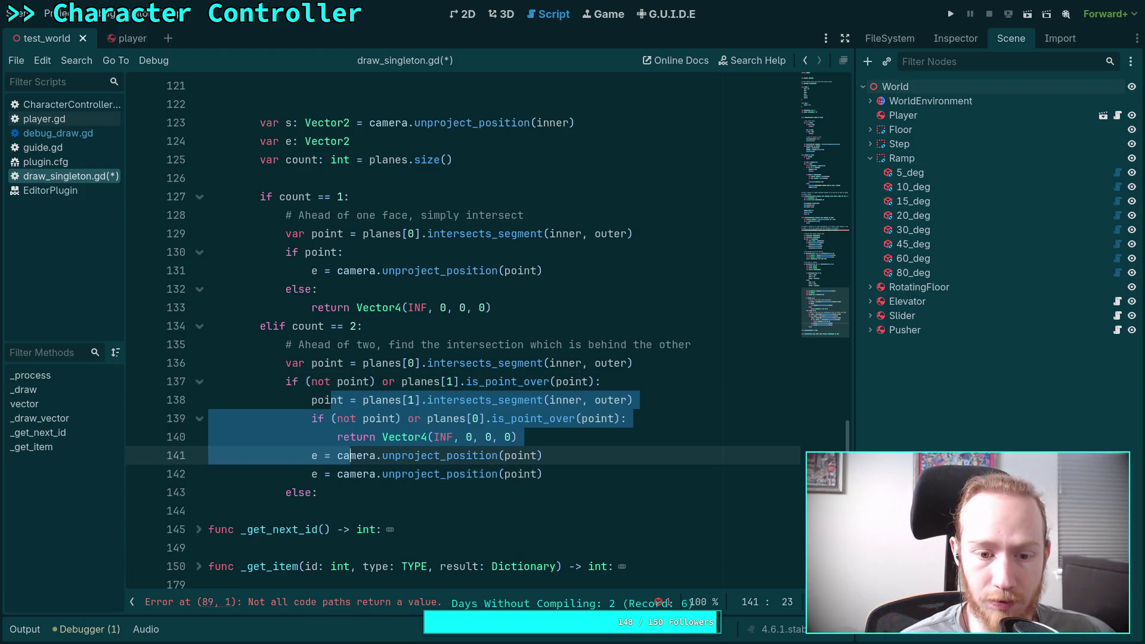
pyautogui.click(351, 474)
pyautogui.hotkey('alt', 'Down')
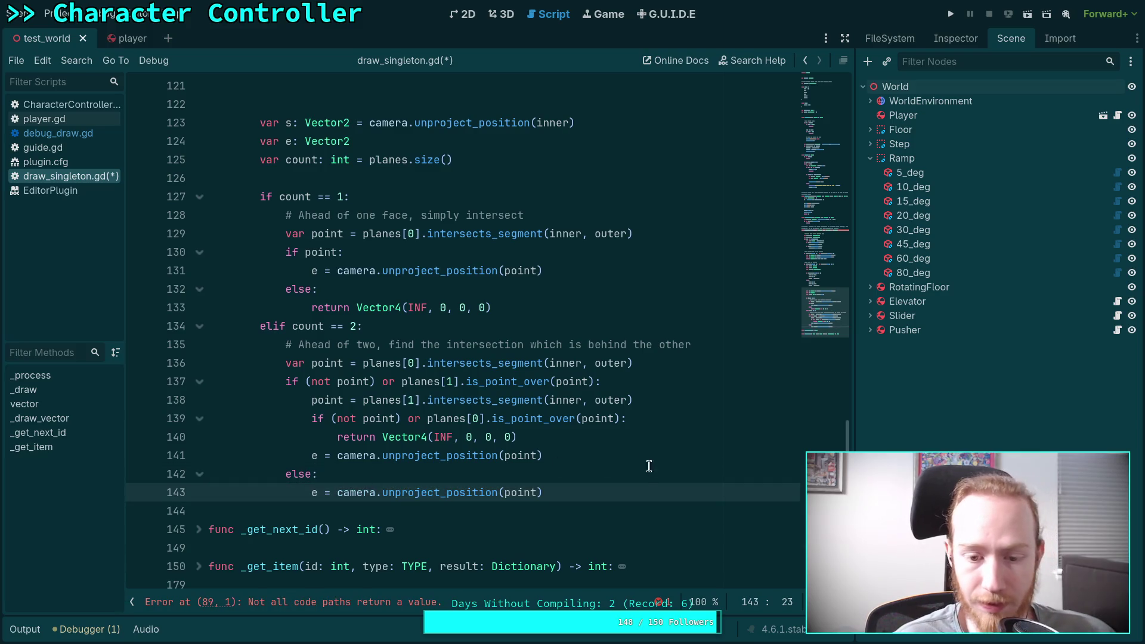
pyautogui.click(635, 482)
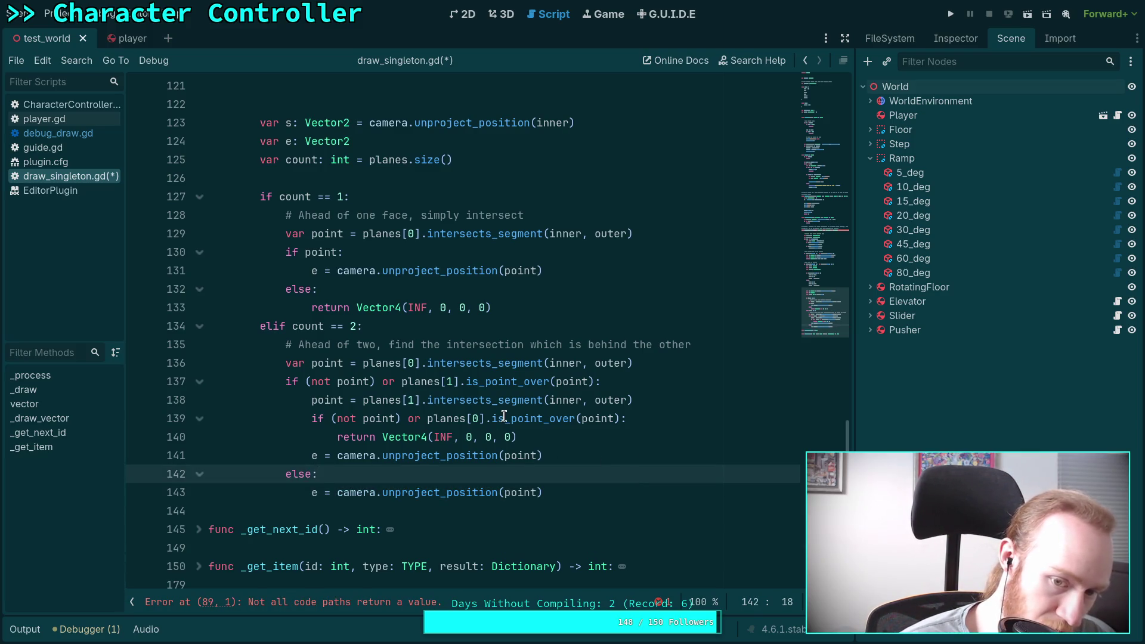
# Step: Outdent the e assignment, delete the leftover else and duplicate assignment, and add a blank line
pyautogui.moveTo(503, 416)
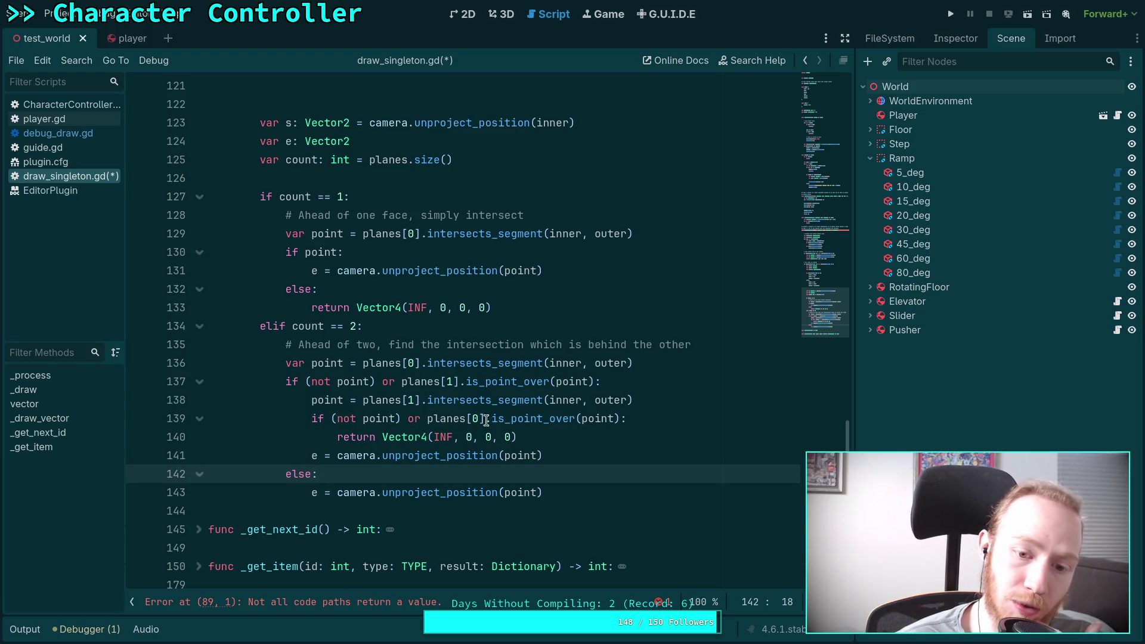
pyautogui.scroll(-1, 506, 463)
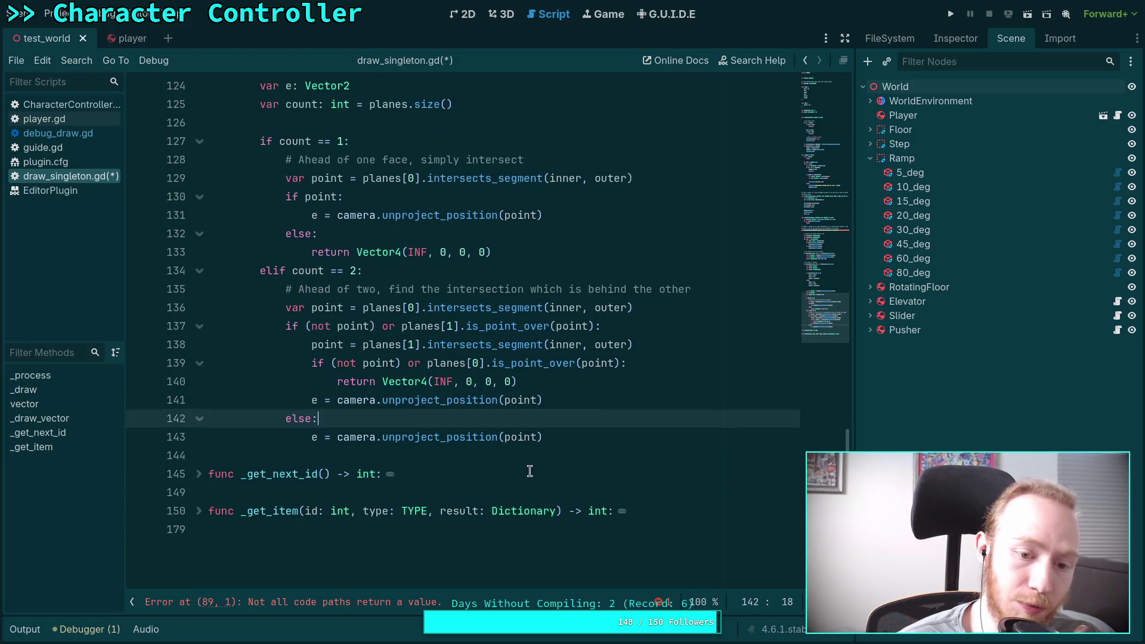
pyautogui.click(606, 441)
pyautogui.click(322, 400)
pyautogui.hotkey('shift', 'Tab')
pyautogui.moveTo(571, 437); pyautogui.dragTo(565, 409)
pyautogui.press('BackSpace')
pyautogui.click(564, 382)
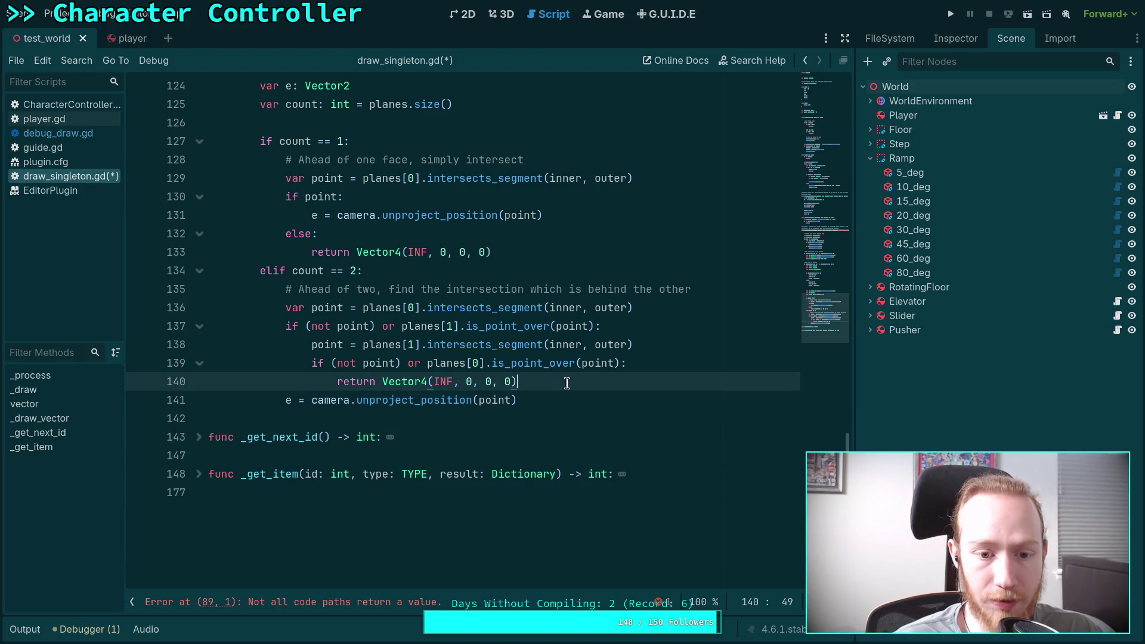
pyautogui.press('Return')
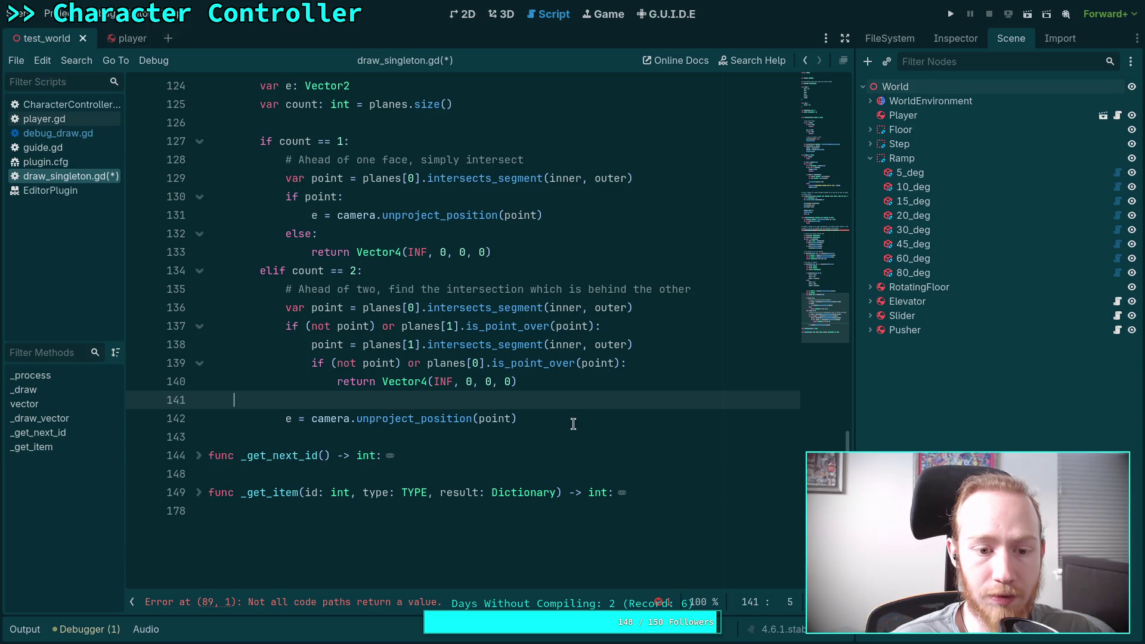
# Step: Add an elif count == 3 branch with a comment about finding the intersection behind all others
pyautogui.click(572, 420)
pyautogui.press('Return')
pyautogui.write('elif count == 3:')
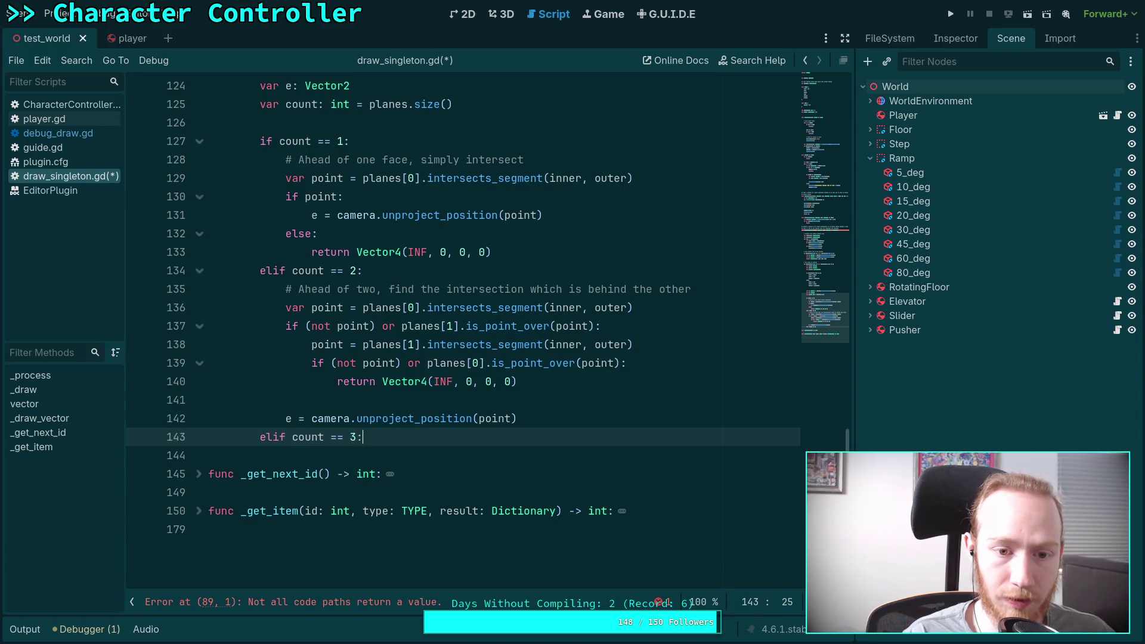
pyautogui.press('Return')
pyautogui.write('dea ')
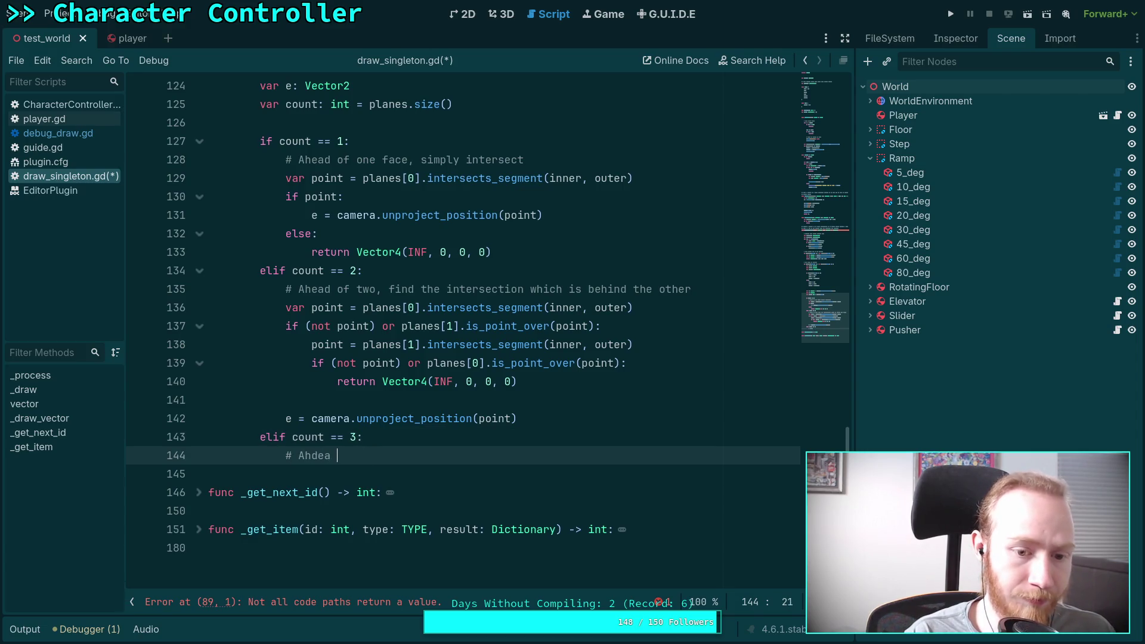
pyautogui.press('BackSpace')
pyautogui.press('BackSpace')
pyautogui.press('BackSpace')
pyautogui.press('BackSpace')
pyautogui.write('ead')
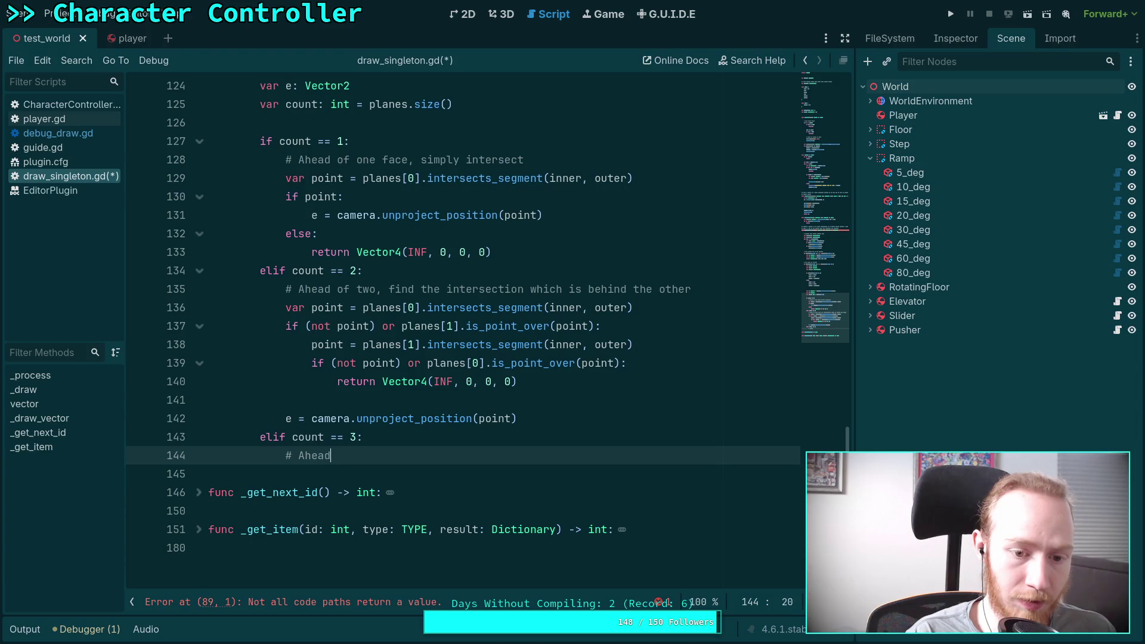
pyautogui.write(' of three, ')
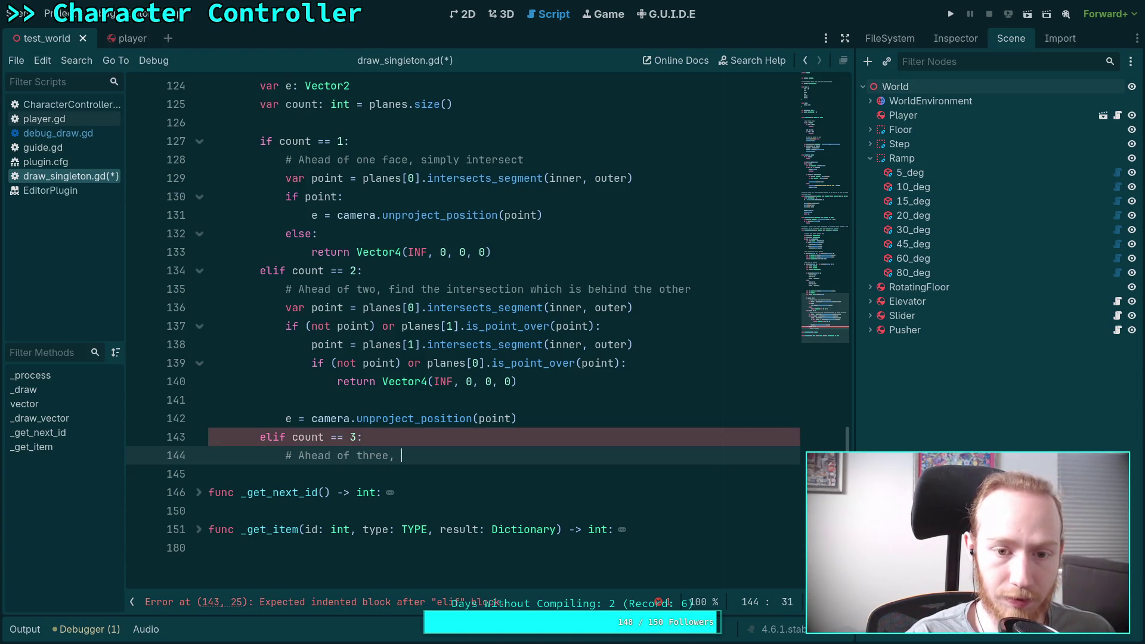
pyautogui.write('find the inte')
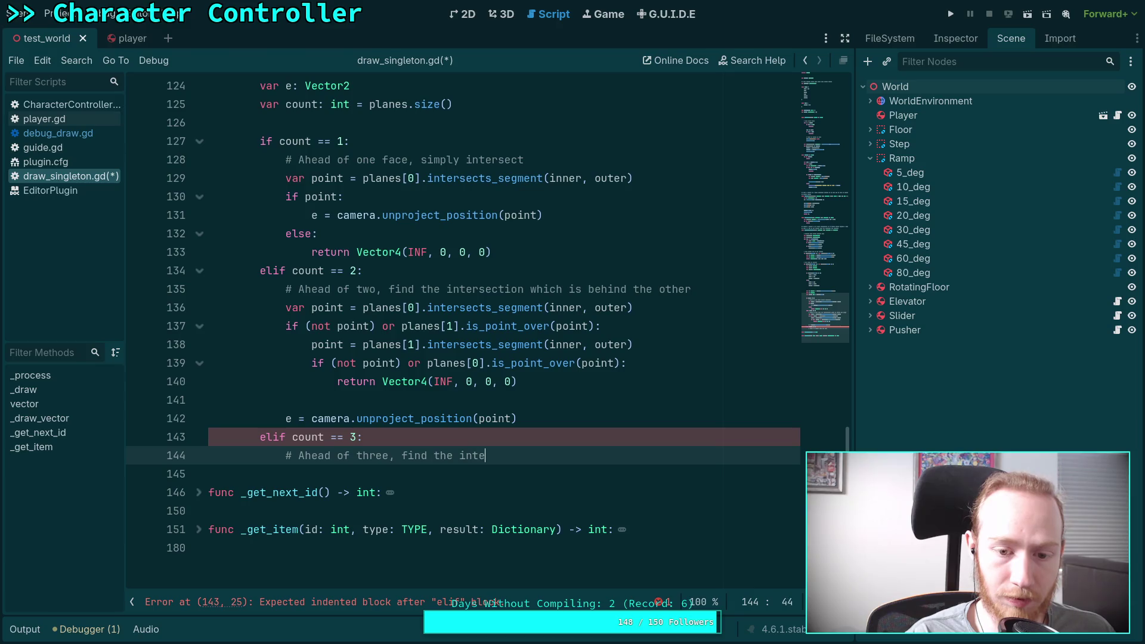
pyautogui.write('rsection wh')
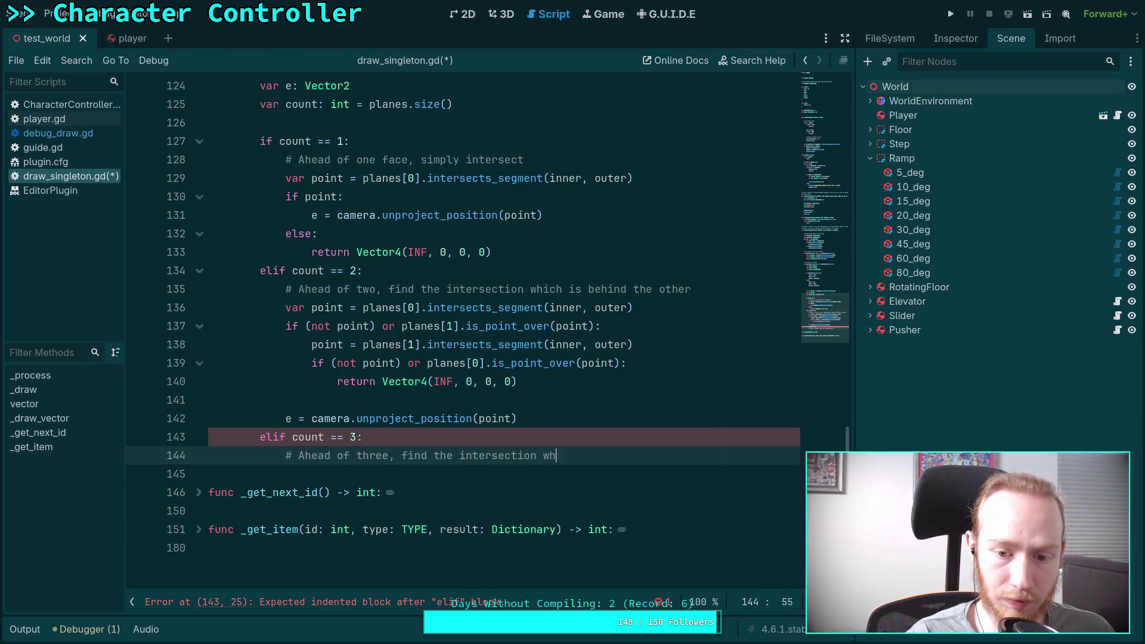
pyautogui.write('ich is behind ')
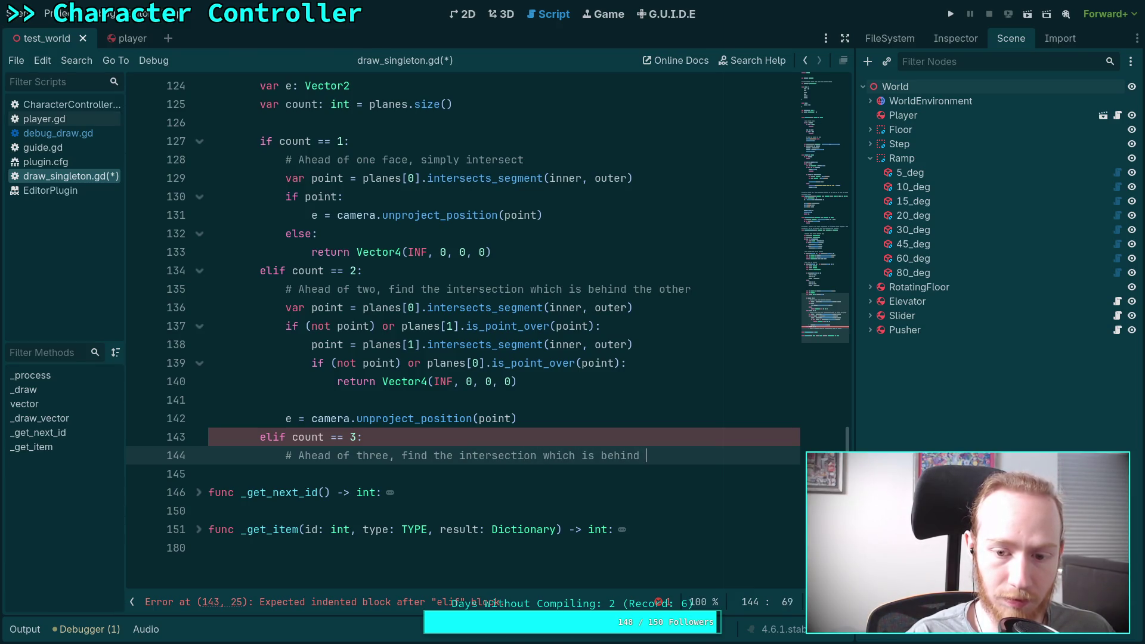
pyautogui.write('all others')
pyautogui.press('Return')
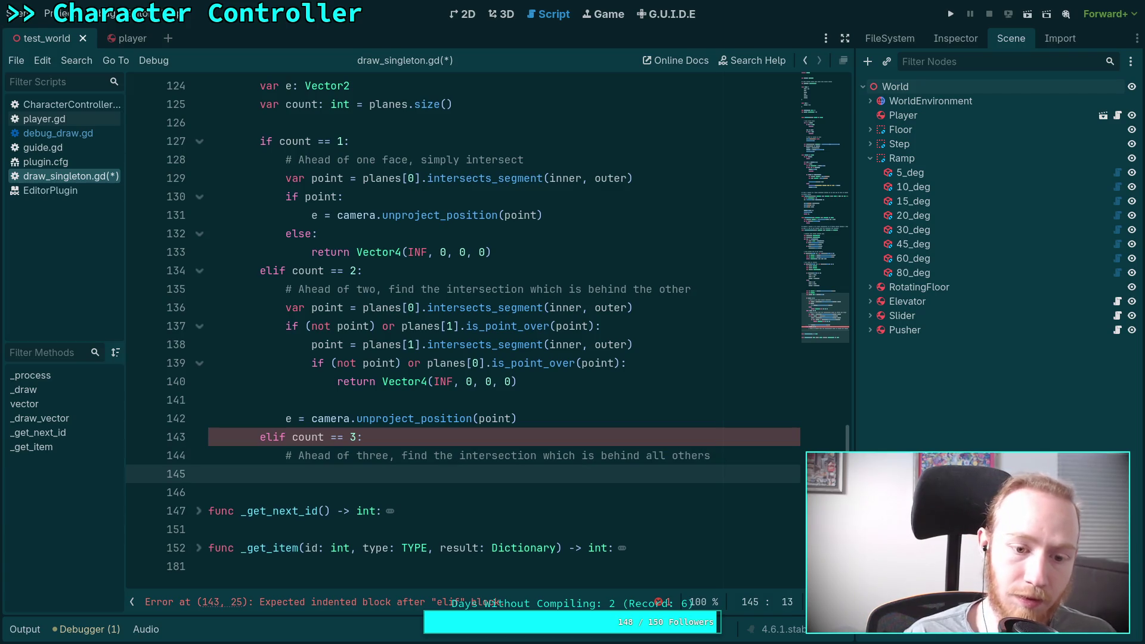
# Step: Copy the two-plane intersection code and paste it into the new count == 3 branch
pyautogui.moveTo(519, 418)
pyautogui.mouseDown()
pyautogui.moveTo(312, 382)
pyautogui.moveTo(286, 307)
pyautogui.mouseUp()
pyautogui.rightClick(315, 316)
pyautogui.click(370, 380)
pyautogui.click(348, 474)
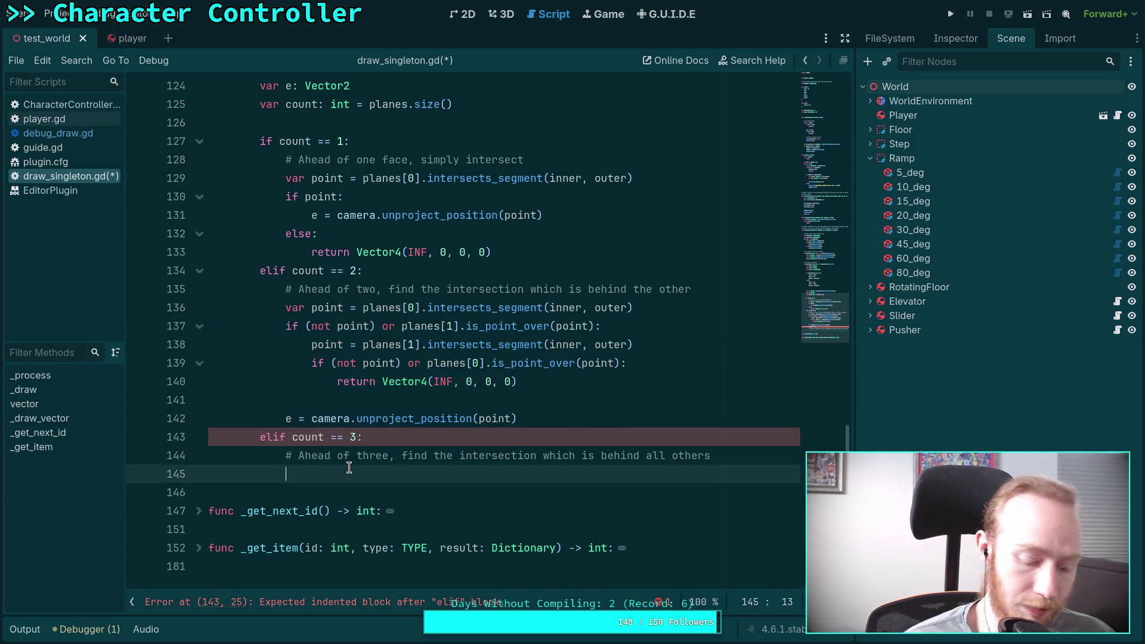
pyautogui.hotkey('ctrl', 'v')
pyautogui.scroll(-1, 498, 438)
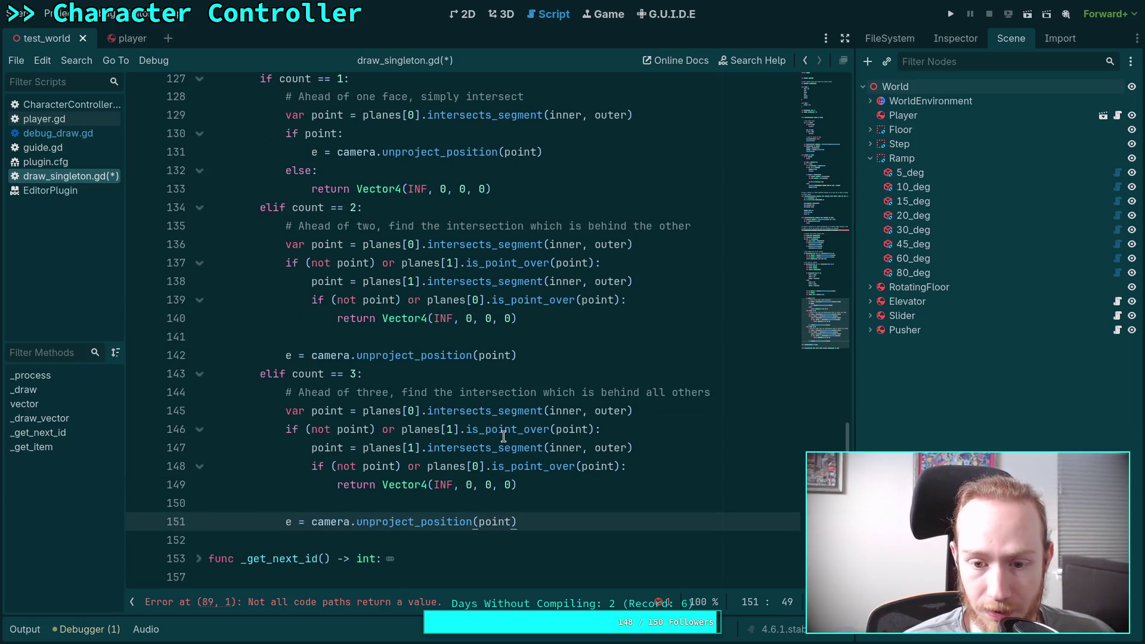
# Step: Append a planes[2].is_point_over(point) test to the pasted branch's first condition
pyautogui.click(402, 430)
pyautogui.click(598, 428)
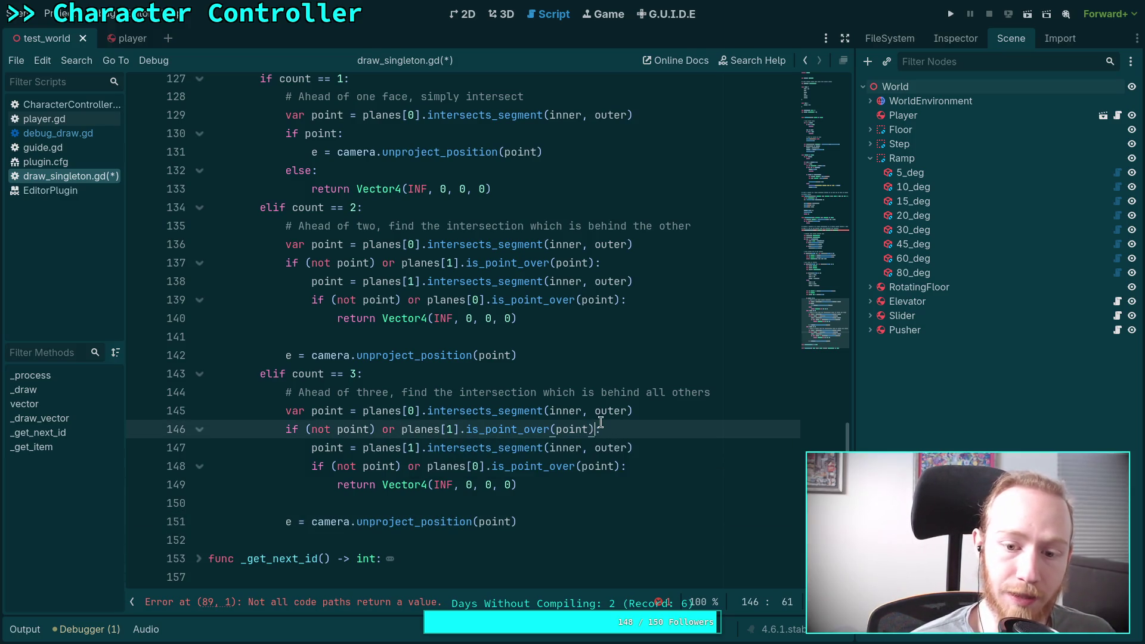
pyautogui.write('or planes0')
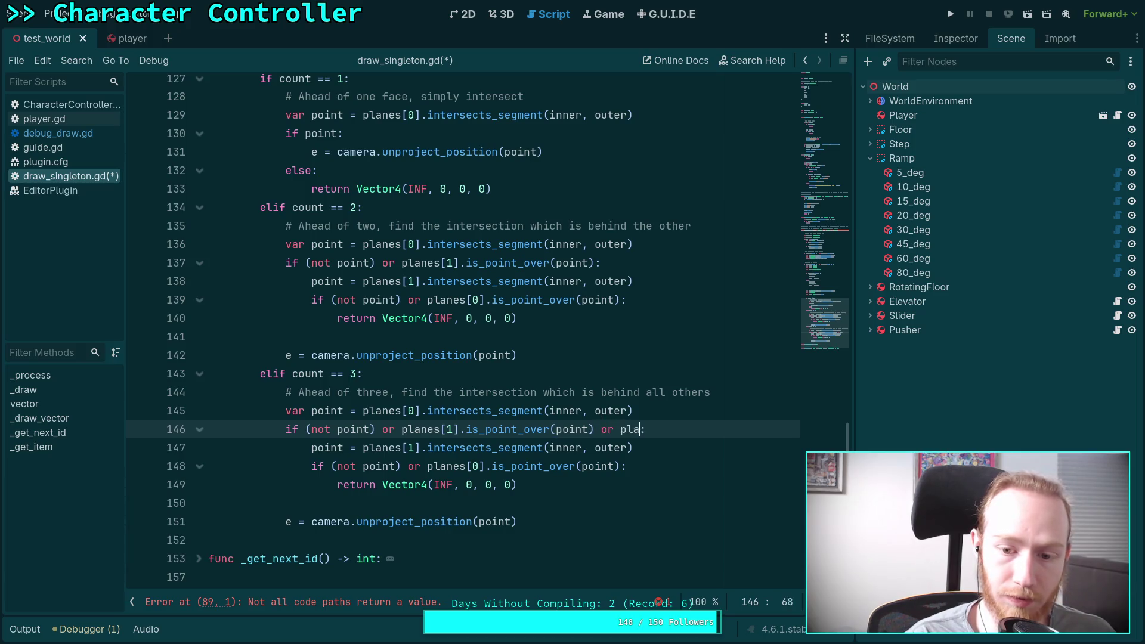
pyautogui.press('BackSpace')
pyautogui.press('BackSpace')
pyautogui.press('BackSpace')
pyautogui.write('[2].')
pyautogui.write('is_po')
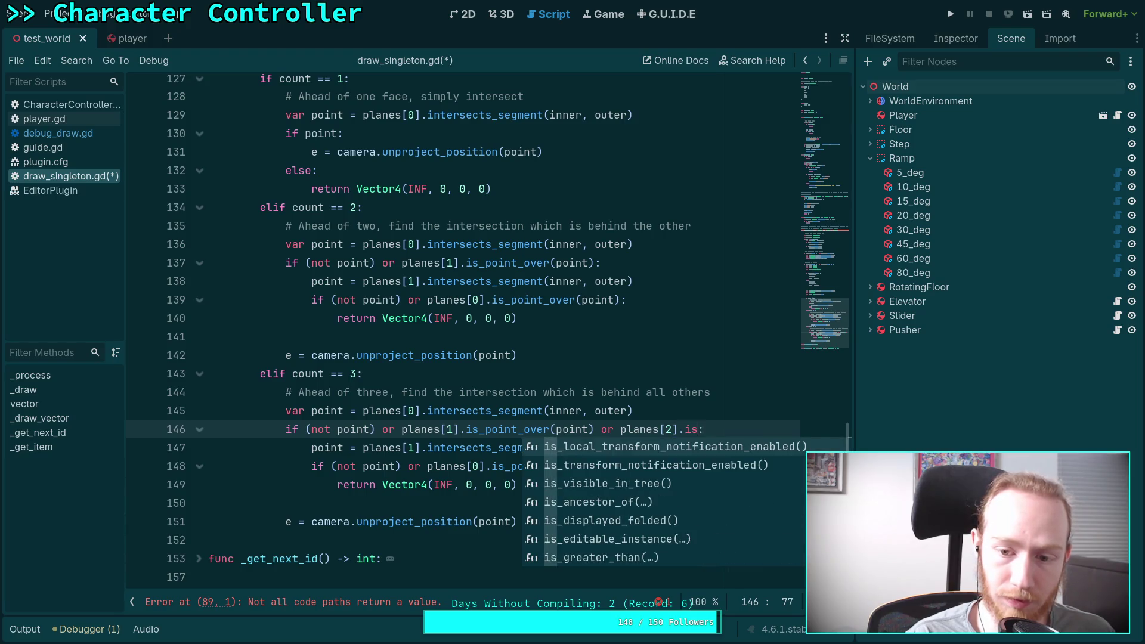
pyautogui.press('Return')
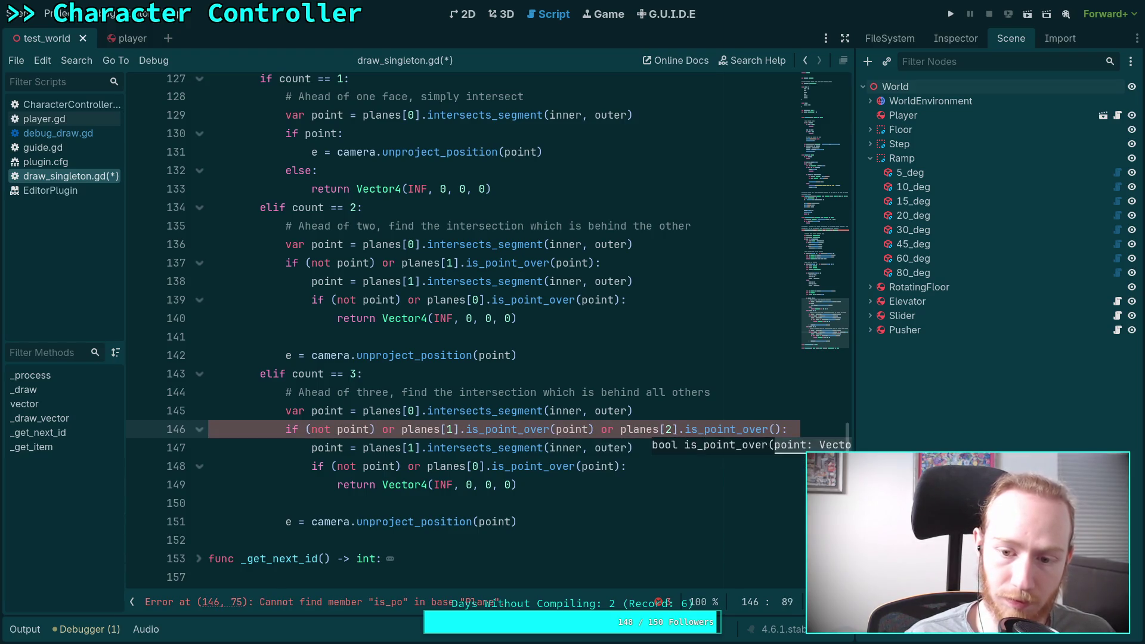
pyautogui.write('point')
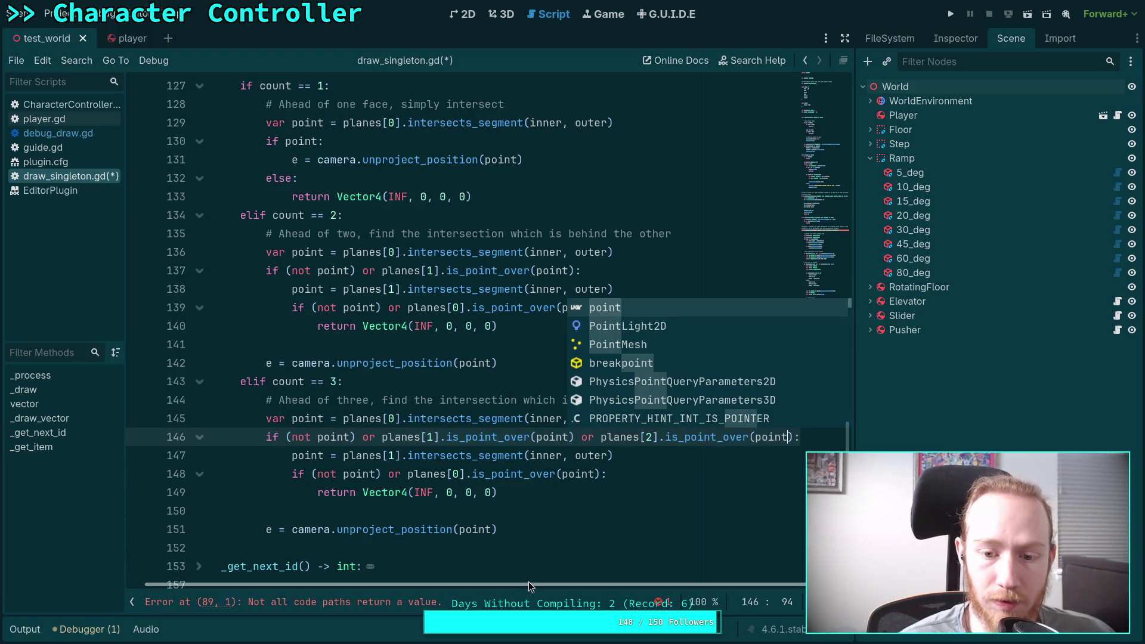
pyautogui.moveTo(526, 584); pyautogui.dragTo(509, 584)
# Step: Wrap the condition in parentheses, putting (not point) and the planes[1] test on separate lines
pyautogui.click(307, 271)
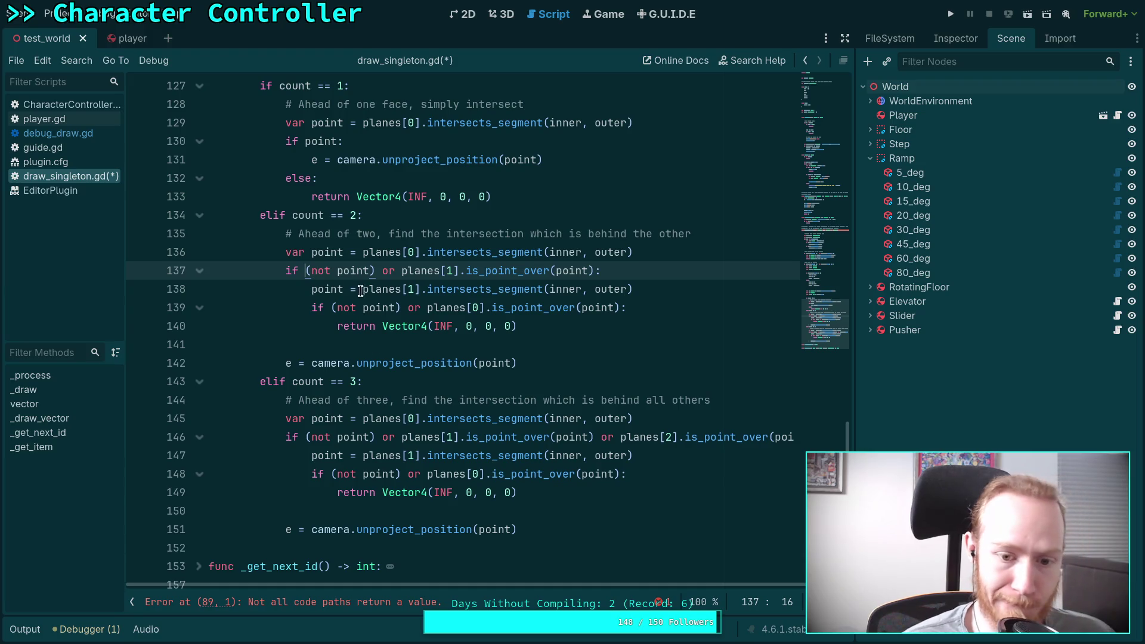
pyautogui.click(308, 438)
pyautogui.write('(')
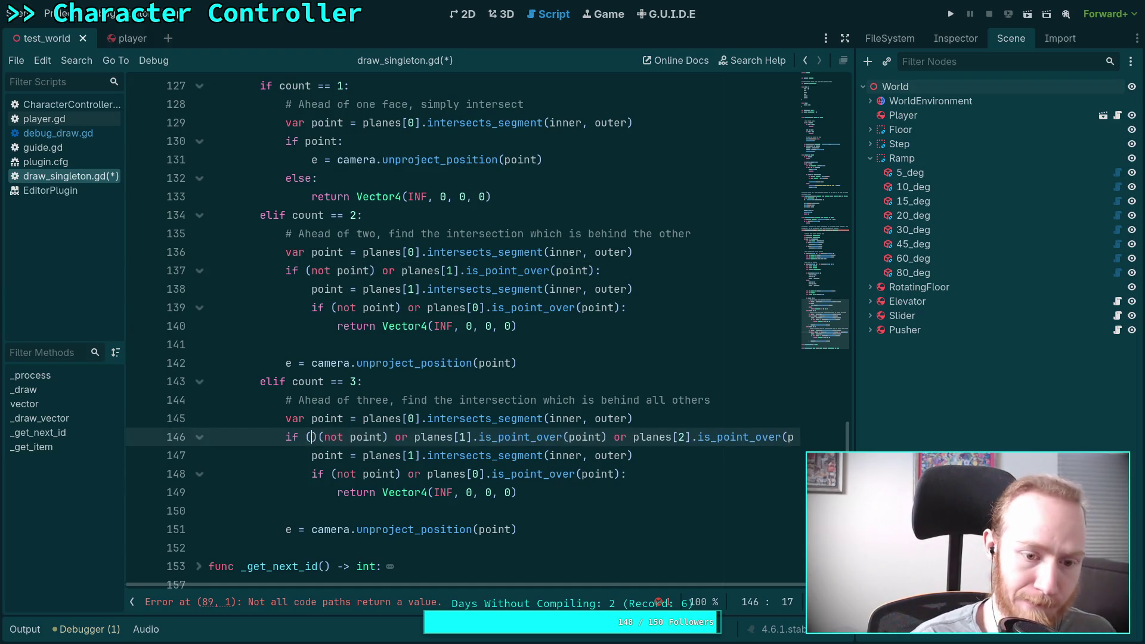
pyautogui.press('Return')
pyautogui.press('Right')
pyautogui.press('Return')
pyautogui.click(340, 454)
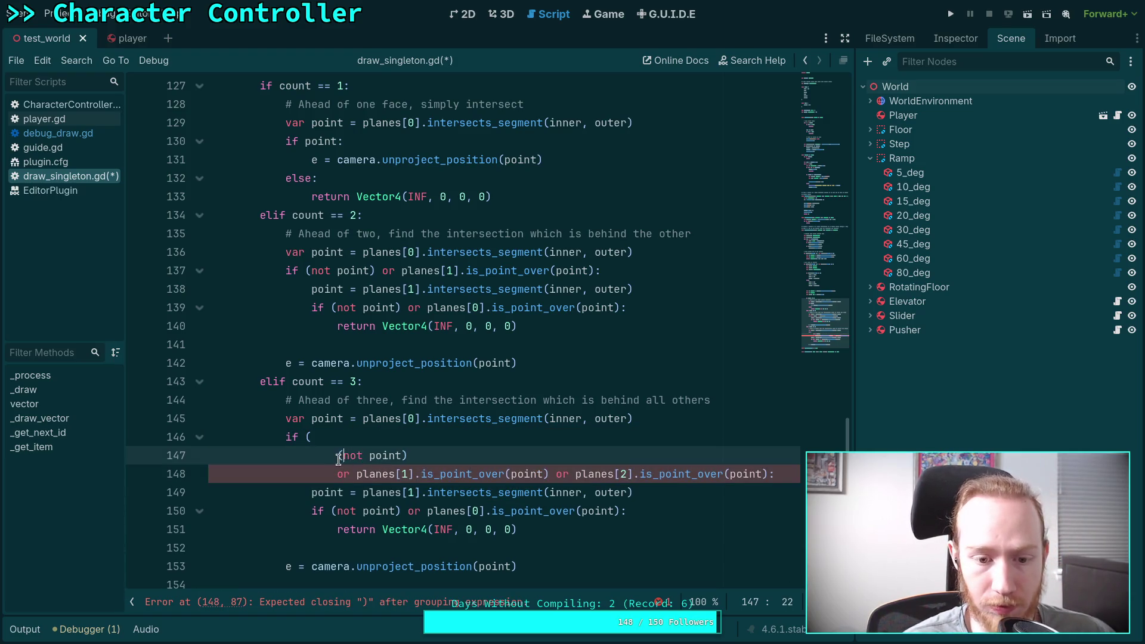
# Step: Move the planes[2] test onto its own line and close the parentheses before the colon
pyautogui.click(550, 477)
pyautogui.press('Return')
pyautogui.press('Delete')
pyautogui.click(549, 492)
pyautogui.press('Left')
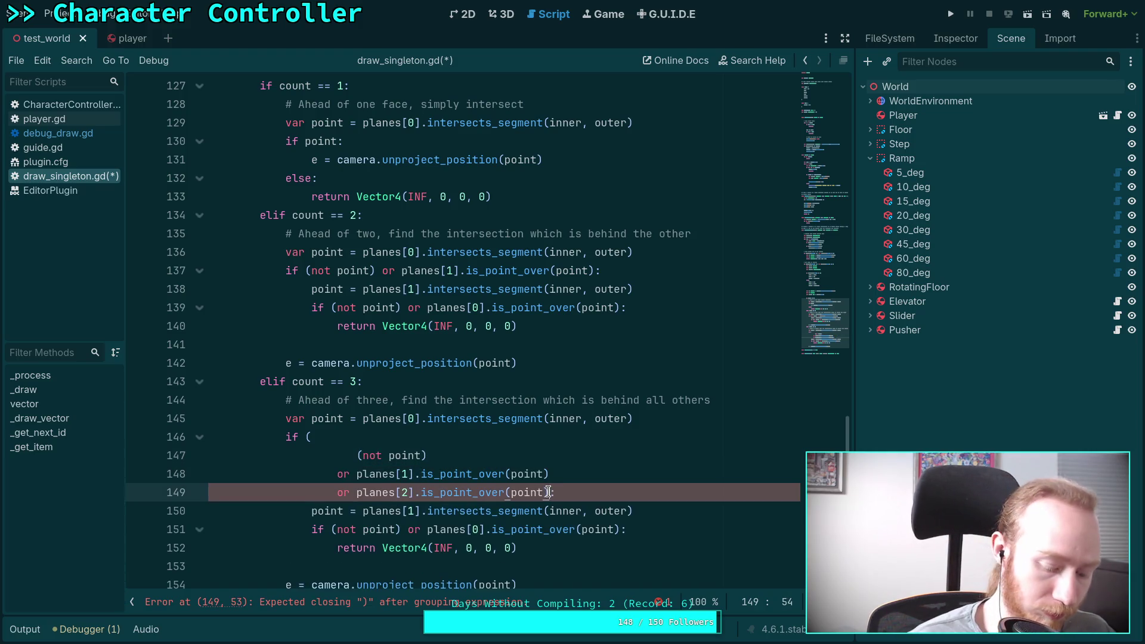
pyautogui.press('Return')
pyautogui.press('BackSpace')
pyautogui.press('BackSpace')
pyautogui.write('):')
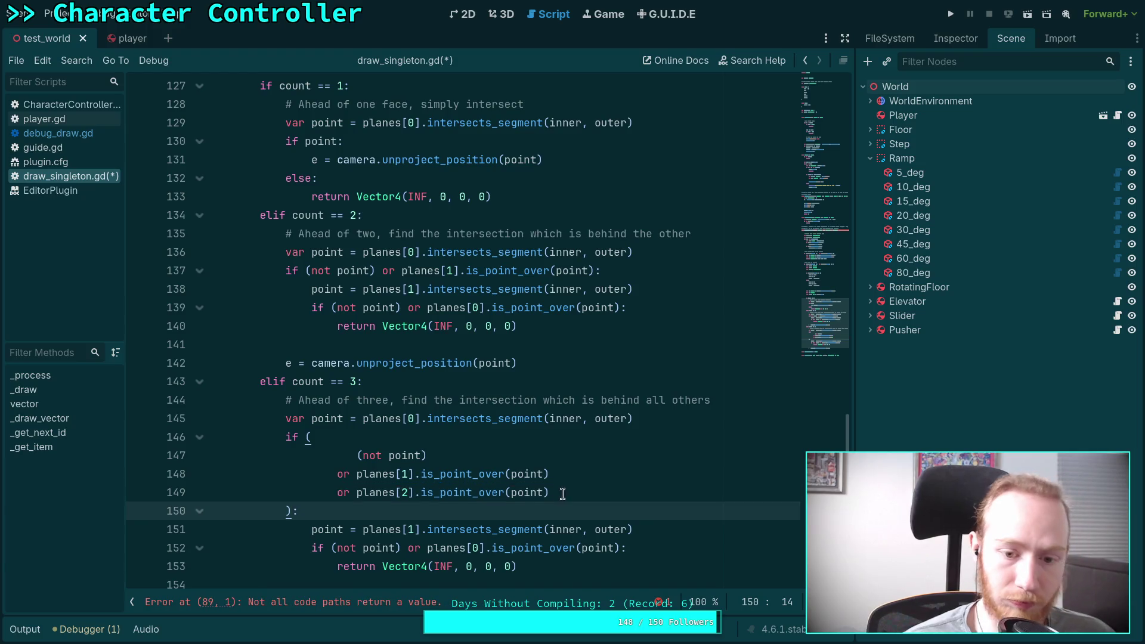
pyautogui.scroll(-3, 546, 415)
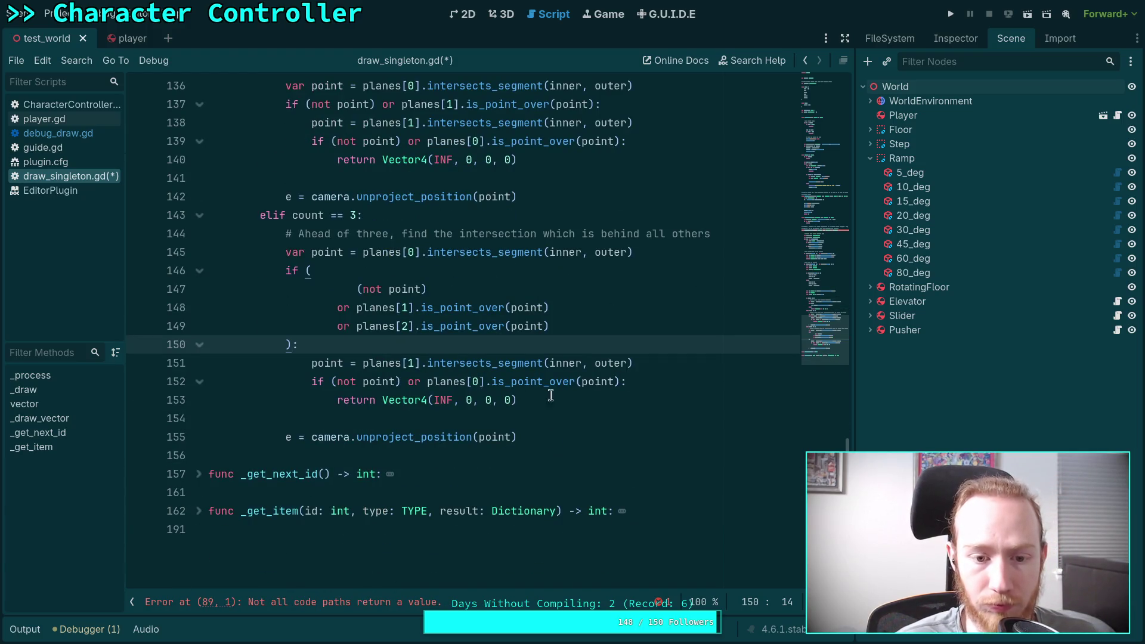
# Step: Replace the inner check with the multi-line condition, indent it, and change its index to planes[0]
pyautogui.moveTo(313, 344); pyautogui.dragTo(291, 271)
pyautogui.rightClick(291, 271)
pyautogui.click(319, 332)
pyautogui.moveTo(626, 382); pyautogui.dragTo(311, 376)
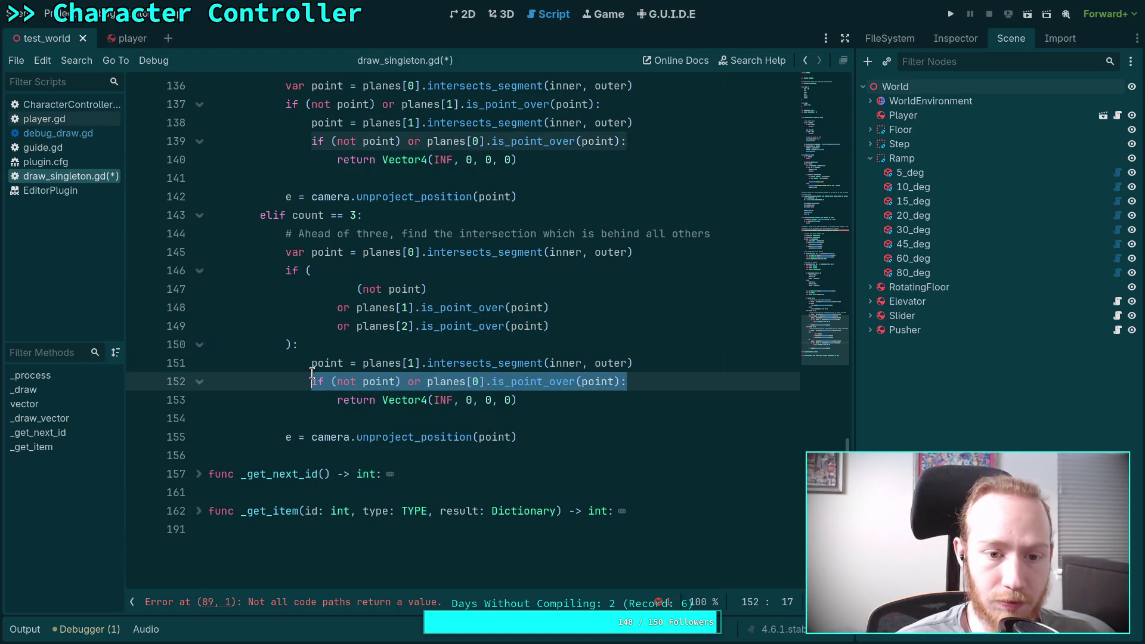
pyautogui.hotkey('ctrl', 'v')
pyautogui.moveTo(317, 459)
pyautogui.mouseDown()
pyautogui.moveTo(345, 401)
pyautogui.moveTo(337, 416)
pyautogui.mouseUp()
pyautogui.press('Tab')
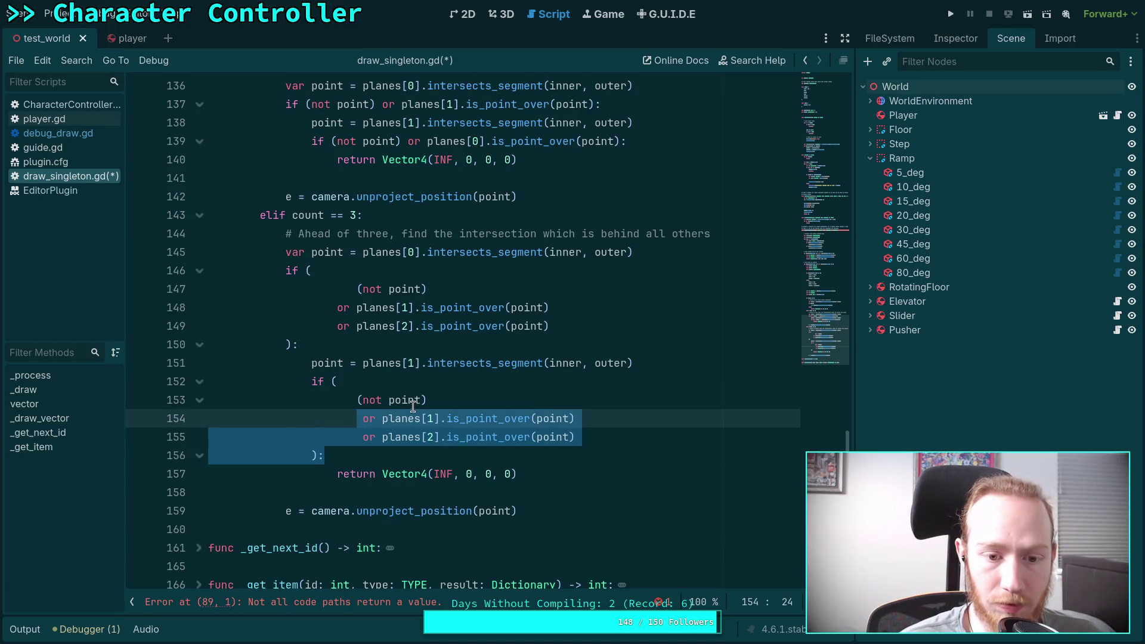
pyautogui.press('Up')
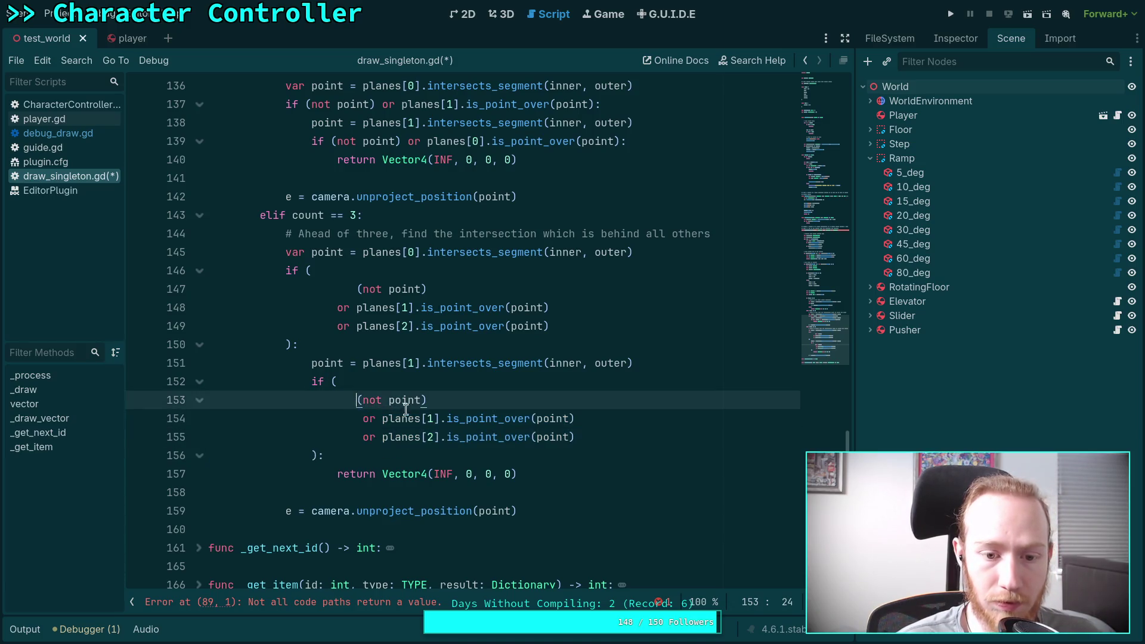
pyautogui.click(540, 453)
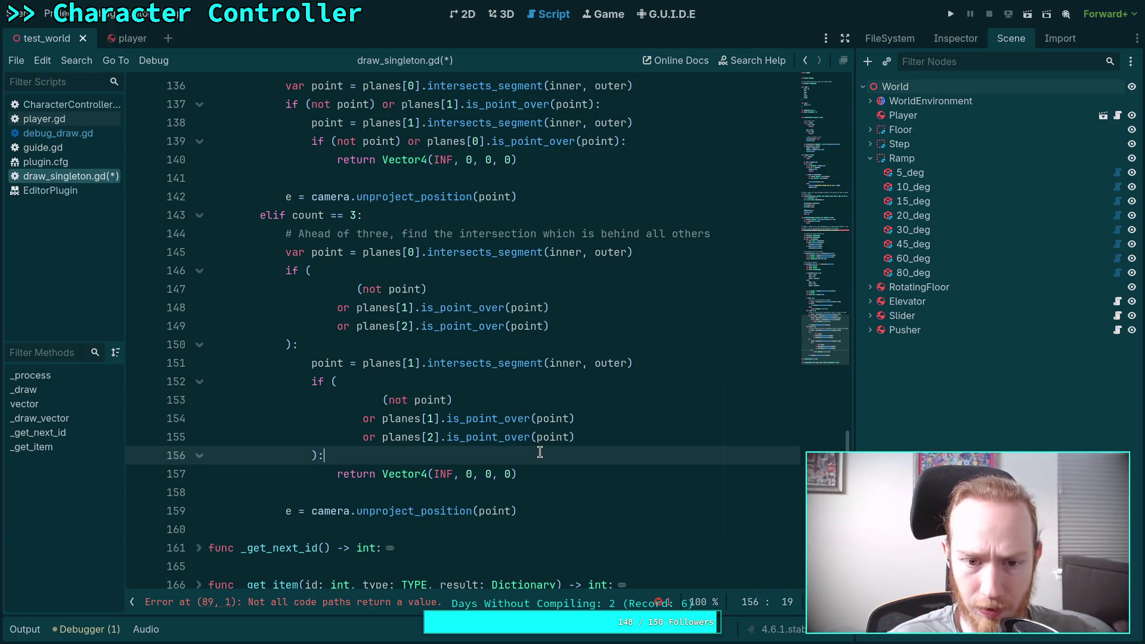
pyautogui.click(432, 418)
pyautogui.press('BackSpace')
pyautogui.write('0')
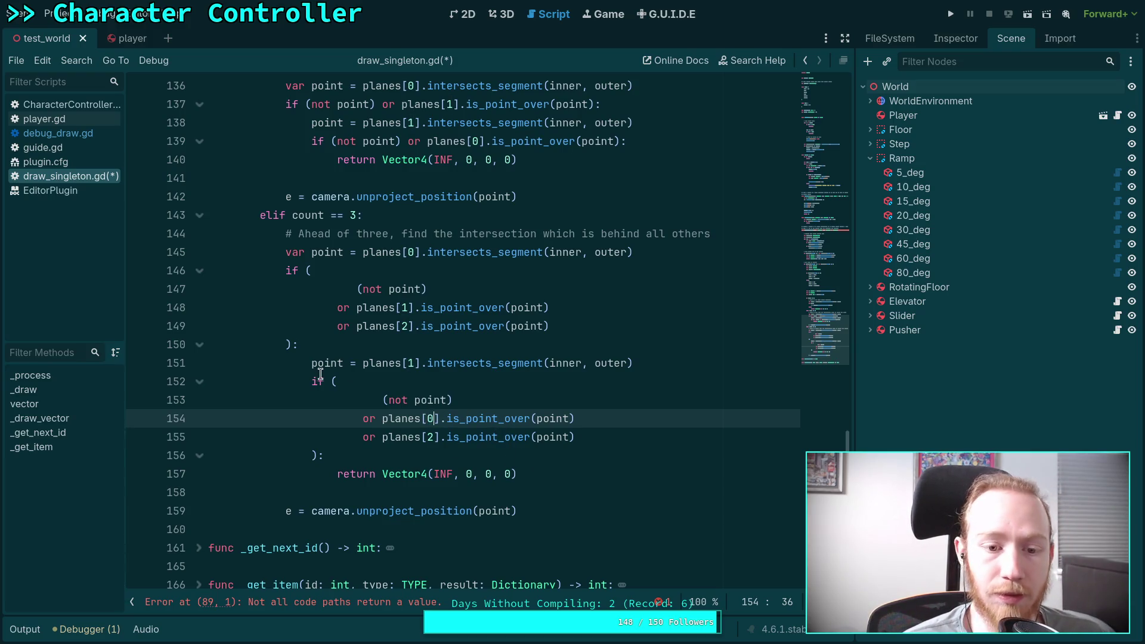
# Step: Duplicate the second intersection block as a third nested copy, indented one level
pyautogui.moveTo(311, 364)
pyautogui.mouseDown()
pyautogui.moveTo(358, 435)
pyautogui.moveTo(340, 450)
pyautogui.mouseUp()
pyautogui.rightClick(343, 447)
pyautogui.click(380, 464)
pyautogui.click(380, 463)
pyautogui.press('Return')
pyautogui.hotkey('ctrl', 'v')
pyautogui.scroll(-2, 332, 454)
pyautogui.moveTo(327, 381); pyautogui.dragTo(539, 474)
pyautogui.press('Tab')
pyautogui.click(599, 473)
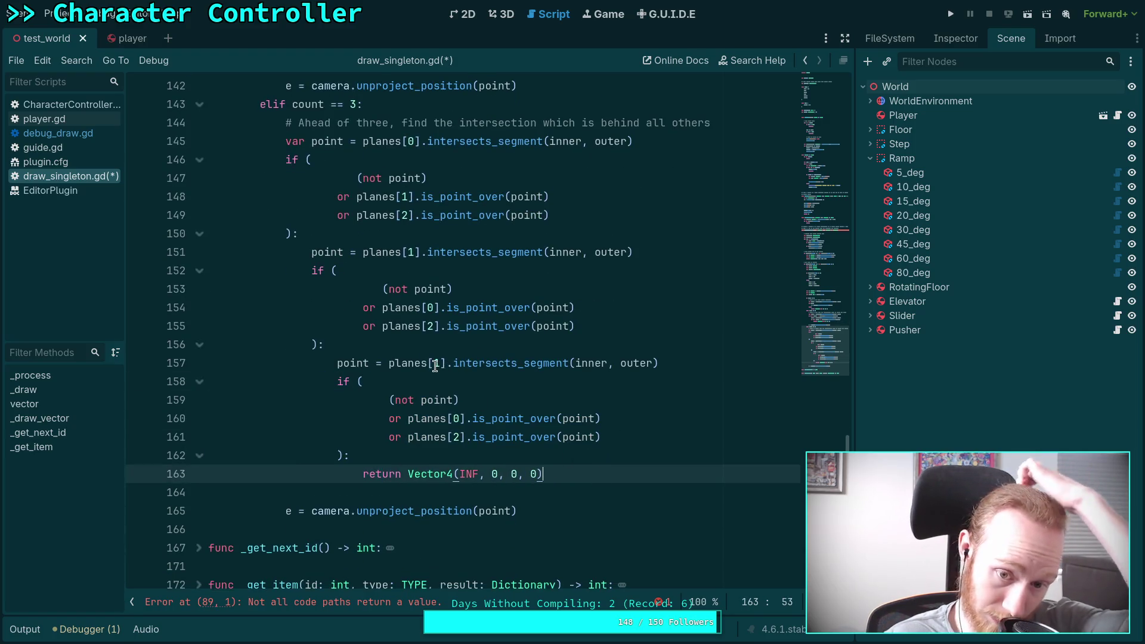
# Step: Set the third block's intersection plane to 2 and its last check's plane to 1
pyautogui.doubleClick(436, 363)
pyautogui.write('2')
pyautogui.doubleClick(454, 437)
pyautogui.write('1')
pyautogui.click(611, 475)
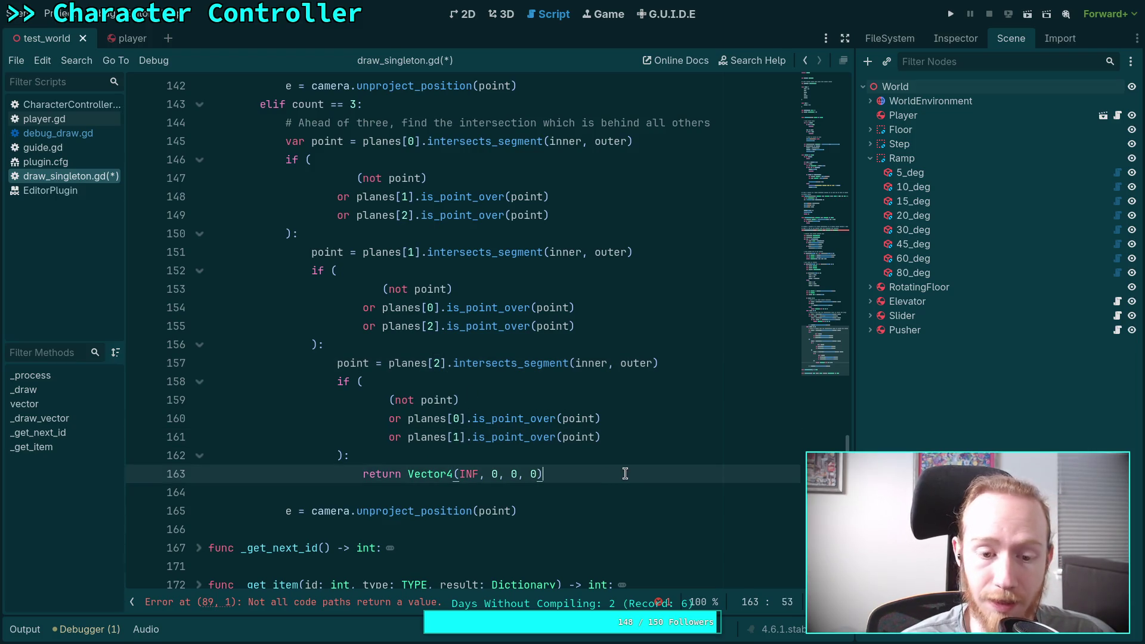
pyautogui.press('Return')
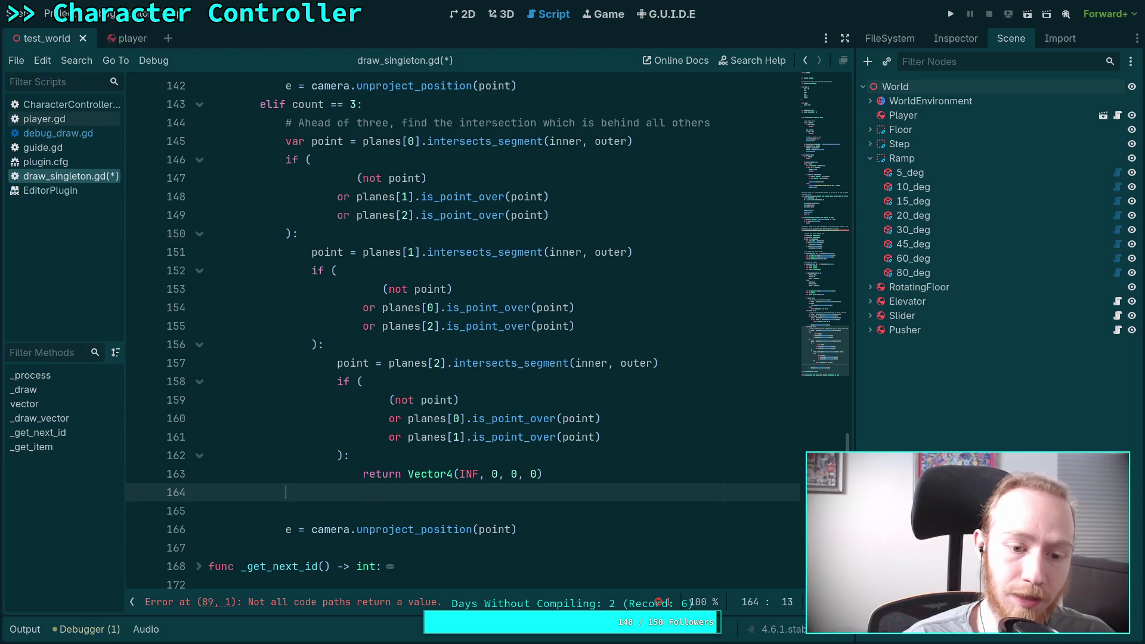
pyautogui.press('BackSpace')
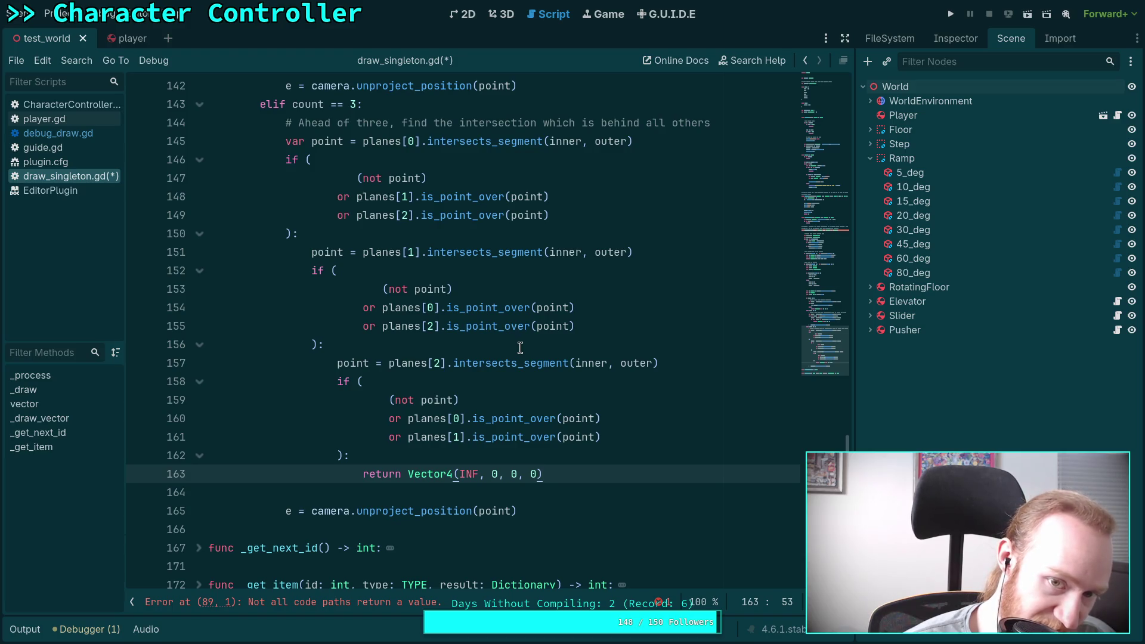
pyautogui.click(575, 513)
# Step: Add an else branch commented 'Not logical, return infinity' that returns Vector4(INF, 0, 0, 0)
pyautogui.press('Return')
pyautogui.write('else:')
pyautogui.press('Return')
pyautogui.write('#')
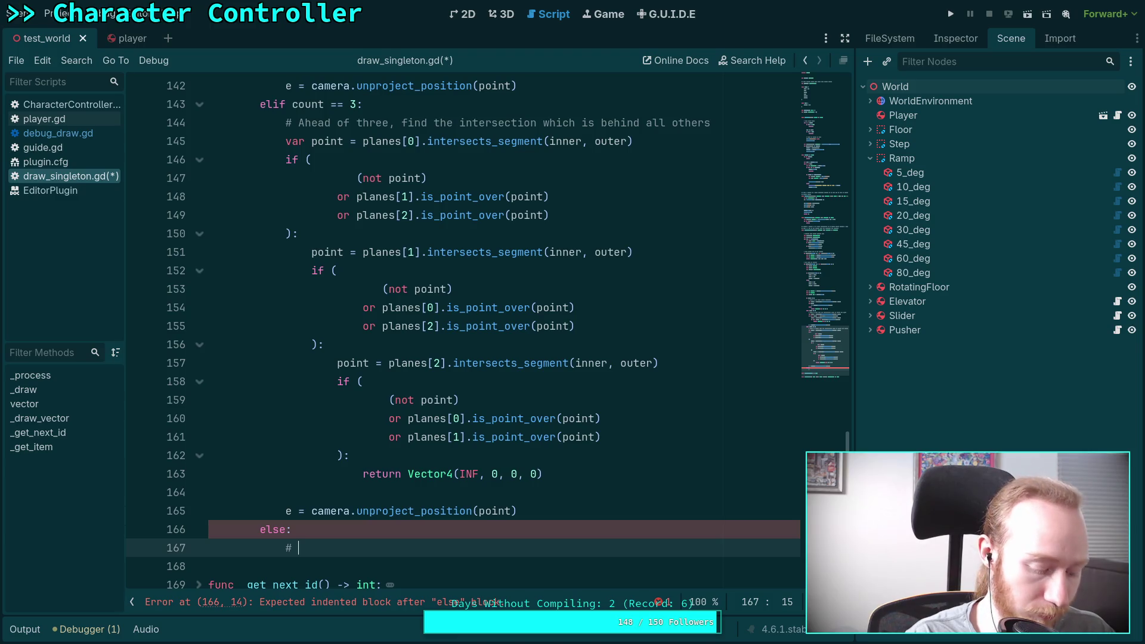
pyautogui.write('Not ')
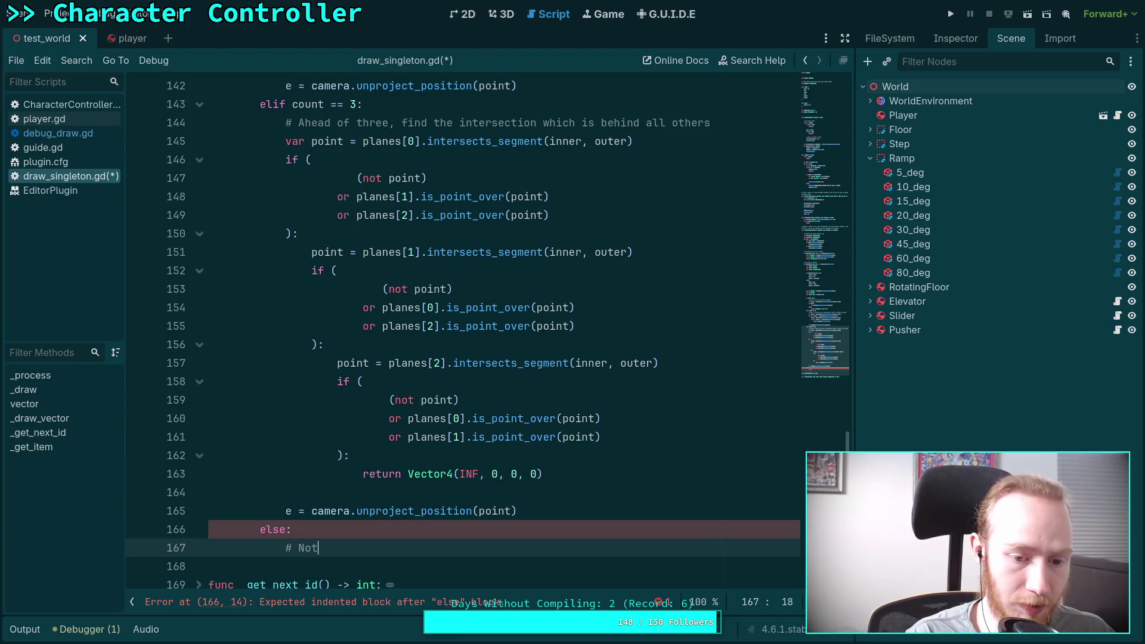
pyautogui.write('logica')
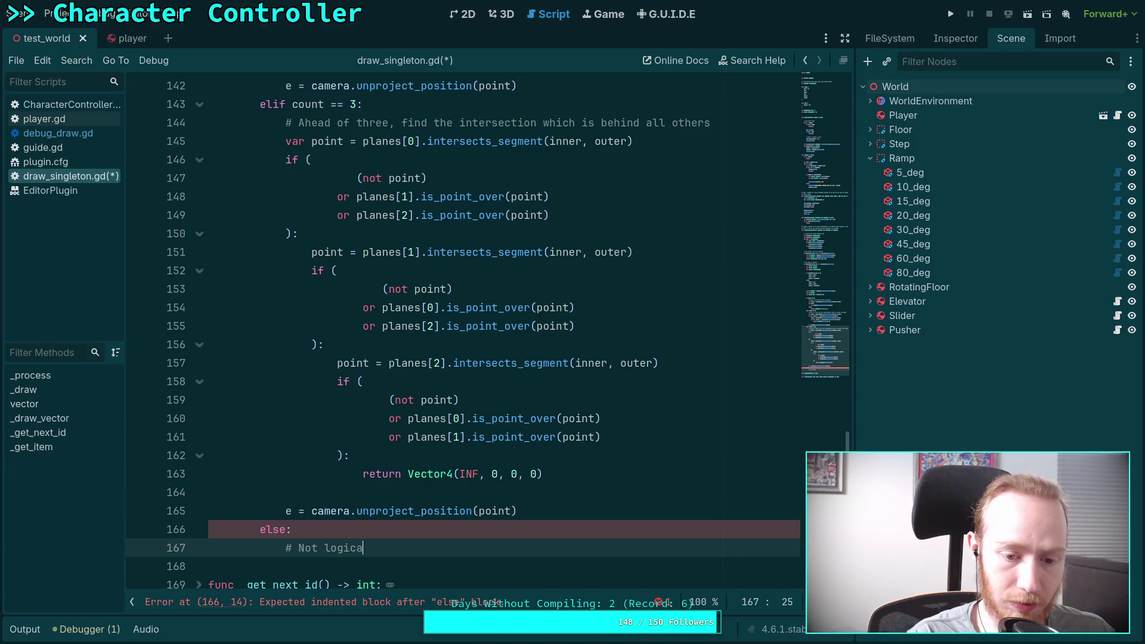
pyautogui.write('l, return ')
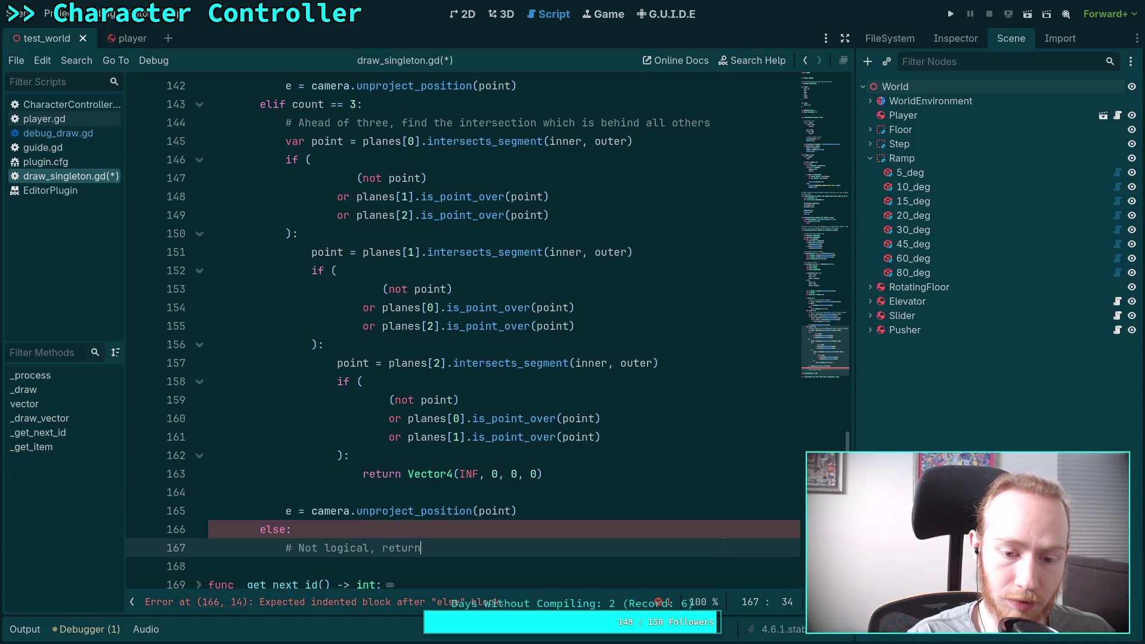
pyautogui.write('inf')
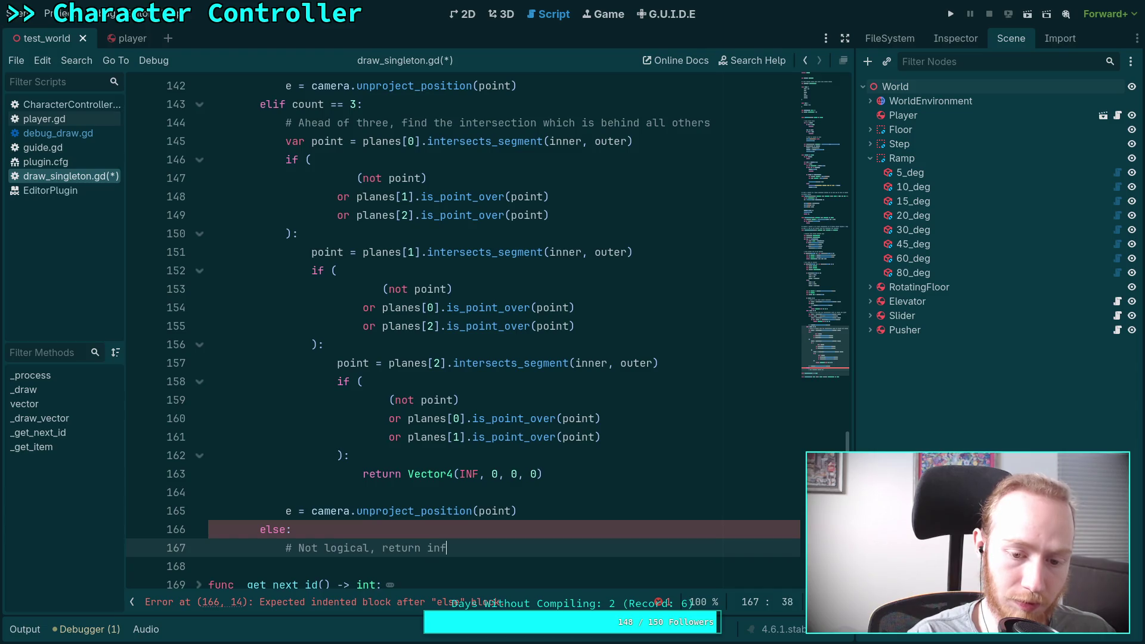
pyautogui.write('inity')
pyautogui.press('Return')
pyautogui.write('turn Vector4')
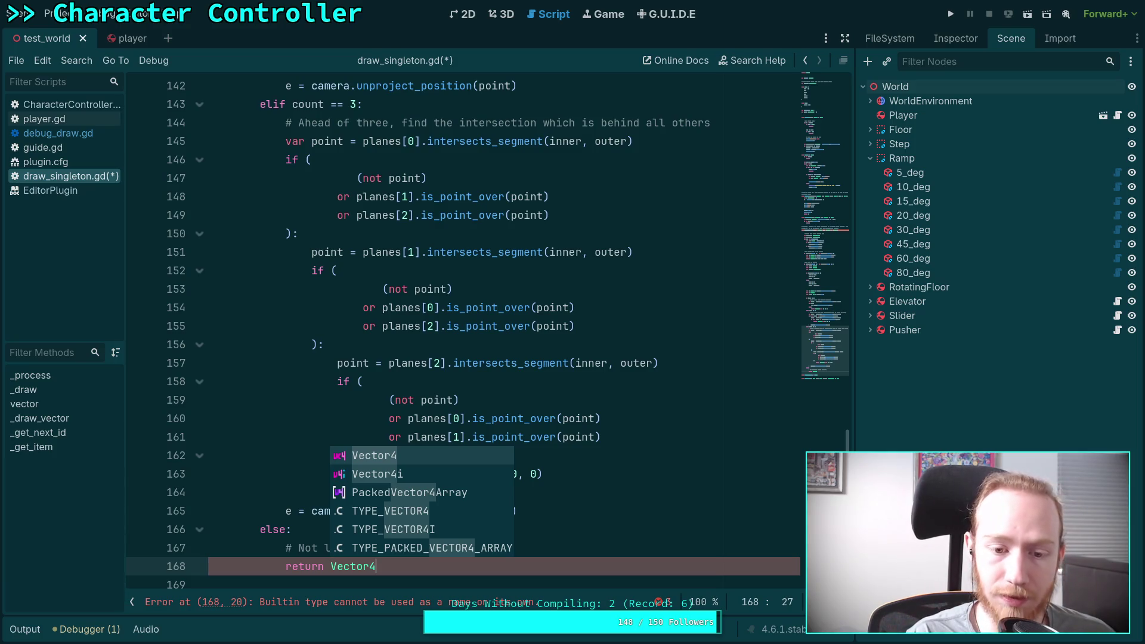
pyautogui.write('(')
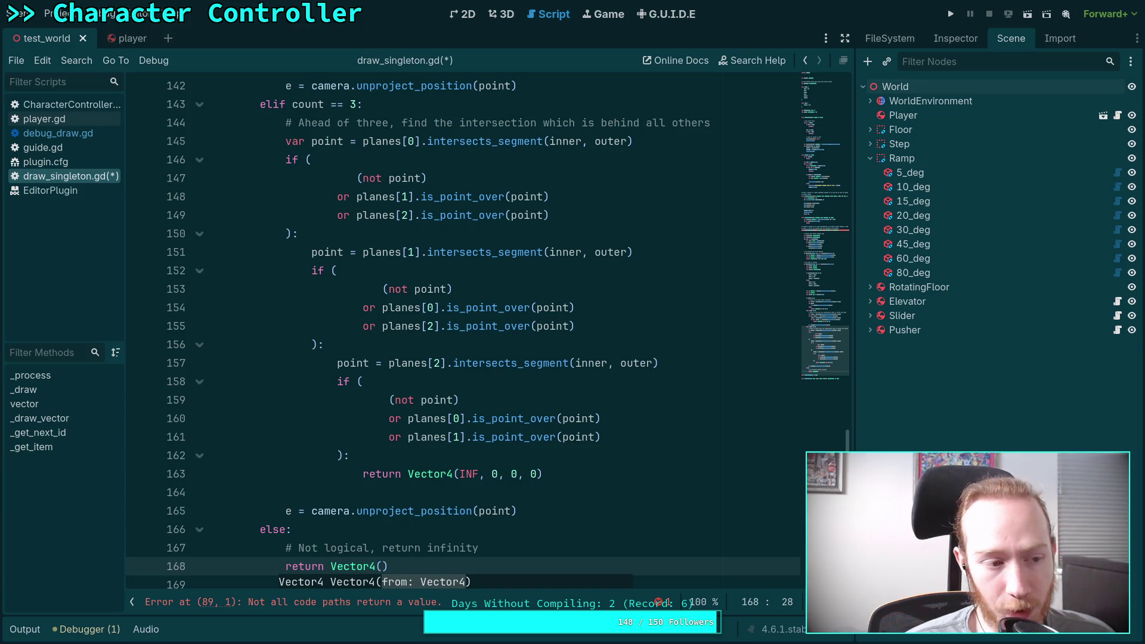
pyautogui.scroll(-1, 617, 449)
pyautogui.write('INF,')
pyautogui.write(' 0, 0,')
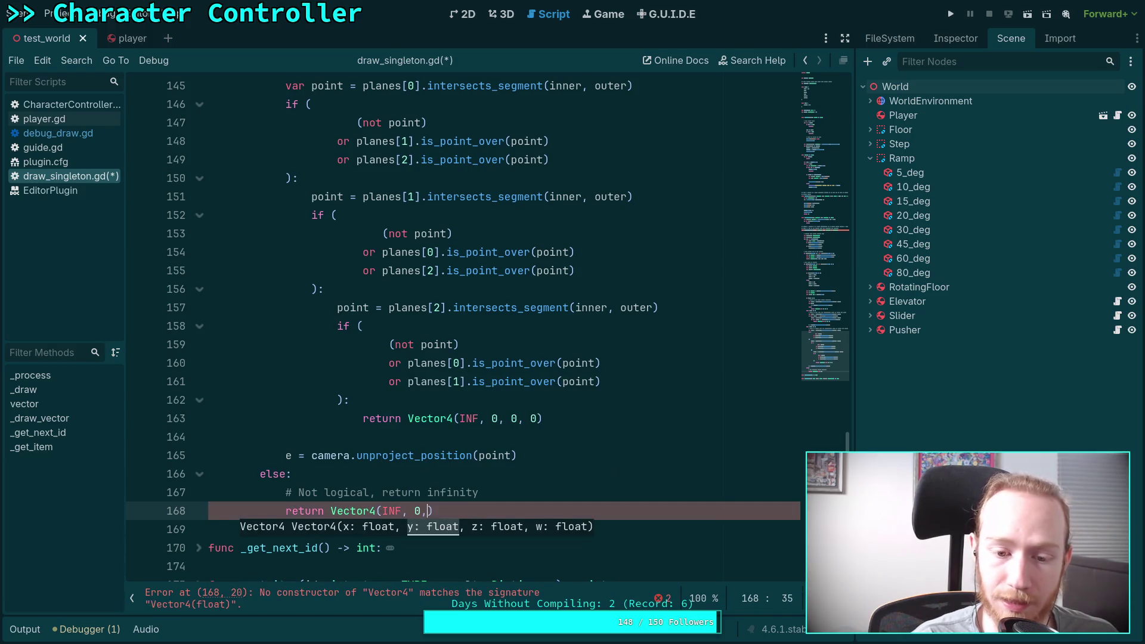
pyautogui.write(' 0')
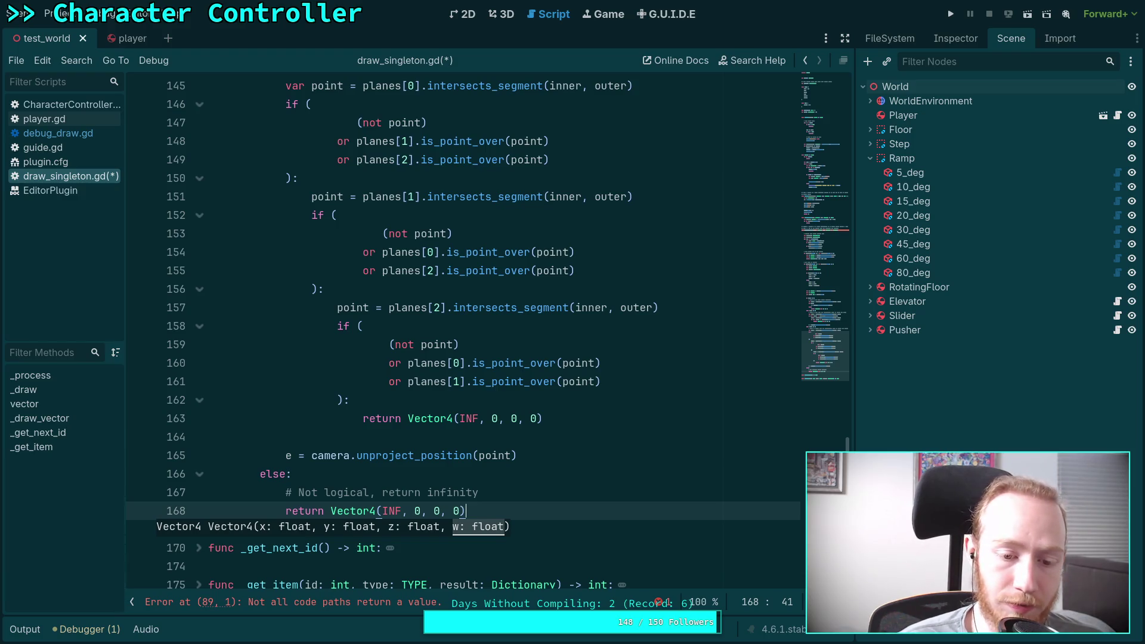
# Step: End the block with return Vector4(s.x, s.y, e.x, e.y) after the if/elif chain
pyautogui.press('Return')
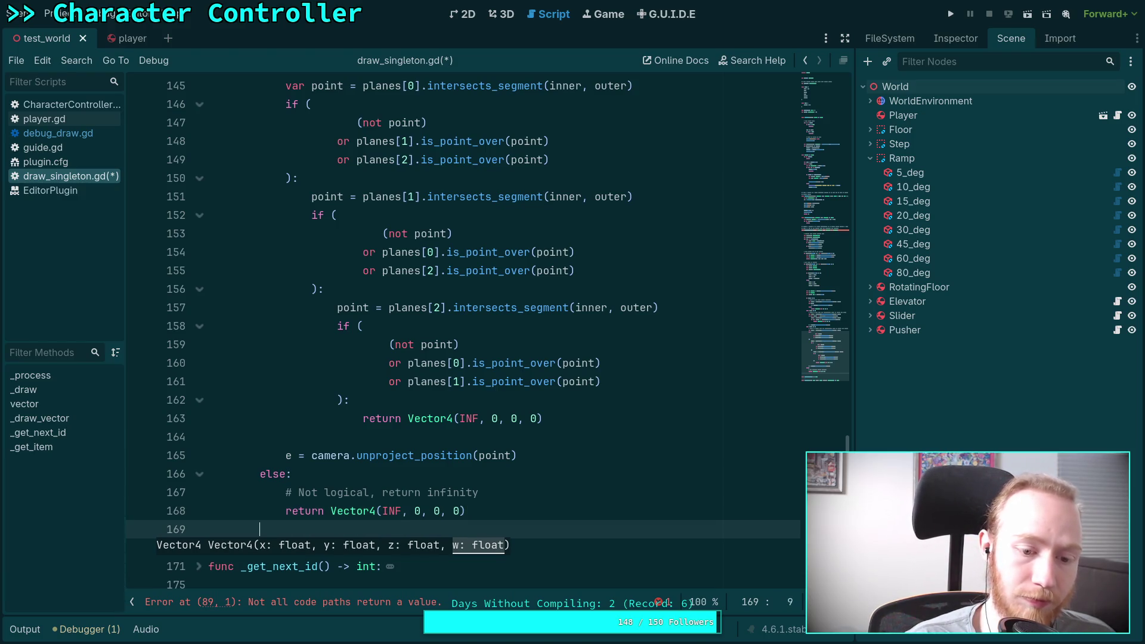
pyautogui.press('Return')
pyautogui.write('return ')
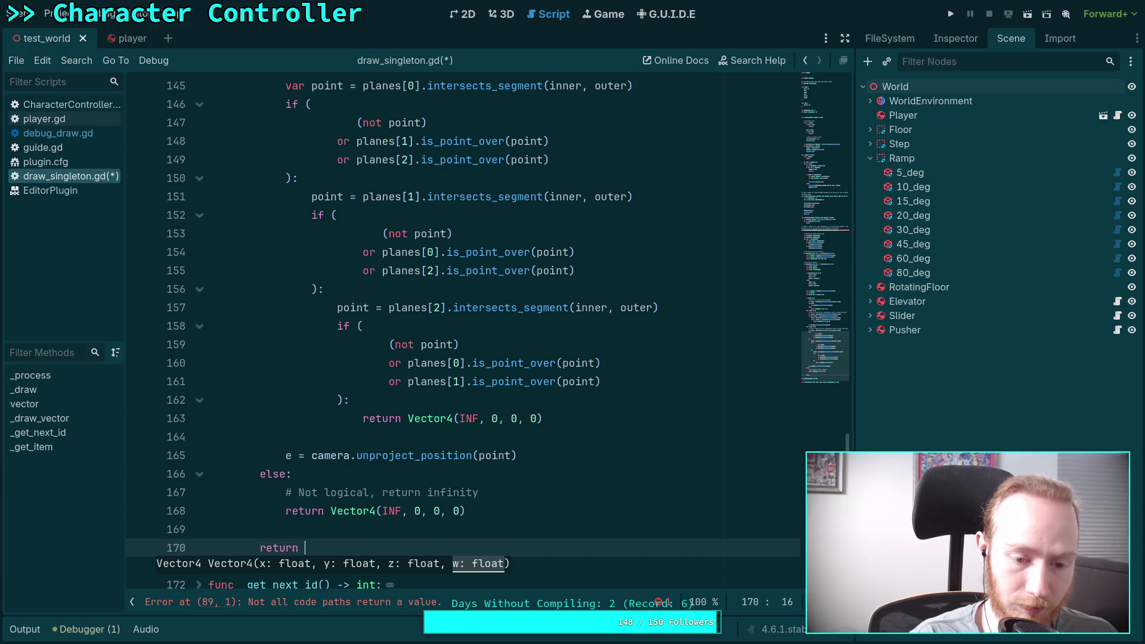
pyautogui.write('Vector4(s')
pyautogui.press('Escape')
pyautogui.write('.x, s.y, e,x')
pyautogui.press('BackSpace')
pyautogui.press('BackSpace')
pyautogui.write('.x, ')
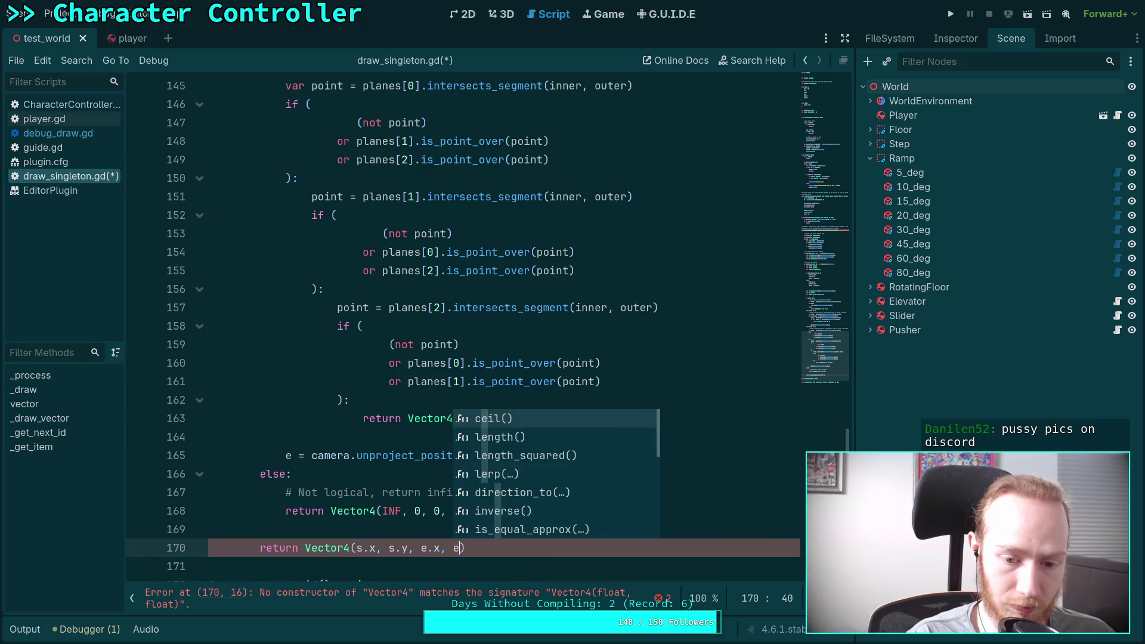
pyautogui.write('e.y')
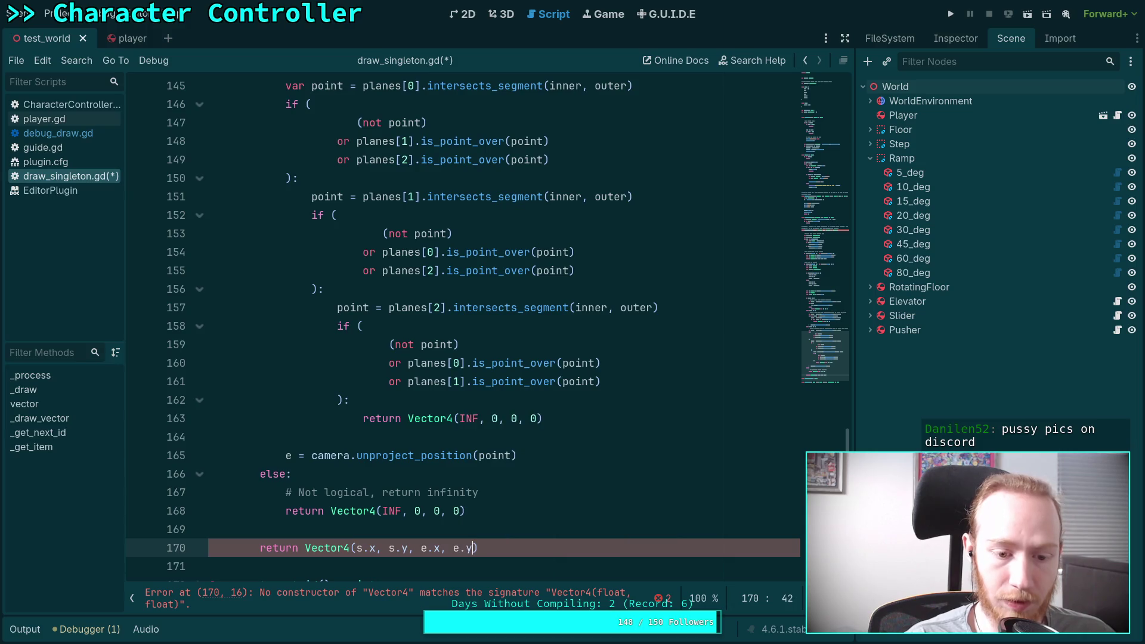
pyautogui.scroll(10, 334, 339)
# Step: Delete the extra blank line 122 and save draw_singleton.gd
pyautogui.scroll(2, 334, 339)
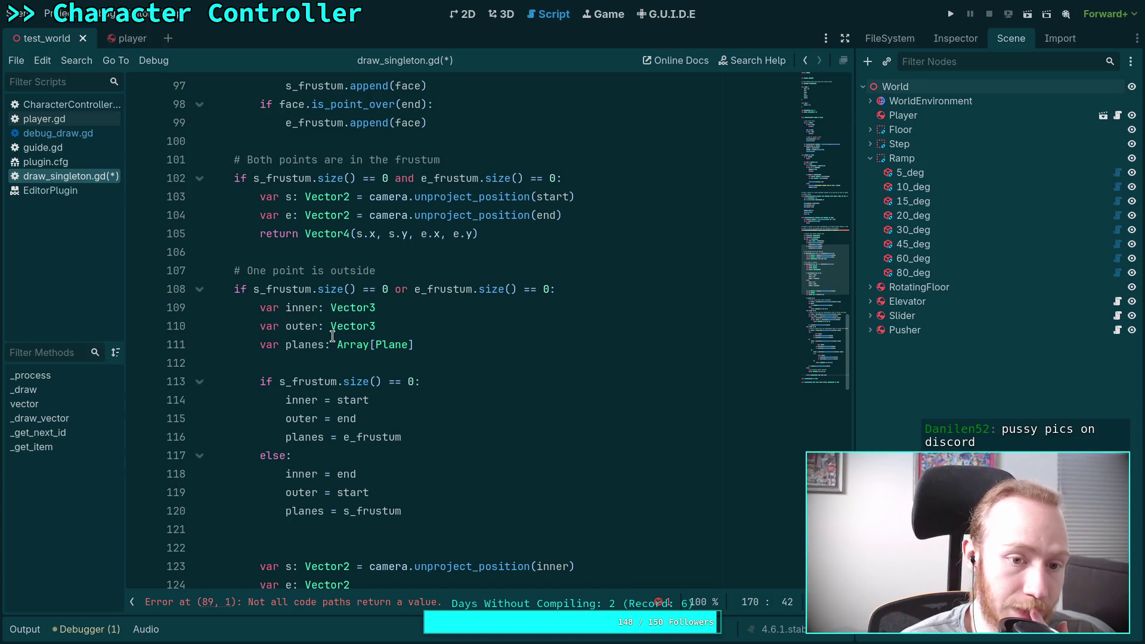
pyautogui.scroll(-4, 332, 336)
pyautogui.scroll(2, 332, 336)
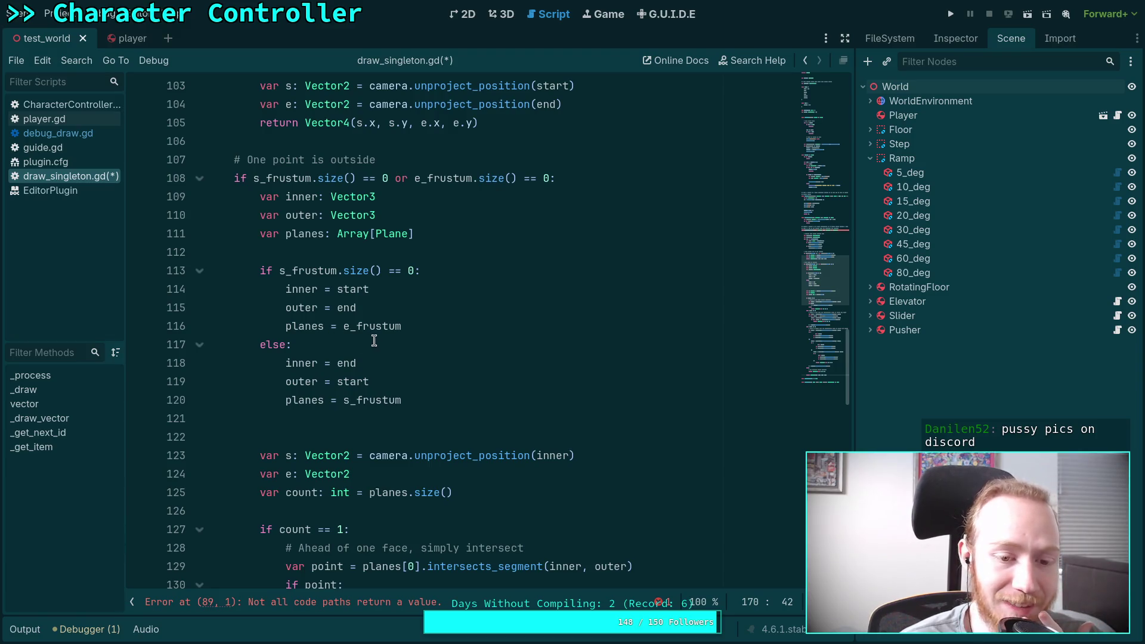
pyautogui.click(347, 428)
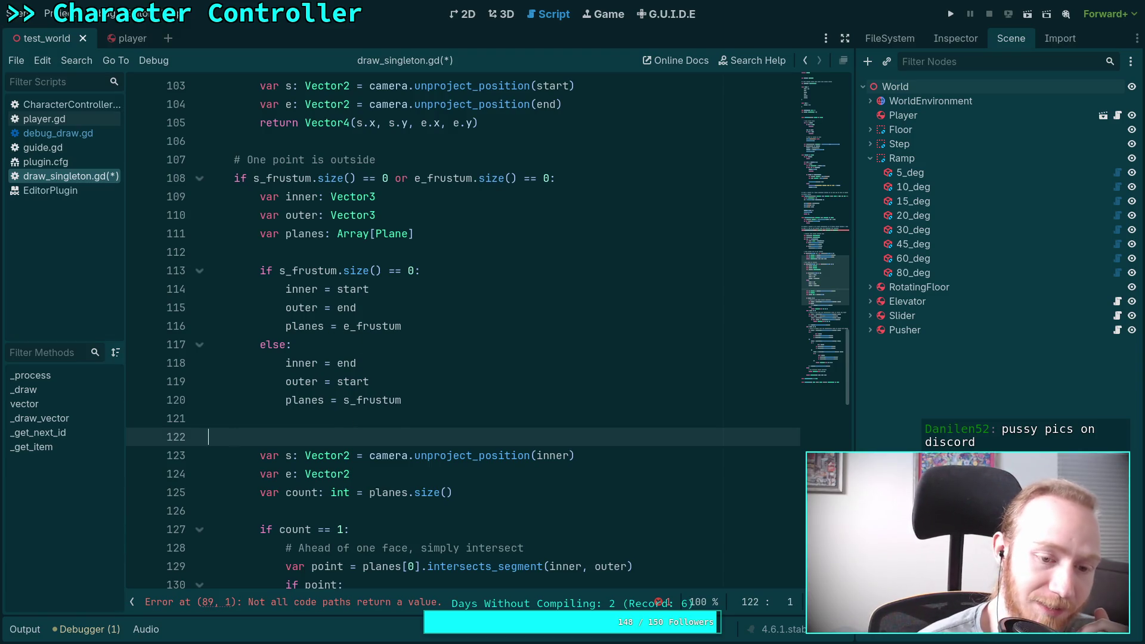
pyautogui.press('BackSpace')
pyautogui.press('BackSpace')
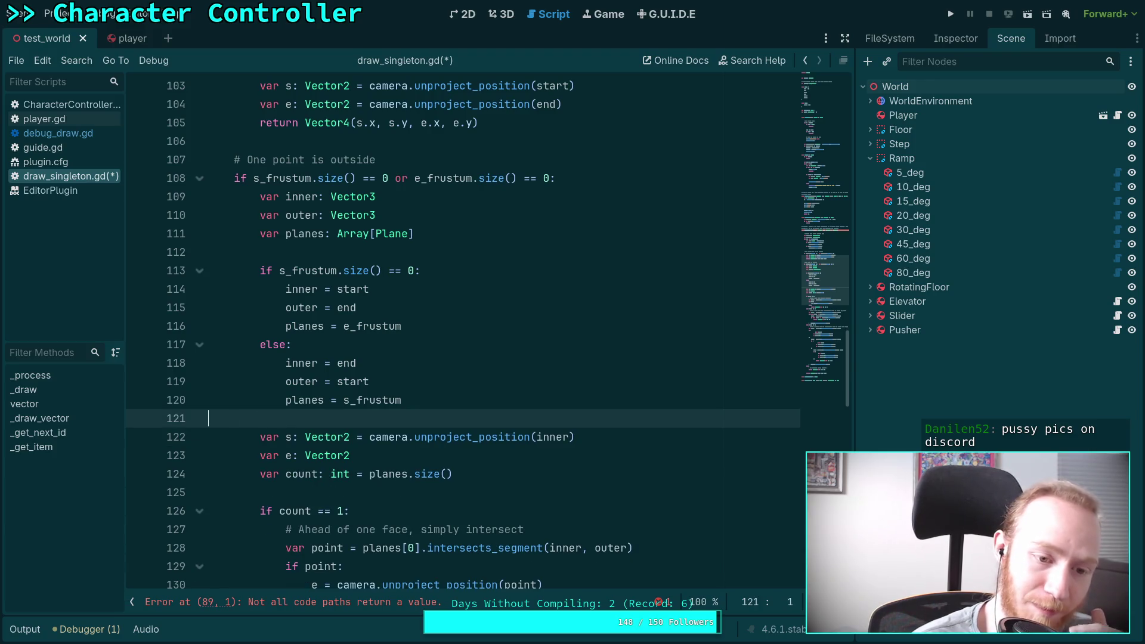
pyautogui.click(302, 253)
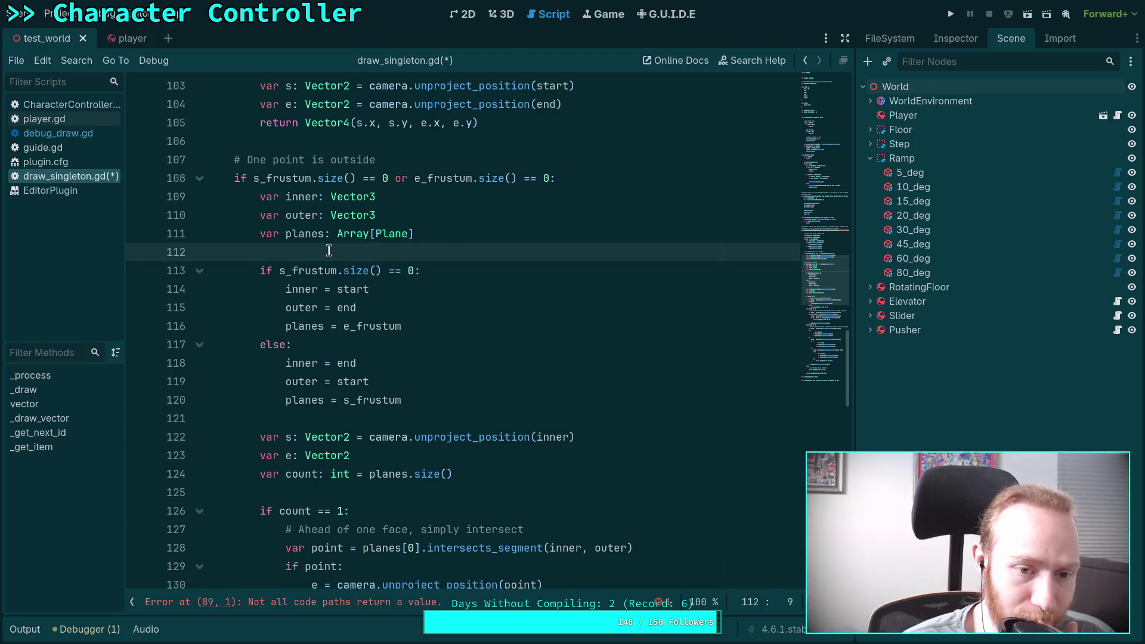
pyautogui.hotkey('ctrl', 's')
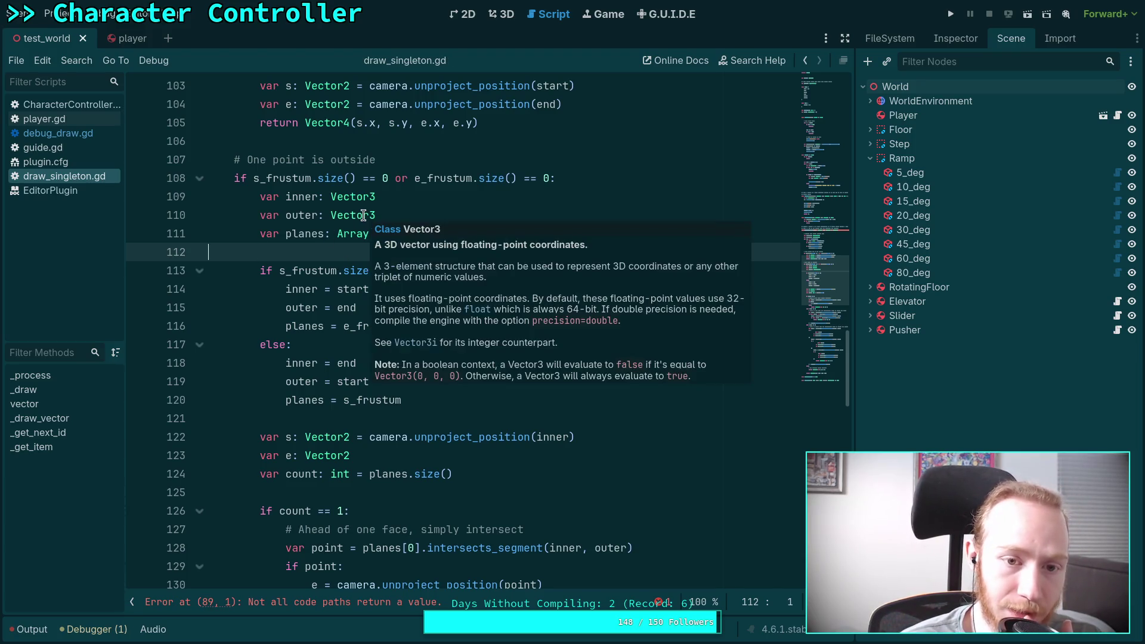
# Step: Review the one-point-outside block down to its final return, then fold it at line 108
pyautogui.scroll(-2, 309, 271)
pyautogui.scroll(-1, 308, 271)
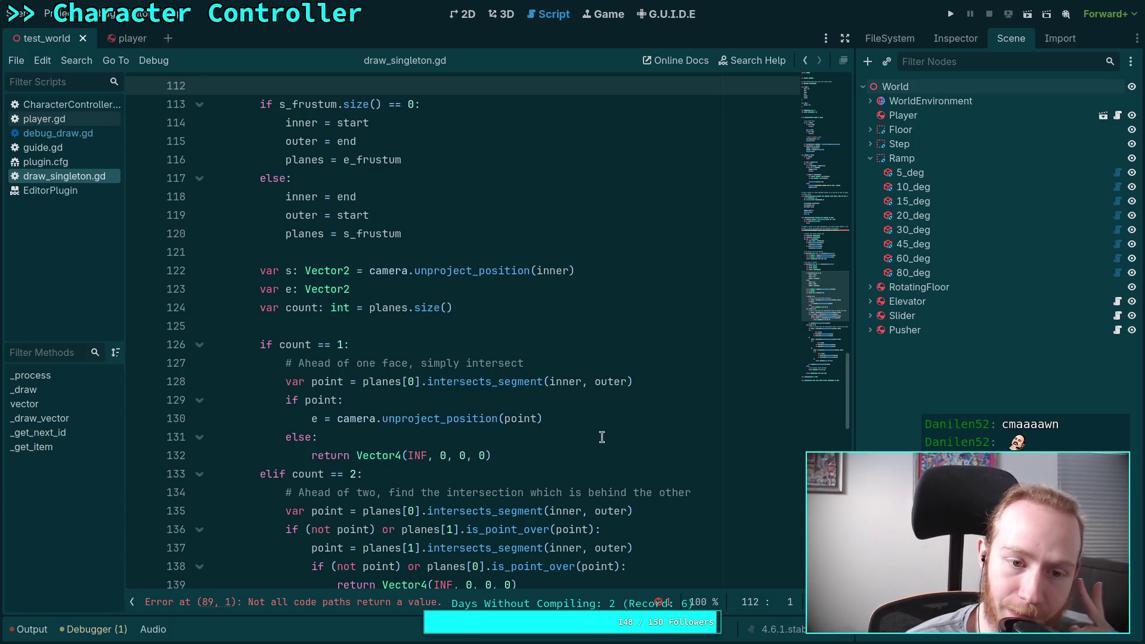
pyautogui.scroll(4, 504, 398)
pyautogui.scroll(-2, 342, 307)
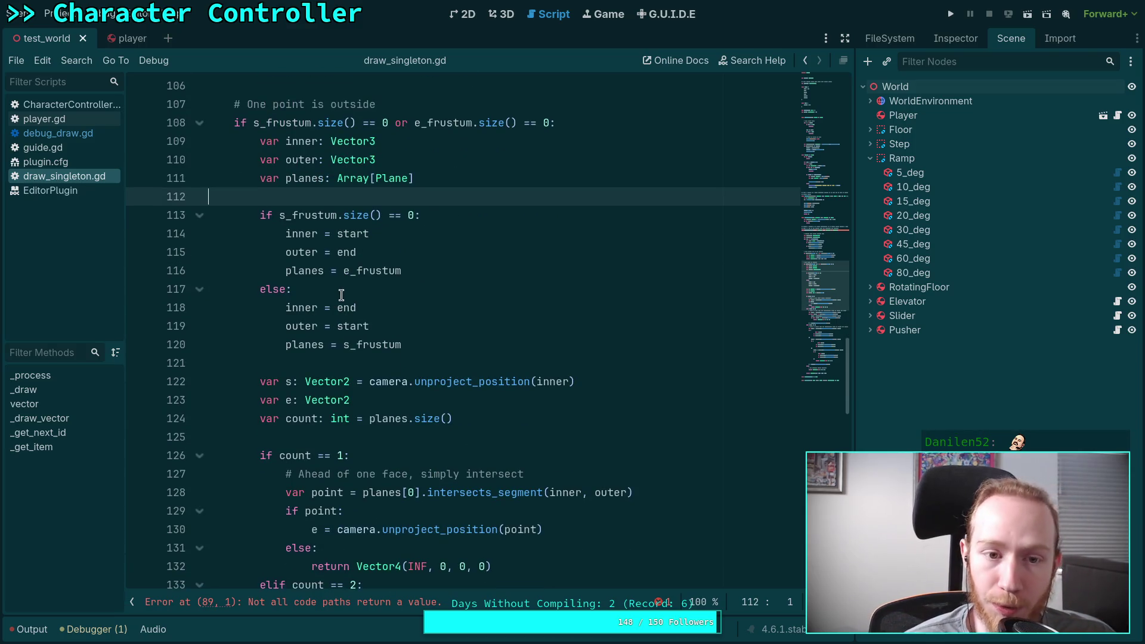
pyautogui.scroll(-1, 352, 310)
pyautogui.scroll(1, 388, 321)
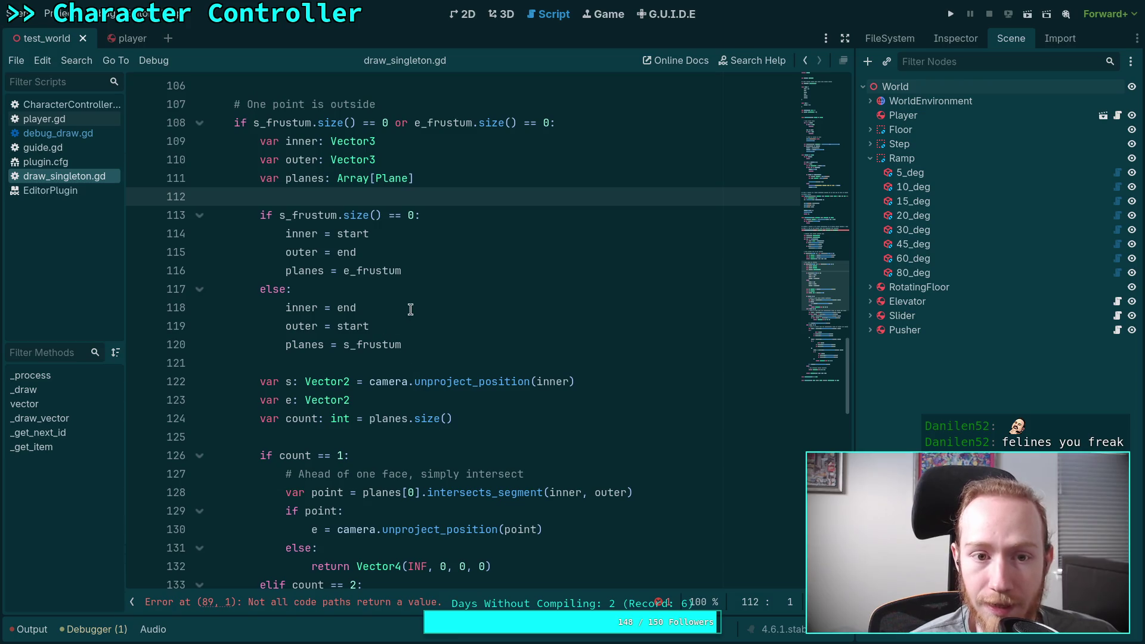
pyautogui.scroll(-10, 410, 309)
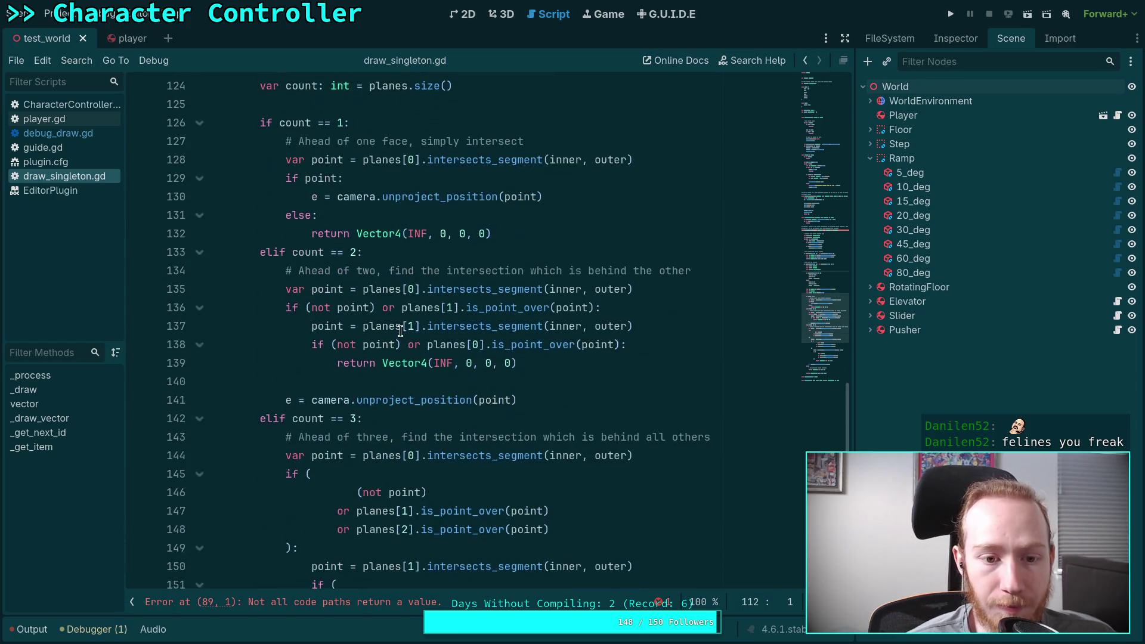
pyautogui.scroll(-4, 400, 331)
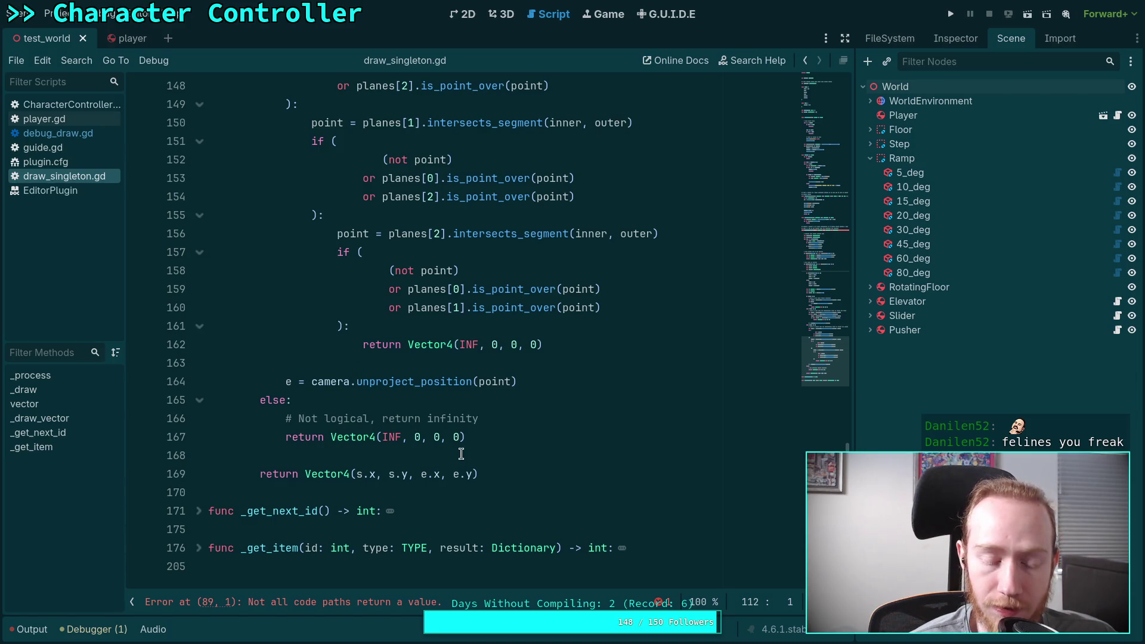
pyautogui.click(526, 478)
pyautogui.scroll(17, 536, 471)
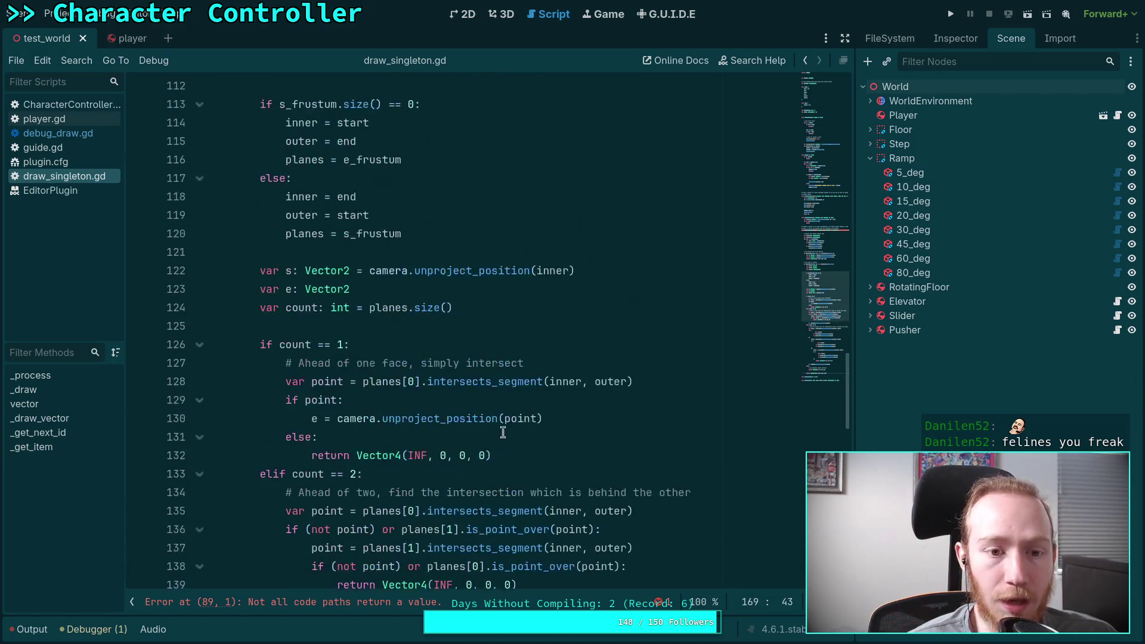
pyautogui.click(200, 288)
pyautogui.click(424, 306)
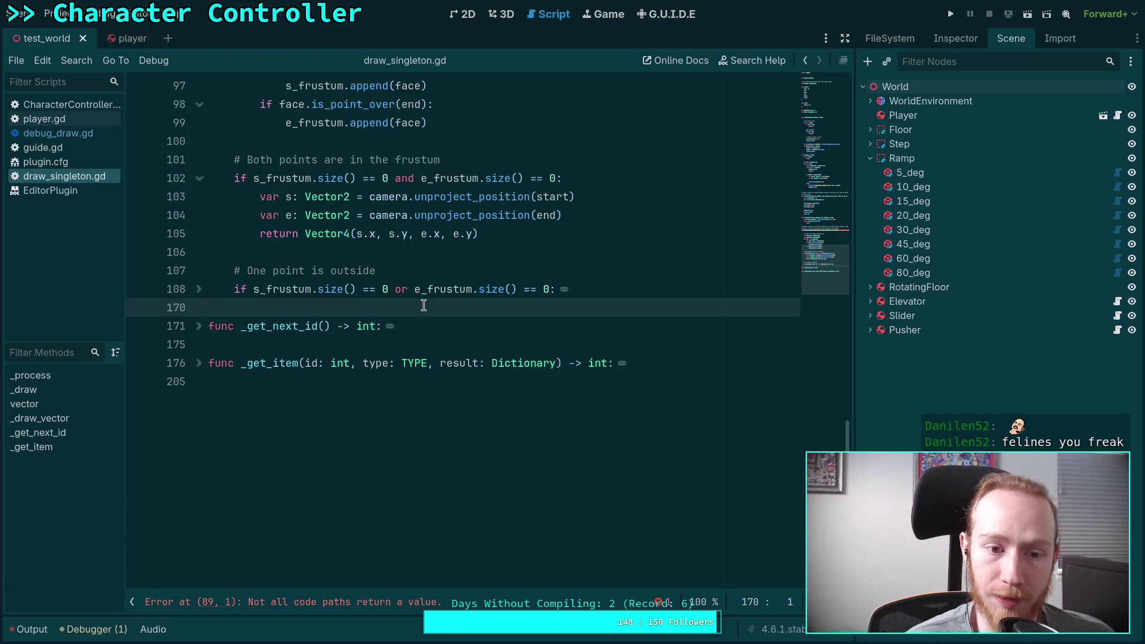
# Step: Add the comment '# Both points are outside, determine if the segment intersects the frustum' after the folded block
pyautogui.press('Return')
pyautogui.press('Return')
pyautogui.press('Up')
pyautogui.write('# B')
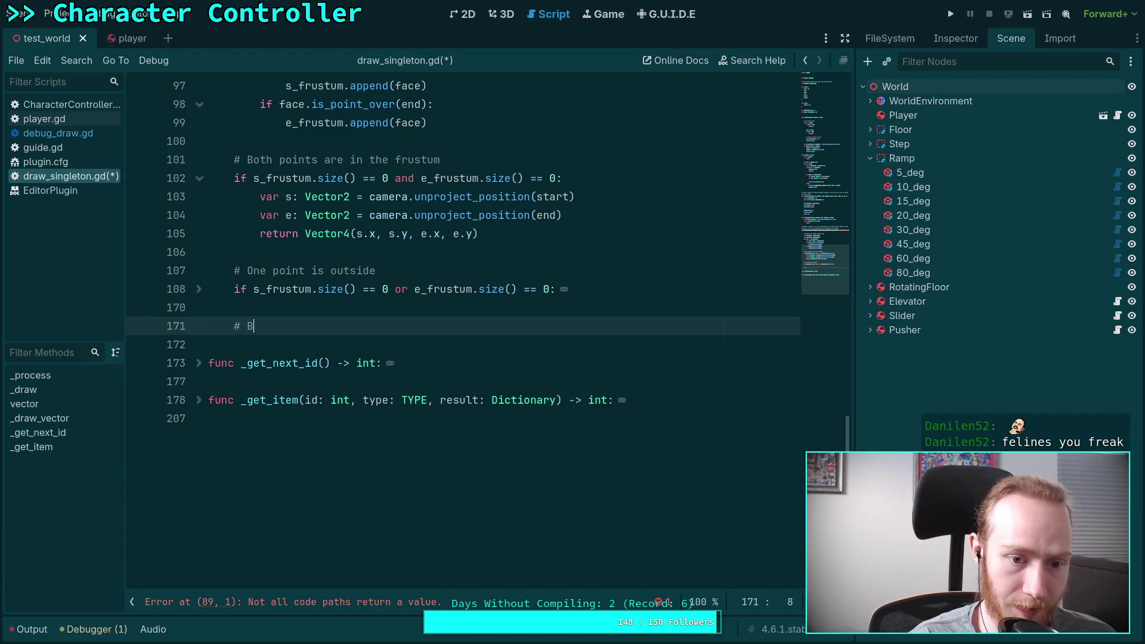
pyautogui.write('oth points ')
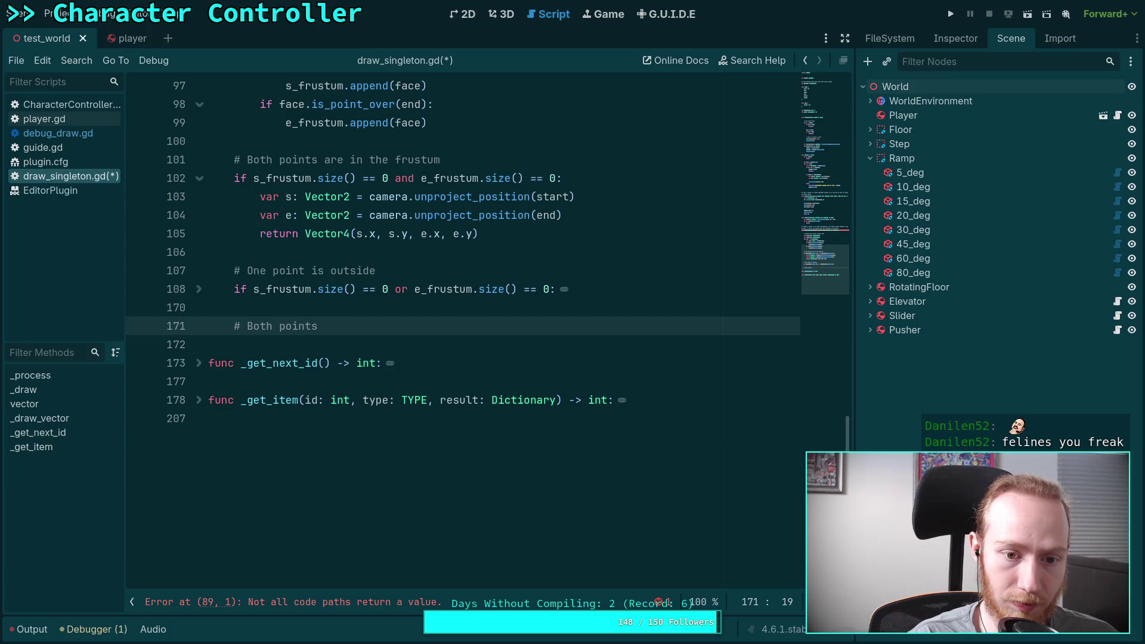
pyautogui.write('are outside, determine i')
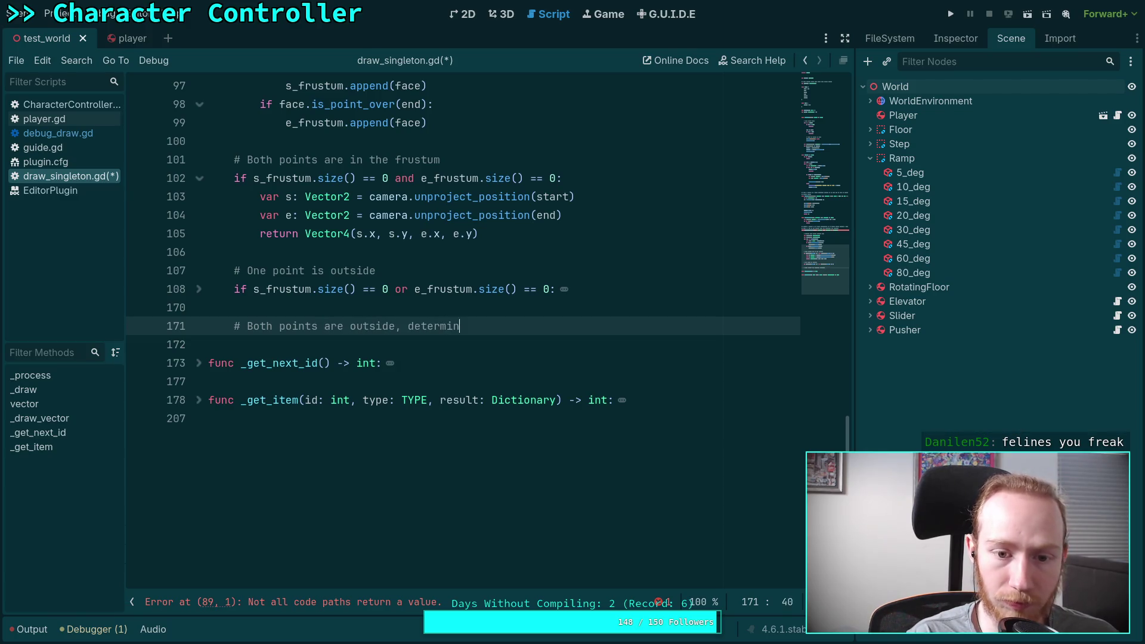
pyautogui.write('f ')
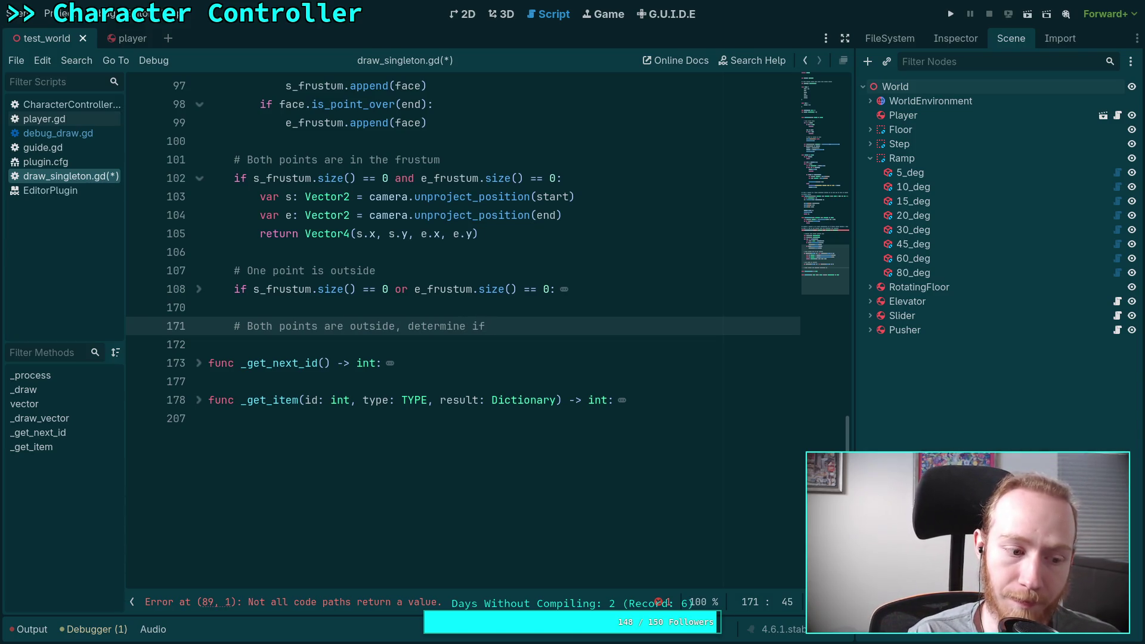
pyautogui.write('any')
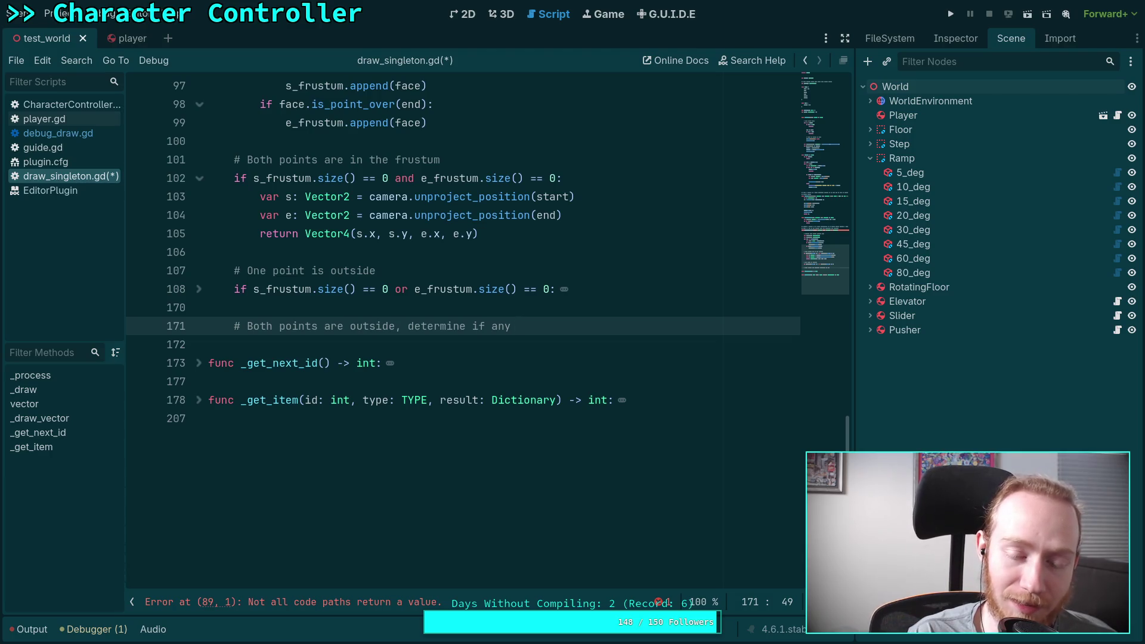
pyautogui.press('BackSpace')
pyautogui.press('BackSpace')
pyautogui.press('BackSpace')
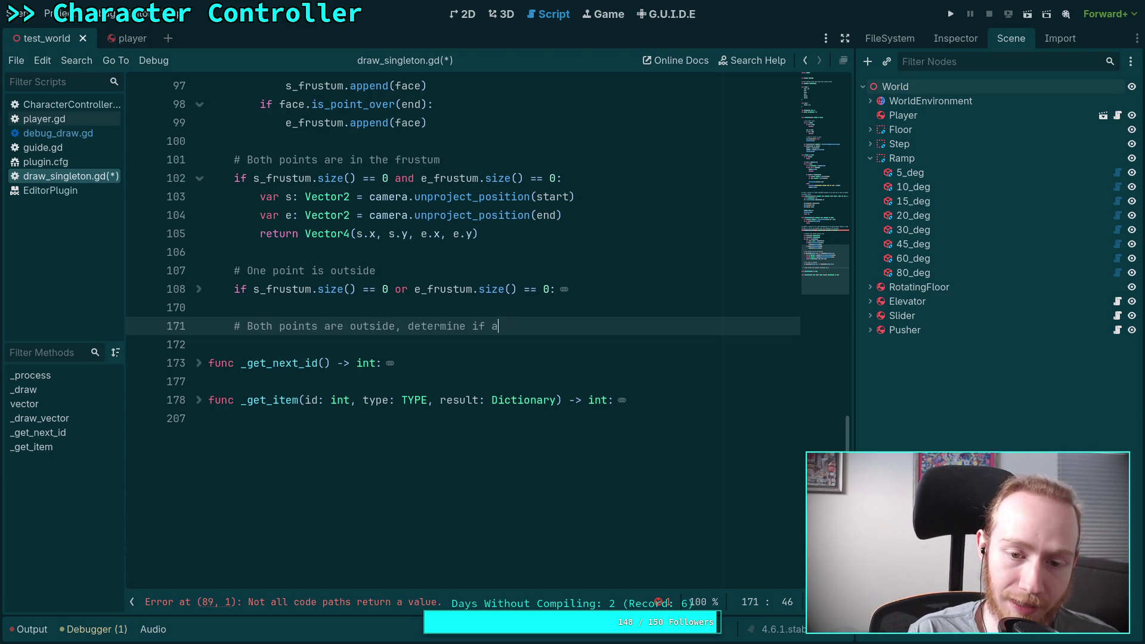
pyautogui.write('the sug')
pyautogui.press('BackSpace')
pyautogui.press('BackSpace')
pyautogui.write('egment')
pyautogui.write('int')
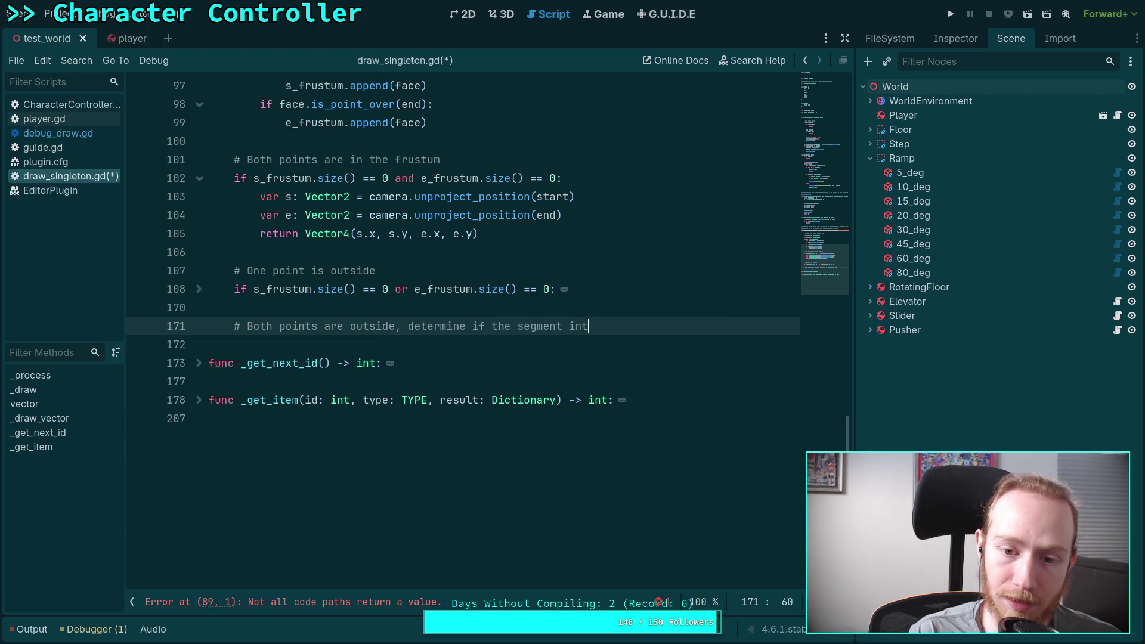
pyautogui.write('ersects the ')
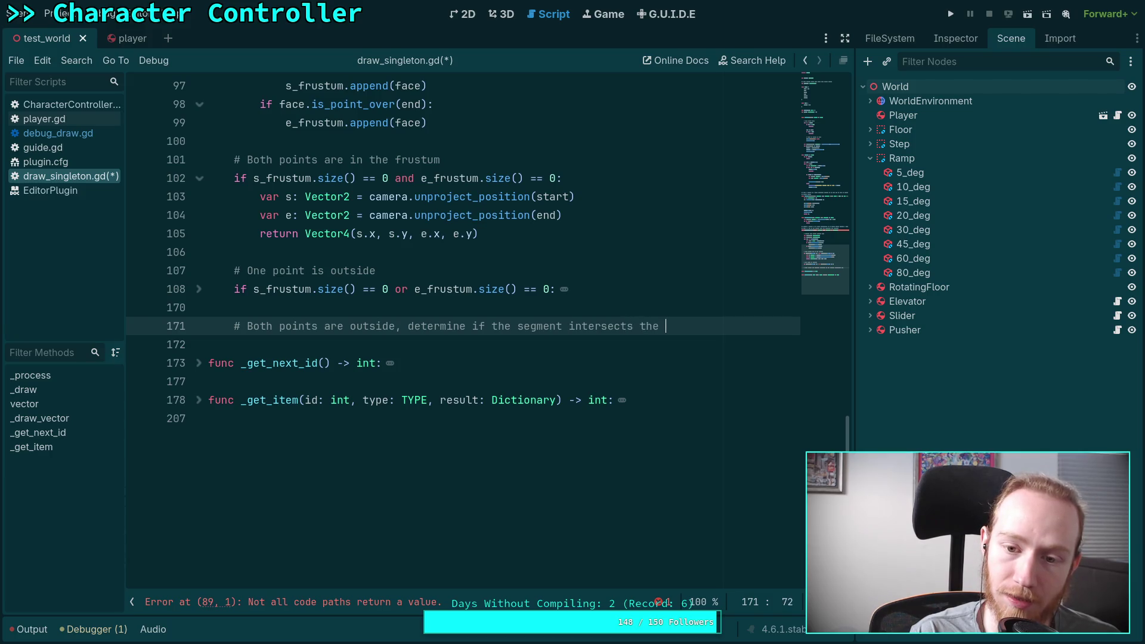
pyautogui.write('frustum')
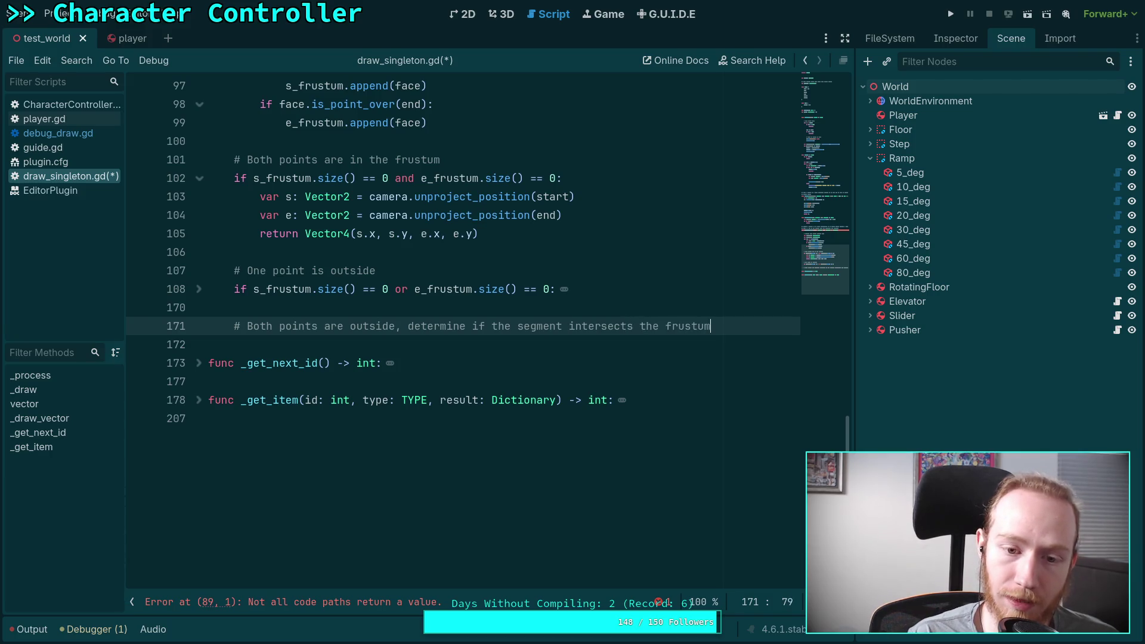
pyautogui.press('Return')
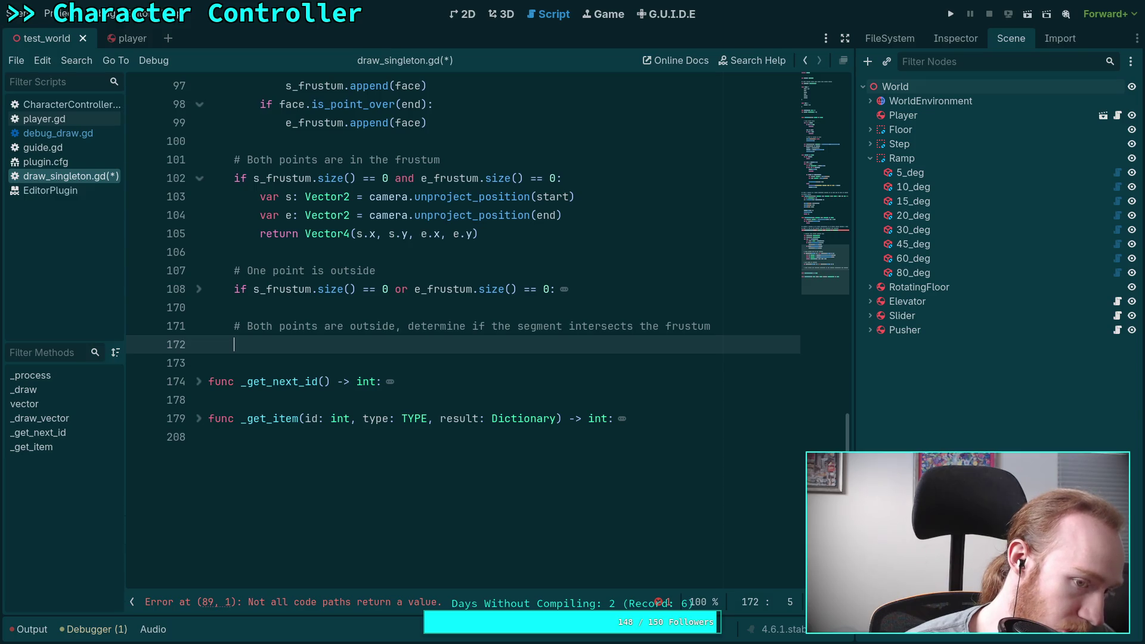
# Step: Unfold the one-point-outside block and highlight every use of the outer variable
pyautogui.click(199, 292)
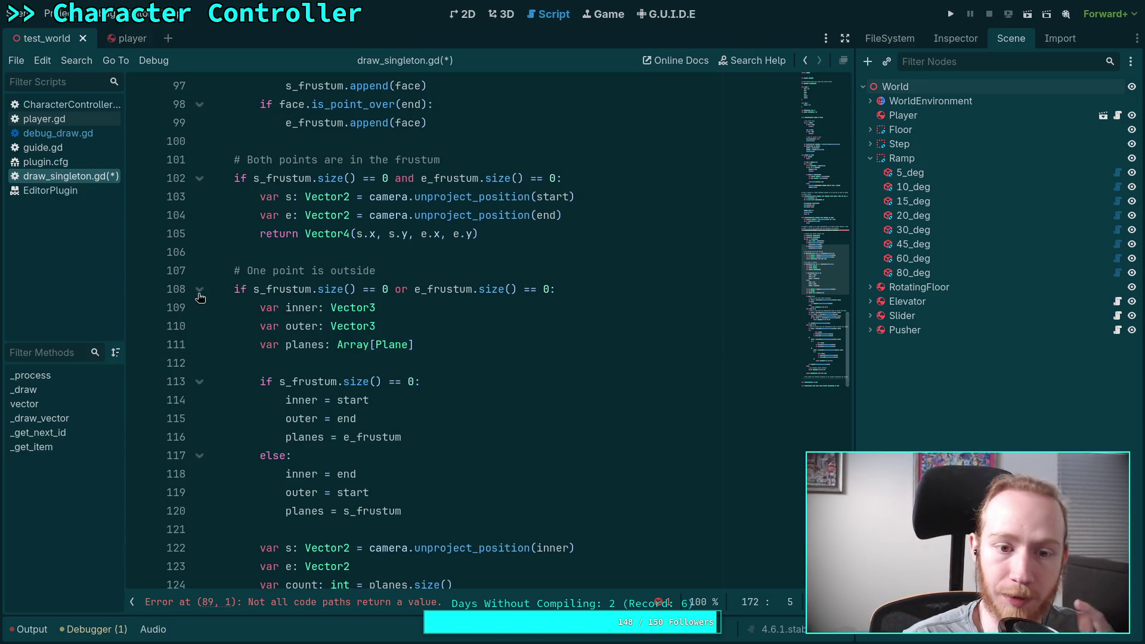
pyautogui.doubleClick(288, 323)
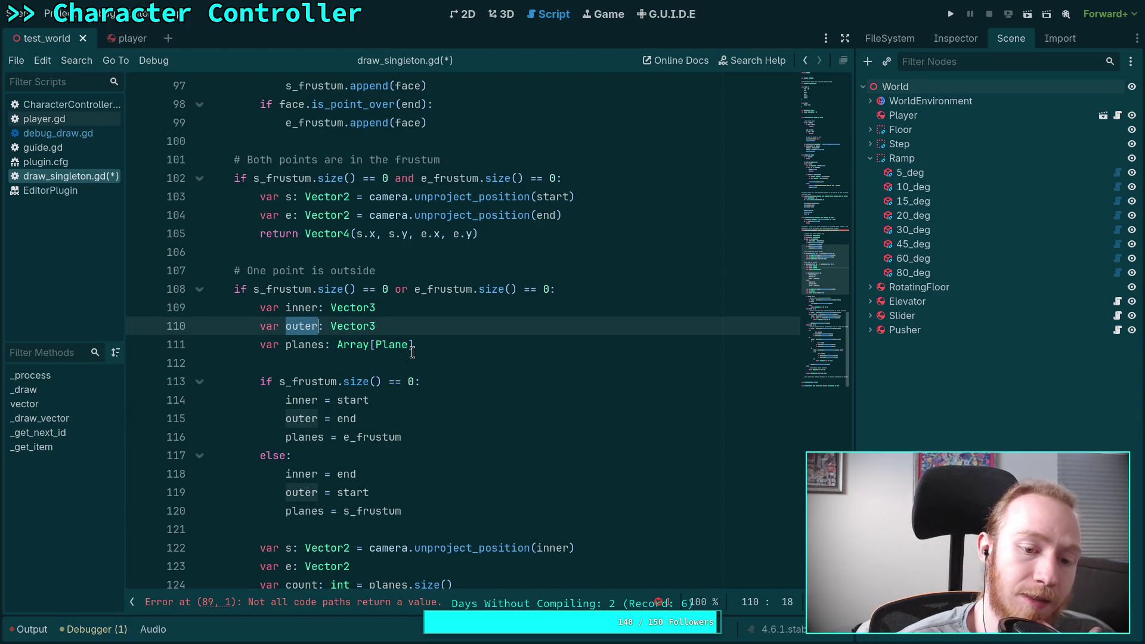
pyautogui.scroll(-3, 410, 351)
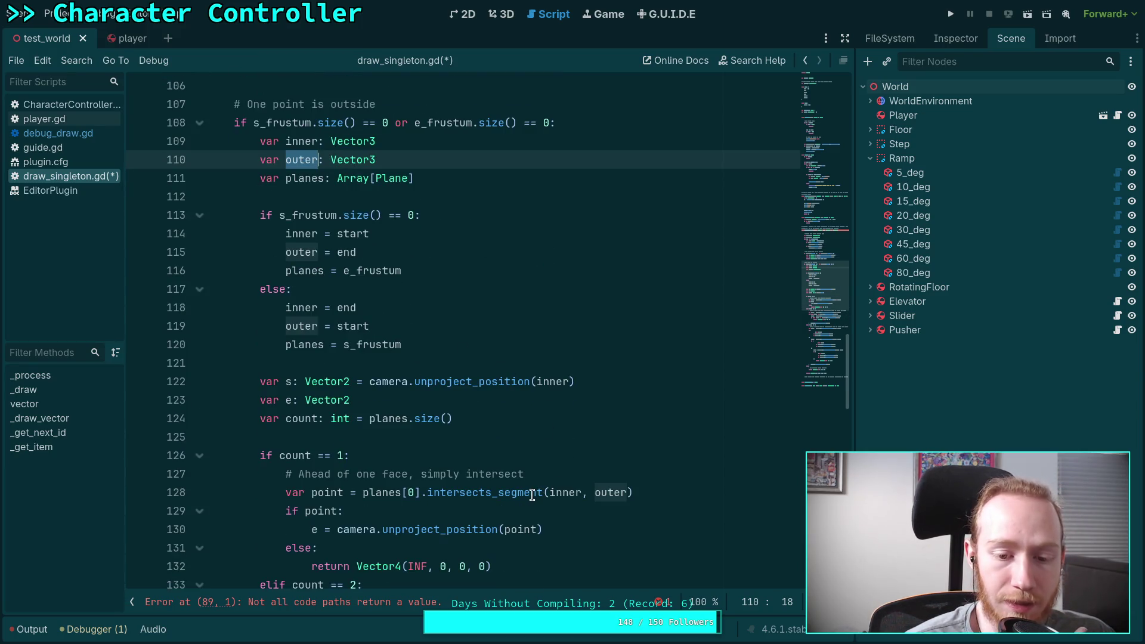
pyautogui.moveTo(530, 496)
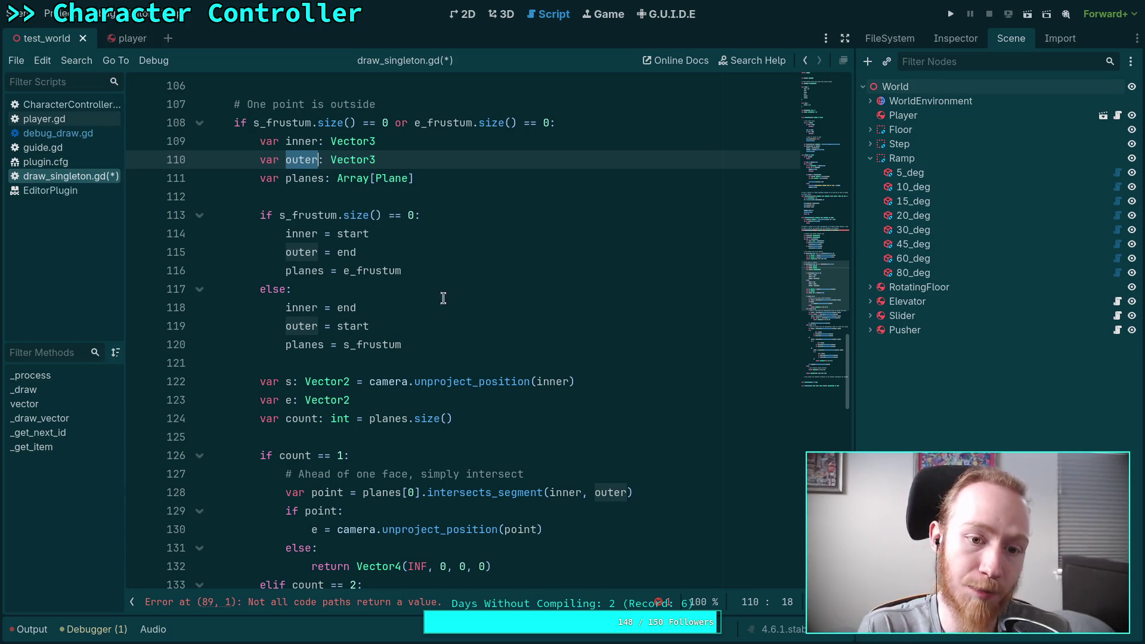
pyautogui.click(415, 122)
pyautogui.scroll(2, 398, 240)
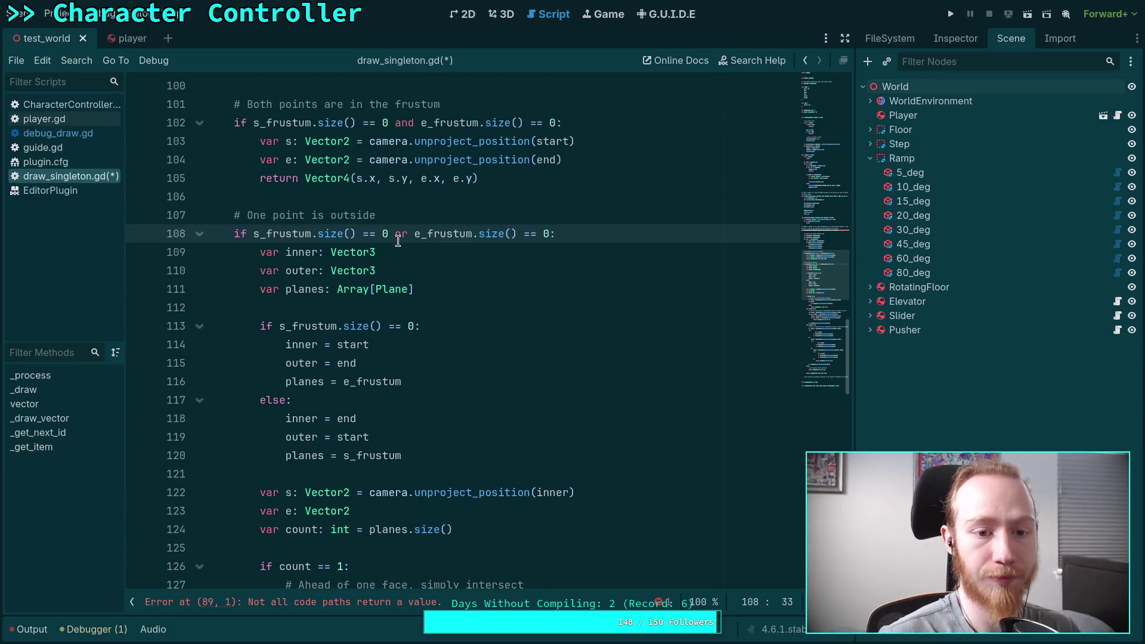
# Step: Reword the comment to 'At least one…' and append ', for each point determine its intersection'
pyautogui.click(247, 216)
pyautogui.write('At least')
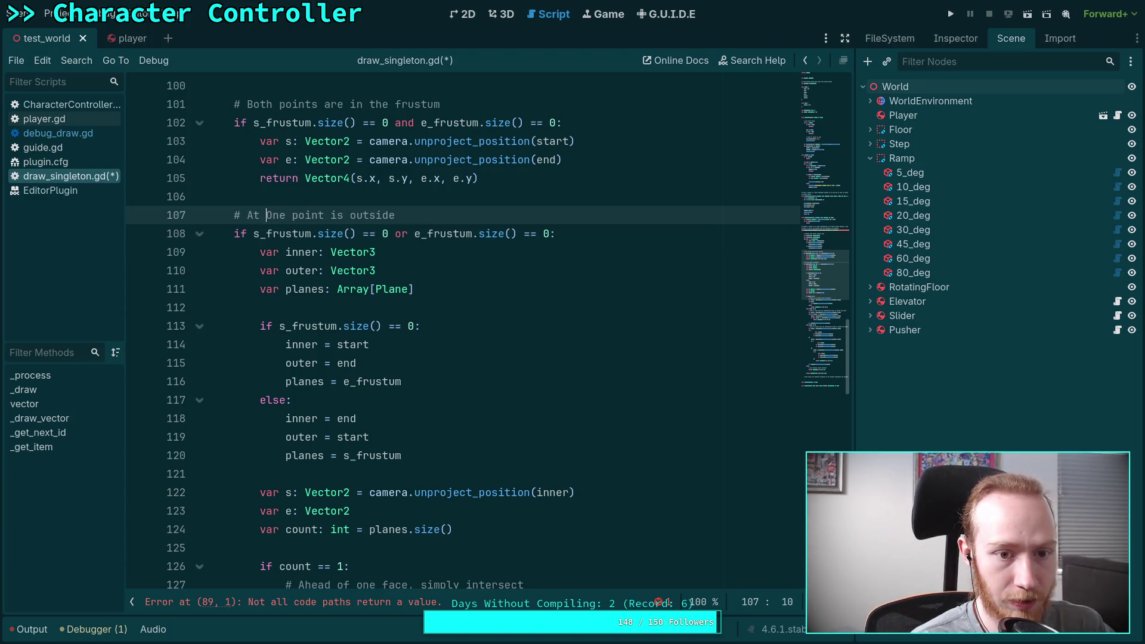
pyautogui.press('Delete')
pyautogui.write('o')
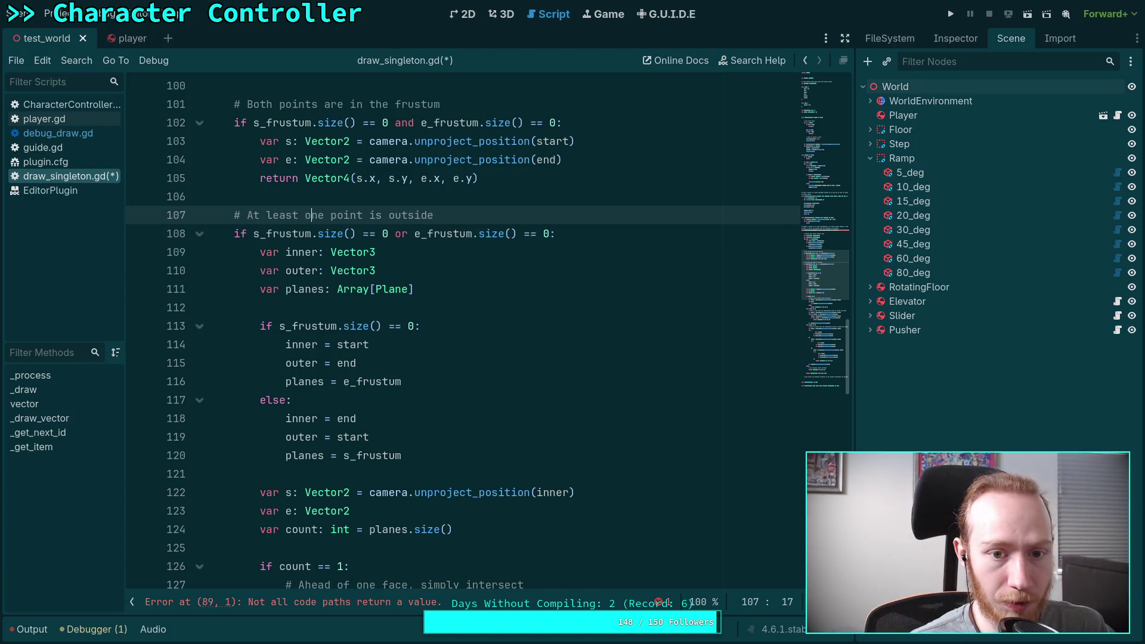
pyautogui.click(484, 207)
pyautogui.write(', for each po')
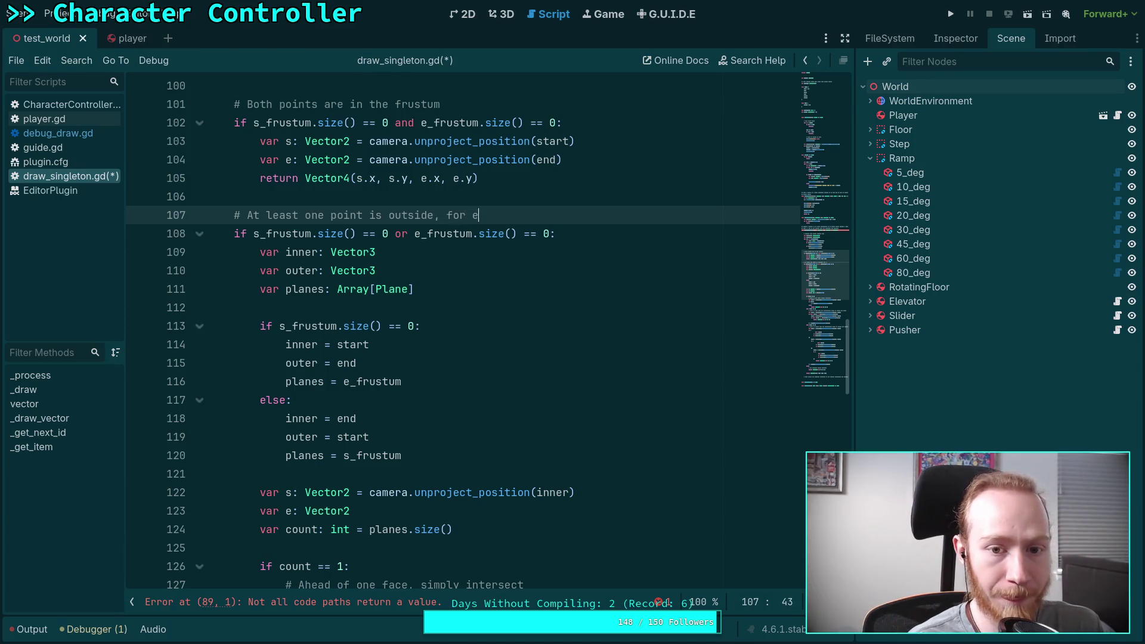
pyautogui.write('int ')
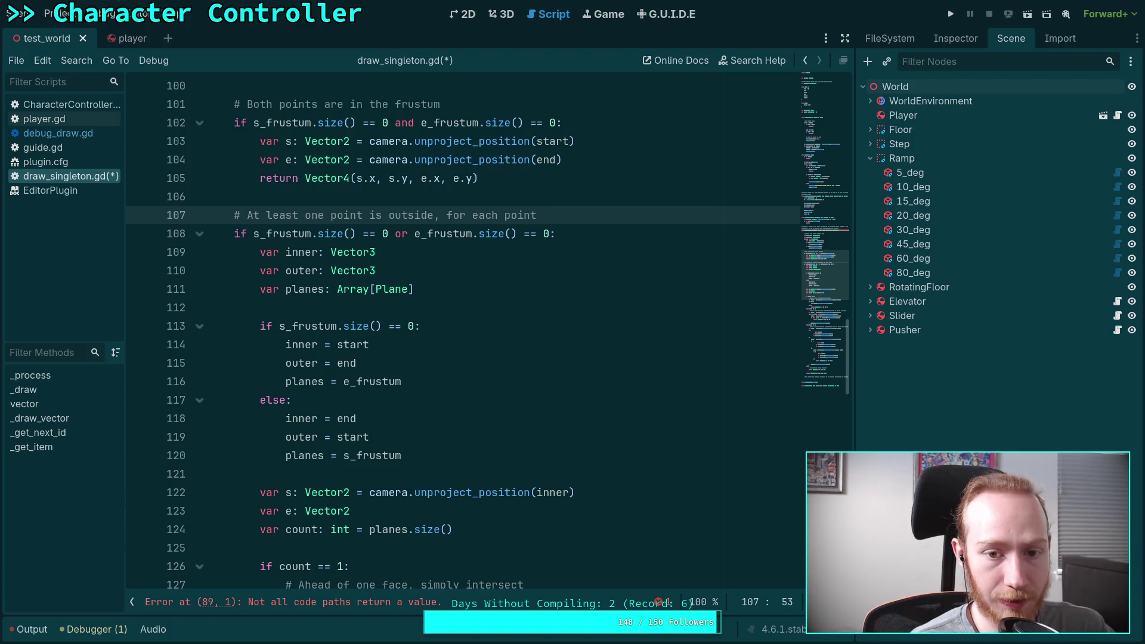
pyautogui.write('determine ')
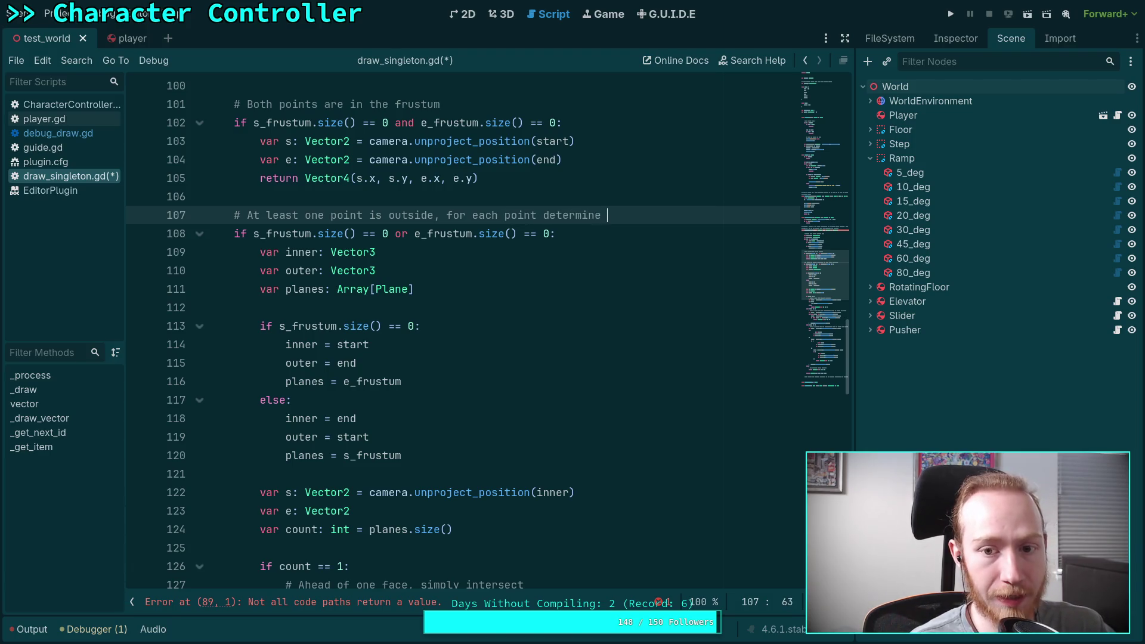
pyautogui.write('its inner')
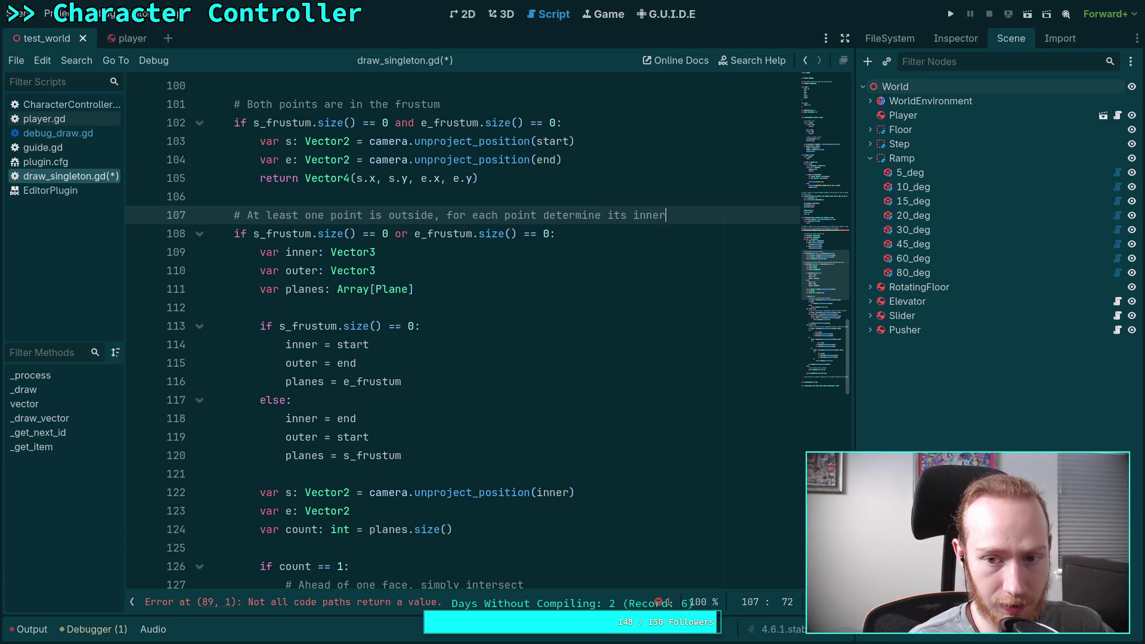
pyautogui.press('BackSpace')
pyautogui.press('BackSpace')
pyautogui.press('BackSpace')
pyautogui.write('tersection')
# Step: Continue the comment: 'with the frustum. This is a point intersected on plane A, which is behind all other planes', then add blank lines
pyautogui.press('Return')
pyautogui.write('# with the ')
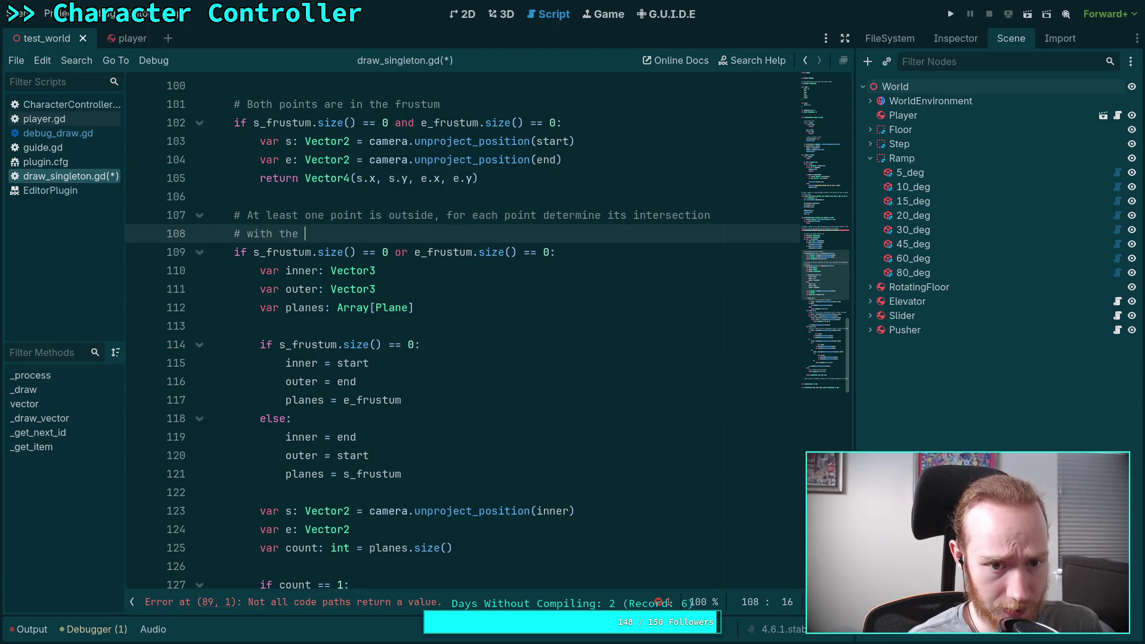
pyautogui.write('fr')
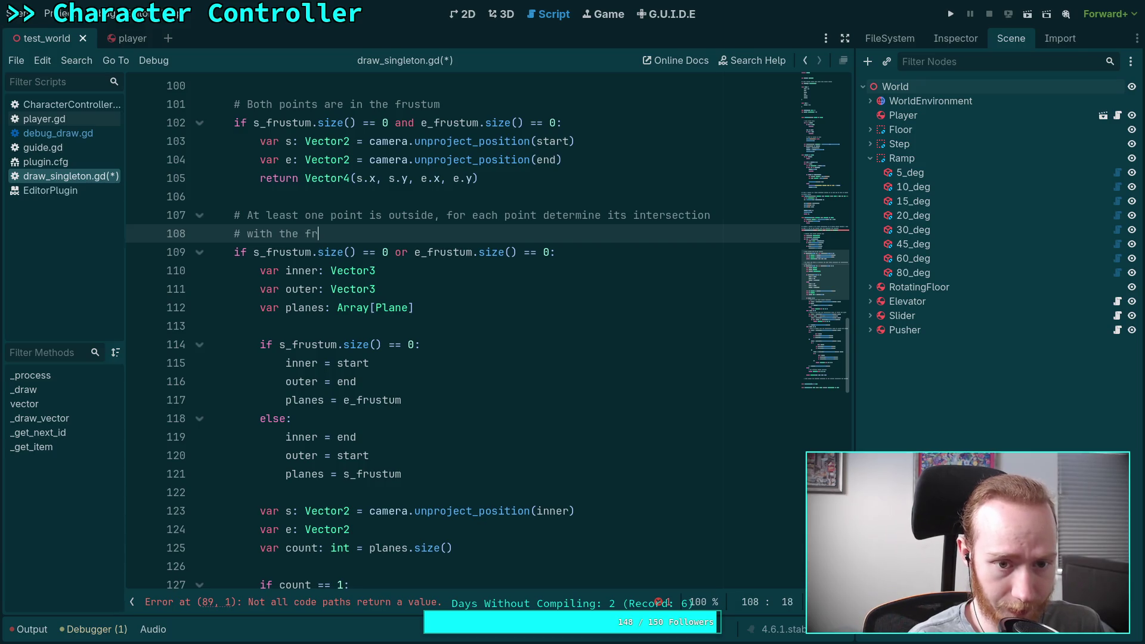
pyautogui.write('ustum.')
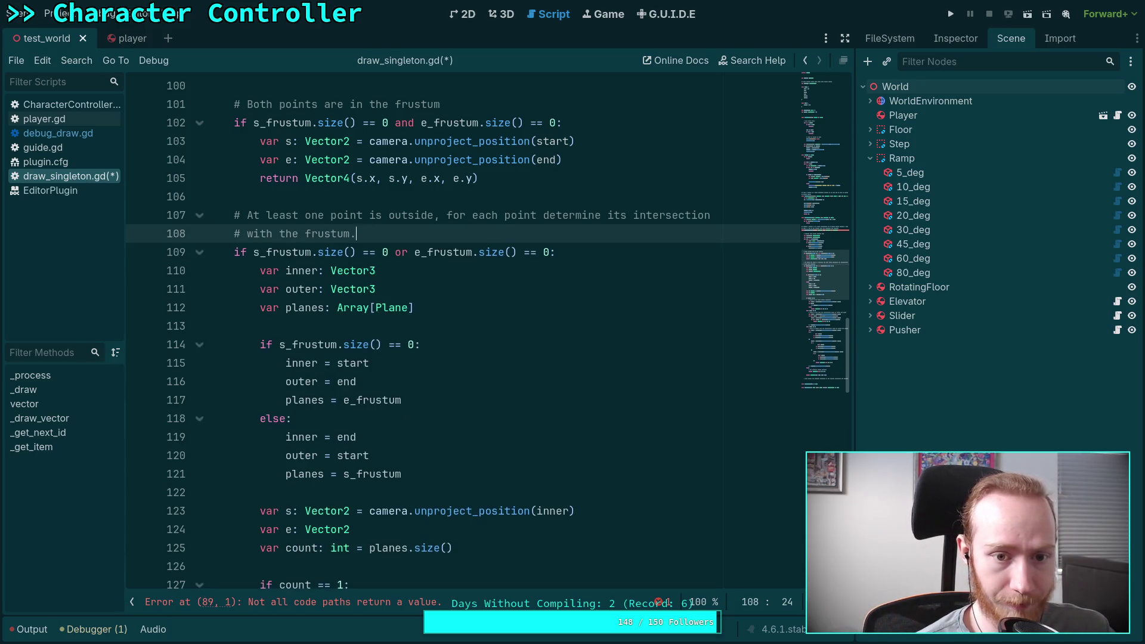
pyautogui.write(' This is a ')
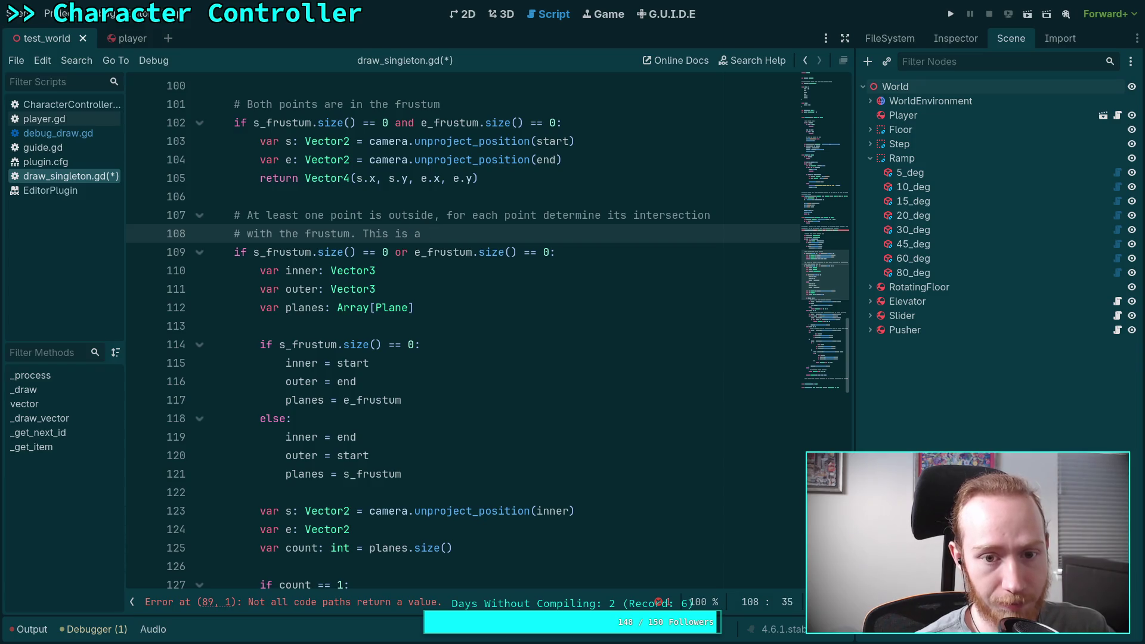
pyautogui.write('point int')
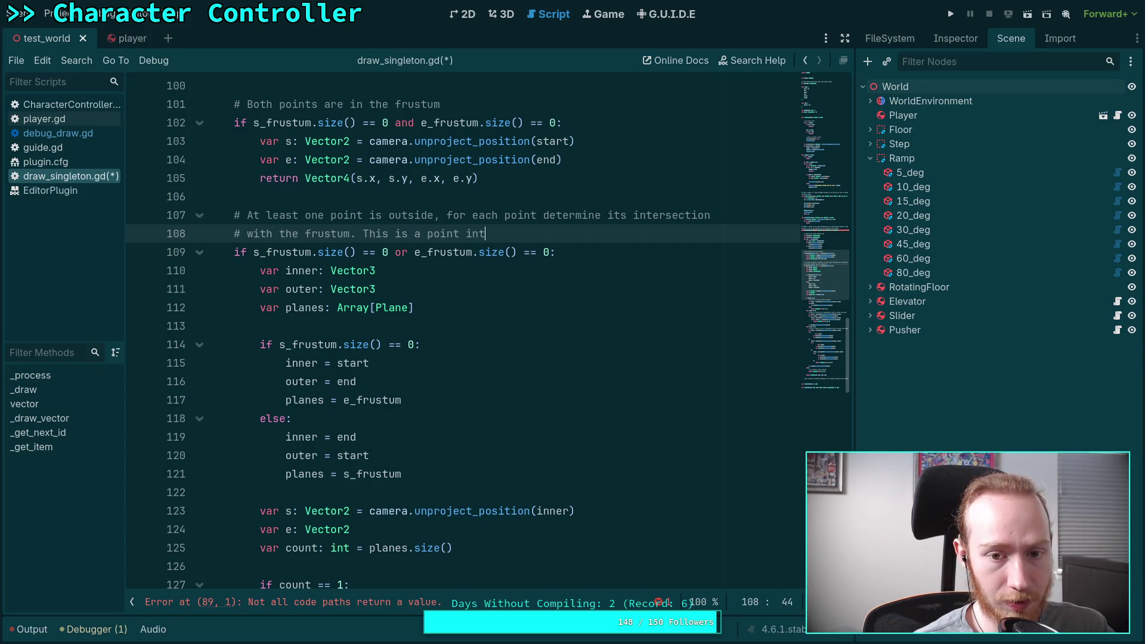
pyautogui.write('ersected a')
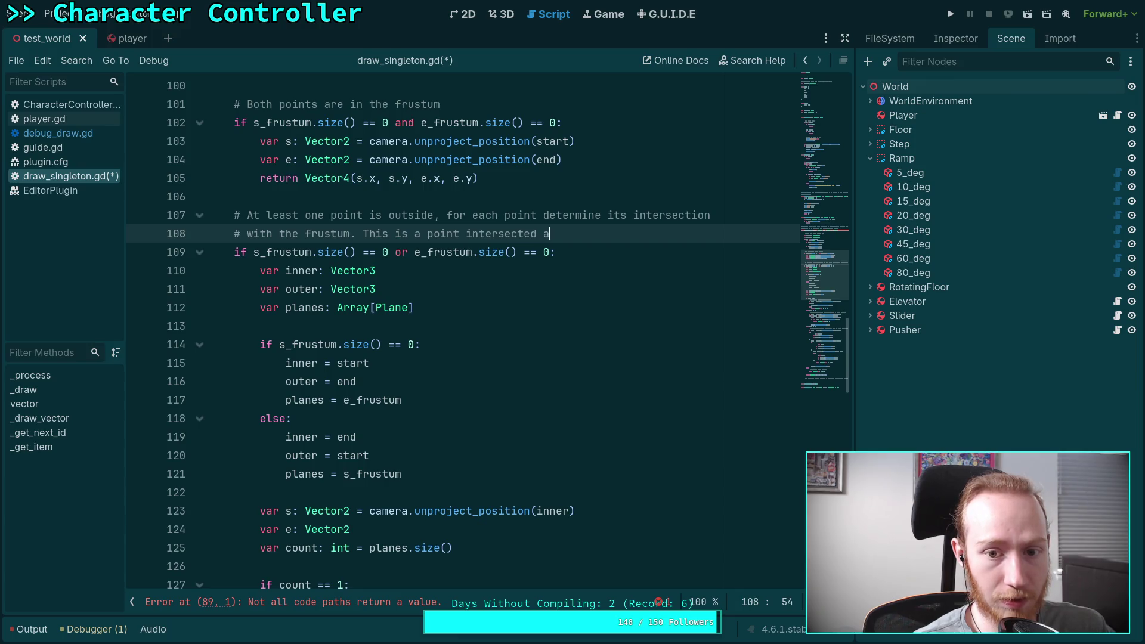
pyautogui.press('BackSpace')
pyautogui.write('on plane')
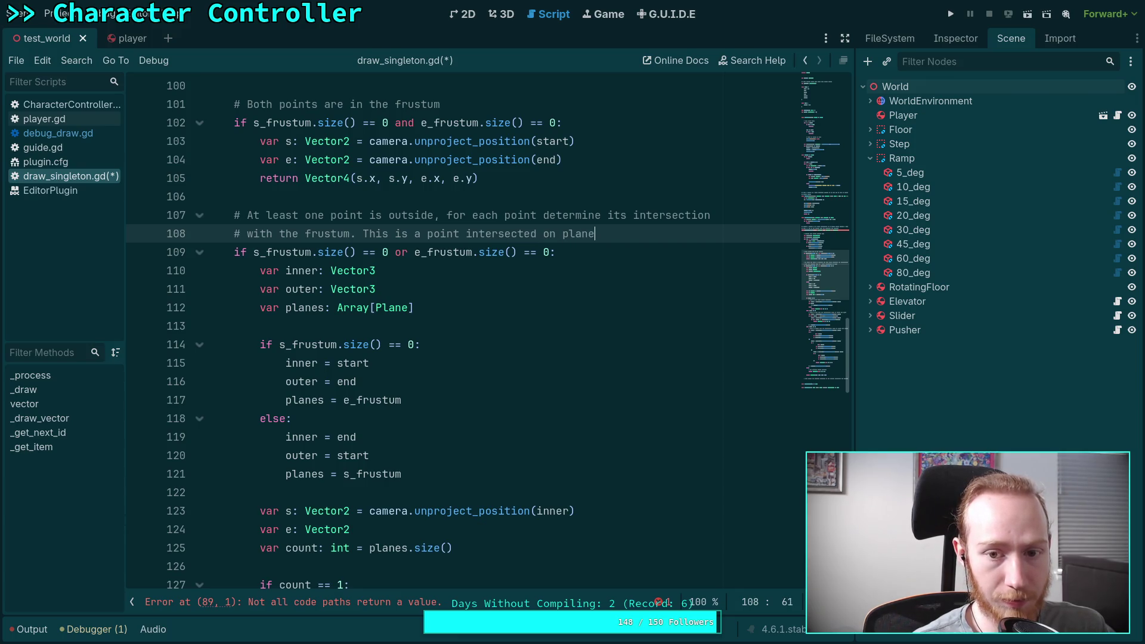
pyautogui.write(' A, where al')
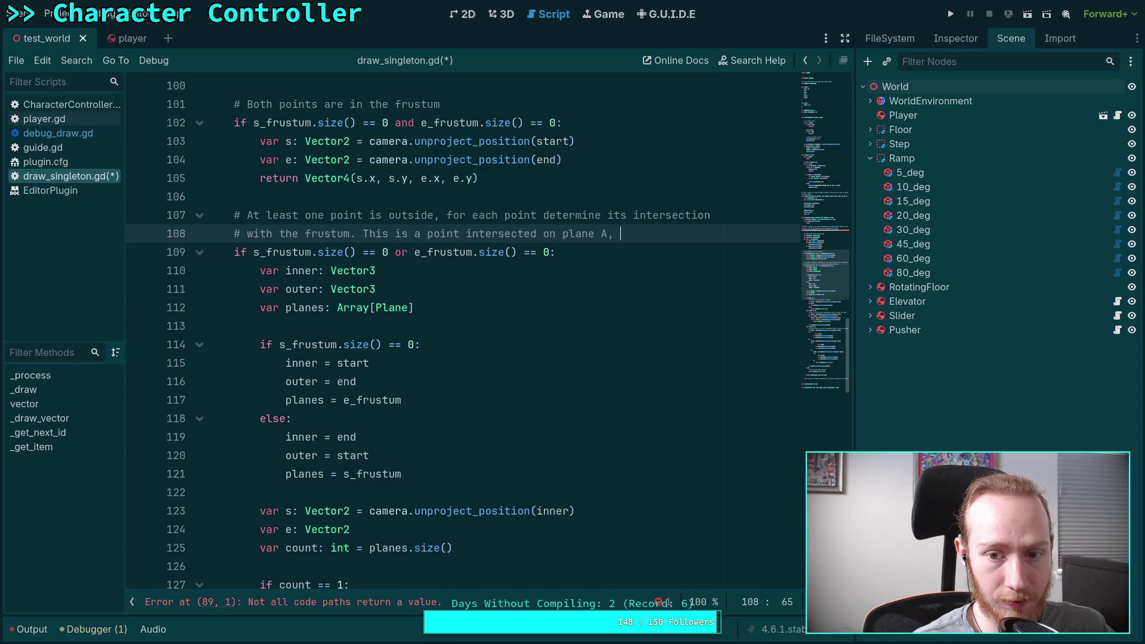
pyautogui.press('BackSpace')
pyautogui.press('BackSpace')
pyautogui.press('BackSpace')
pyautogui.press('BackSpace')
pyautogui.press('BackSpace')
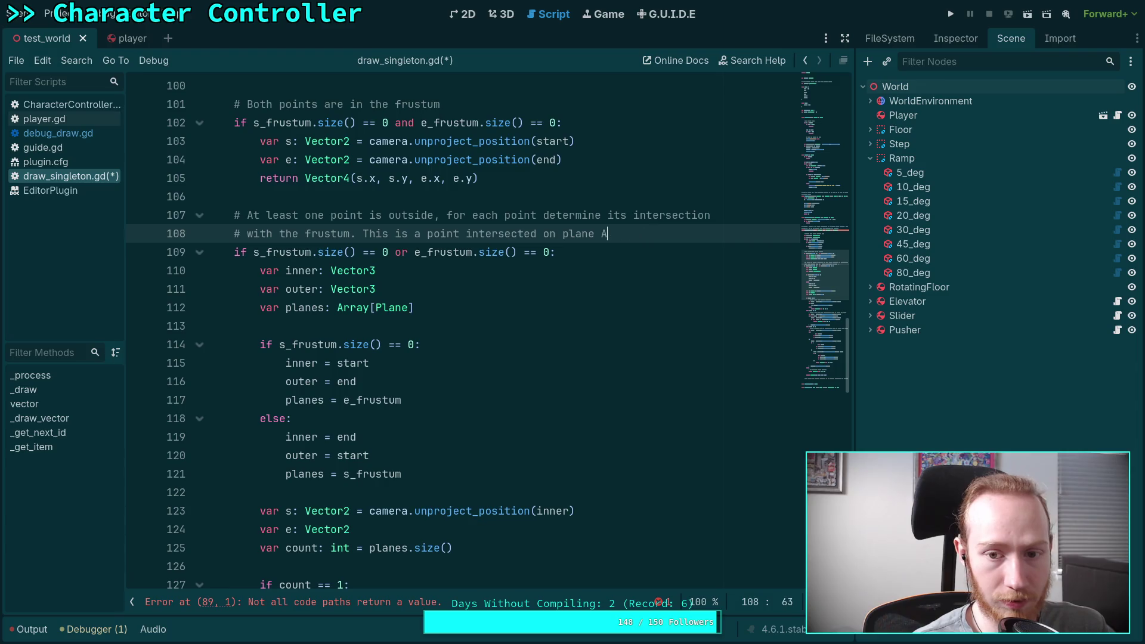
pyautogui.write('with')
pyautogui.press('BackSpace')
pyautogui.press('BackSpace')
pyautogui.press('BackSpace')
pyautogui.write('with')
pyautogui.press('BackSpace')
pyautogui.press('BackSpace')
pyautogui.press('BackSpace')
pyautogui.write('hi')
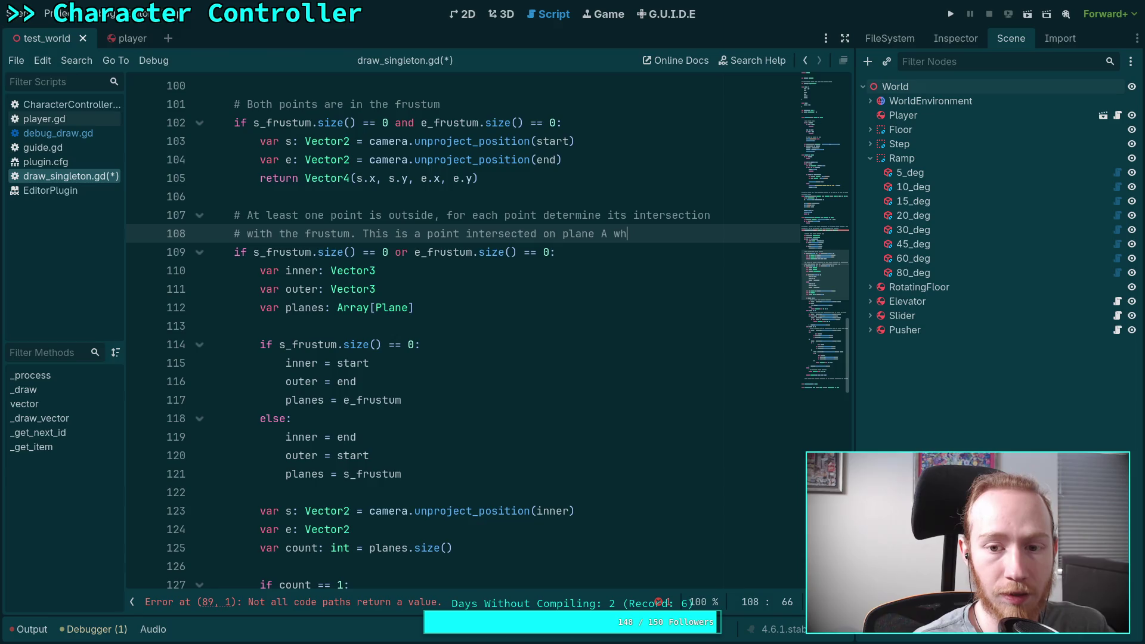
pyautogui.write('ch is ')
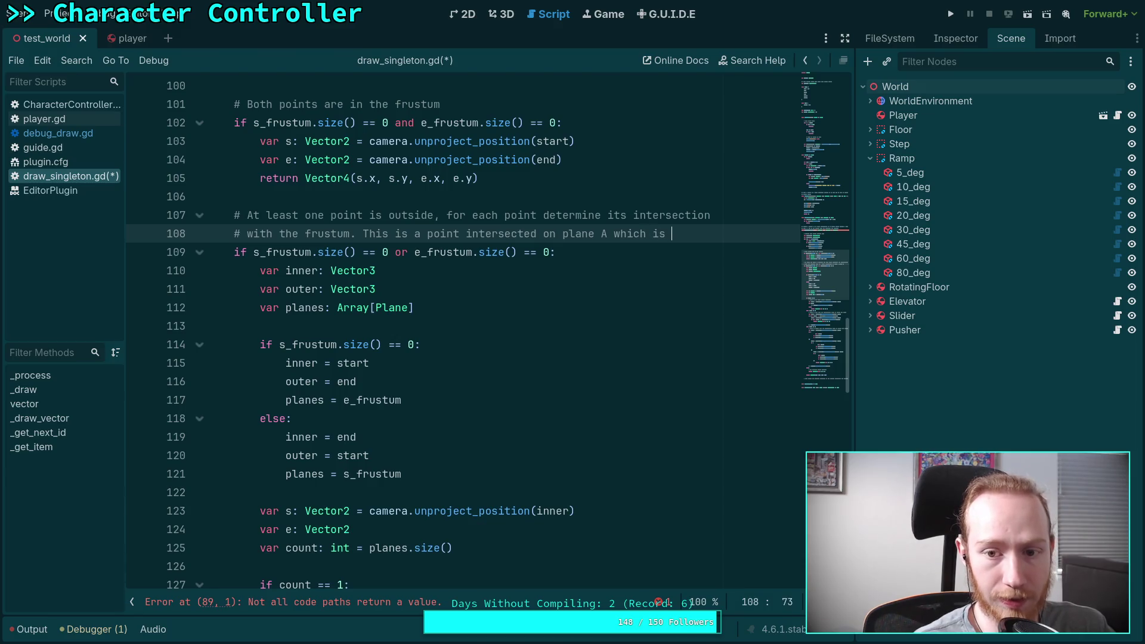
pyautogui.write('behind')
pyautogui.press('Return')
pyautogui.write('# all other p')
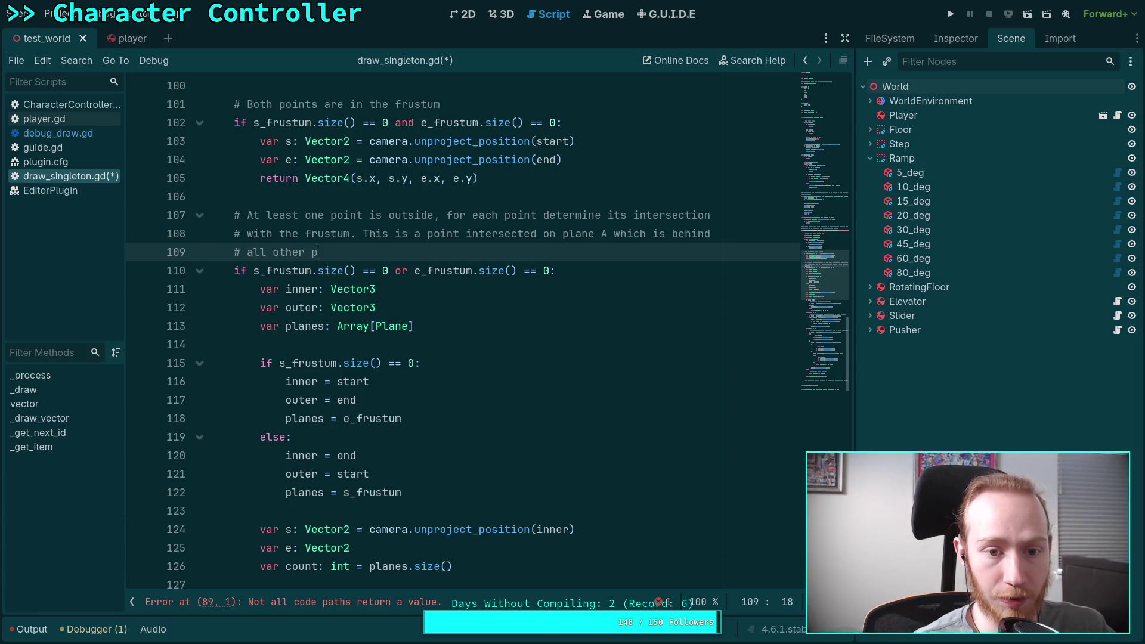
pyautogui.write('lanes')
pyautogui.press('Return')
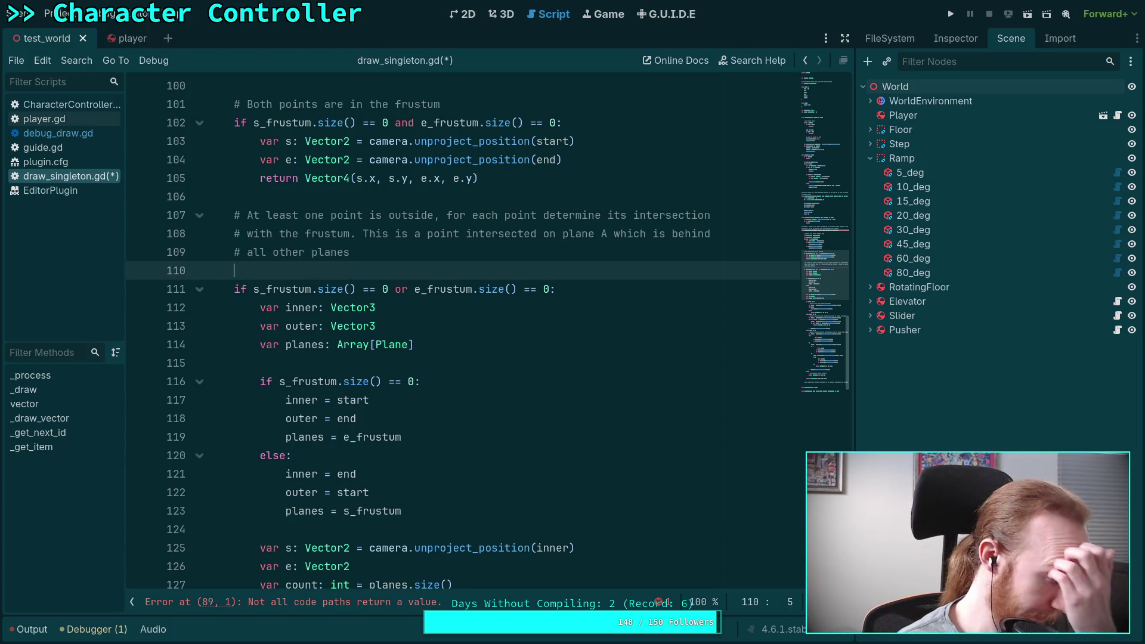
pyautogui.press('Return')
pyautogui.press('Return')
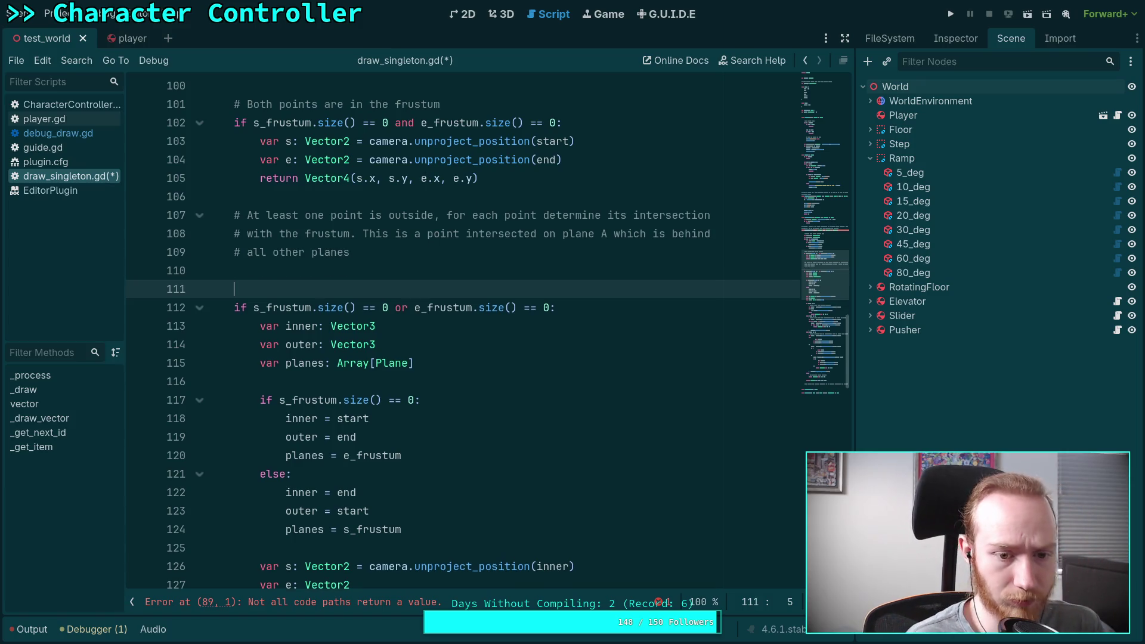
# Step: Declare 'var s: Vector2' and 'var e: Vector2' before the clipping block
pyautogui.press('Up')
pyautogui.write('var s')
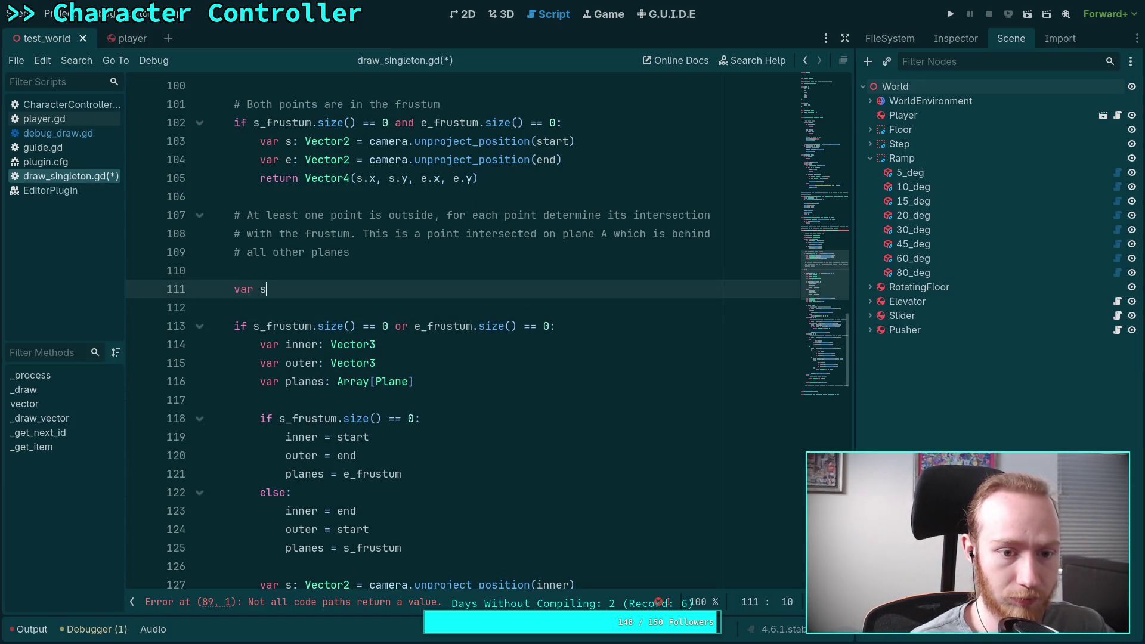
pyautogui.write(': Vector2')
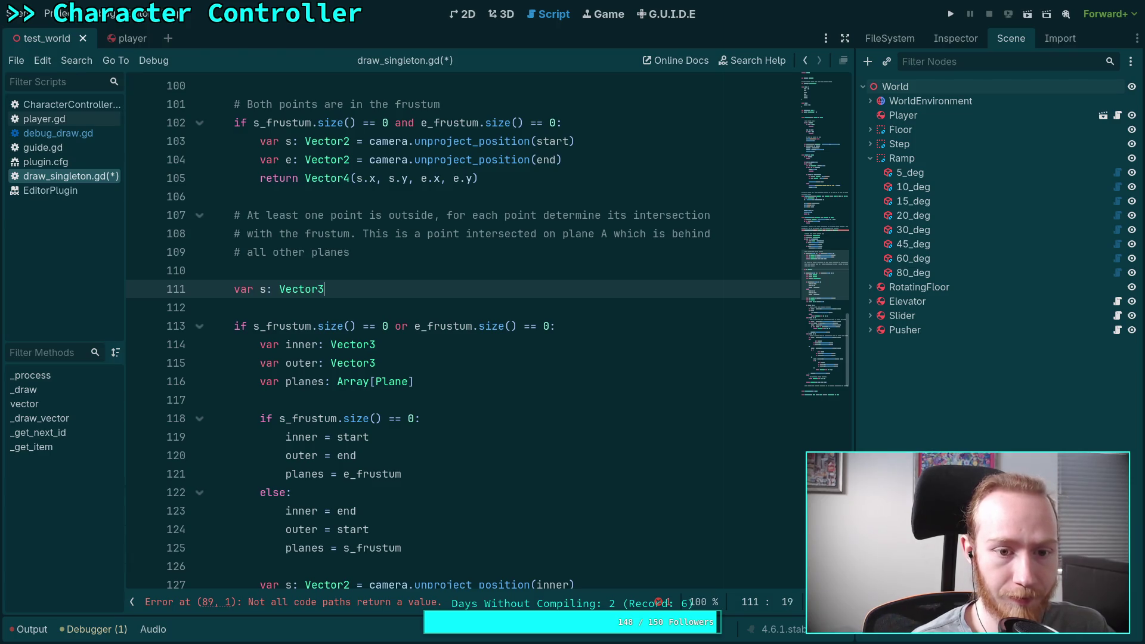
pyautogui.press('Return')
pyautogui.press('Return')
pyautogui.write('va')
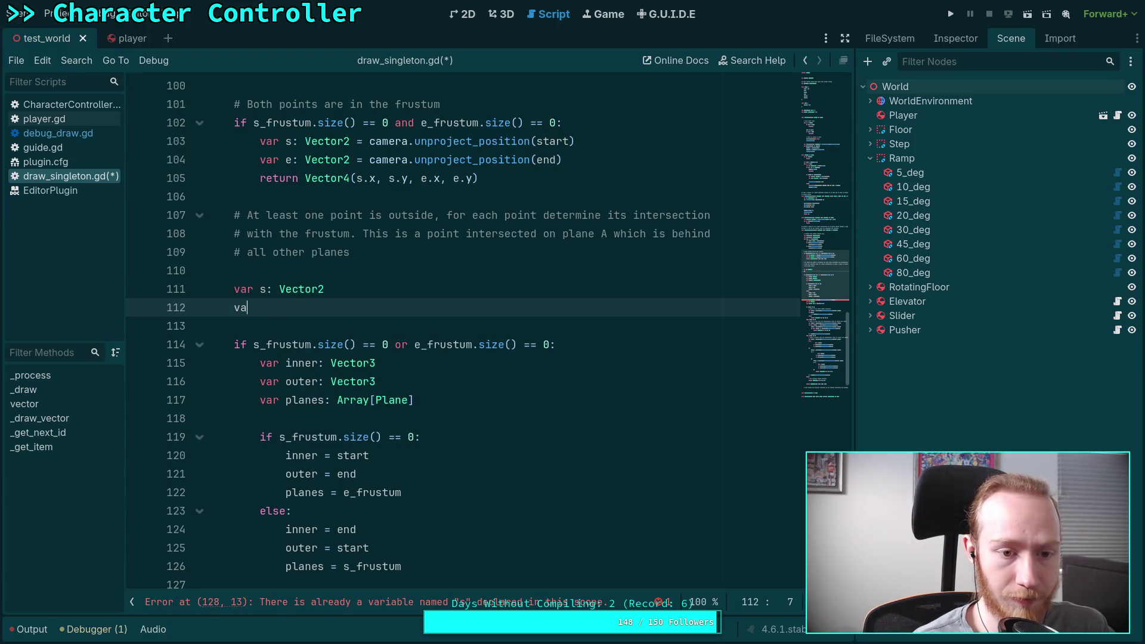
pyautogui.write('r e: Vector3')
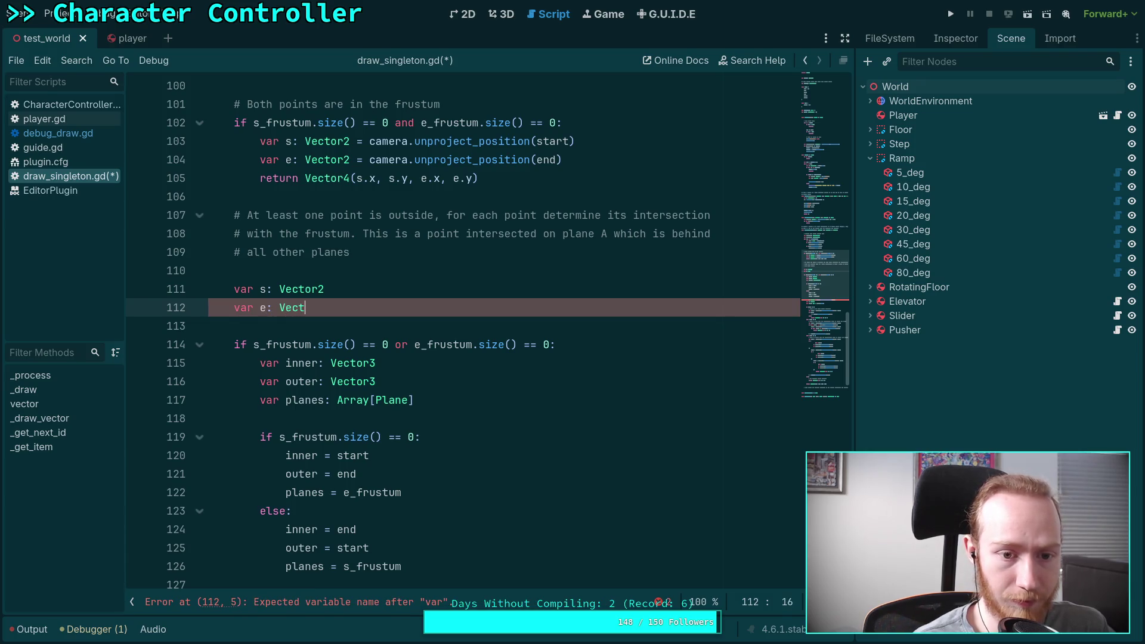
pyautogui.press('BackSpace')
pyautogui.write('2')
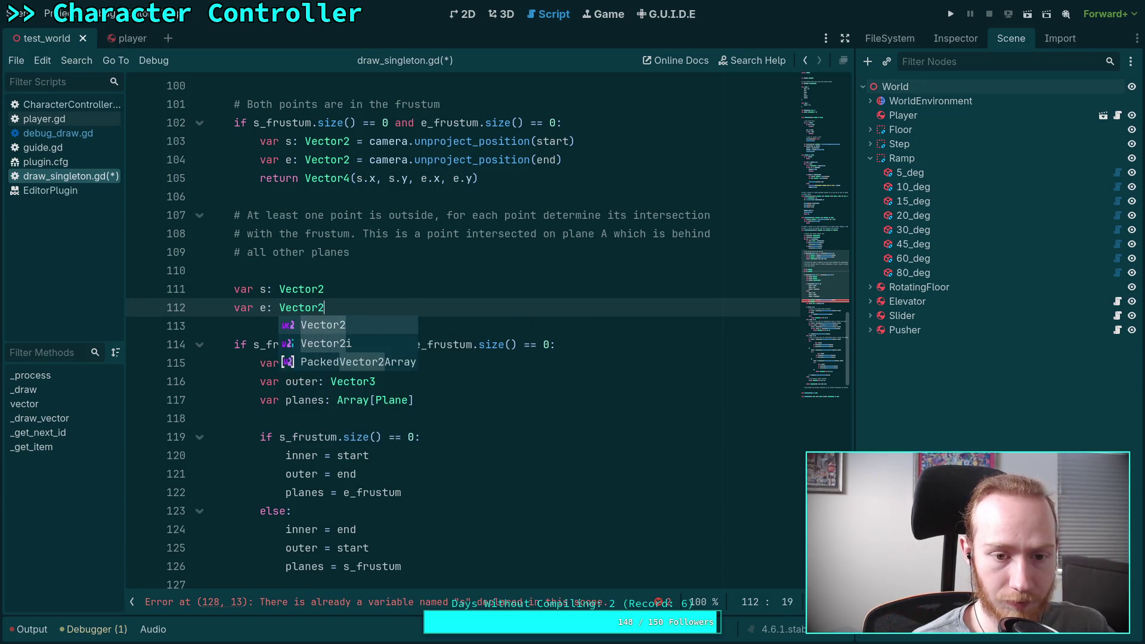
pyautogui.press('Escape')
pyautogui.press('Return')
# Step: Start a new 'if s_frustum.size() == 0:' check with an indented body
pyautogui.press('Return')
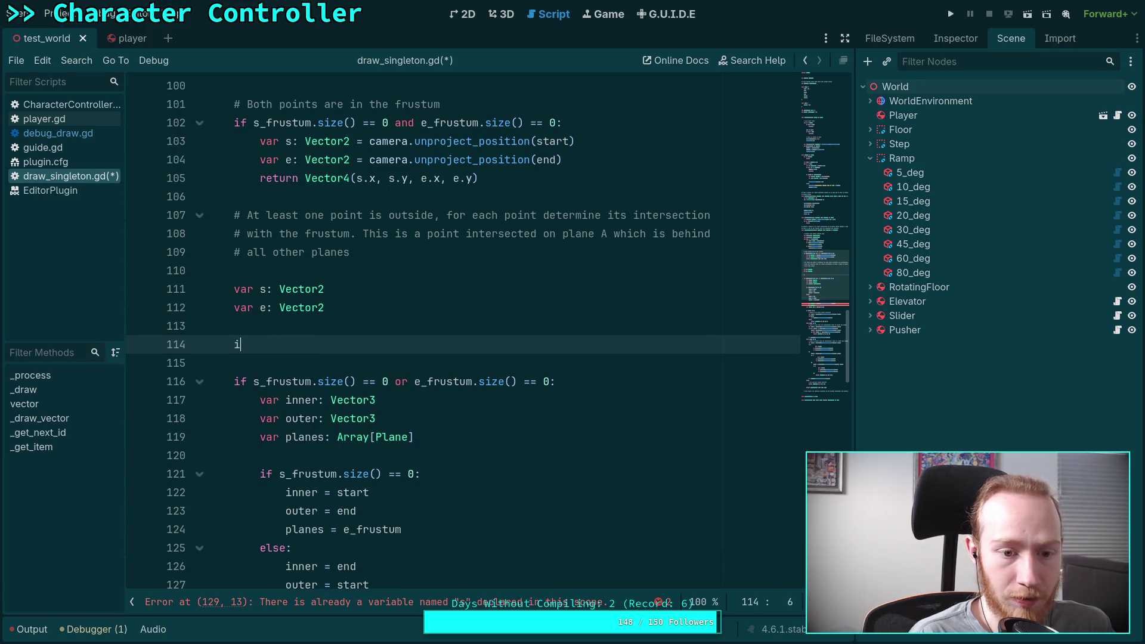
pyautogui.write('if s_f')
pyautogui.press('Return')
pyautogui.write('.size() == 0:')
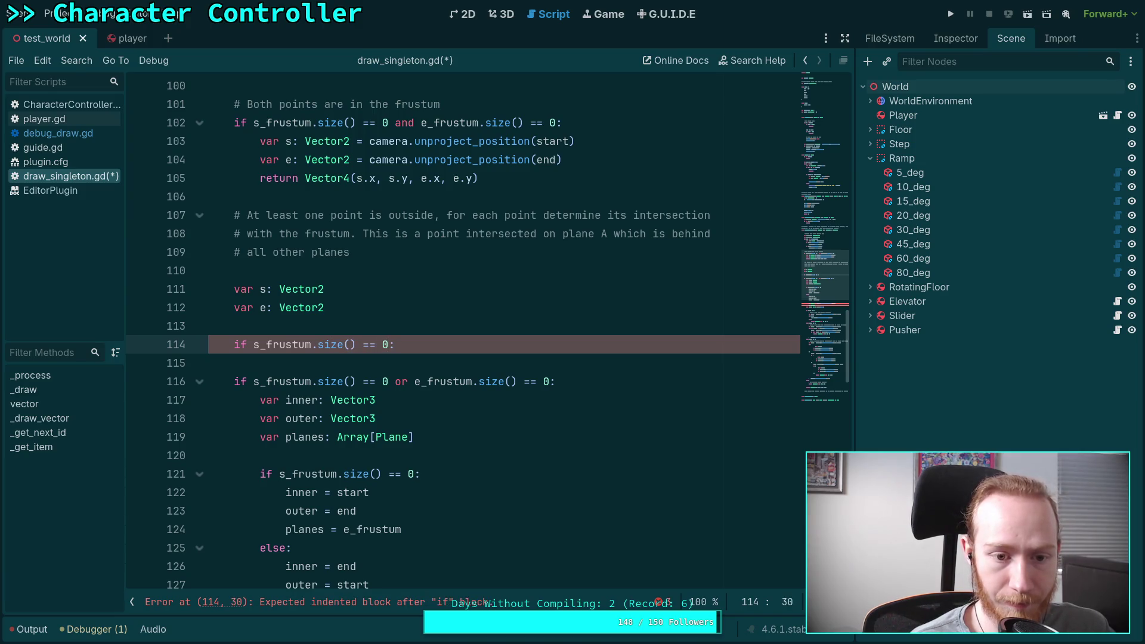
pyautogui.press('Return')
pyautogui.scroll(-5, 350, 363)
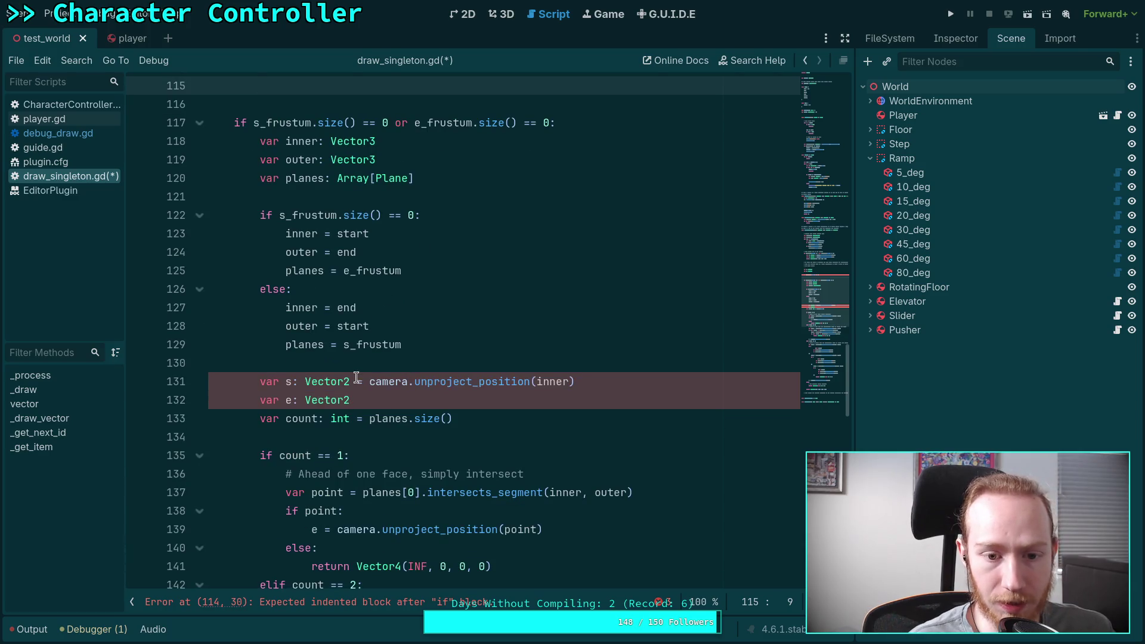
# Step: Move the s unprojection line under the new if, replacing inner with start
pyautogui.moveTo(260, 385); pyautogui.dragTo(598, 387)
pyautogui.hotkey('ctrl', 'c')
pyautogui.rightClick(525, 384)
pyautogui.click(554, 434)
pyautogui.scroll(3, 308, 259)
pyautogui.click(308, 259)
pyautogui.hotkey('ctrl', 'v')
pyautogui.doubleClick(548, 252)
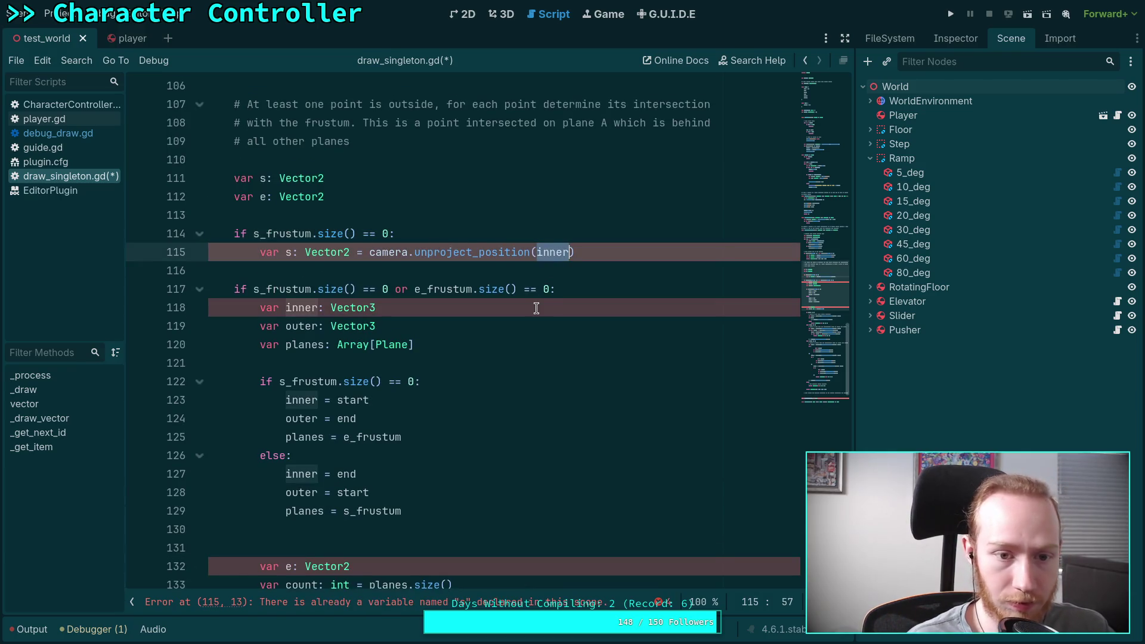
pyautogui.write('start)')
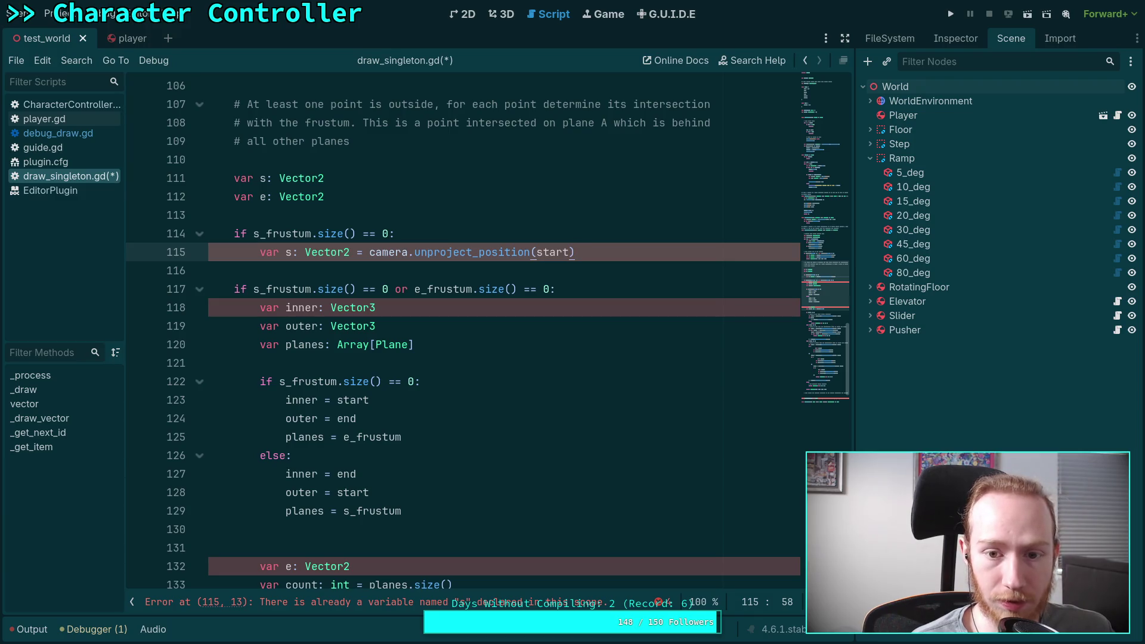
# Step: Strip the var keyword and Vector2 type so the line reads s = camera.unproject_position(start)
pyautogui.doubleClick(287, 252)
pyautogui.click(264, 254)
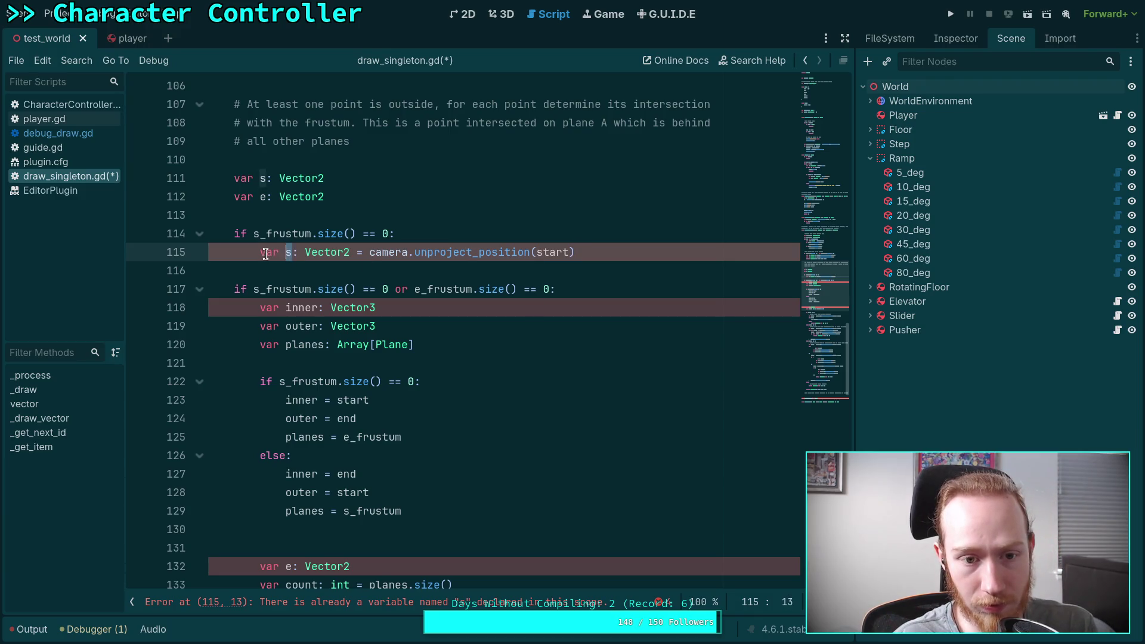
pyautogui.press('Delete')
pyautogui.press('Delete')
pyautogui.press('Delete')
pyautogui.press('Right')
pyautogui.hotkey('ctrl', 'shift', 'Right')
pyautogui.press('Delete')
# Step: Add an else: branch with an empty indented body after the s assignment
pyautogui.click(545, 252)
pyautogui.press('Return')
pyautogui.press('BackSpace')
pyautogui.write('else:')
pyautogui.press('Return')
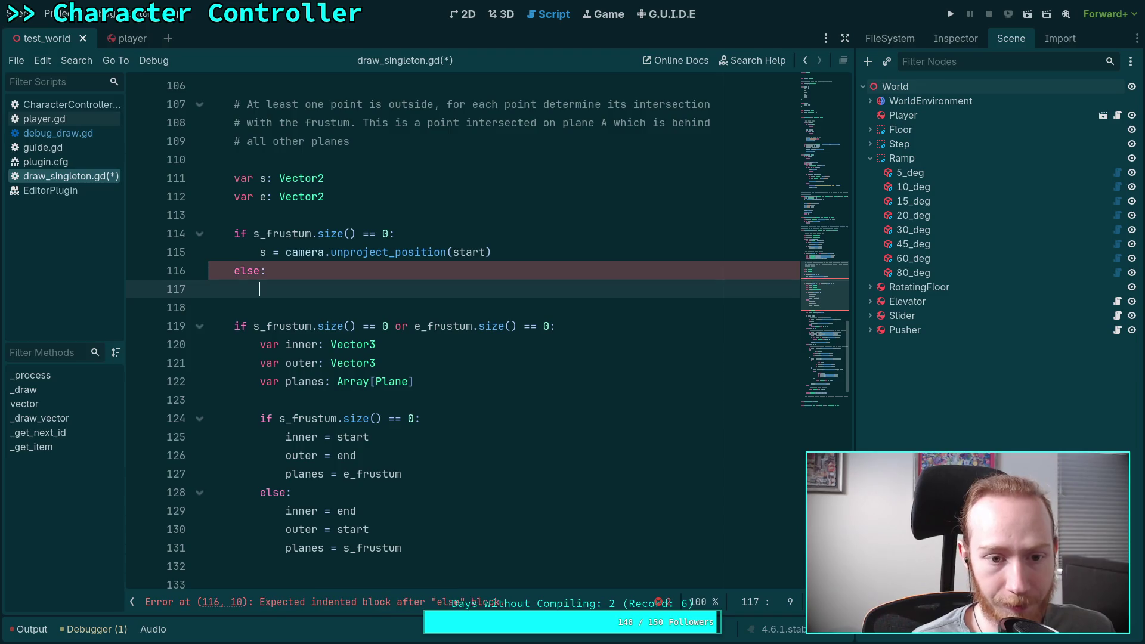
pyautogui.write('#')
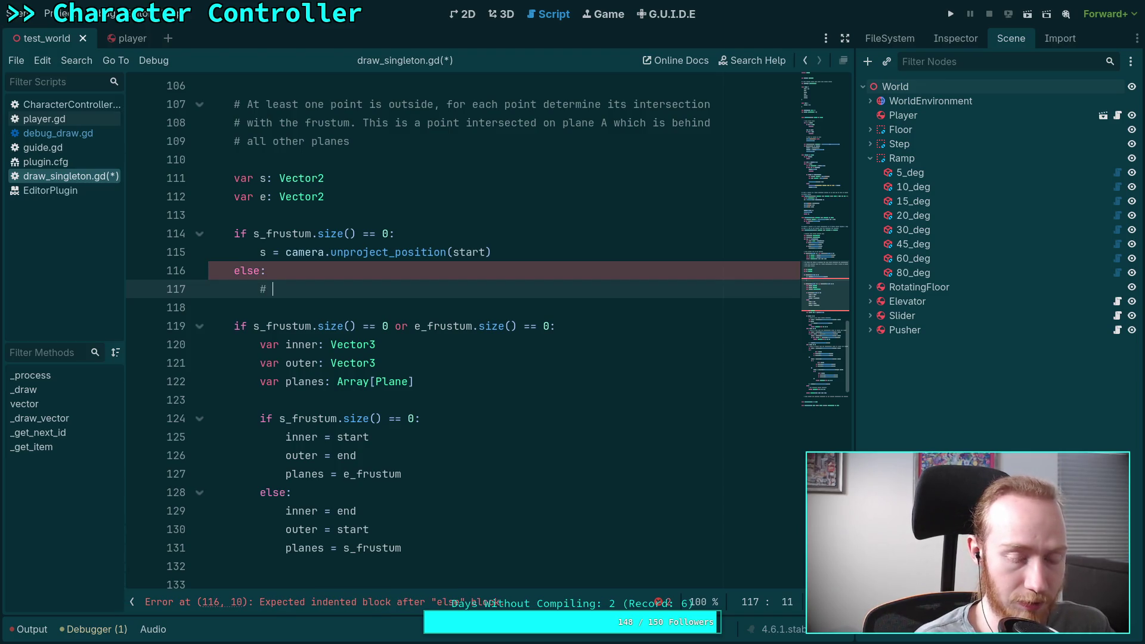
pyautogui.press('BackSpace')
pyautogui.press('BackSpace')
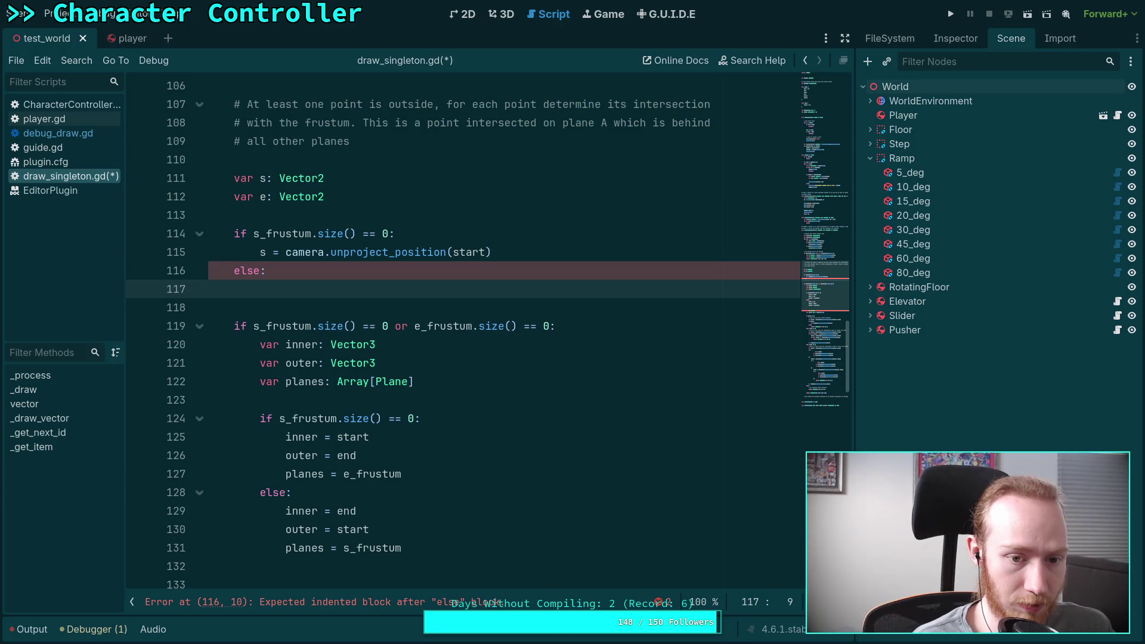
pyautogui.scroll(2, 458, 331)
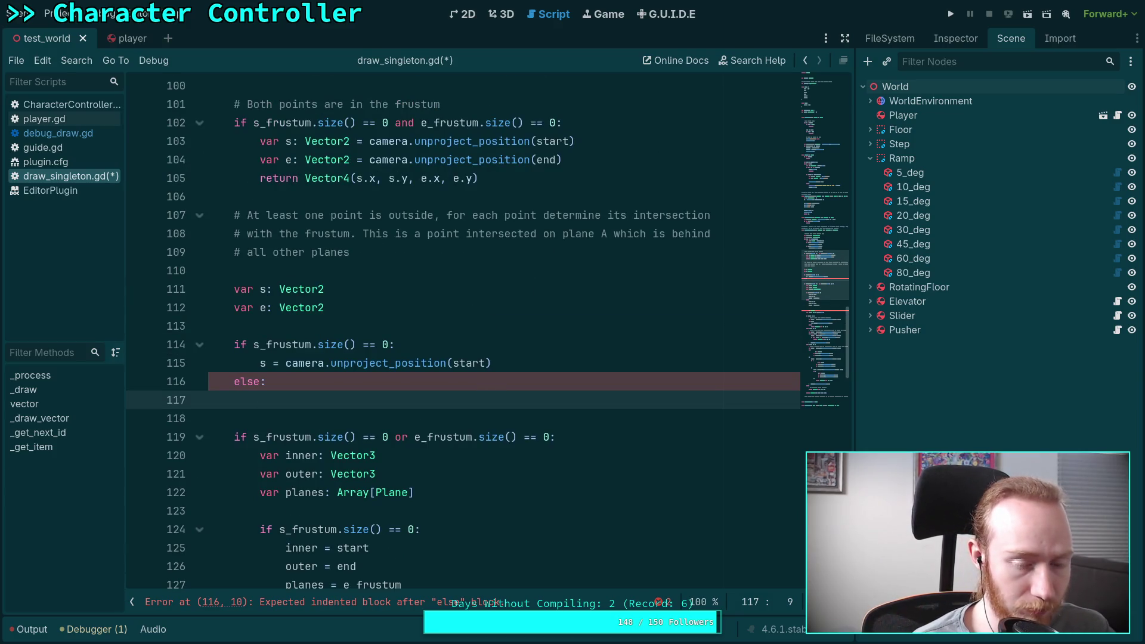
# Step: Begin the else body with 'start = _clamp_point'
pyautogui.write('s =')
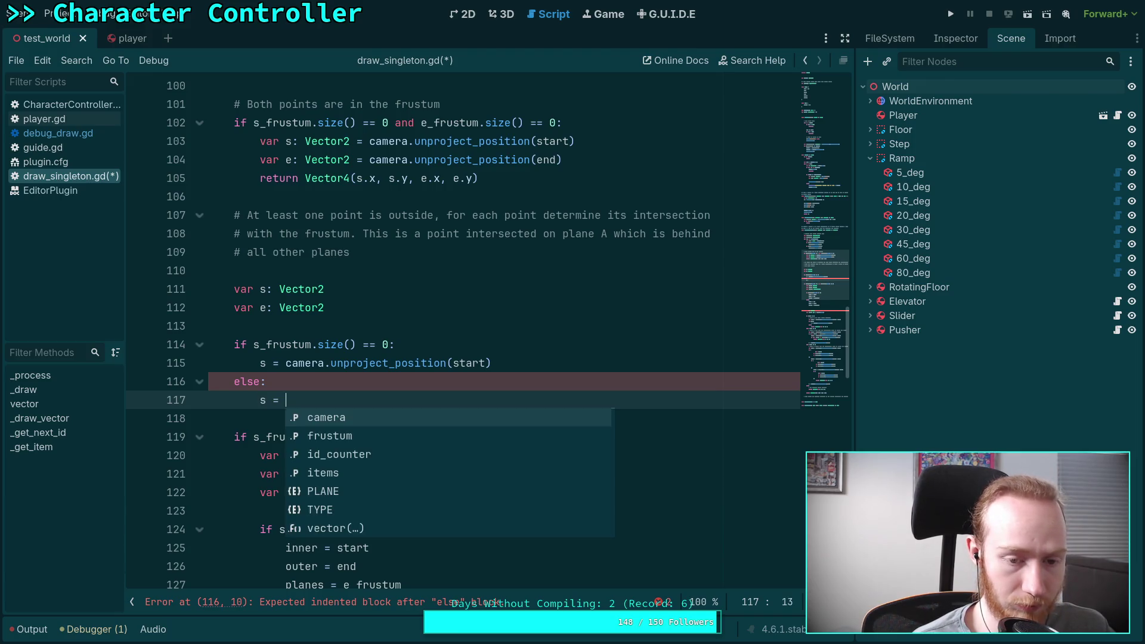
pyautogui.press('BackSpace')
pyautogui.press('BackSpace')
pyautogui.press('BackSpace')
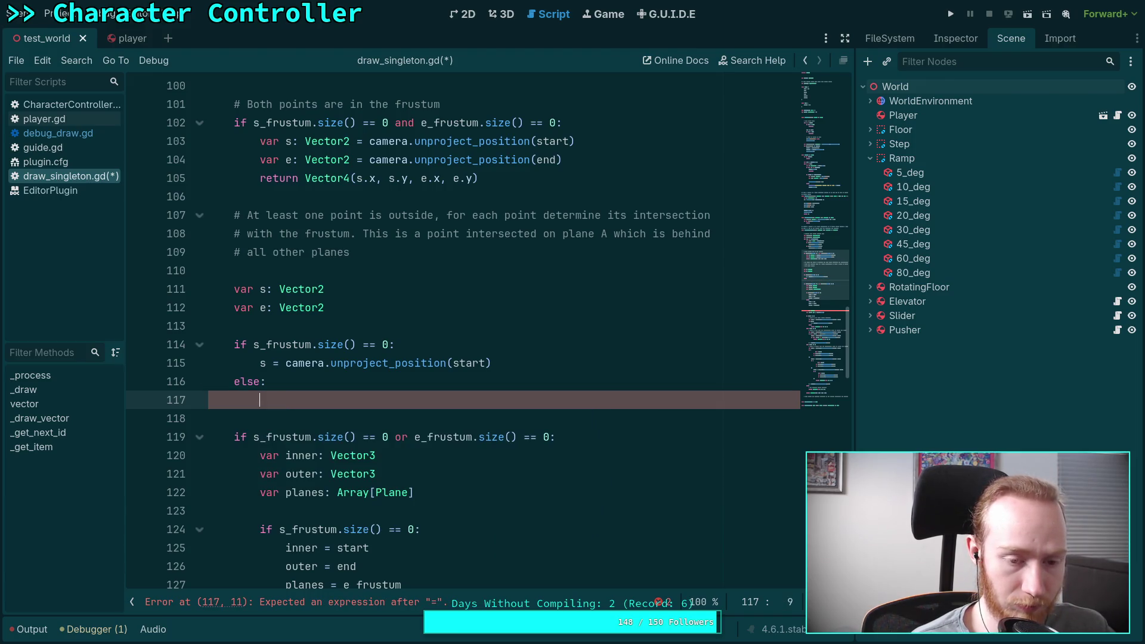
pyautogui.write('start = _c')
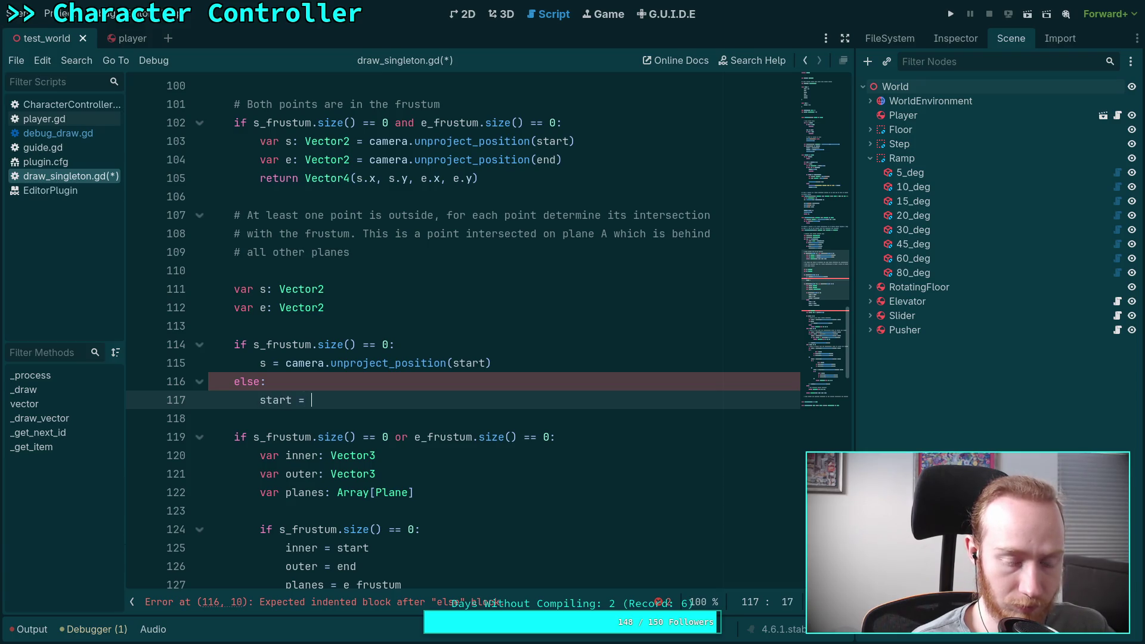
pyautogui.write('lamp_')
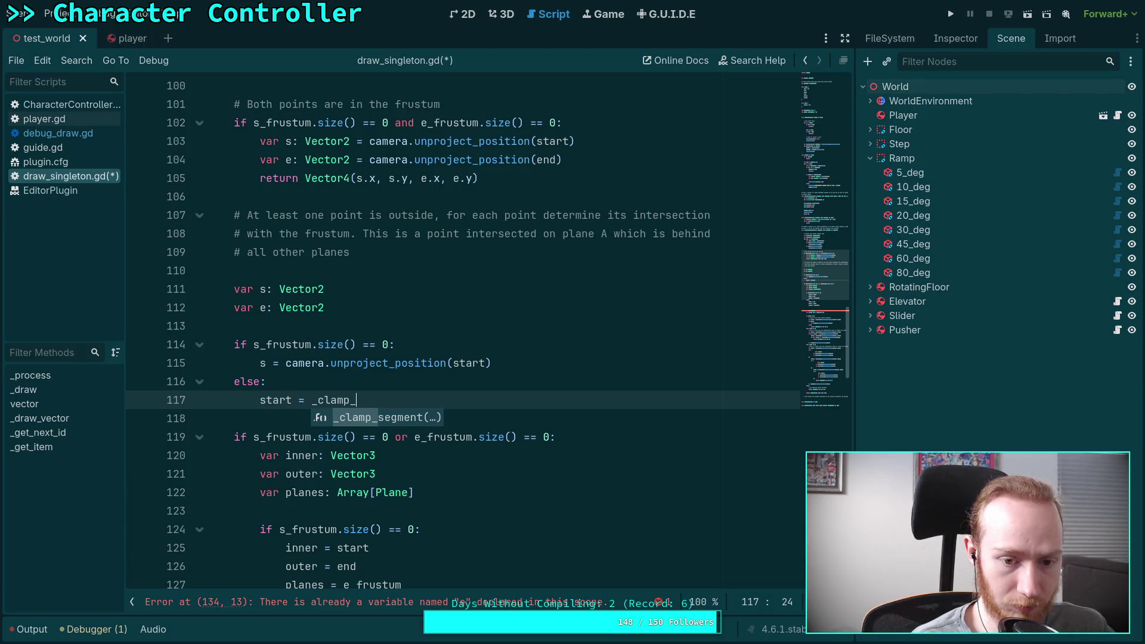
pyautogui.write('point')
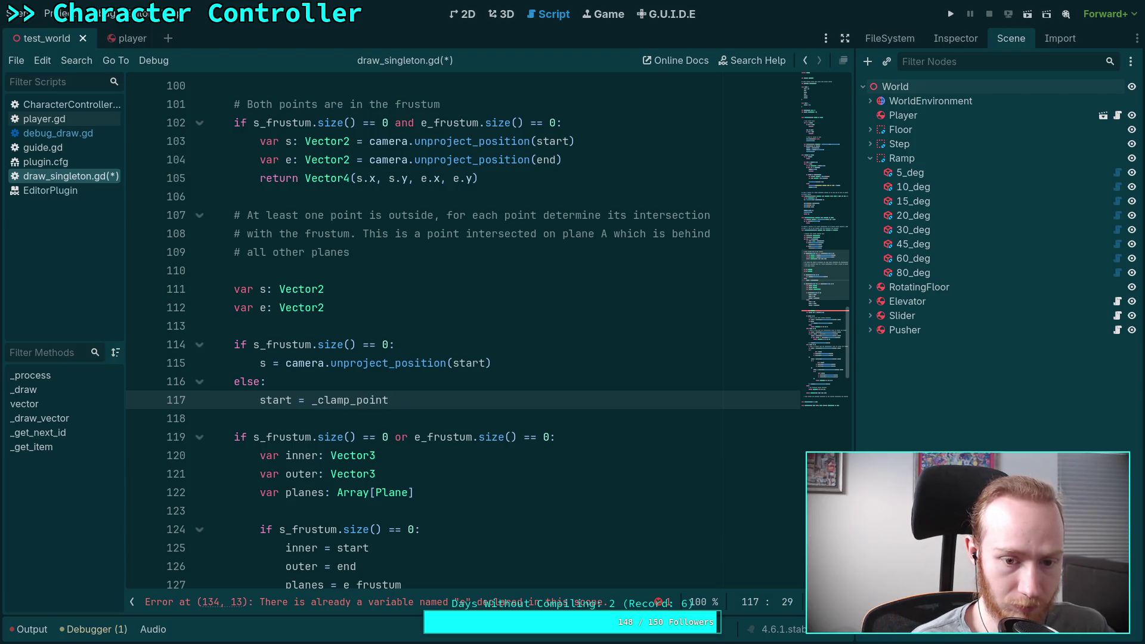